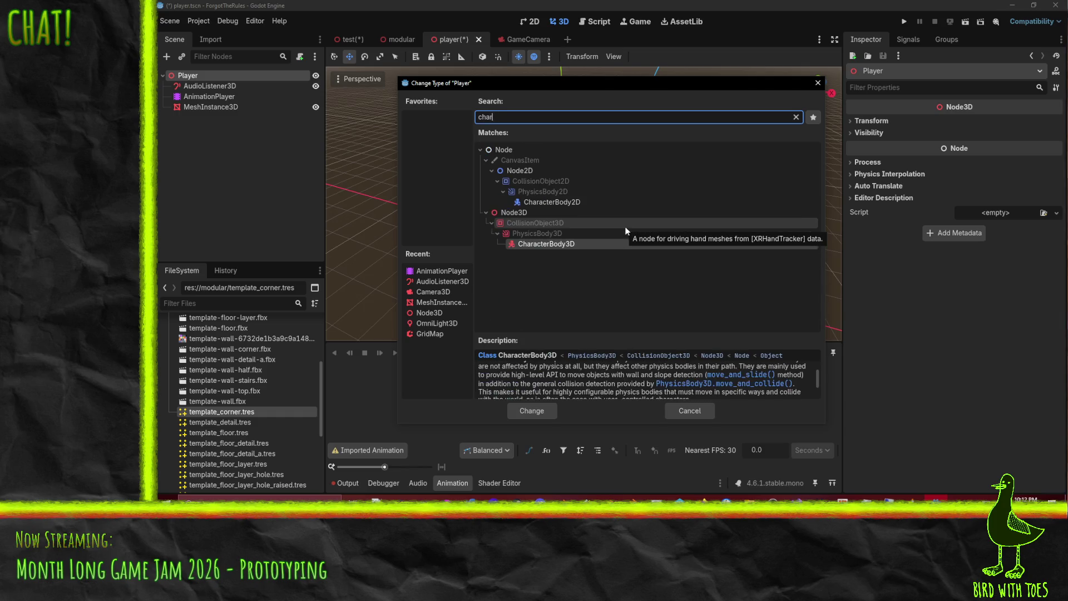
- Change the Player root node's type to CharacterBody3D from the Change Type dialog
{"action": "double_click", "coordinate": [531, 245]}
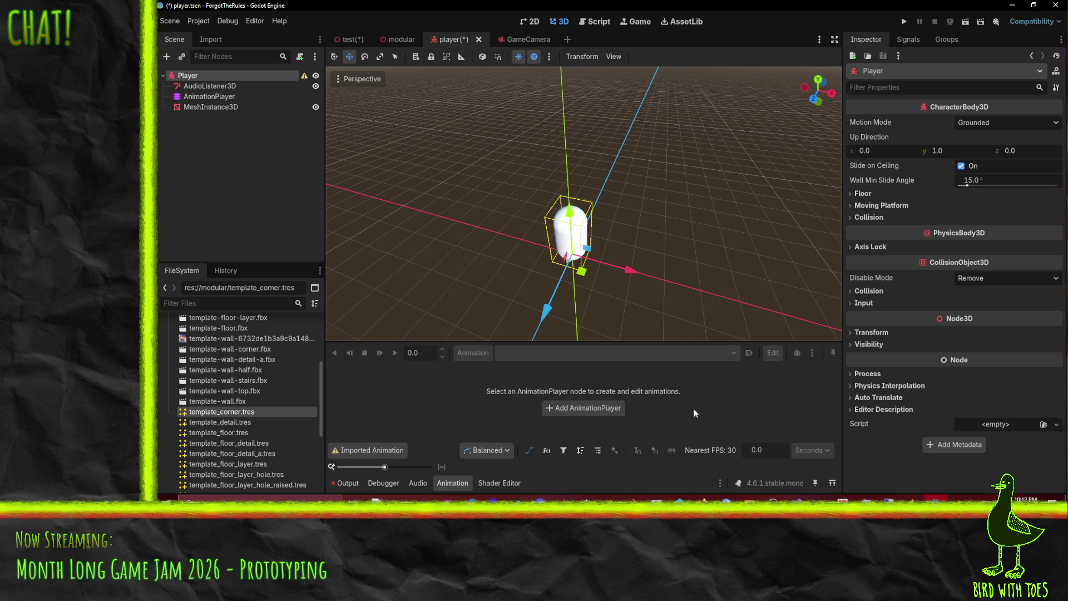
- Orbit and zoom around the player capsule, then save player.tscn with Ctrl+S
{"action": "mouse_move", "coordinate": [666, 281]}
{"action": "left_mouse_down"}
{"action": "mouse_move", "coordinate": [652, 285]}
{"action": "mouse_move", "coordinate": [666, 300]}
{"action": "left_mouse_up"}
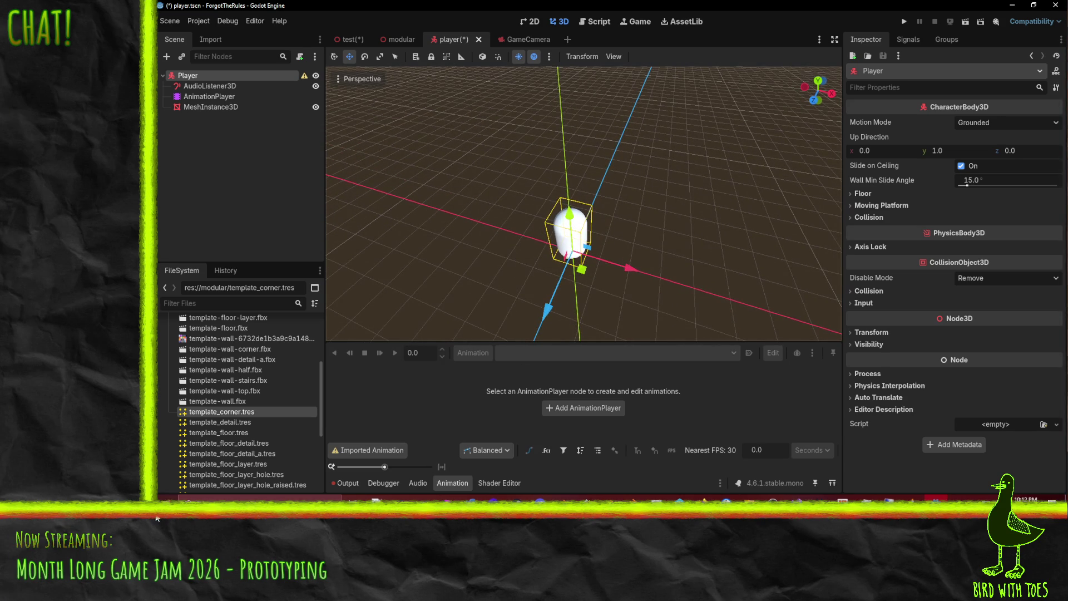
{"action": "scroll", "coordinate": [256, 406], "scroll_direction": "up", "scroll_amount": 1}
{"action": "scroll", "coordinate": [255, 406], "scroll_direction": "up", "scroll_amount": 5}
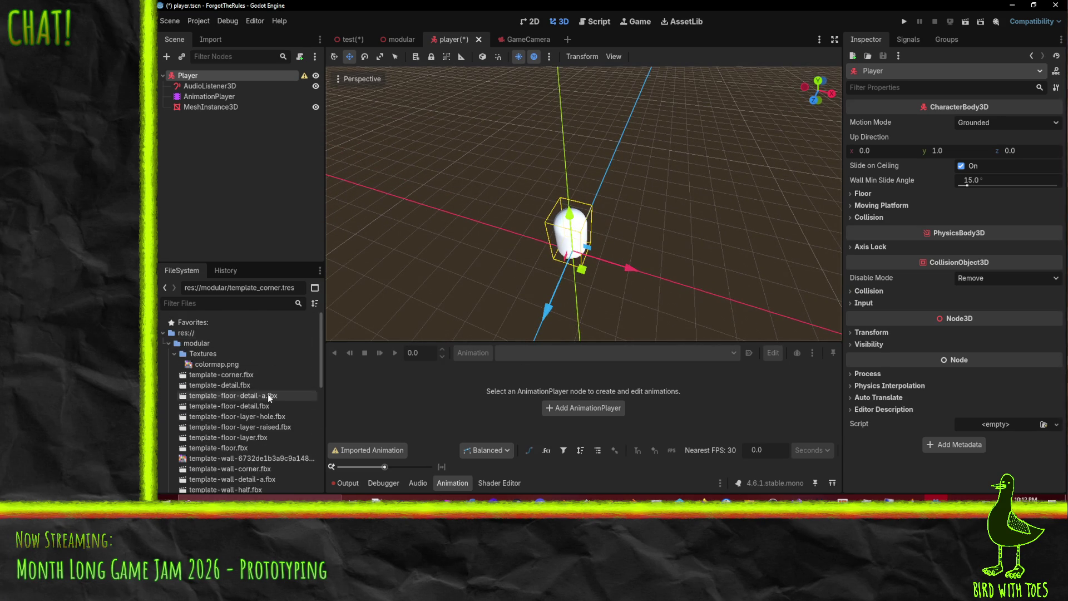
{"action": "scroll", "coordinate": [268, 394], "scroll_direction": "down", "scroll_amount": 2}
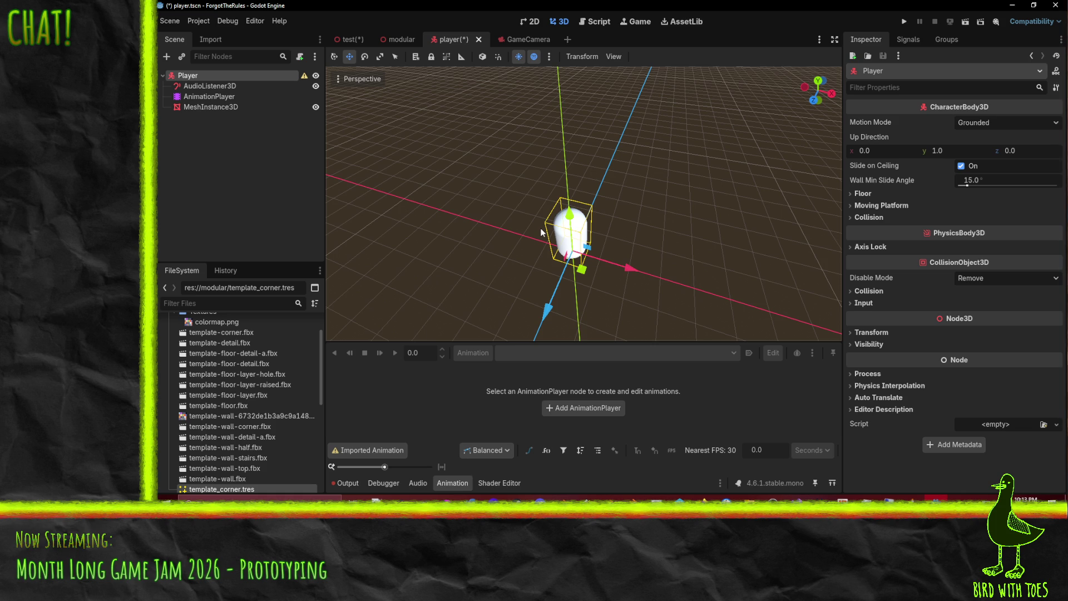
{"action": "key", "text": "ctrl+s"}
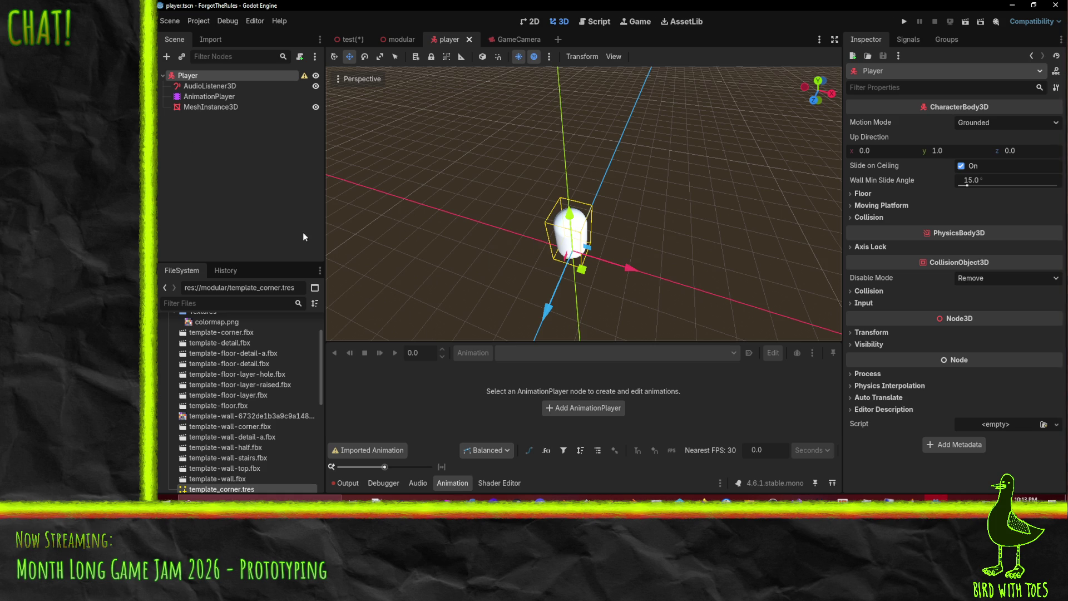
- Dismiss the Player node's context menu and bring up the Inspector's Script options
{"action": "right_click", "coordinate": [183, 76]}
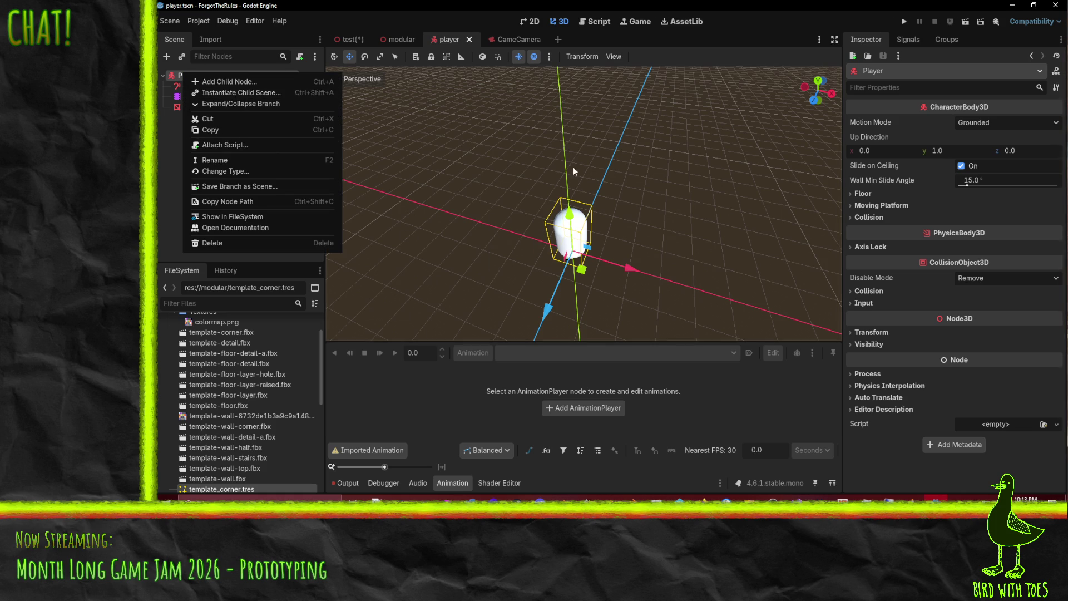
{"action": "left_click", "coordinate": [1042, 426]}
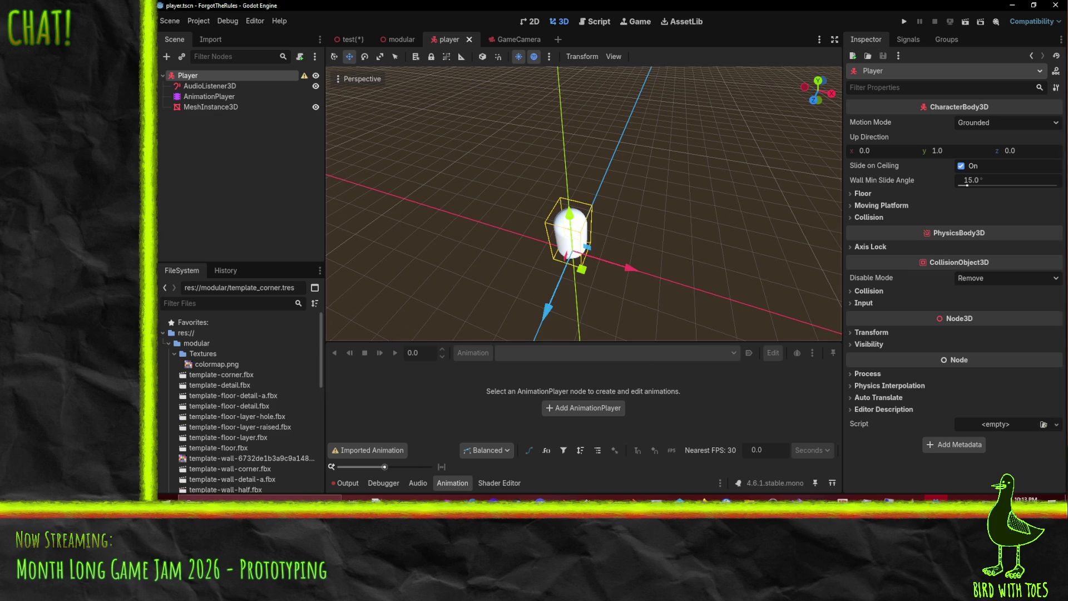
{"action": "left_click", "coordinate": [1056, 425]}
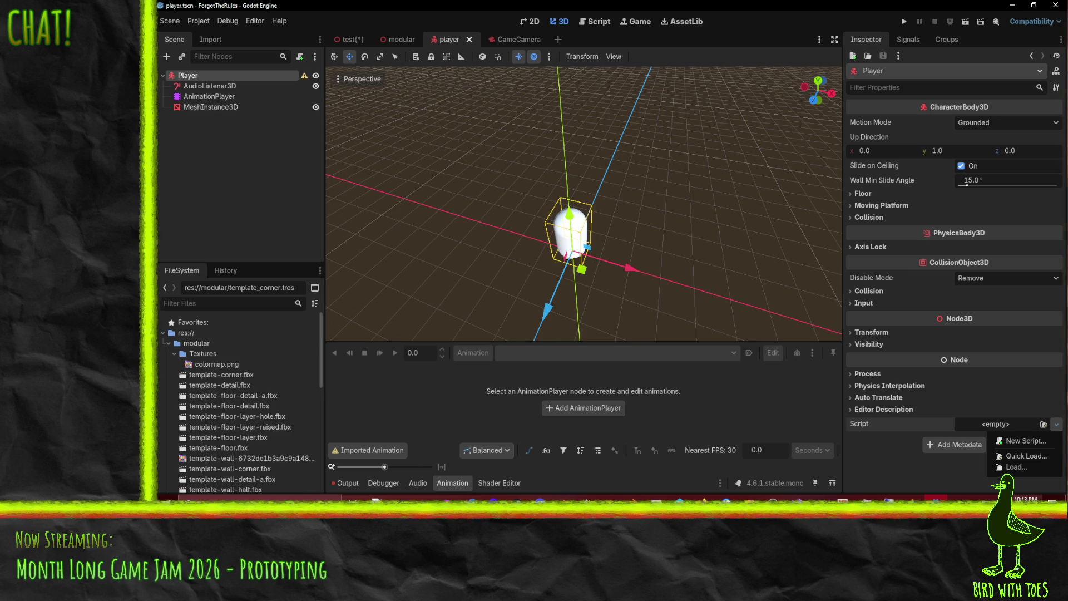
- Create a new script at res://player.gd and attach it to Player
{"action": "left_click", "coordinate": [1025, 441]}
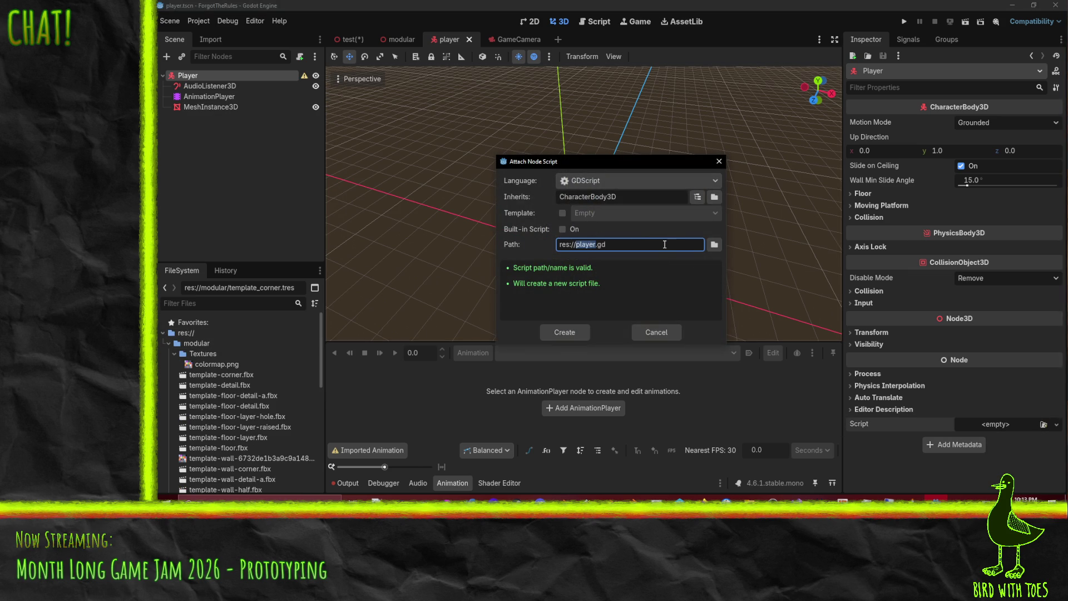
{"action": "left_click", "coordinate": [579, 332]}
{"action": "left_click", "coordinate": [579, 332]}
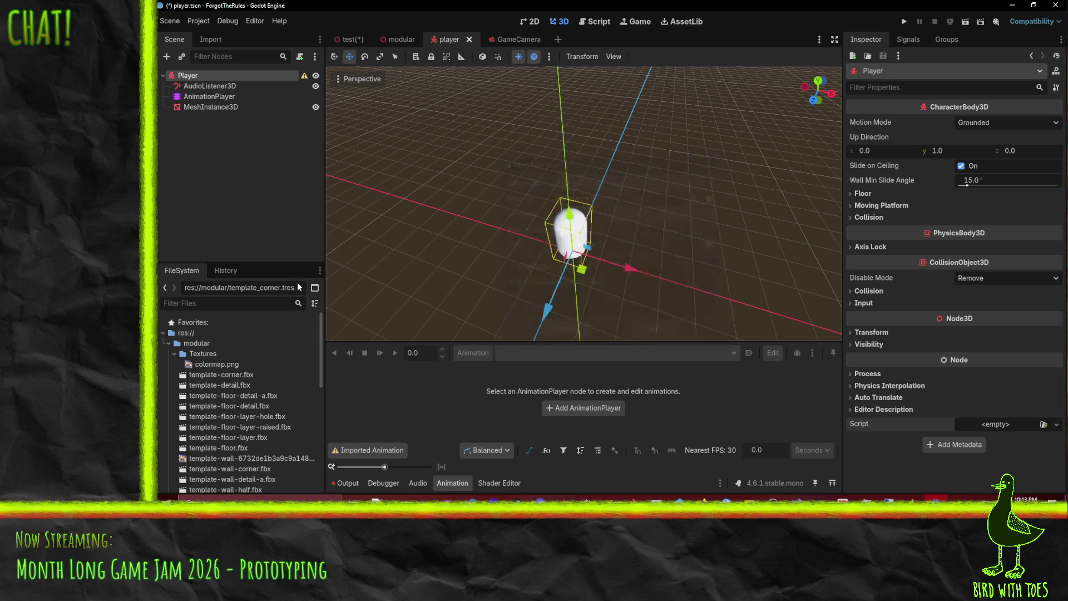
- Write _ready() and _physics_process(delta: float) function stubs, each containing pass
{"action": "left_click", "coordinate": [492, 89]}
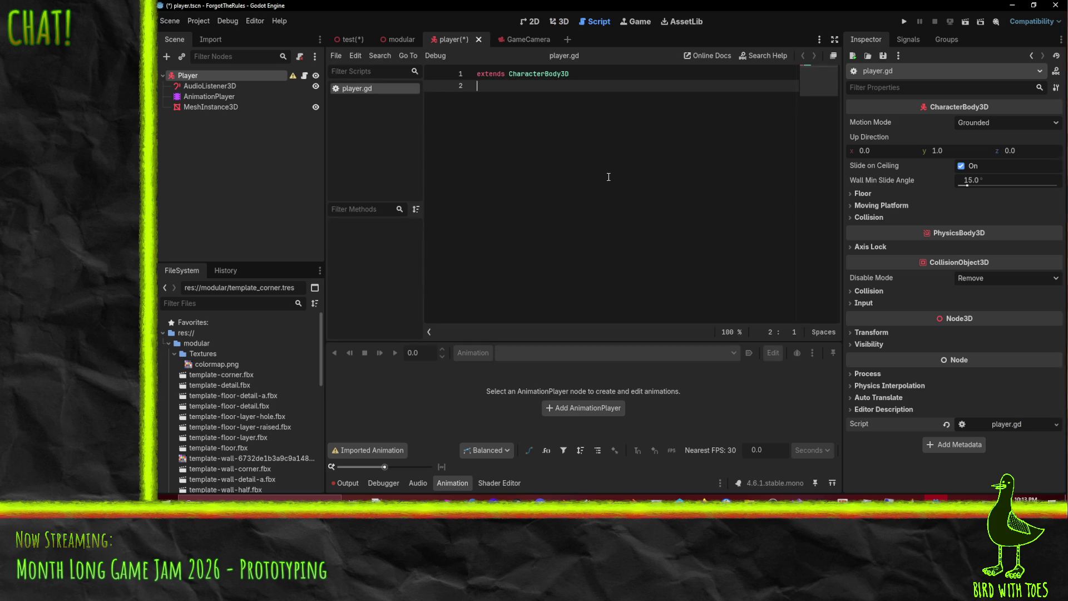
{"action": "key", "text": "Return"}
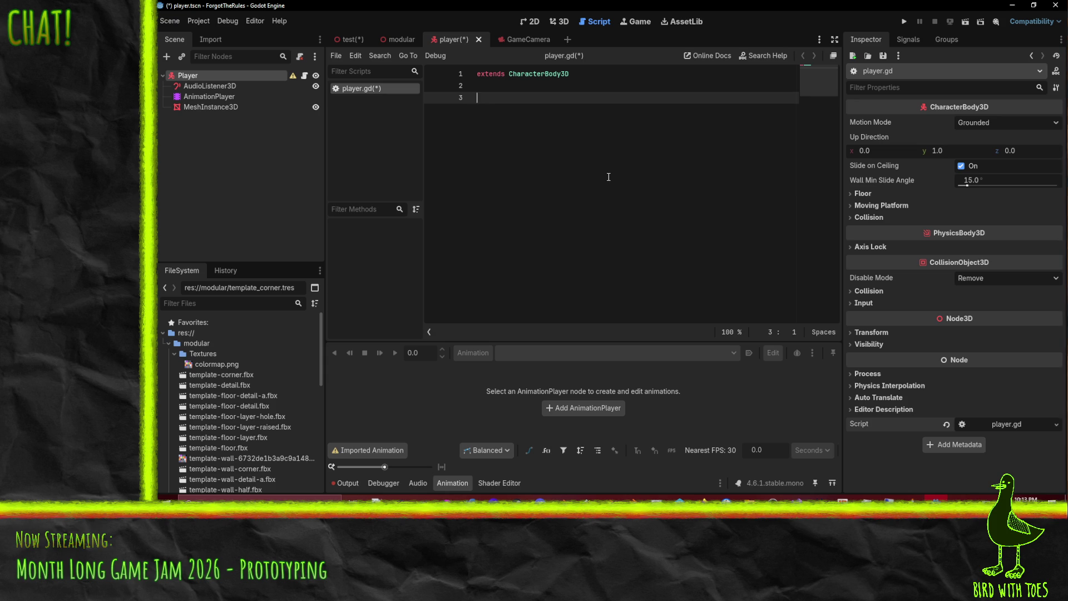
{"action": "type", "text": "func _ready()"}
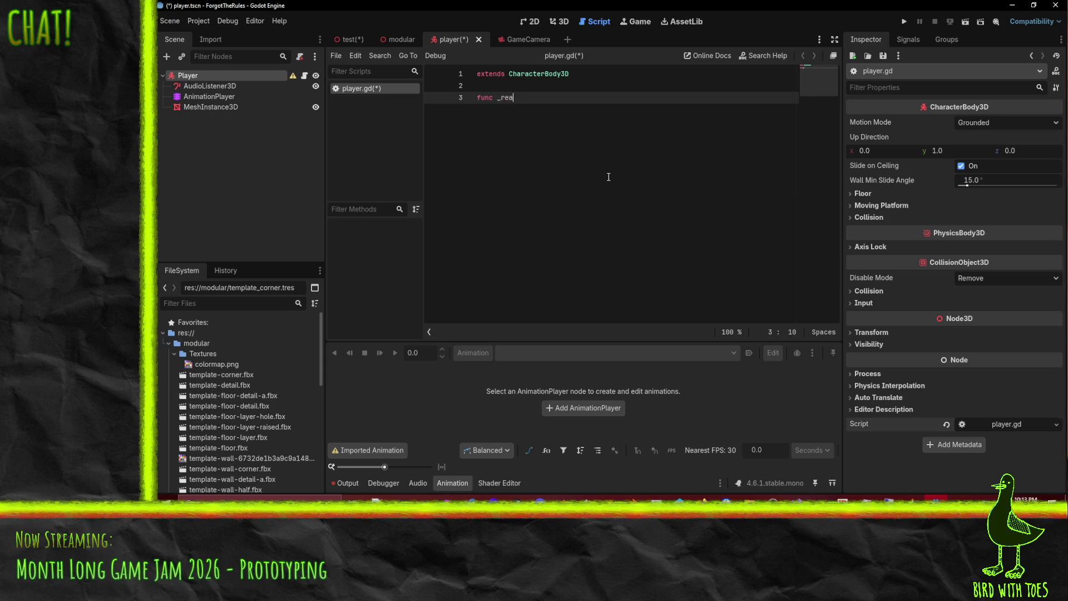
{"action": "type", "text": ":"}
{"action": "key", "text": "Return"}
{"action": "key", "text": "BackSpace"}
{"action": "type", "text": "pass"}
{"action": "key", "text": "Return"}
{"action": "key", "text": "Return"}
{"action": "type", "text": "func _"}
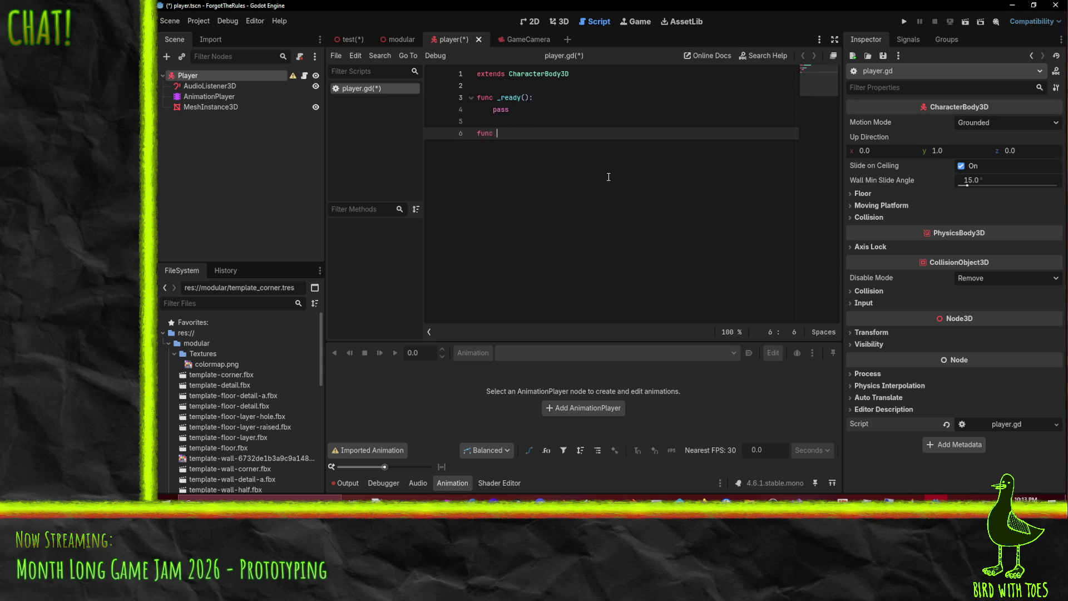
{"action": "type", "text": "phy"}
{"action": "key", "text": "Return"}
{"action": "key", "text": "Return"}
{"action": "type", "text": "pass"}
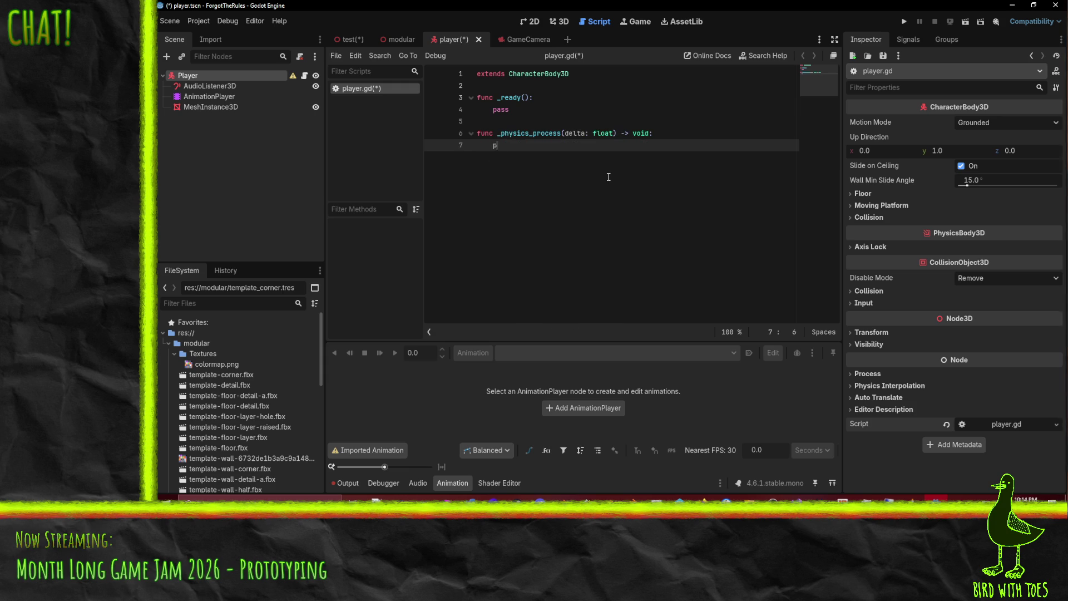
- Give _ready() a -> void return type and save player.gd
{"action": "key", "text": "Up"}
{"action": "key", "text": "Up"}
{"action": "key", "text": "Up"}
{"action": "key", "text": "Up"}
{"action": "key", "text": "End"}
{"action": "key", "text": "Left"}
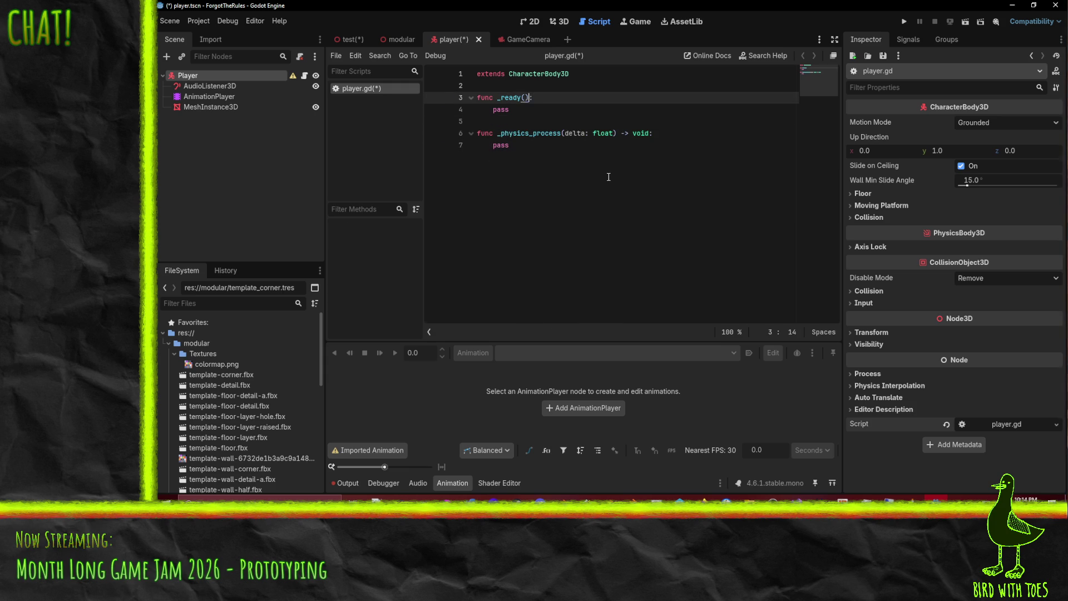
{"action": "type", "text": "-> v"}
{"action": "type", "text": "po"}
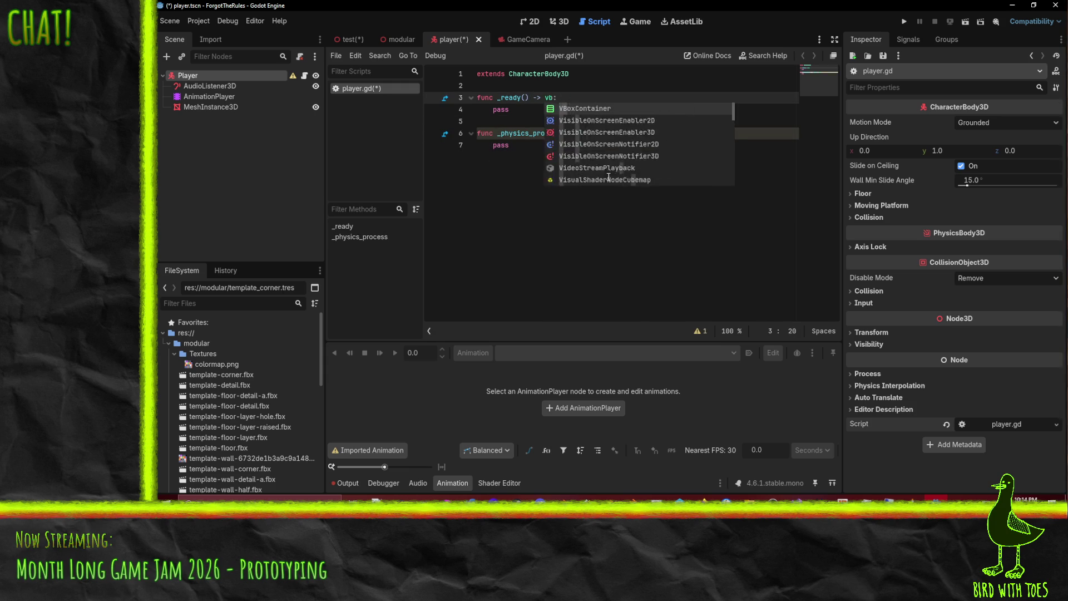
{"action": "key", "text": "BackSpace"}
{"action": "key", "text": "BackSpace"}
{"action": "type", "text": "oid"}
{"action": "key", "text": "Down"}
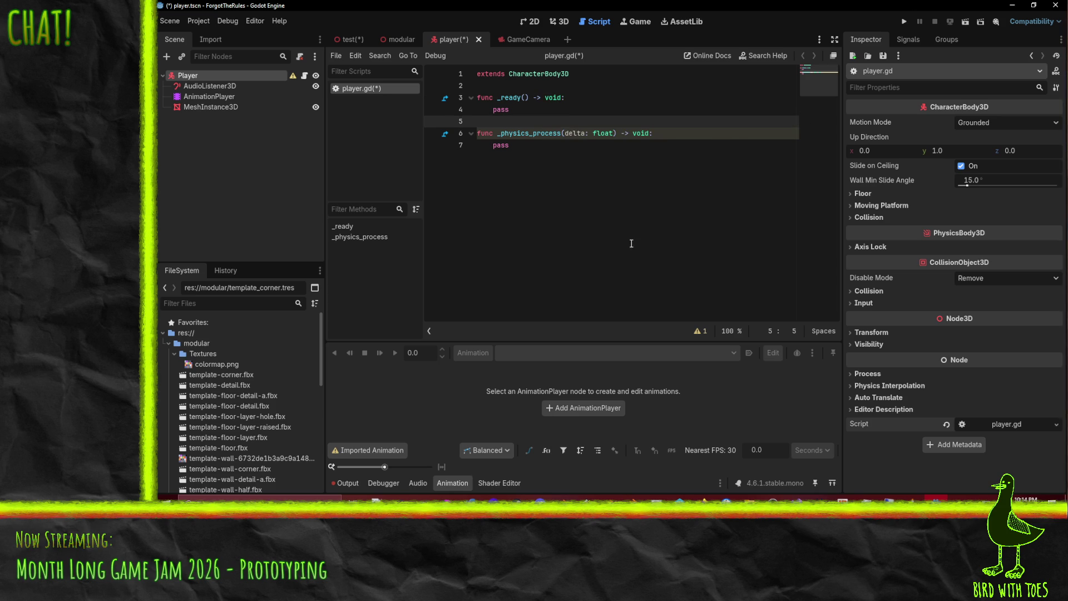
{"action": "key", "text": "ctrl+s"}
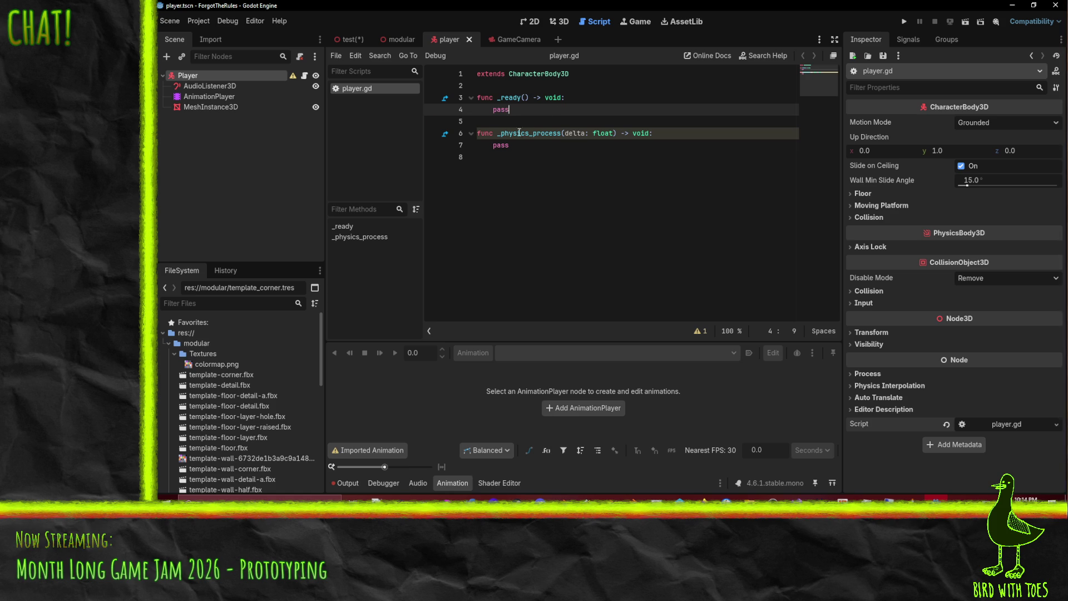
- Try replacing func with def on line 3, then undo it
{"action": "left_click", "coordinate": [592, 163]}
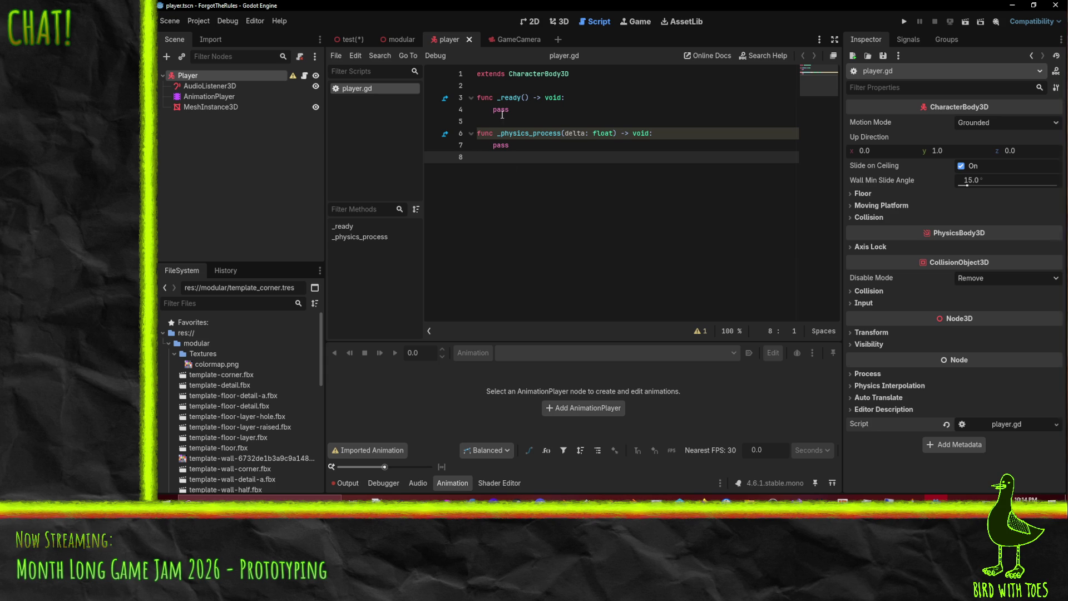
{"action": "double_click", "coordinate": [481, 98]}
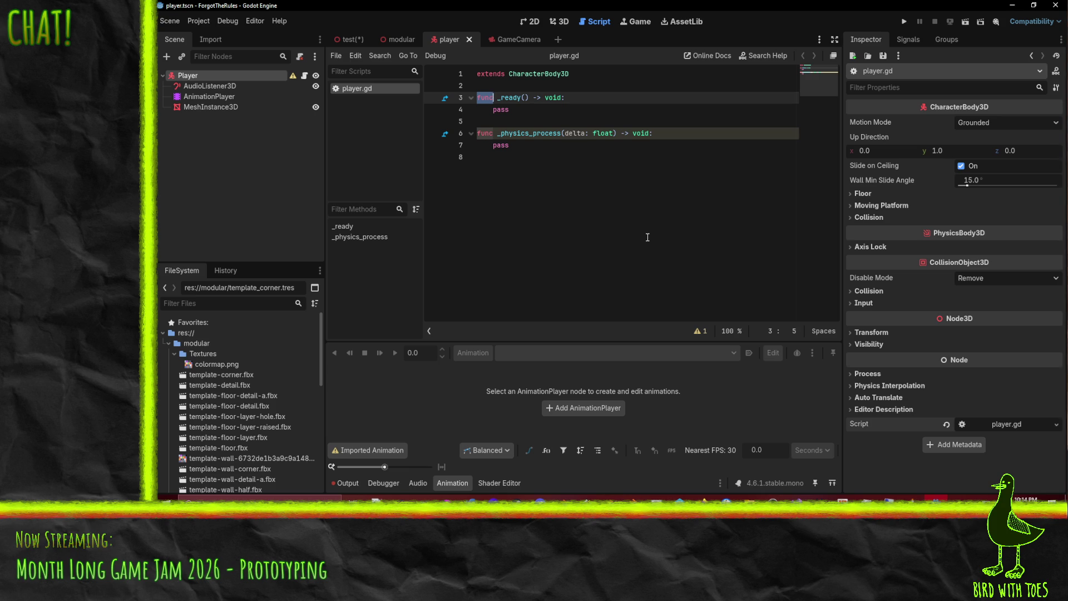
{"action": "left_click", "coordinate": [585, 135]}
{"action": "key", "text": "Down"}
{"action": "key", "text": "Down"}
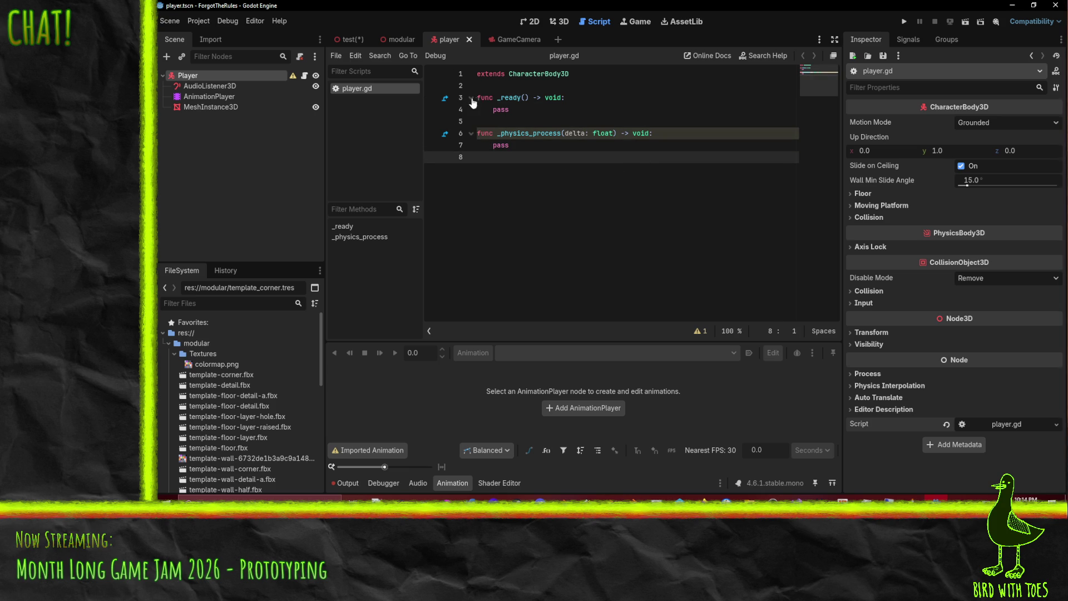
{"action": "left_click", "coordinate": [474, 98]}
{"action": "double_click", "coordinate": [484, 97]}
{"action": "type", "text": "def"}
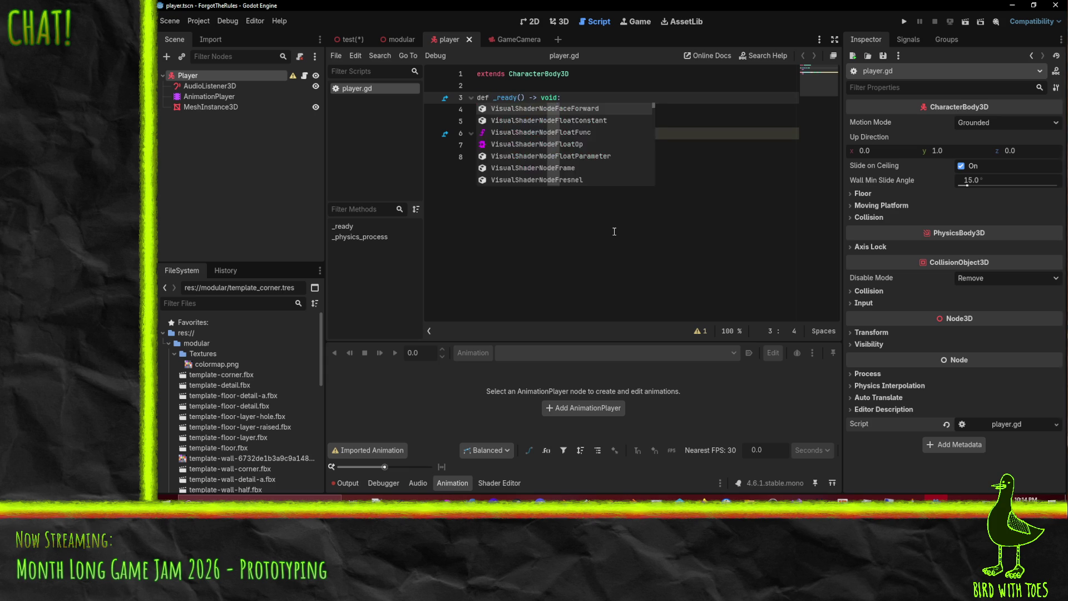
{"action": "left_click", "coordinate": [618, 240]}
{"action": "key", "text": "ctrl+z"}
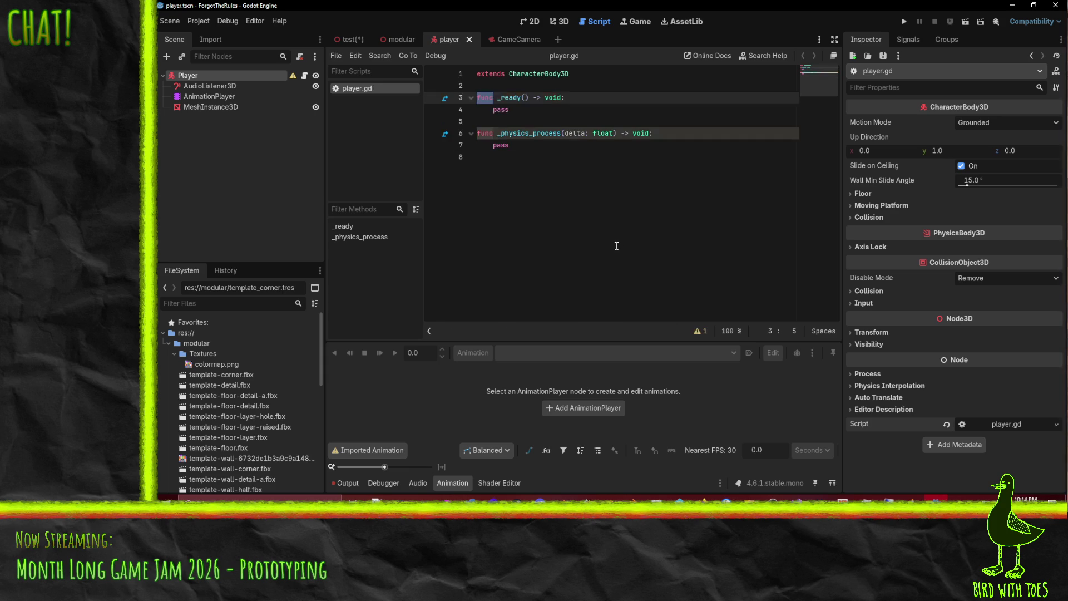
{"action": "left_click", "coordinate": [602, 240]}
- Add a 'global' line inside _ready, cut it back out, and save player.gd
{"action": "left_click", "coordinate": [668, 97]}
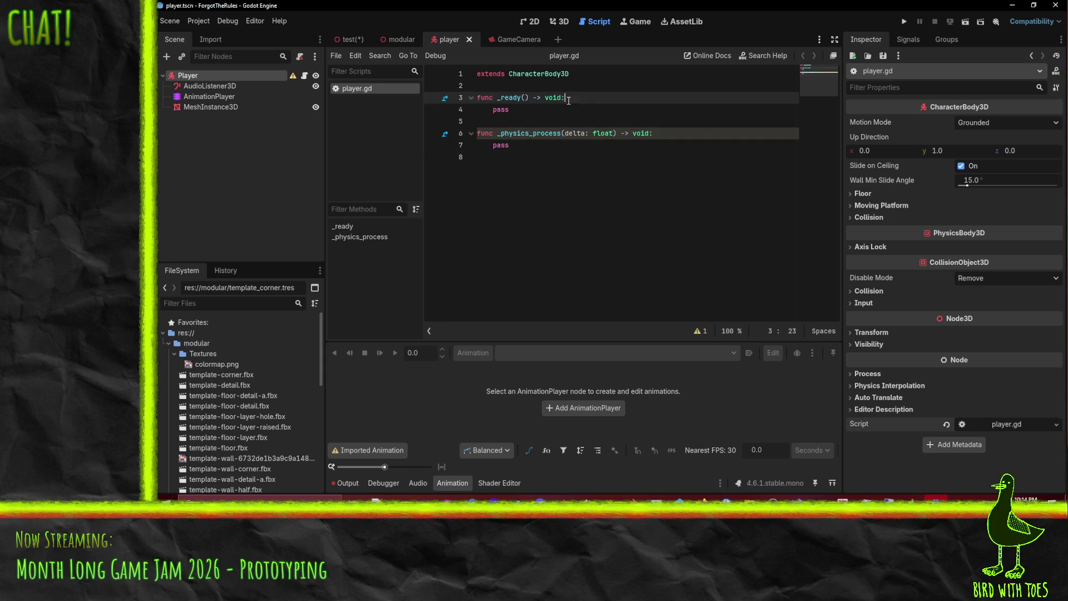
{"action": "key", "text": "Return"}
{"action": "type", "text": "global"}
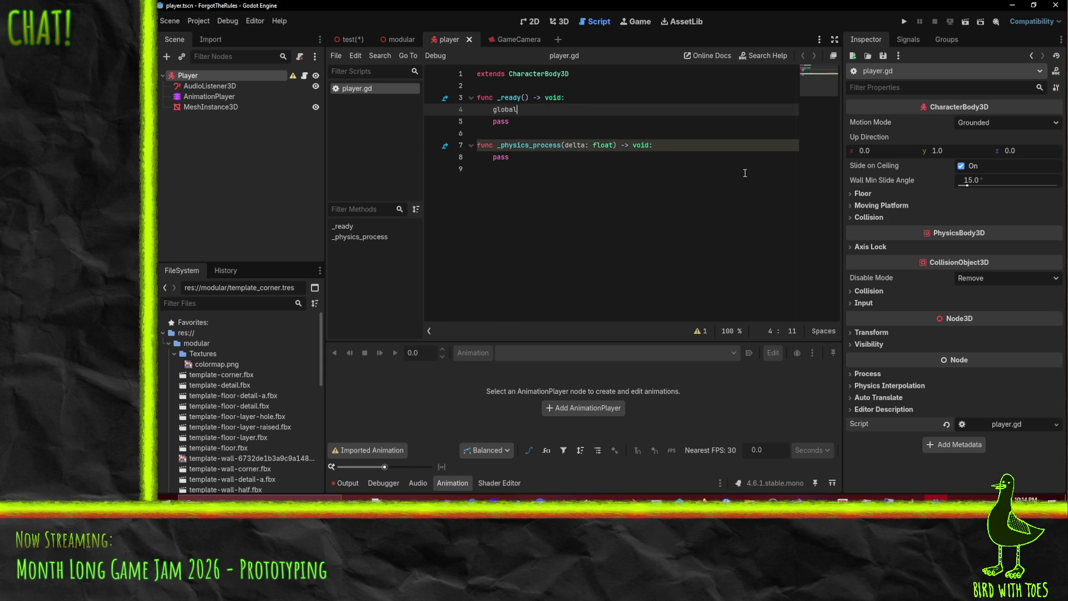
{"action": "key", "text": "ctrl+x"}
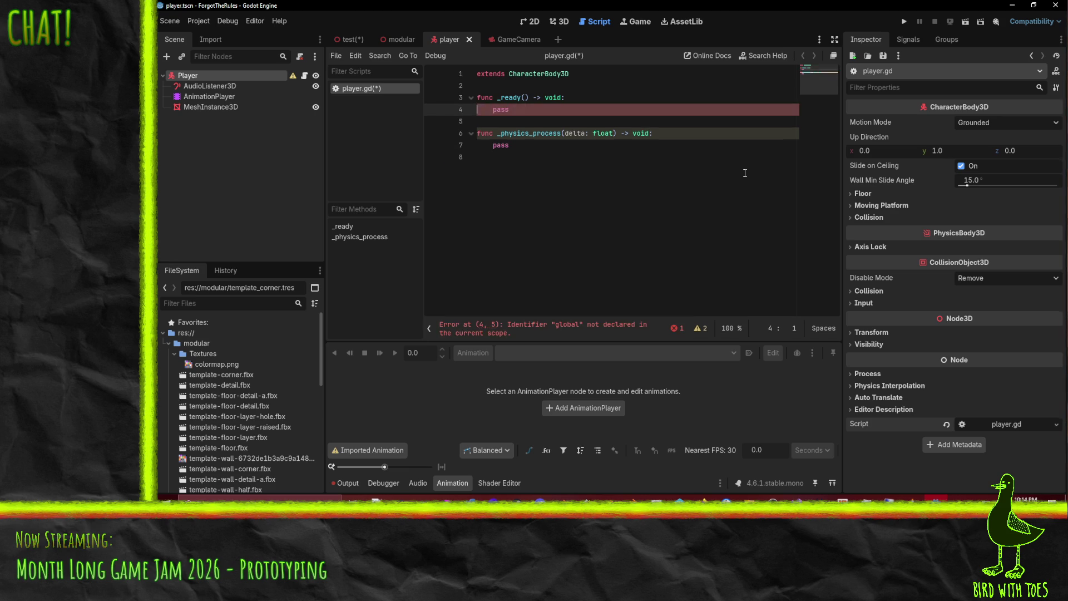
{"action": "left_click", "coordinate": [693, 312]}
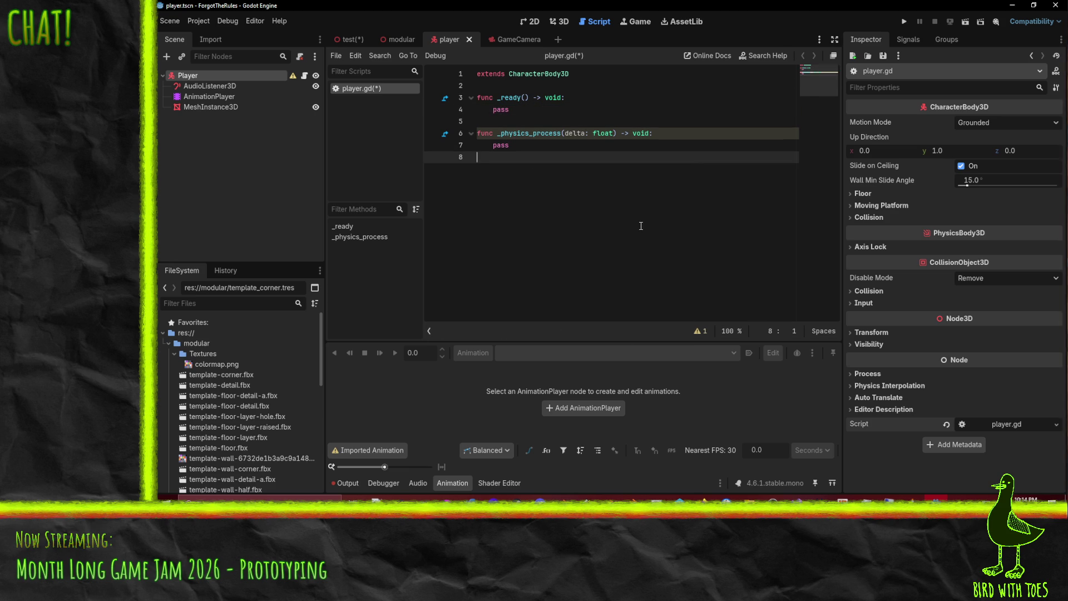
{"action": "left_click", "coordinate": [627, 134]}
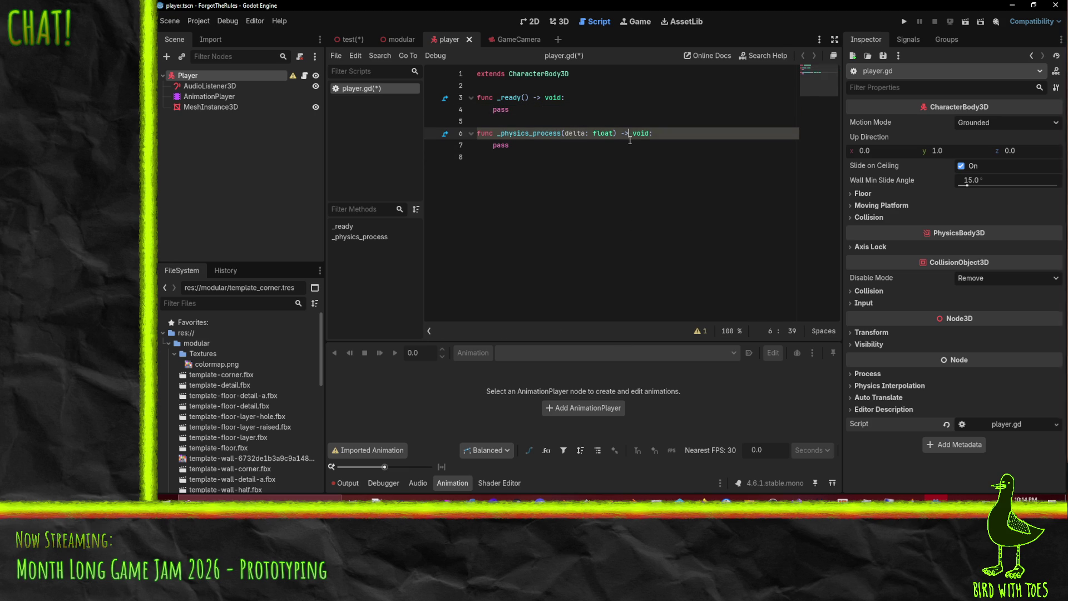
{"action": "left_click", "coordinate": [617, 220]}
{"action": "key", "text": "ctrl+s"}
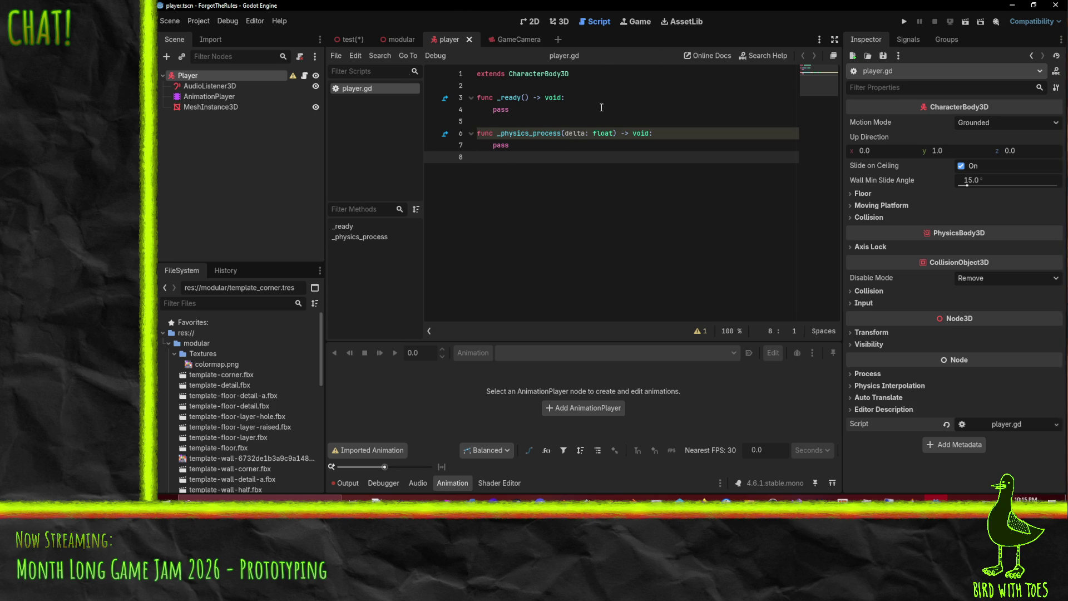
{"action": "left_click", "coordinate": [198, 20]}
- Open Project Settings on the Input Map tab, ready to name a new action
{"action": "left_click", "coordinate": [214, 34]}
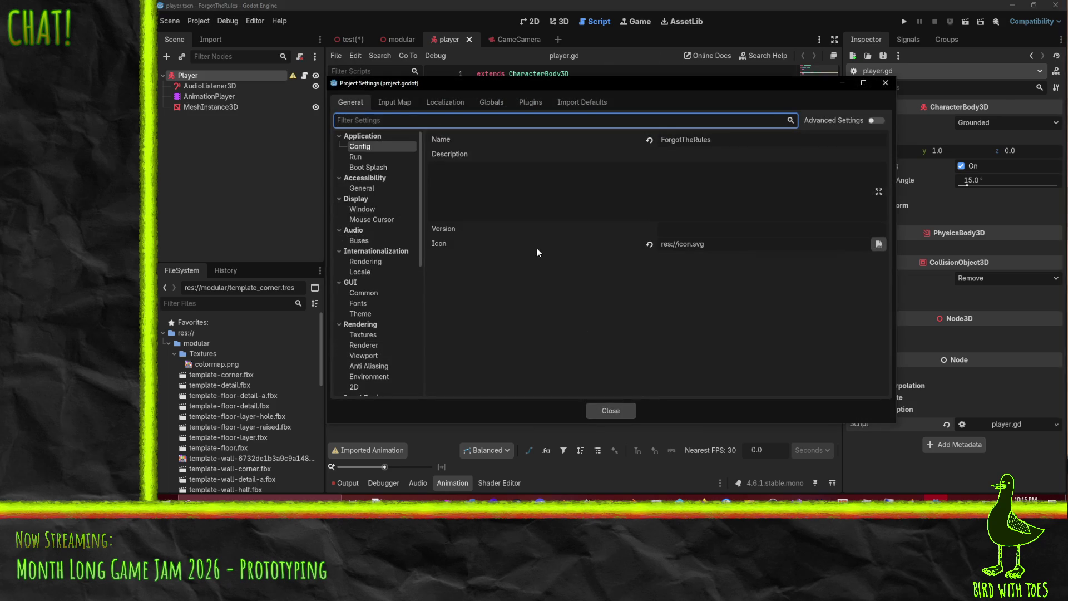
{"action": "left_click", "coordinate": [395, 102]}
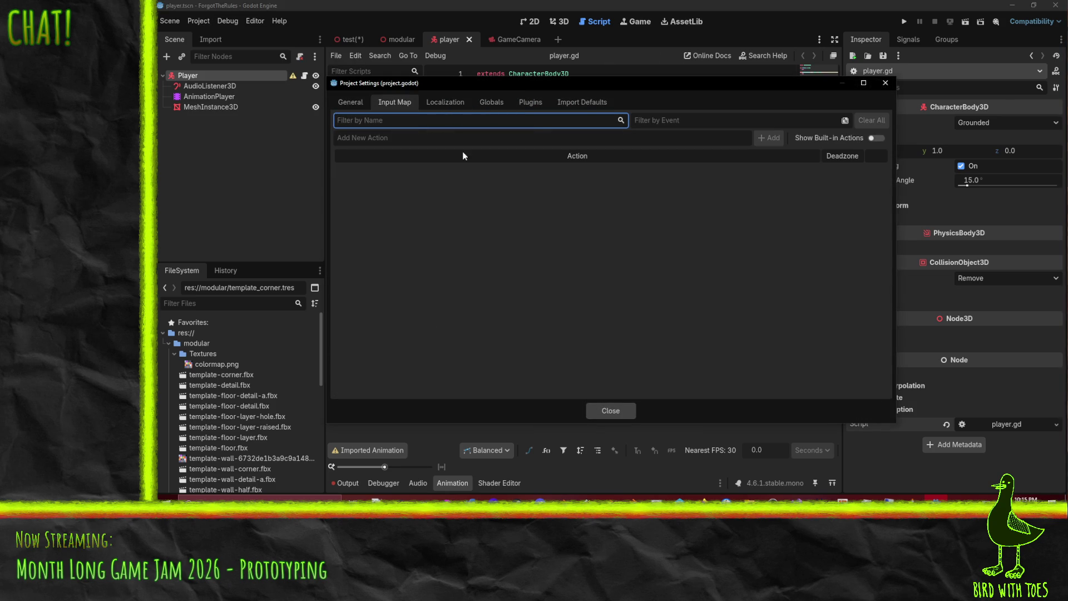
{"action": "left_click", "coordinate": [368, 133]}
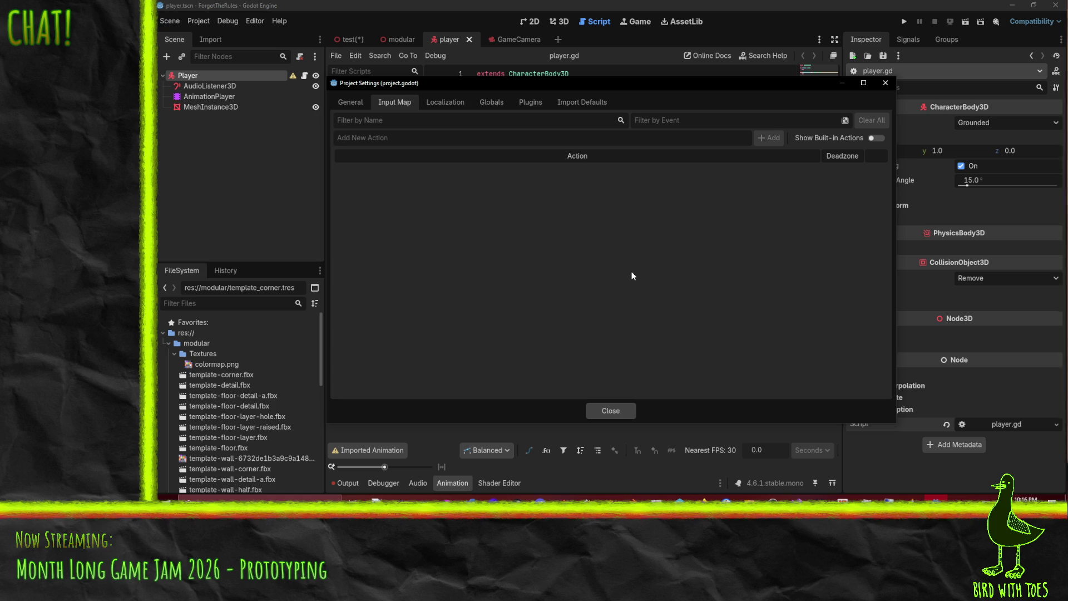
- Add MoveZ and MoveX input actions and start adding a key event to MoveZ
{"action": "type", "text": "Movez"}
{"action": "key", "text": "BackSpace"}
{"action": "type", "text": "Z"}
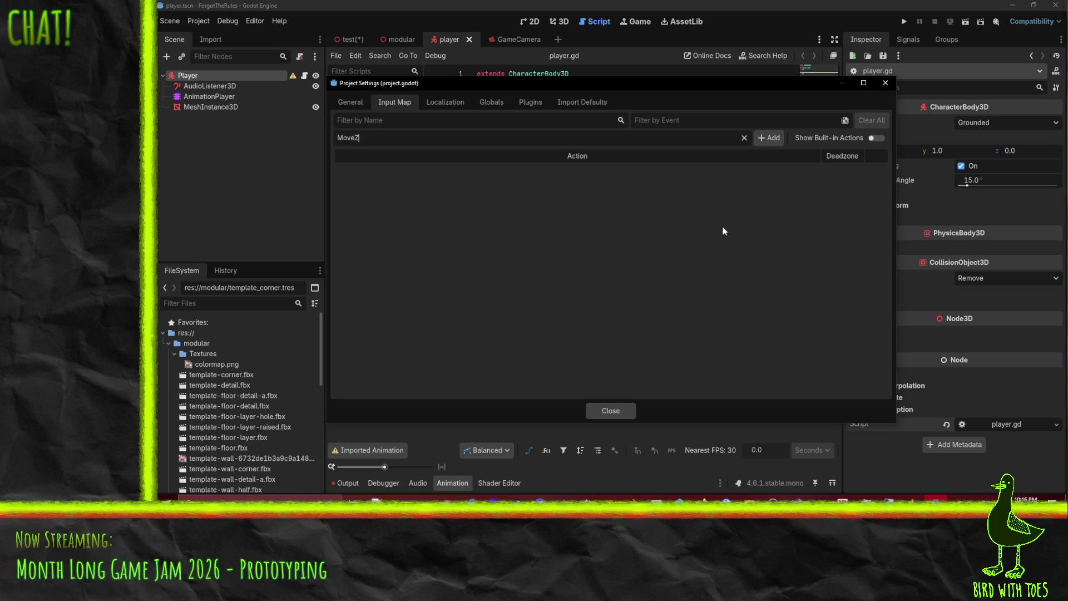
{"action": "left_click", "coordinate": [770, 138]}
{"action": "type", "text": "MoveX"}
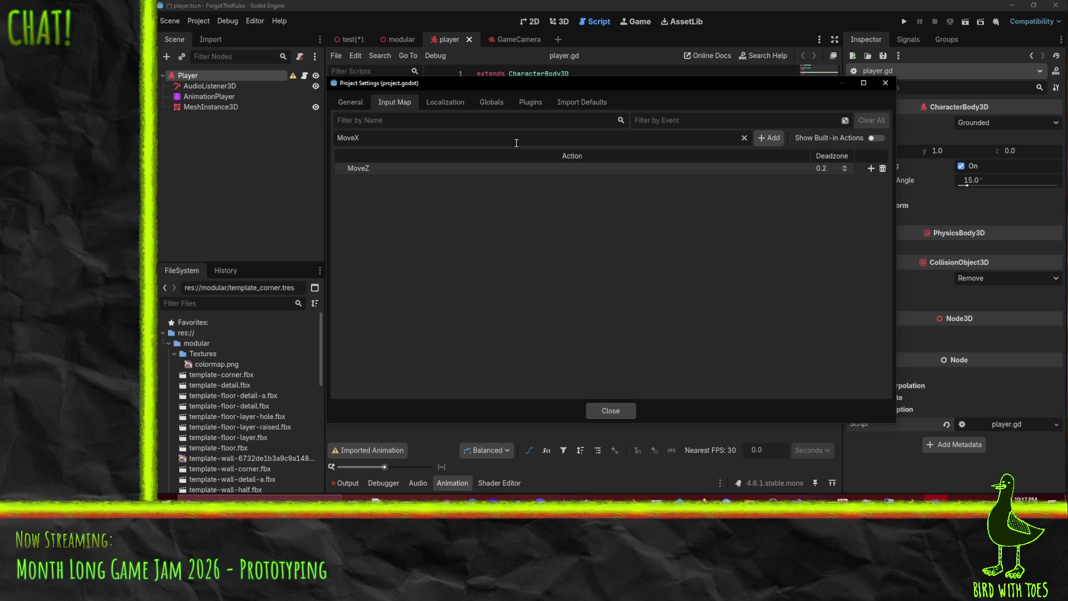
{"action": "key", "text": "Return"}
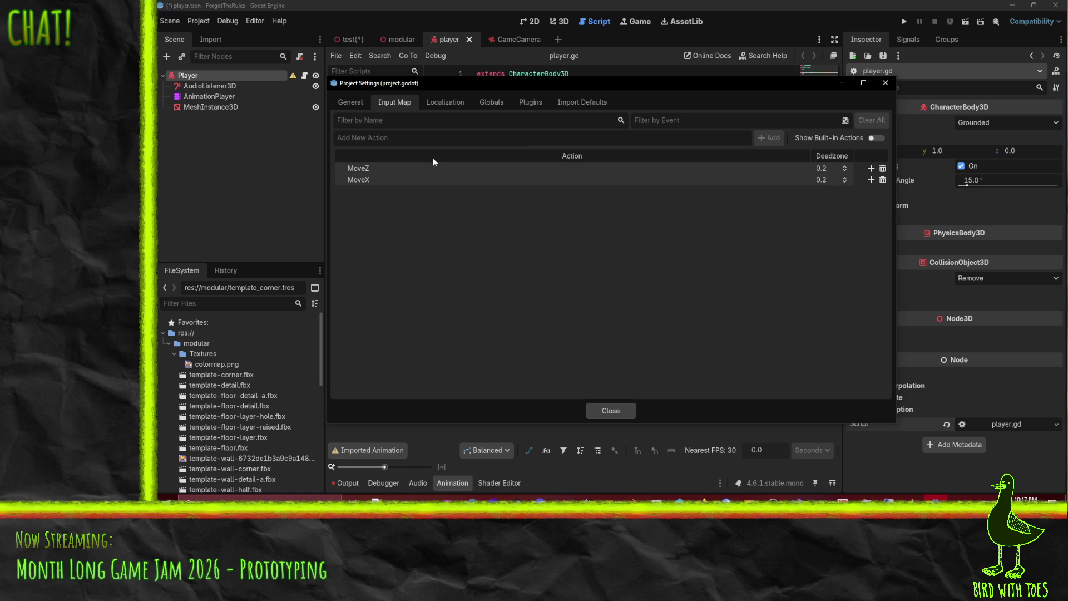
{"action": "double_click", "coordinate": [436, 167]}
{"action": "left_click", "coordinate": [871, 168]}
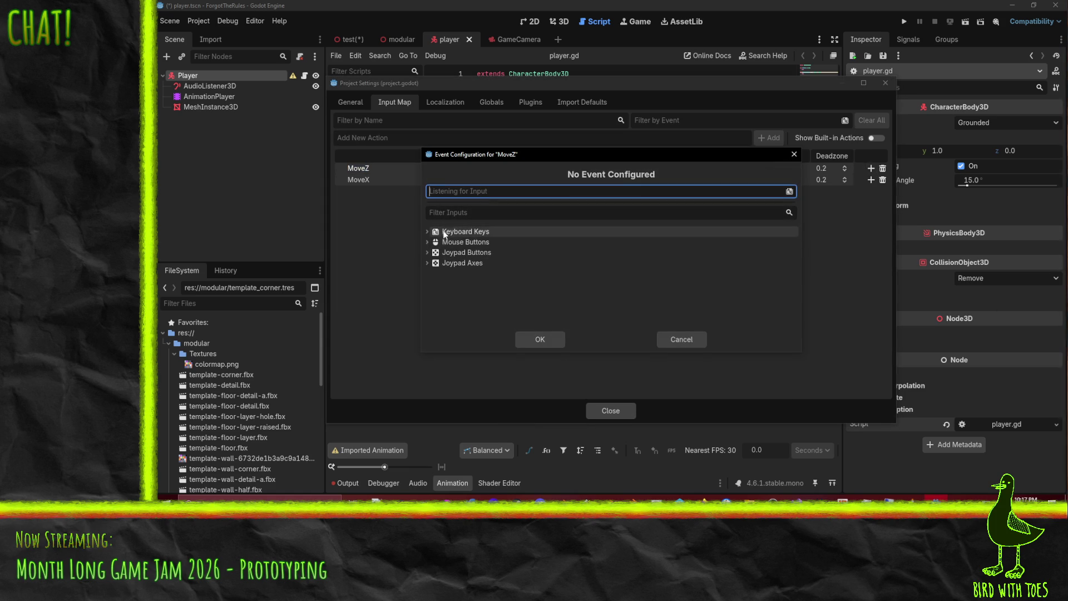
- Bind the W and S keys to the MoveZ action
{"action": "left_click", "coordinate": [455, 231]}
{"action": "left_click", "coordinate": [426, 232]}
{"action": "key", "text": "a"}
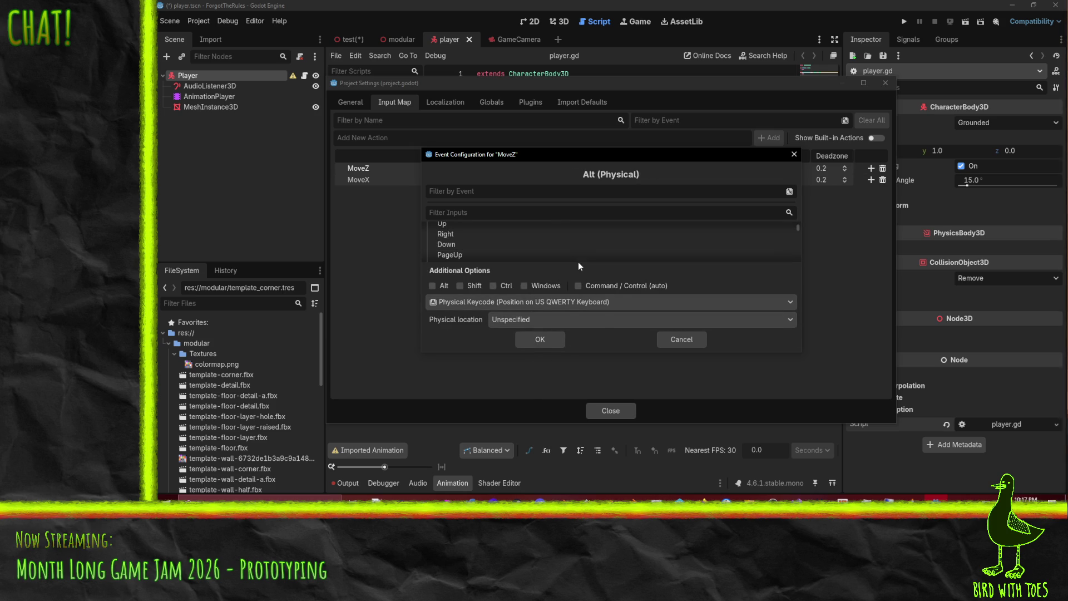
{"action": "key", "text": "w"}
{"action": "left_click", "coordinate": [557, 341]}
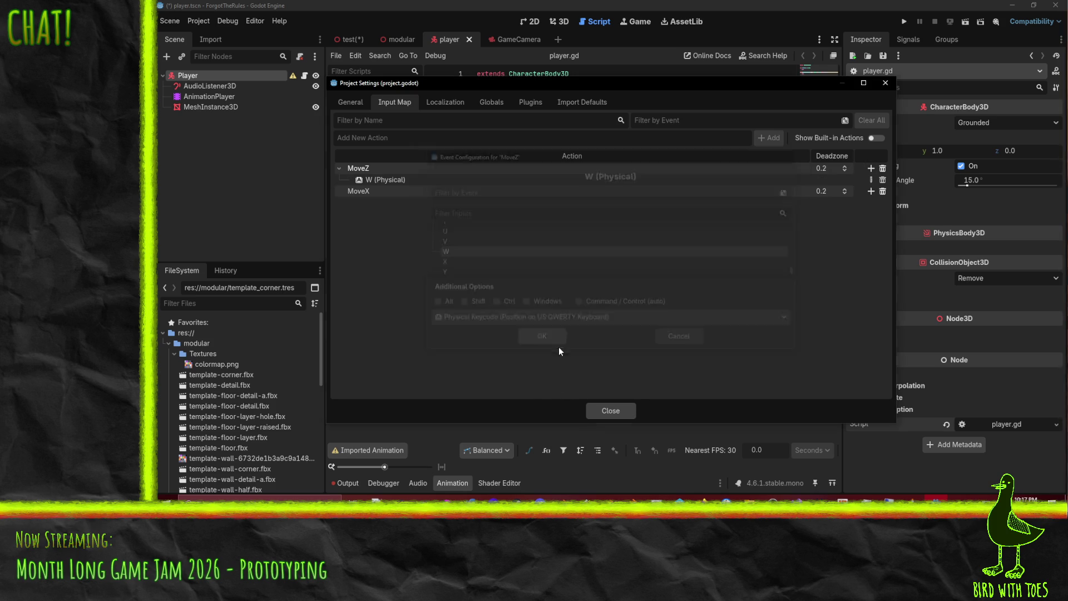
{"action": "left_click", "coordinate": [870, 168]}
{"action": "key", "text": "s"}
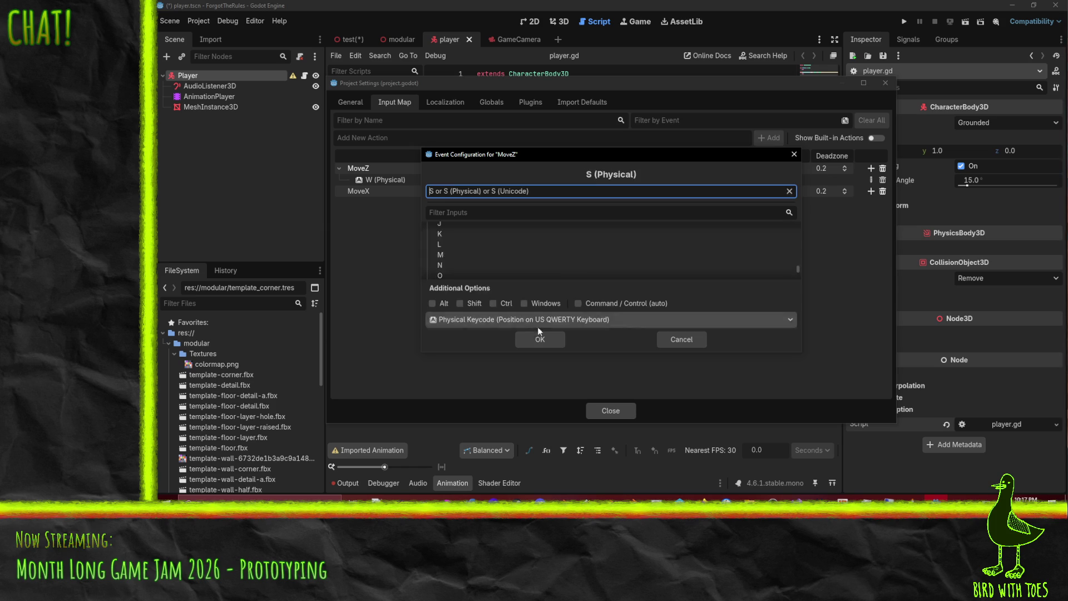
{"action": "left_click", "coordinate": [535, 336]}
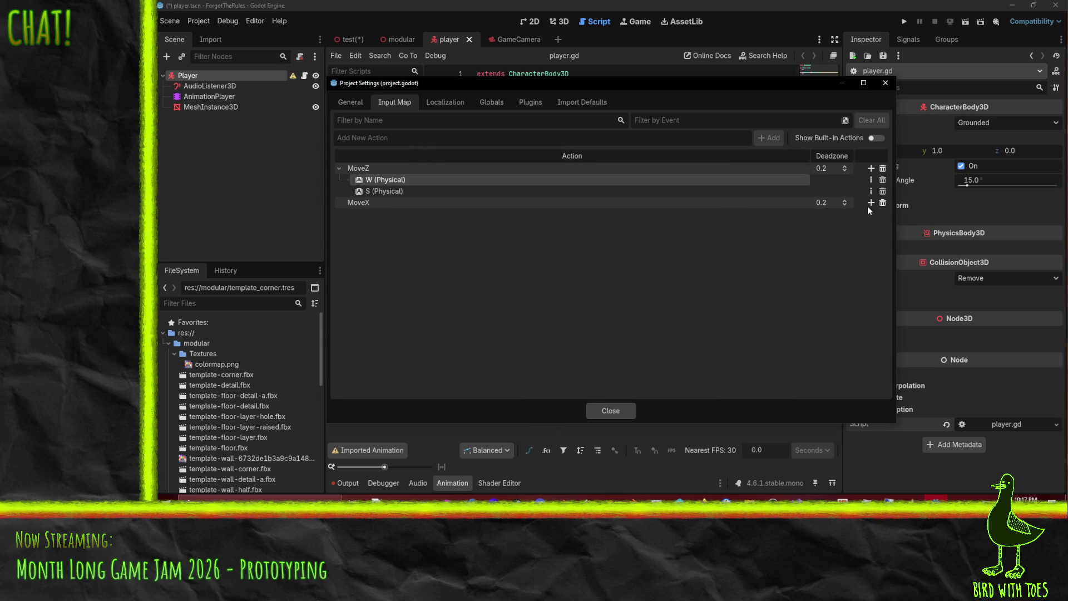
- Rename MoveZ to Forward, delete MoveX, and leave Forward bound only to W
{"action": "double_click", "coordinate": [367, 168]}
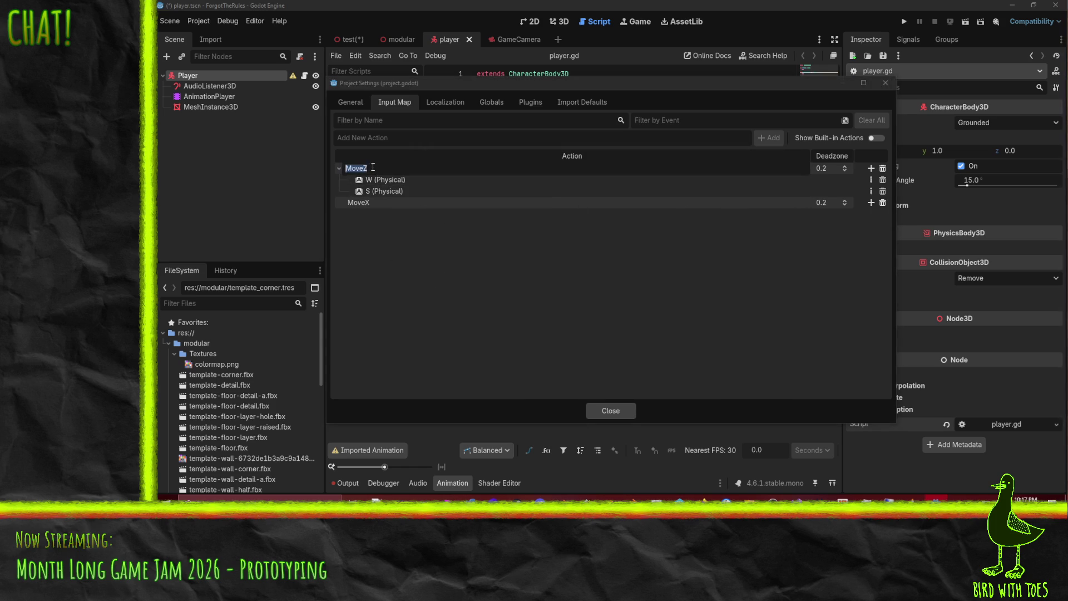
{"action": "key", "text": "ctrl+a"}
{"action": "type", "text": "Forward"}
{"action": "key", "text": "Return"}
{"action": "left_click", "coordinate": [883, 180]}
{"action": "left_click", "coordinate": [883, 190]}
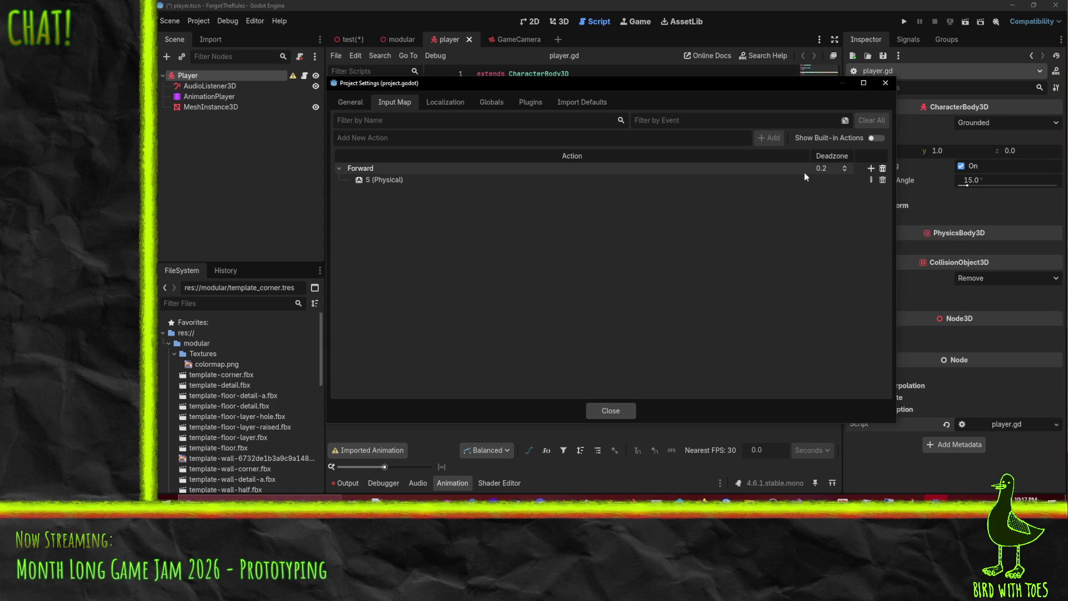
{"action": "left_click", "coordinate": [883, 179]}
{"action": "left_click", "coordinate": [871, 168]}
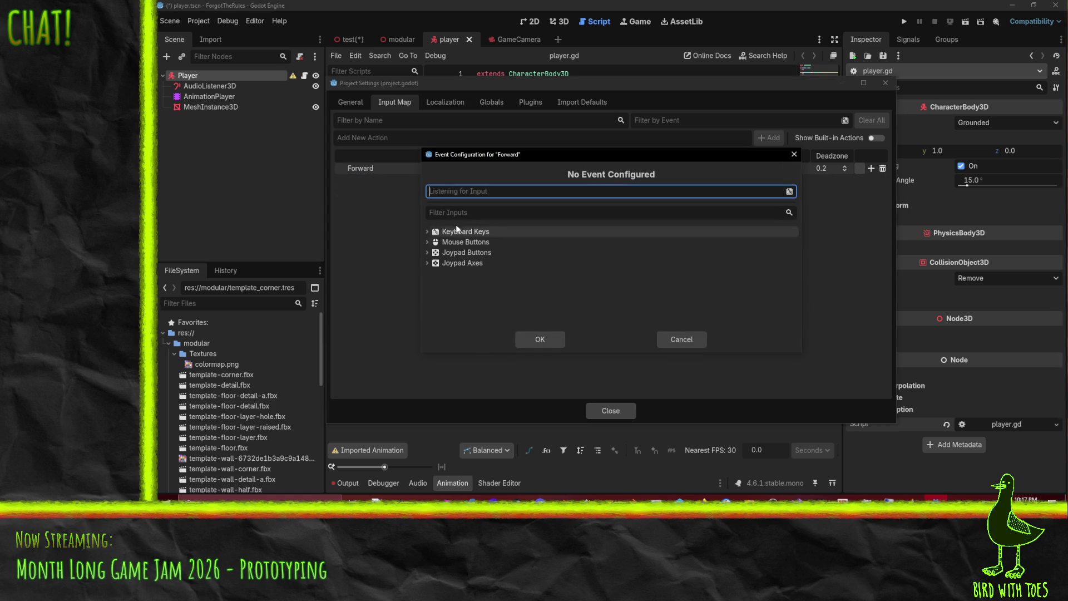
{"action": "key", "text": "w"}
{"action": "left_click", "coordinate": [523, 342]}
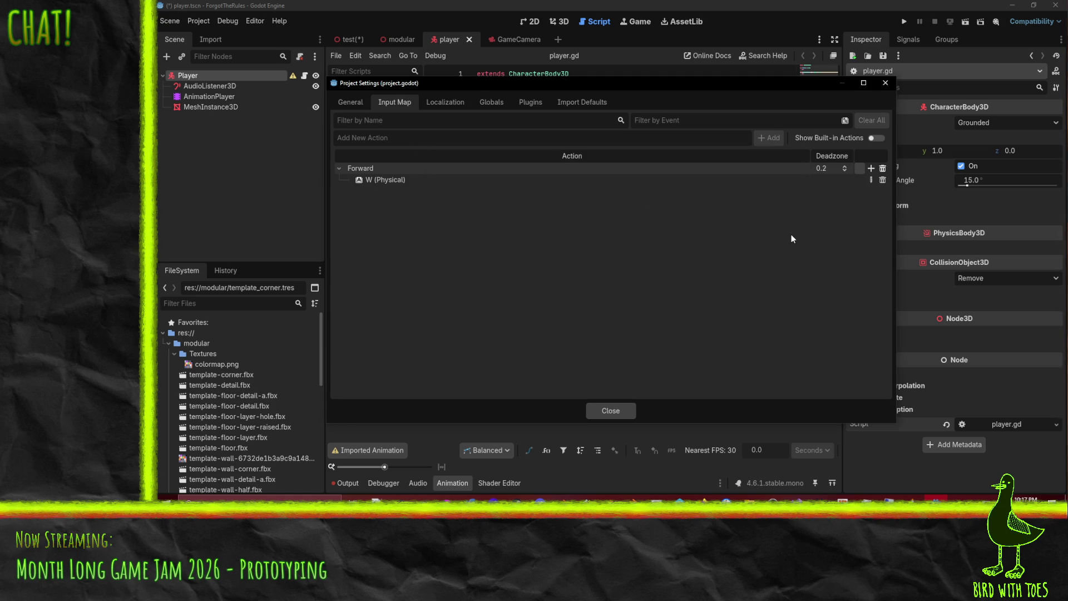
- Add a Back action bound to the S key
{"action": "type", "text": "Back"}
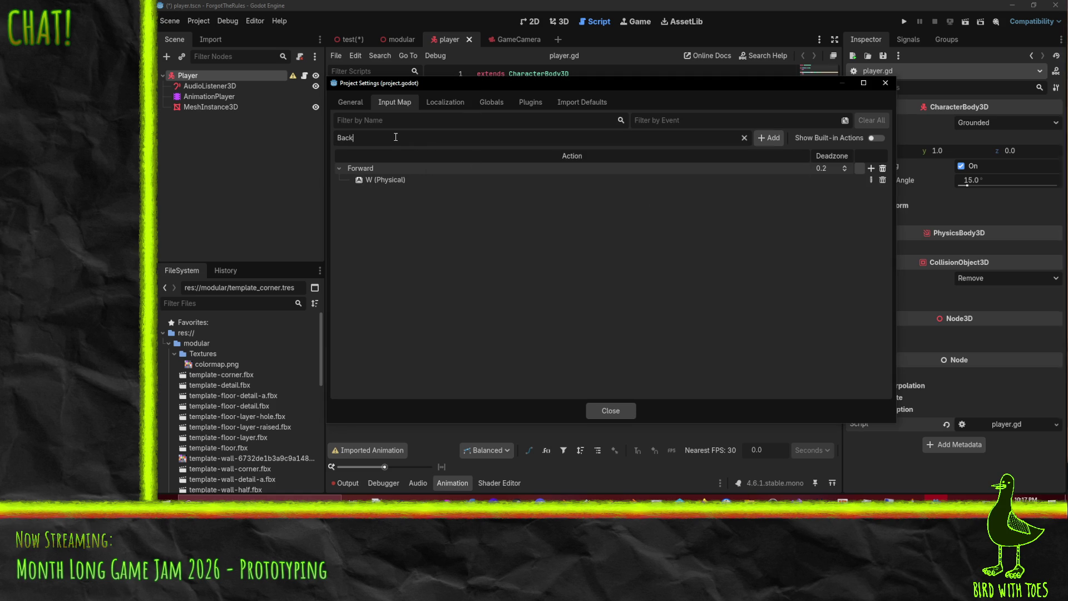
{"action": "left_click", "coordinate": [763, 140]}
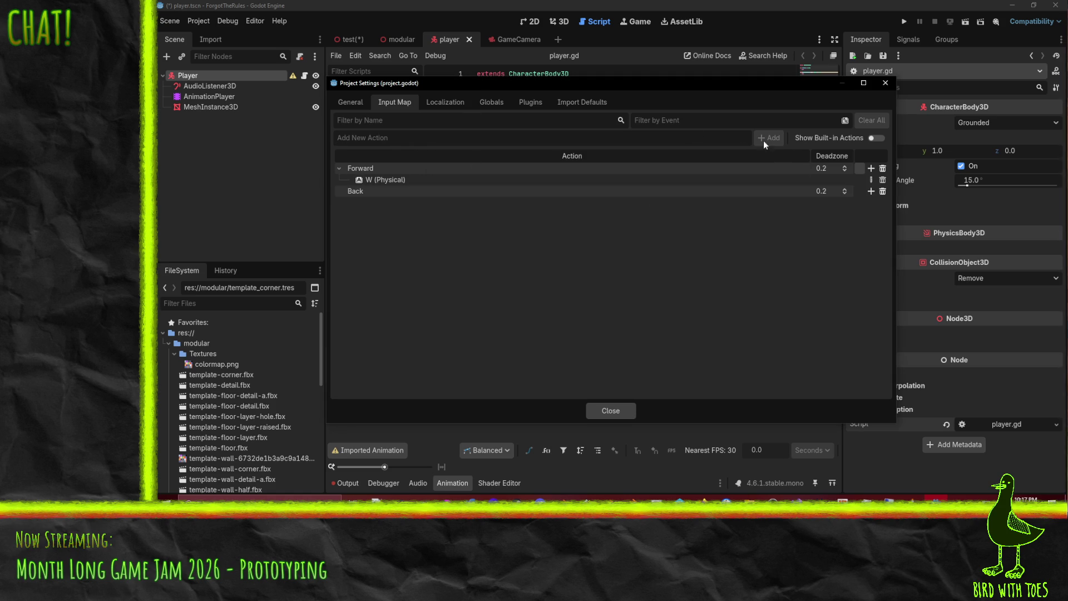
{"action": "left_click", "coordinate": [870, 190]}
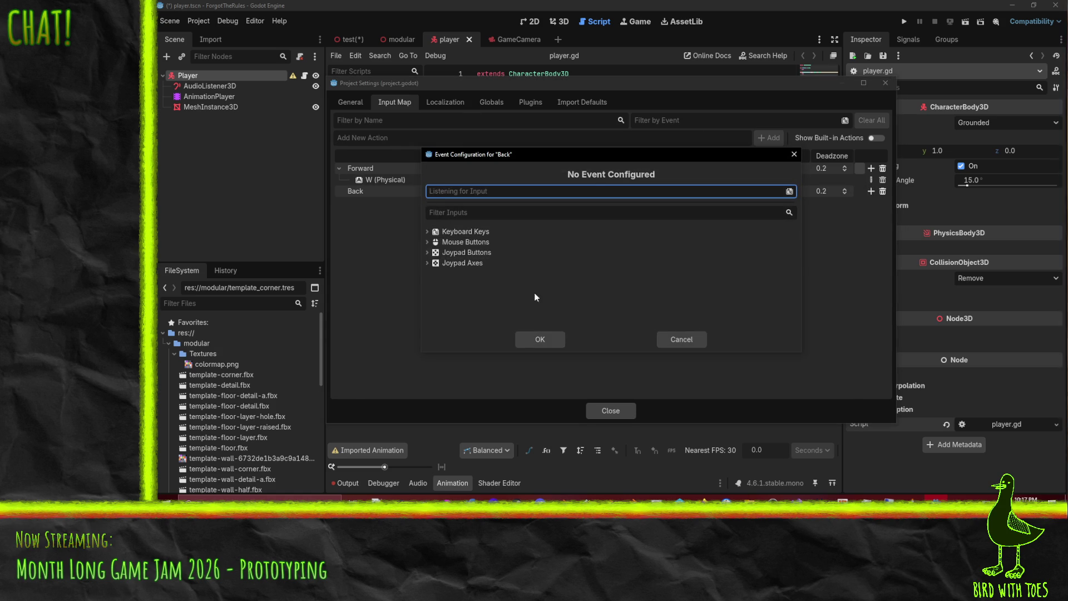
{"action": "key", "text": "s"}
{"action": "left_click", "coordinate": [526, 342]}
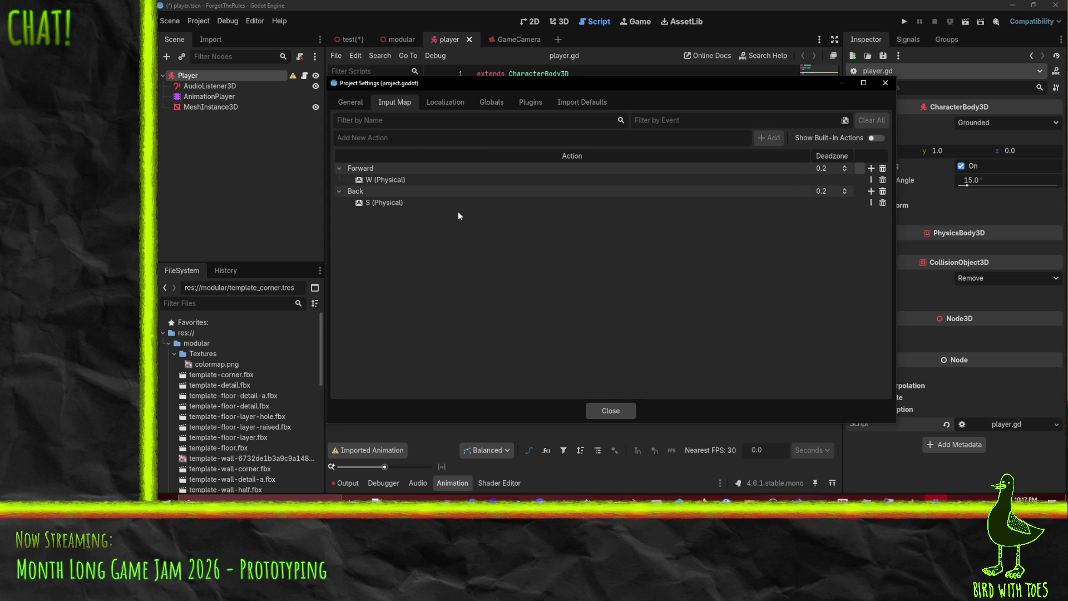
- Add Left and Right input actions
{"action": "left_click", "coordinate": [437, 138]}
{"action": "type", "text": "Left"}
{"action": "left_click", "coordinate": [768, 138]}
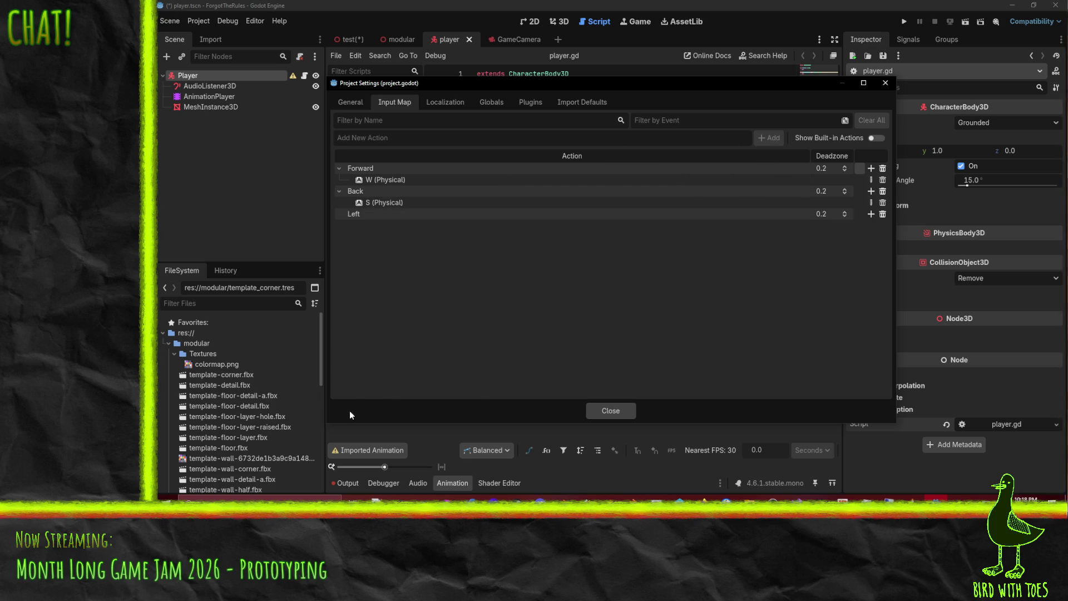
{"action": "left_click", "coordinate": [349, 136]}
{"action": "type", "text": "Right"}
{"action": "key", "text": "Return"}
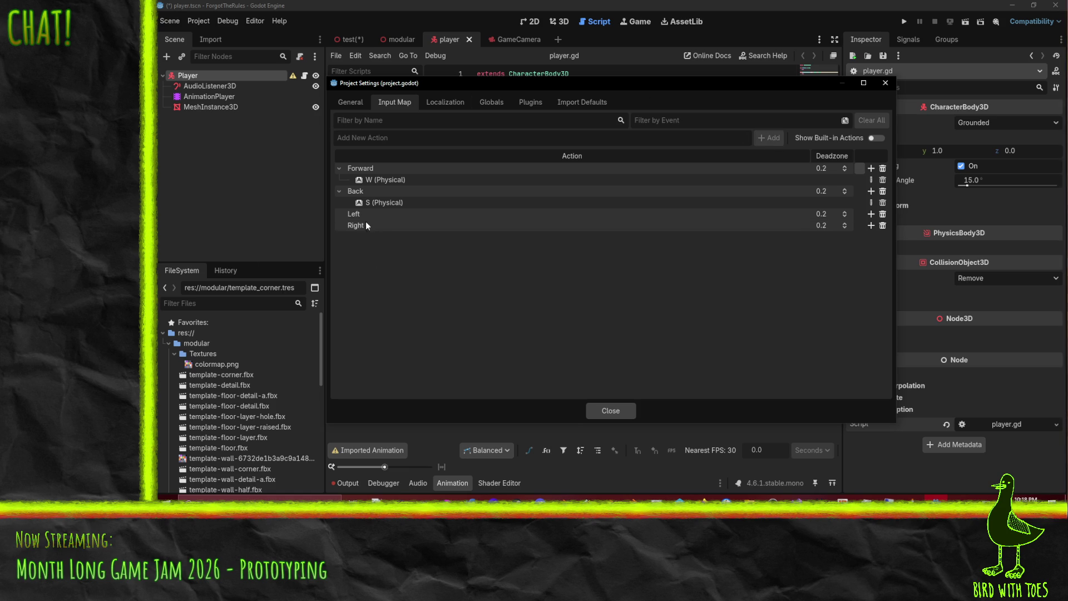
{"action": "double_click", "coordinate": [406, 214]}
{"action": "type", "text": "Left"}
{"action": "key", "text": "Return"}
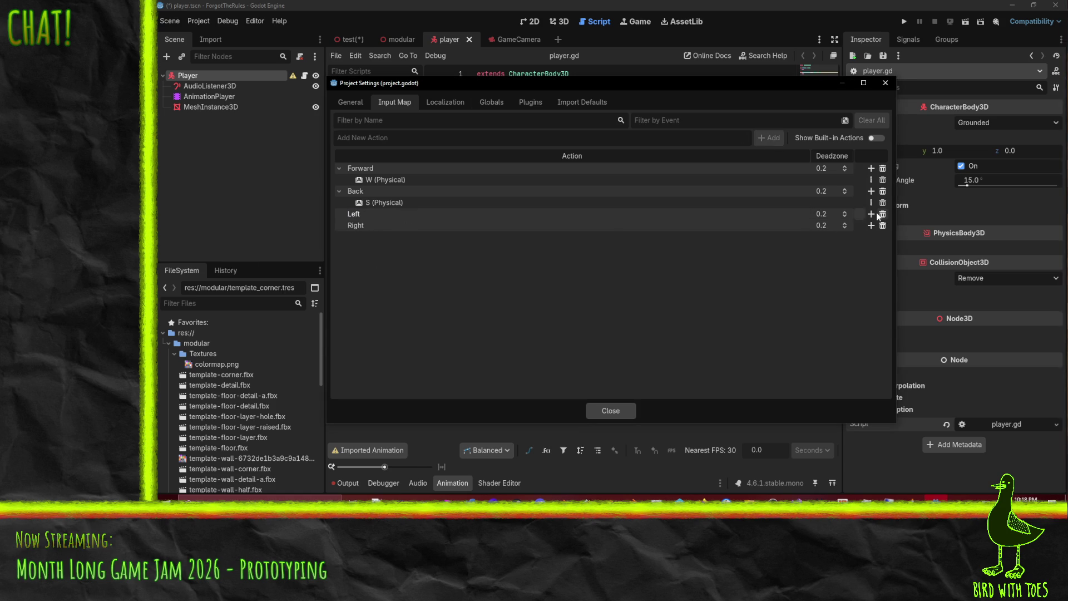
- Bind the A key to Left and the D key to Right
{"action": "left_click", "coordinate": [871, 214]}
{"action": "key", "text": "a"}
{"action": "left_click", "coordinate": [543, 335]}
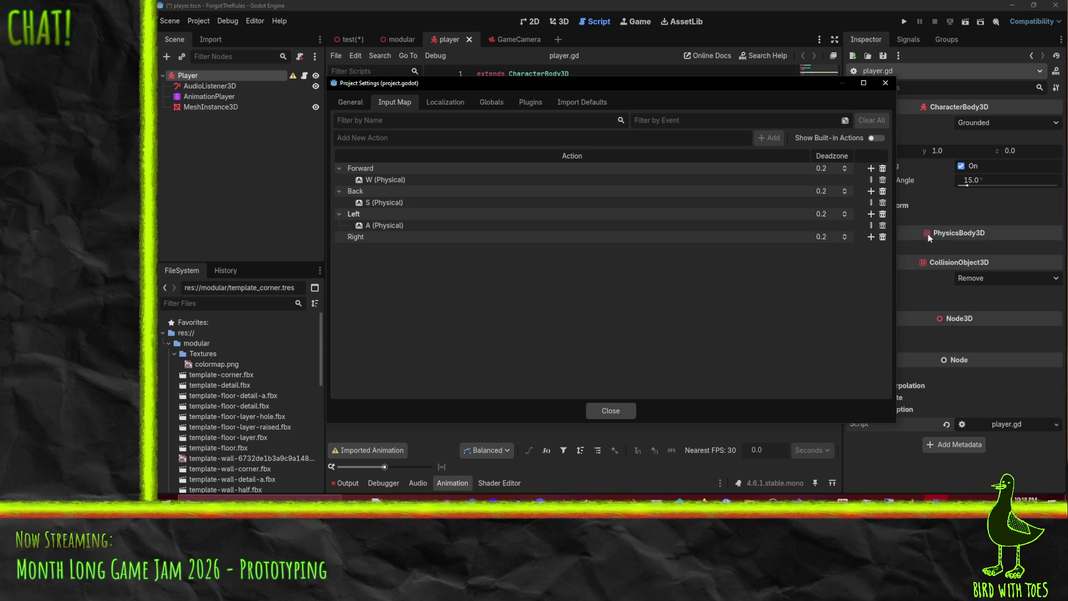
{"action": "left_click", "coordinate": [871, 237]}
{"action": "key", "text": "d"}
{"action": "left_click", "coordinate": [543, 357]}
{"action": "left_click", "coordinate": [408, 137]}
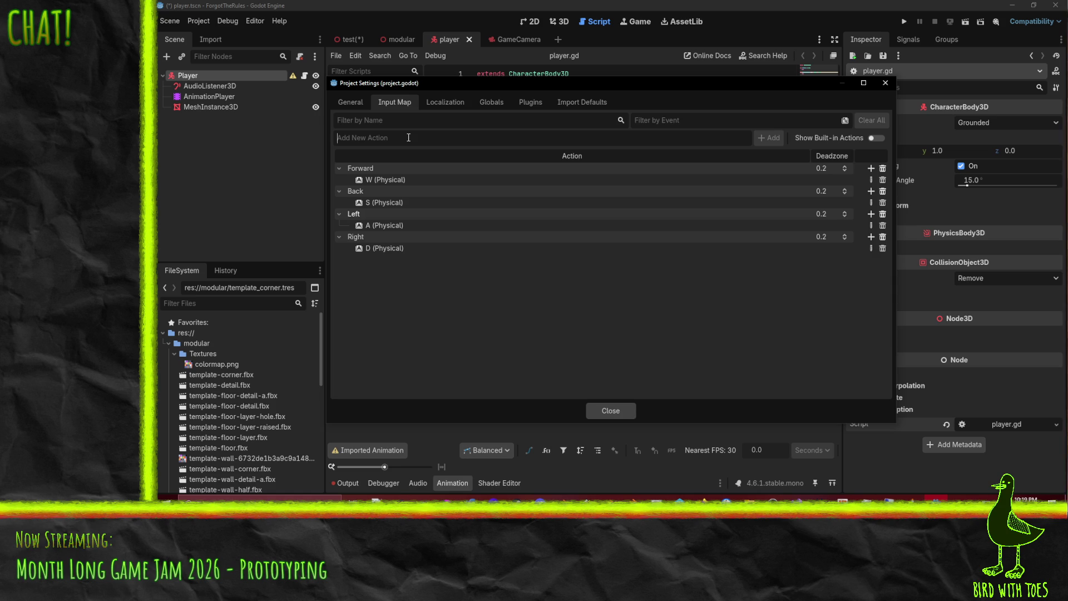
{"action": "left_click", "coordinate": [408, 137]}
{"action": "type", "text": "Q"}
- Add input actions named Q, E, 1, 2, 3 and 4
{"action": "left_click", "coordinate": [769, 138]}
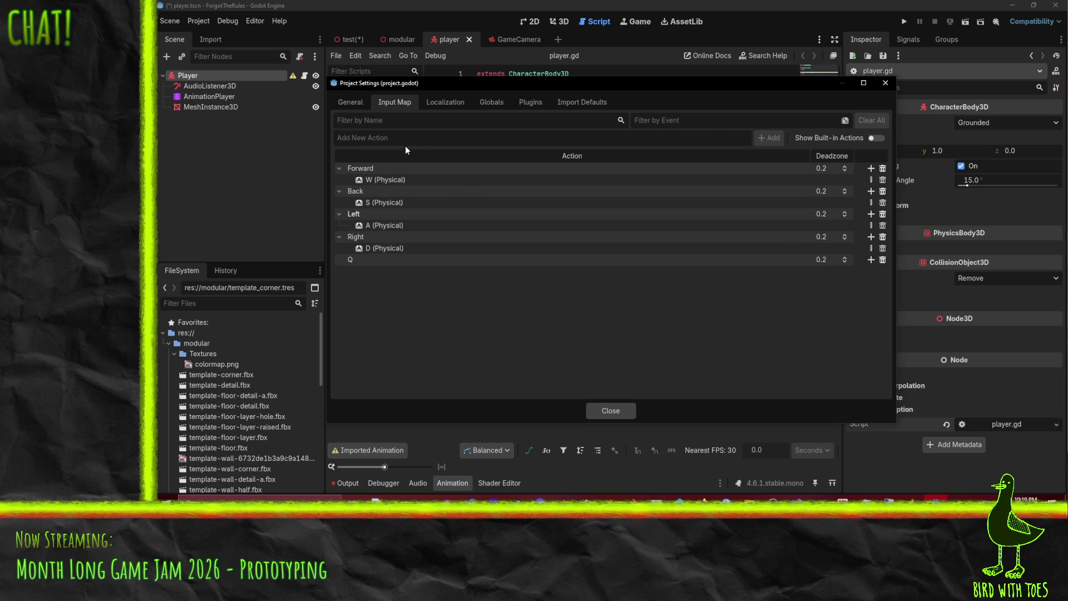
{"action": "type", "text": "E"}
{"action": "left_click", "coordinate": [767, 137]}
{"action": "type", "text": "1"}
{"action": "left_click", "coordinate": [767, 138]}
{"action": "type", "text": "2"}
{"action": "left_click", "coordinate": [763, 142]}
{"action": "type", "text": "3"}
{"action": "key", "text": "Return"}
{"action": "type", "text": "4"}
{"action": "left_click", "coordinate": [765, 142]}
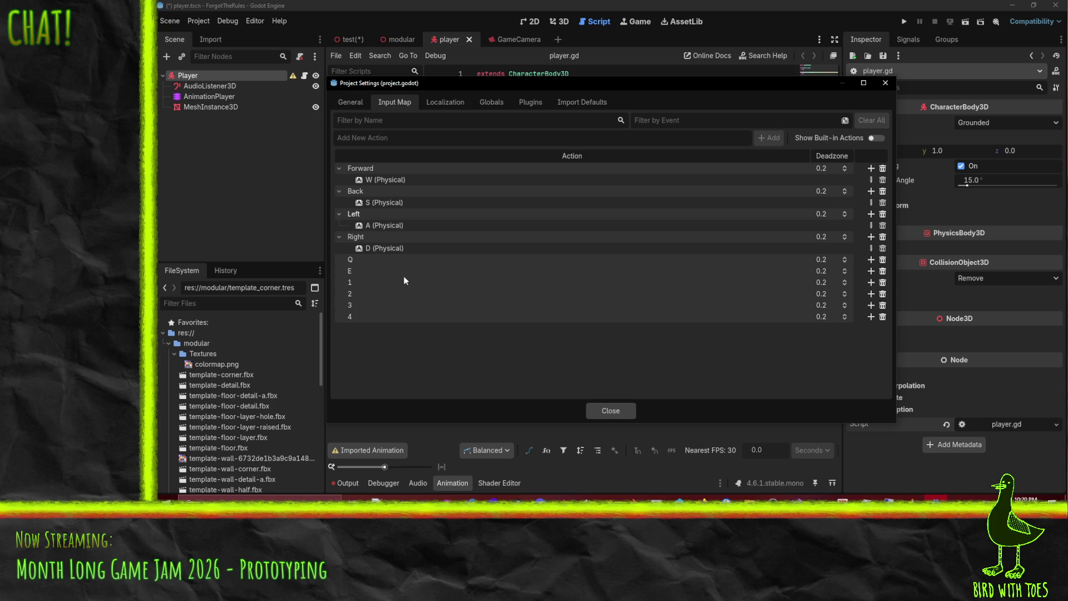
- Bind the Q key to the Q action and E to the E action
{"action": "double_click", "coordinate": [380, 271]}
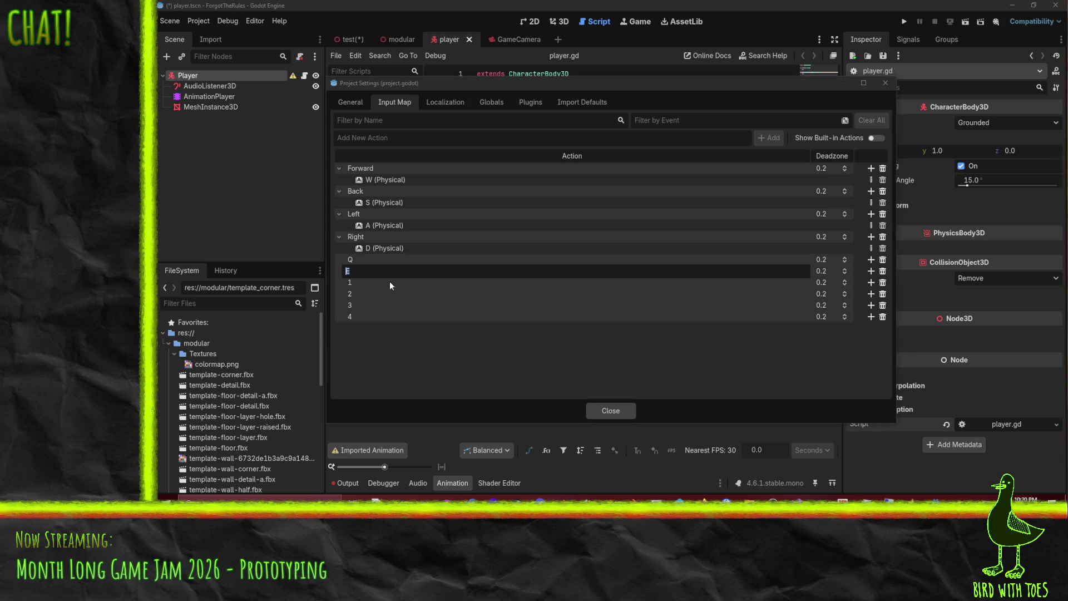
{"action": "left_click", "coordinate": [395, 287]}
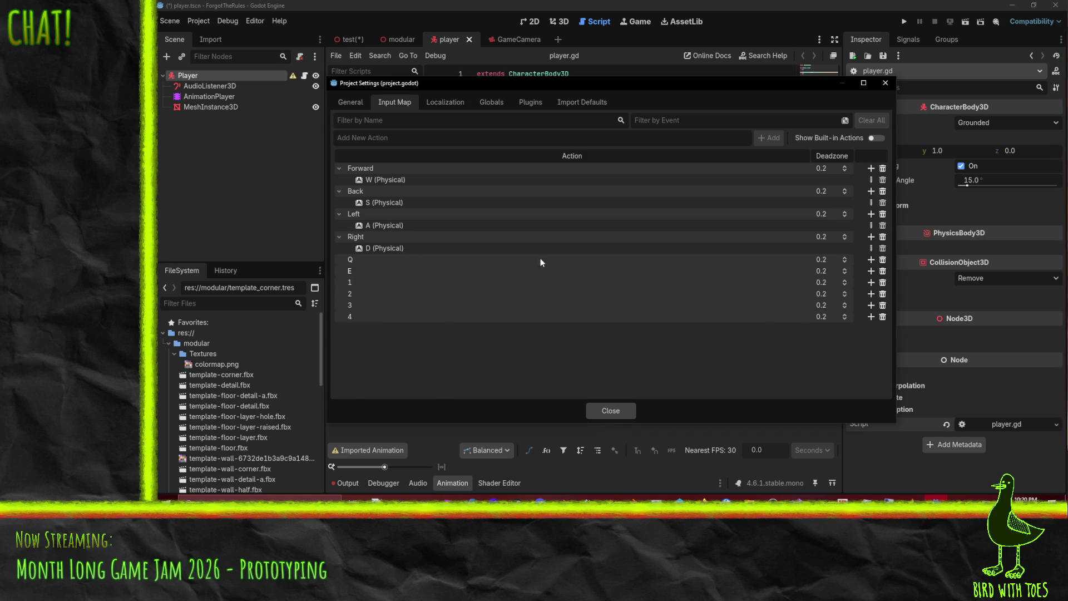
{"action": "left_click", "coordinate": [871, 261]}
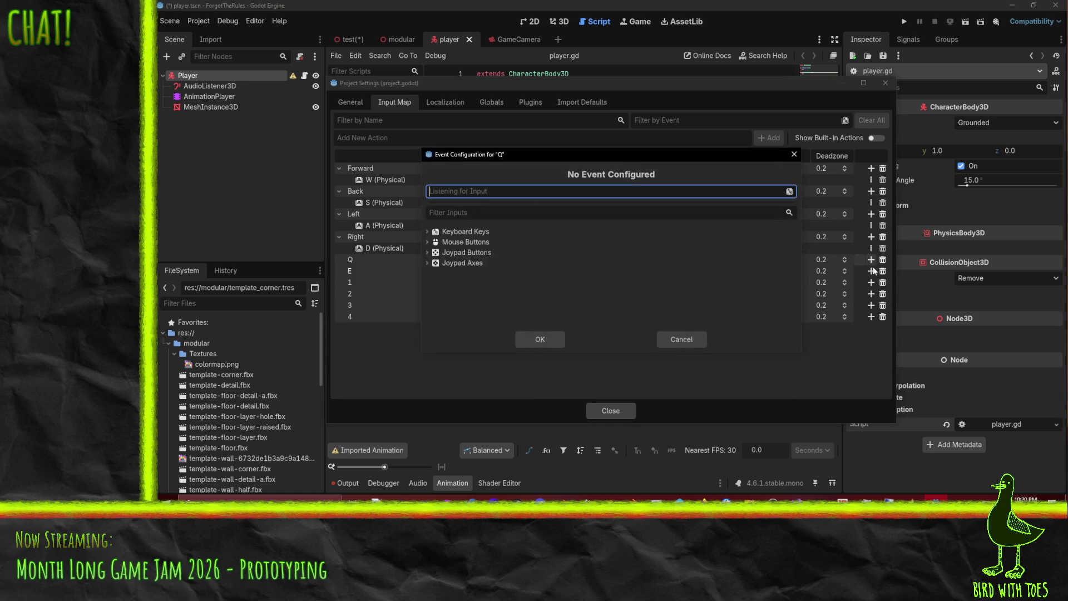
{"action": "key", "text": "q"}
{"action": "left_click", "coordinate": [543, 338]}
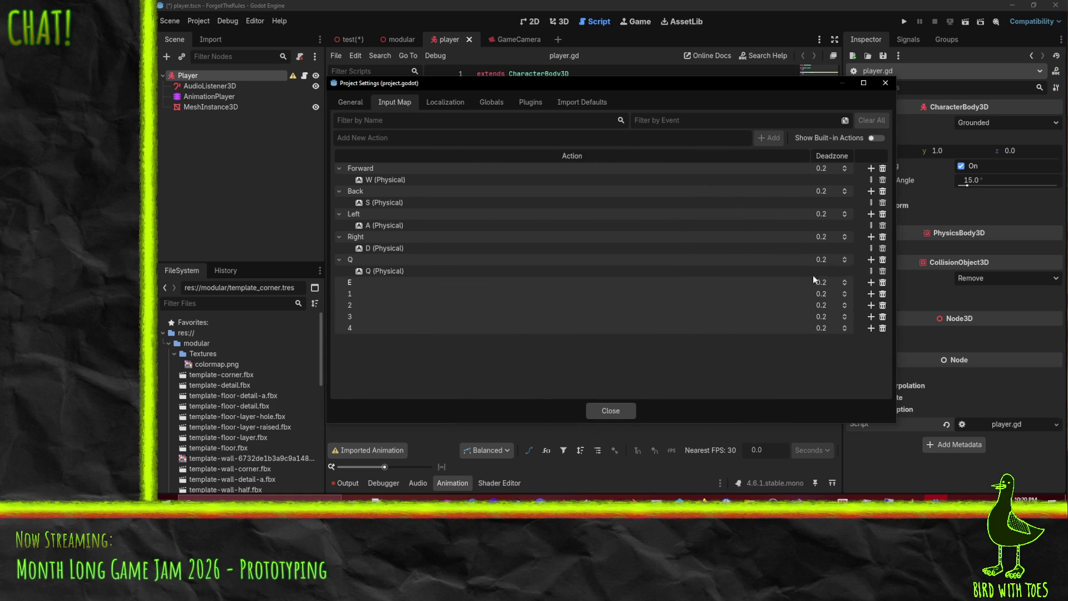
{"action": "left_click", "coordinate": [871, 283]}
{"action": "key", "text": "e"}
{"action": "left_click", "coordinate": [556, 335]}
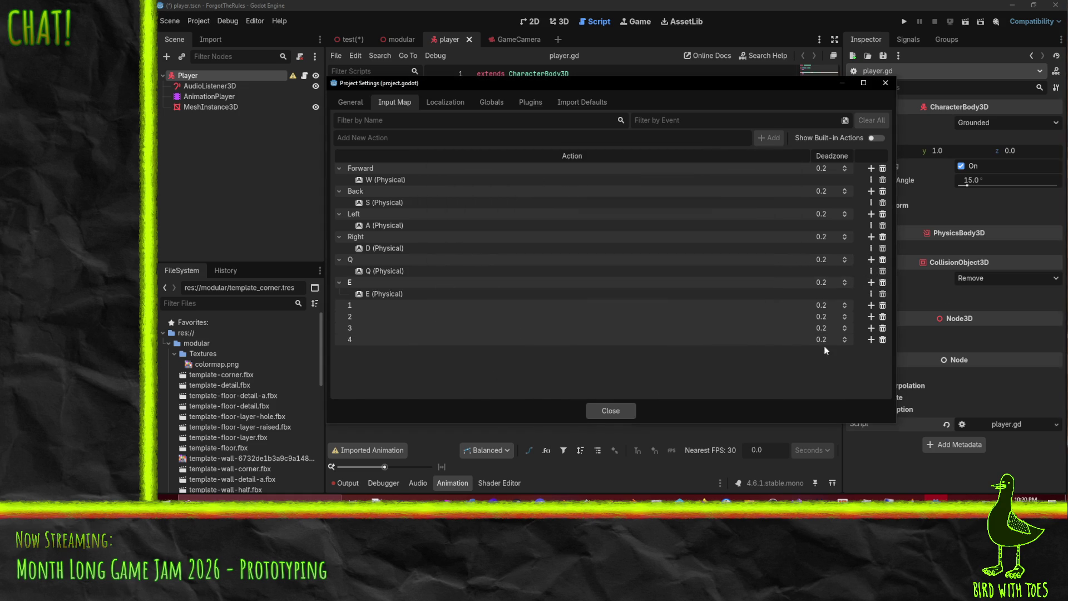
- Bind keys 1 and 2 to actions 1 and 2
{"action": "left_click", "coordinate": [871, 305]}
{"action": "key", "text": "1"}
{"action": "left_click", "coordinate": [542, 338]}
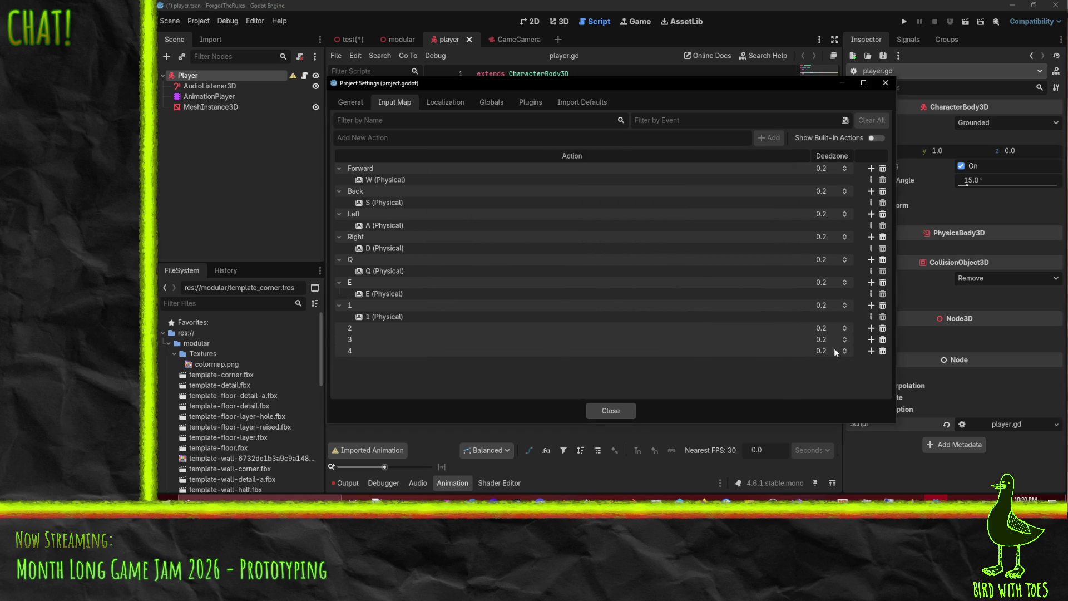
{"action": "left_click", "coordinate": [871, 328]}
{"action": "key", "text": "2"}
{"action": "left_click", "coordinate": [556, 344]}
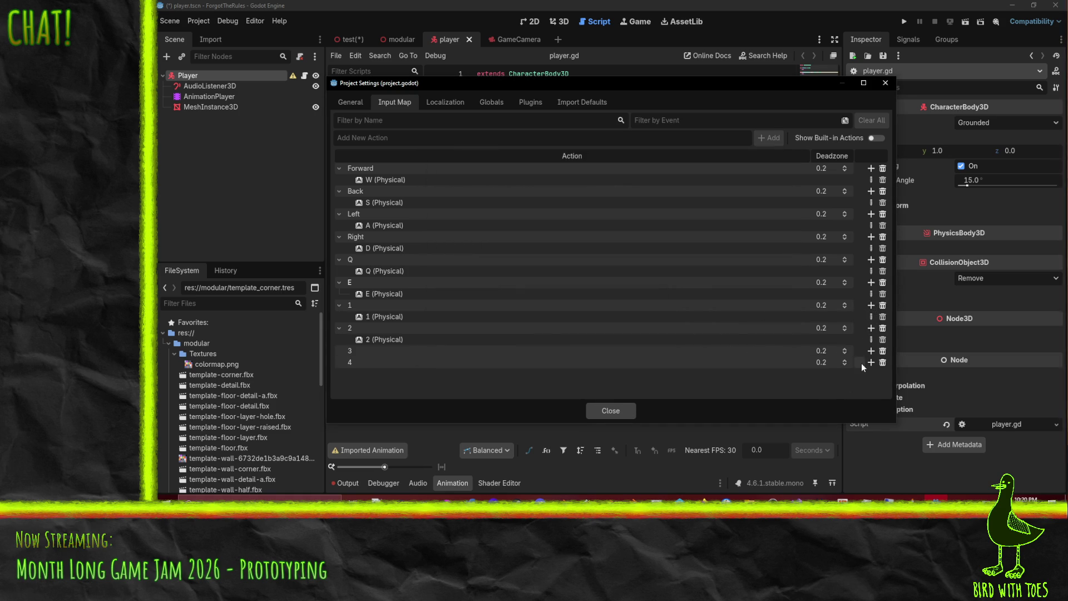
- Bind keys 3 and 4 to actions 3 and 4, then close Project Settings
{"action": "left_click", "coordinate": [871, 350]}
{"action": "key", "text": "3"}
{"action": "left_click", "coordinate": [531, 341]}
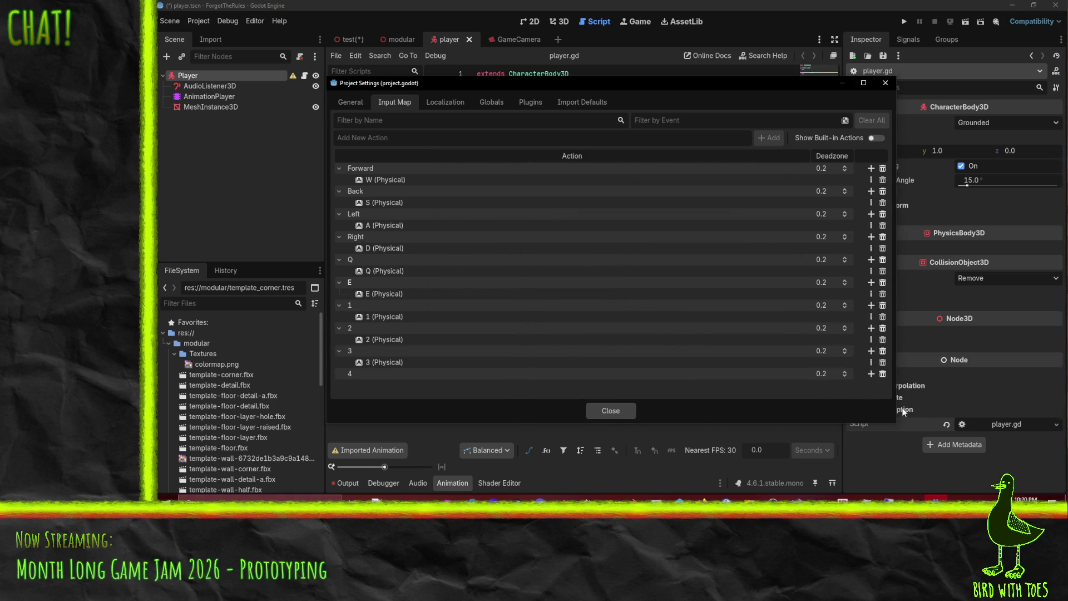
{"action": "left_click", "coordinate": [871, 373]}
{"action": "key", "text": "4"}
{"action": "left_click", "coordinate": [531, 338]}
{"action": "left_click", "coordinate": [613, 413]}
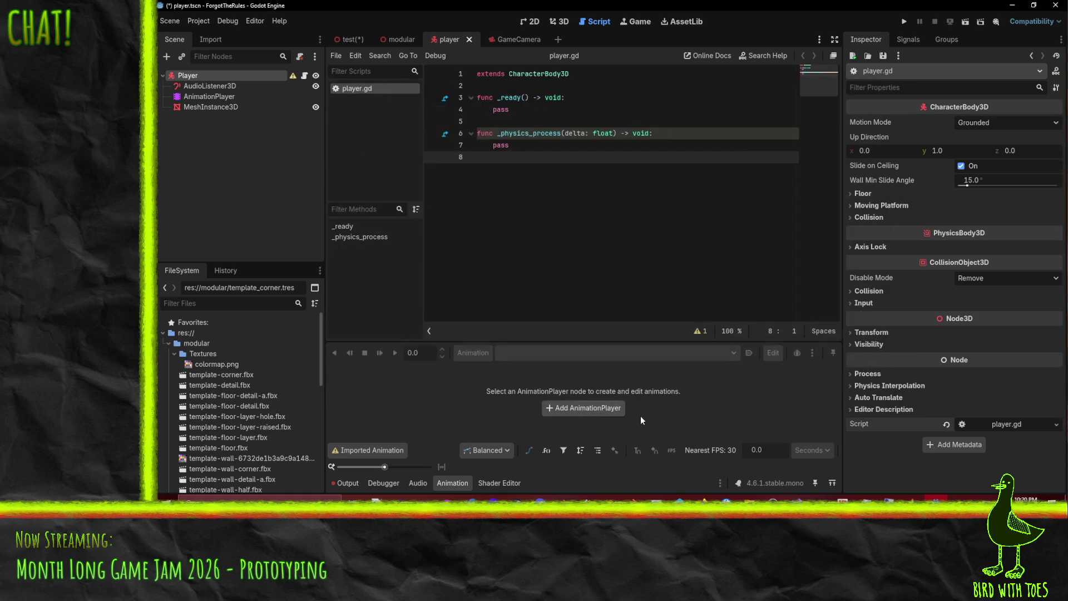
{"action": "left_click", "coordinate": [552, 146]}
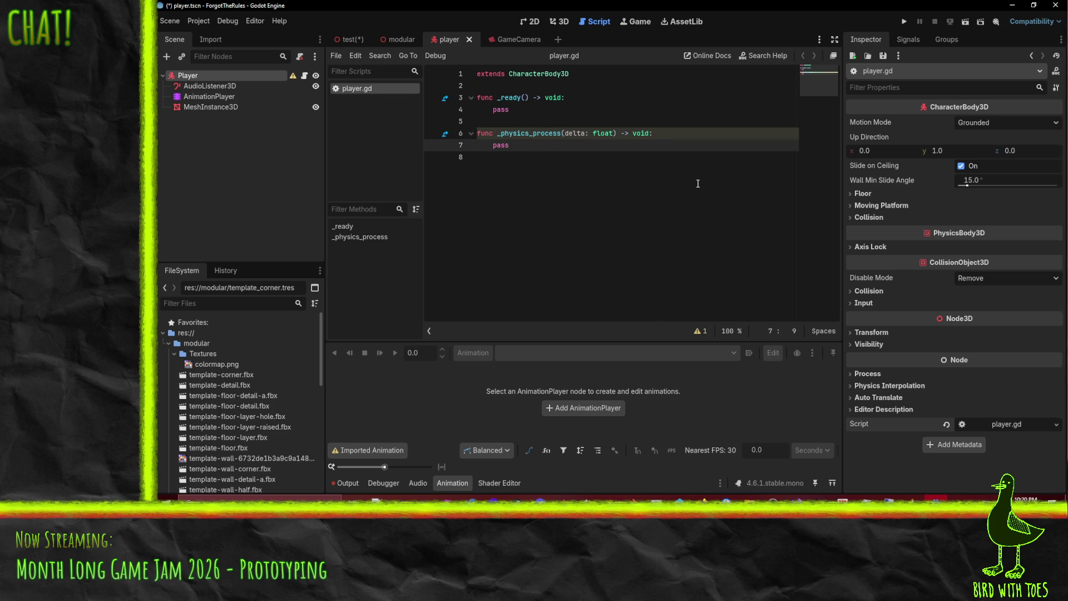
{"action": "key", "text": "Return"}
{"action": "key", "text": "Return"}
{"action": "key", "text": "BackSpace"}
{"action": "key", "text": "BackSpace"}
{"action": "key", "text": "Up"}
{"action": "key", "text": "Up"}
{"action": "key", "text": "Up"}
{"action": "key", "text": "Return"}
{"action": "key", "text": "Return"}
{"action": "key", "text": "Up"}
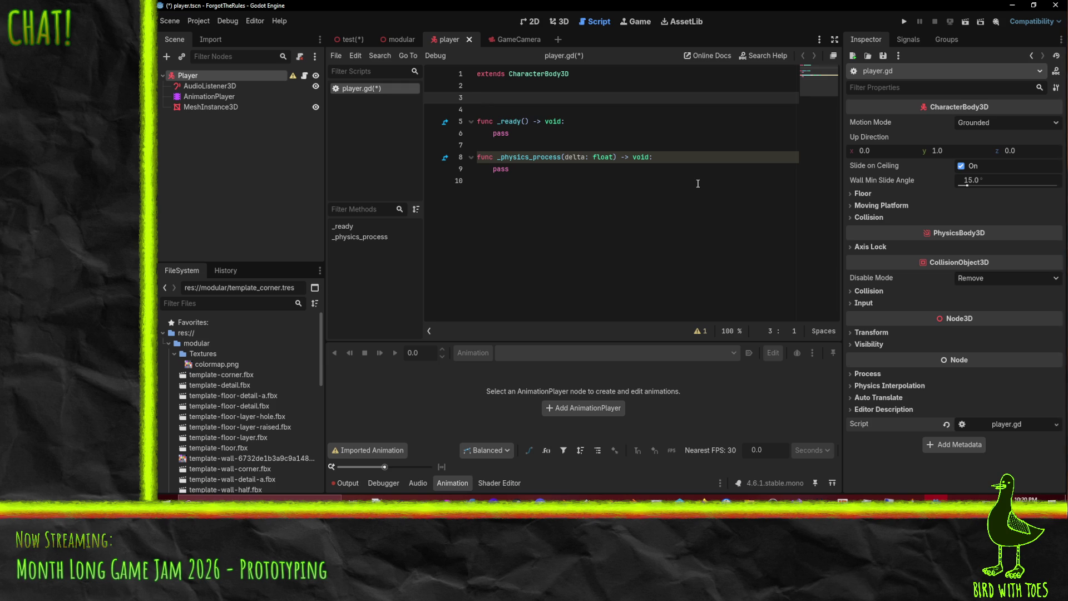
{"action": "type", "text": "@export"}
{"action": "key", "text": "Return"}
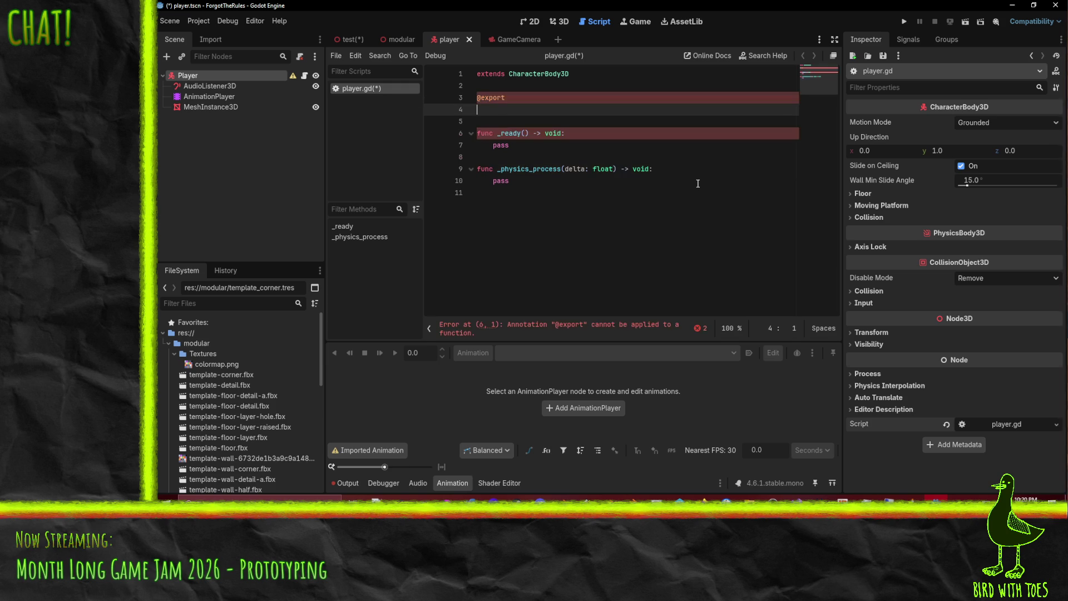
{"action": "type", "text": "var "}
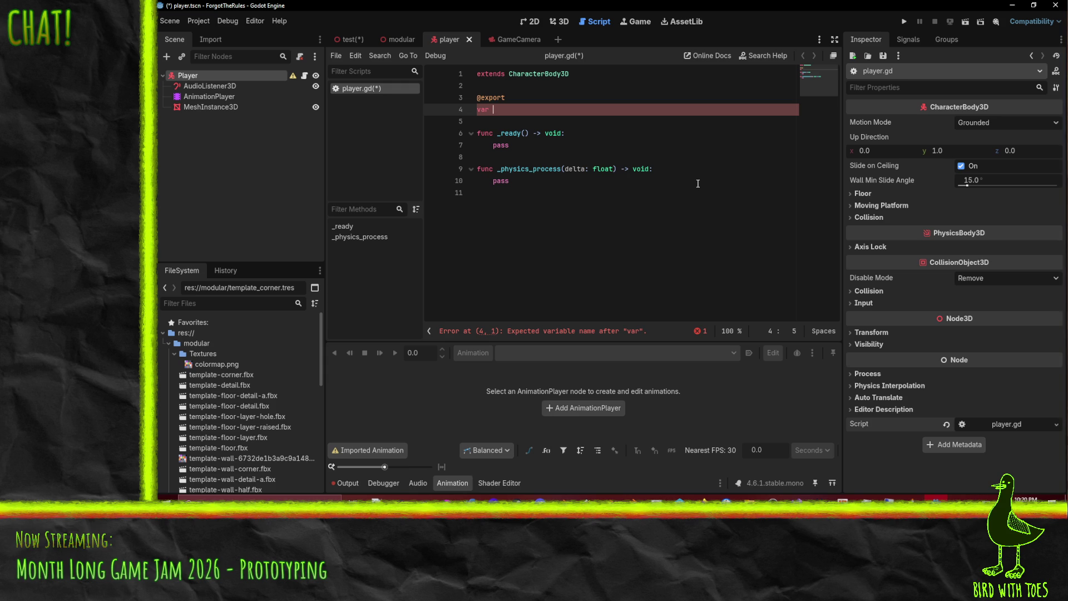
{"action": "type", "text": "moveSpeed"}
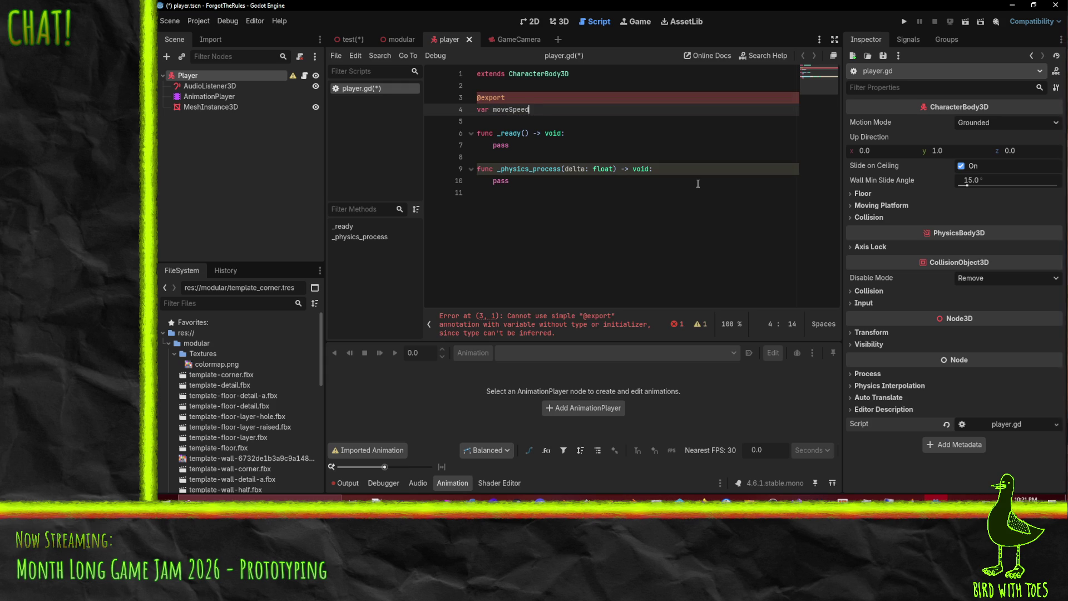
{"action": "type", "text": "5;"}
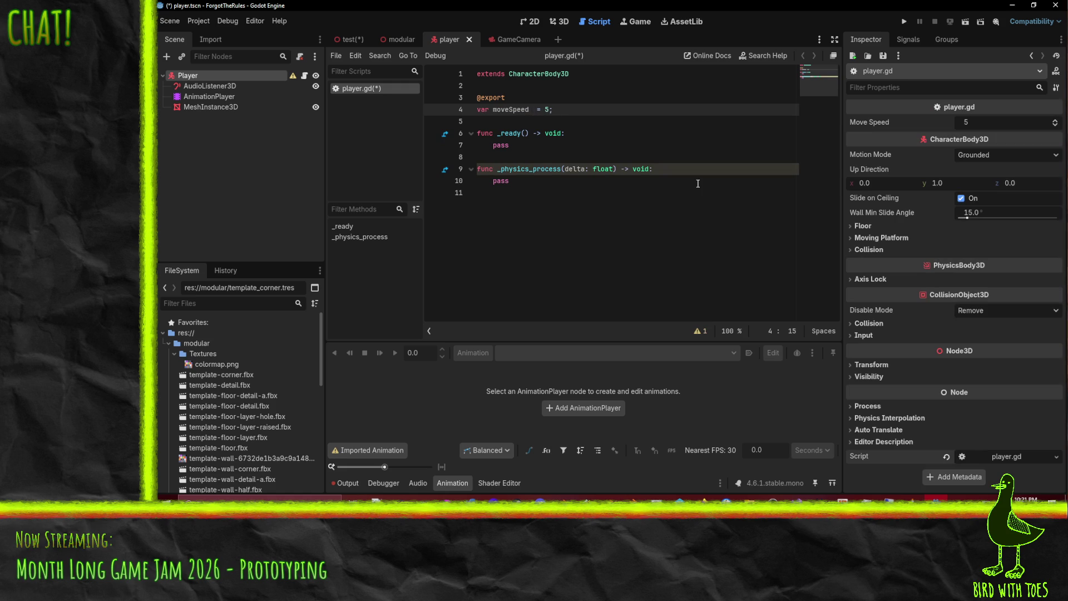
{"action": "type", "text": " -> float"}
{"action": "key", "text": "Up"}
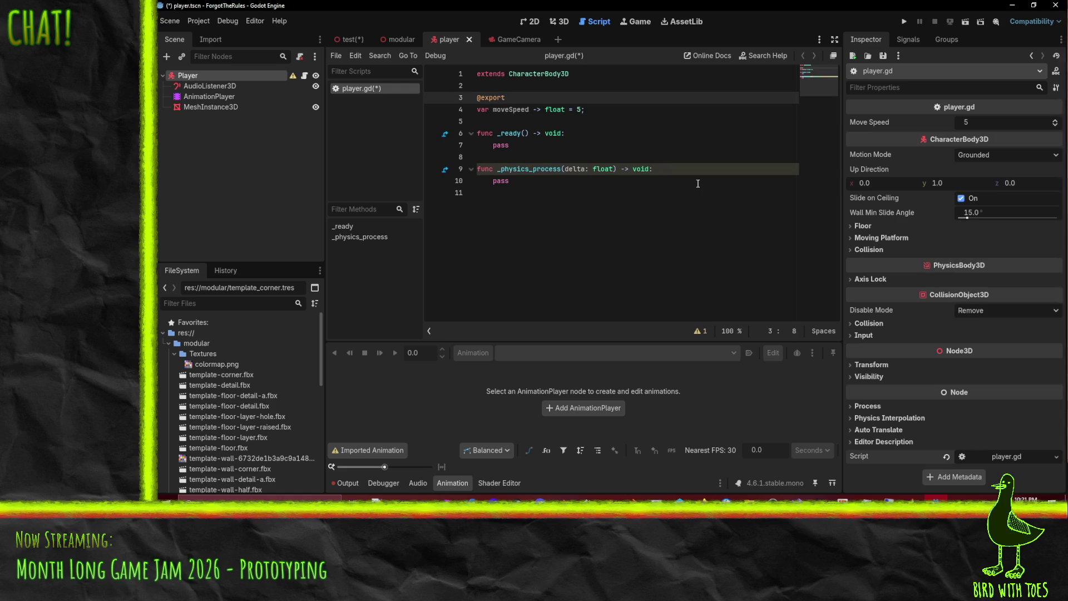
{"action": "key", "text": "Down"}
{"action": "key", "text": "Left"}
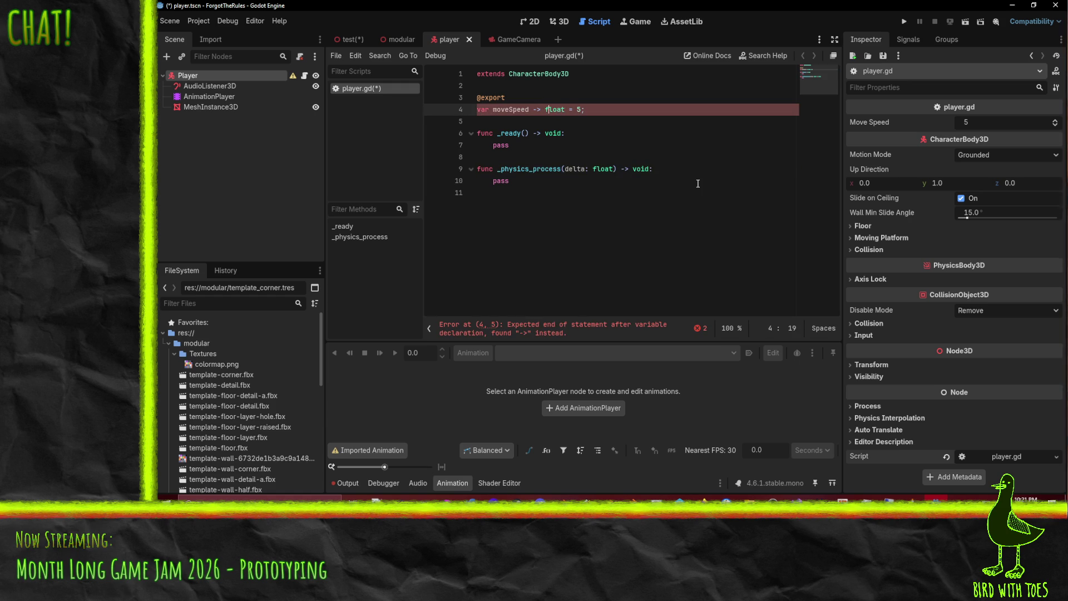
{"action": "key", "text": "BackSpace"}
{"action": "key", "text": "BackSpace"}
{"action": "key", "text": "BackSpace"}
{"action": "type", "text": ":"}
{"action": "key", "text": "Up"}
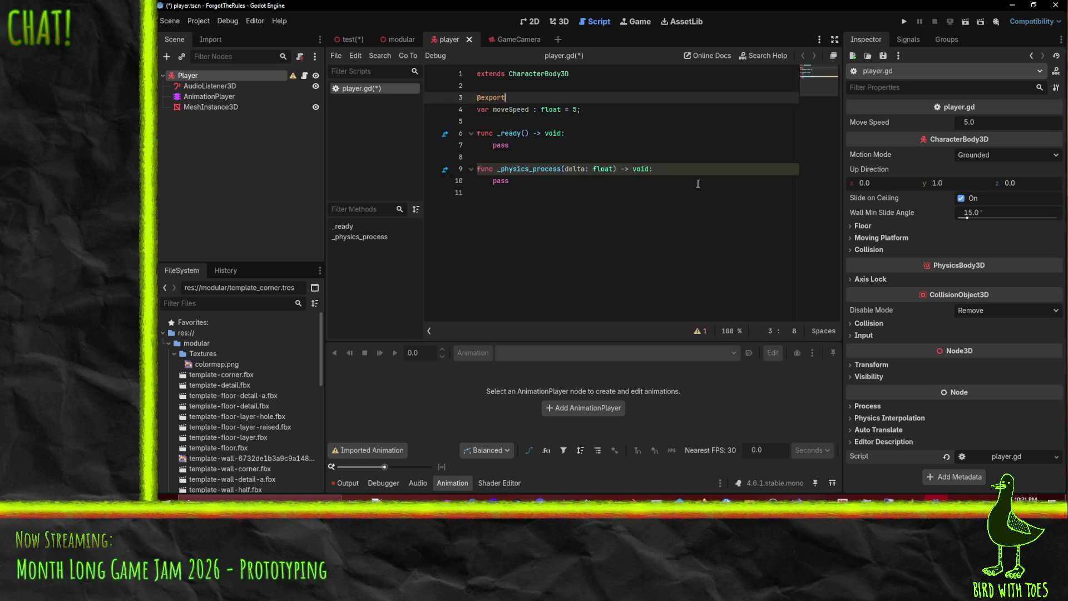
{"action": "key", "text": "Down"}
{"action": "key", "text": "End"}
{"action": "key", "text": "Return"}
{"action": "type", "text": "@export"}
{"action": "key", "text": "Return"}
{"action": "type", "text": "va"}
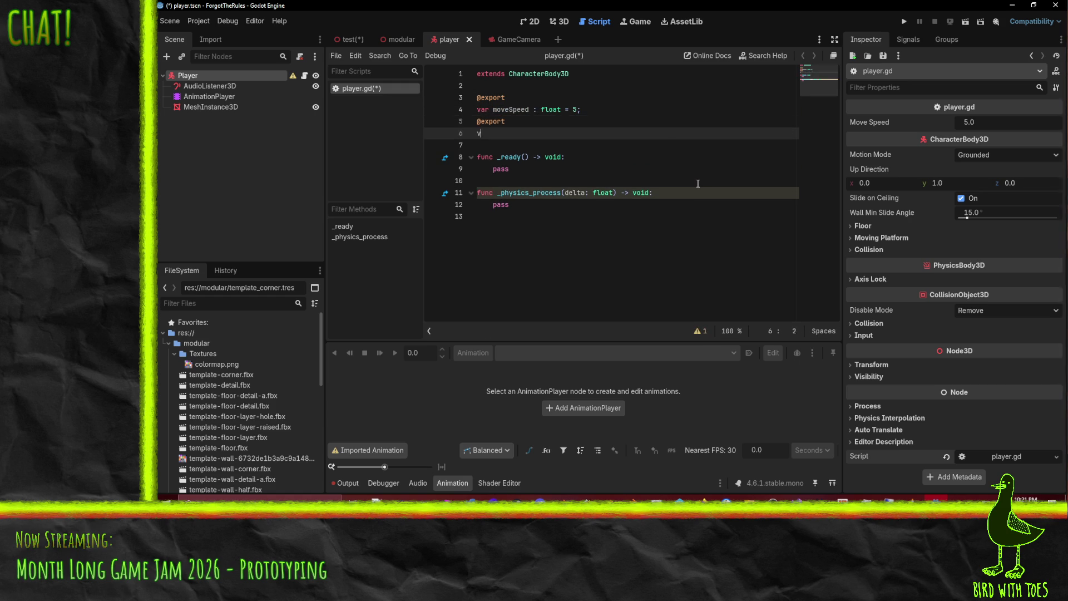
{"action": "type", "text": "r rota"}
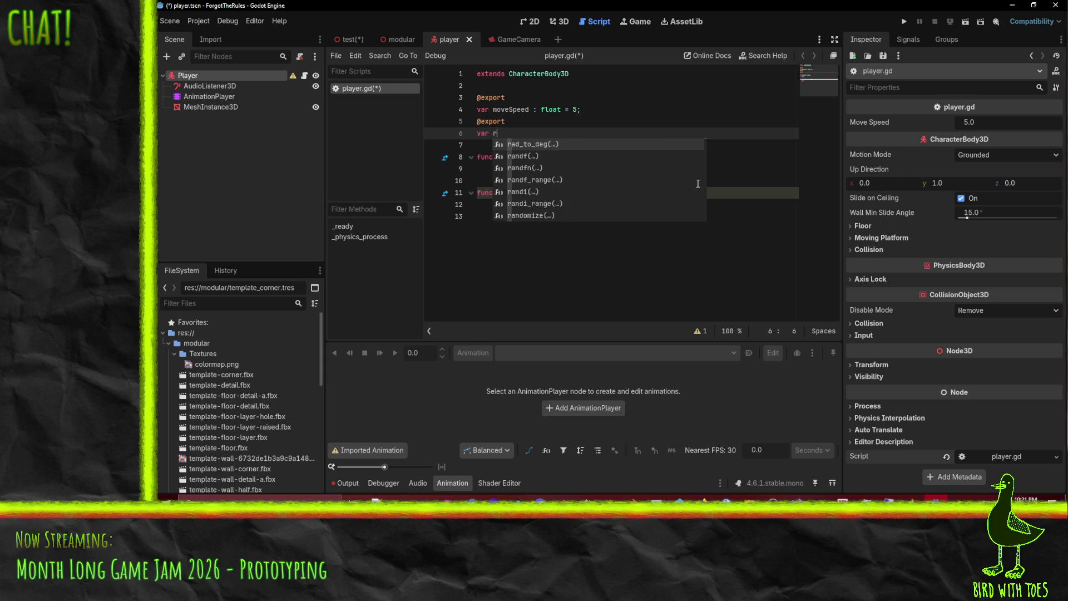
{"action": "type", "text": "teSpeed : float : "}
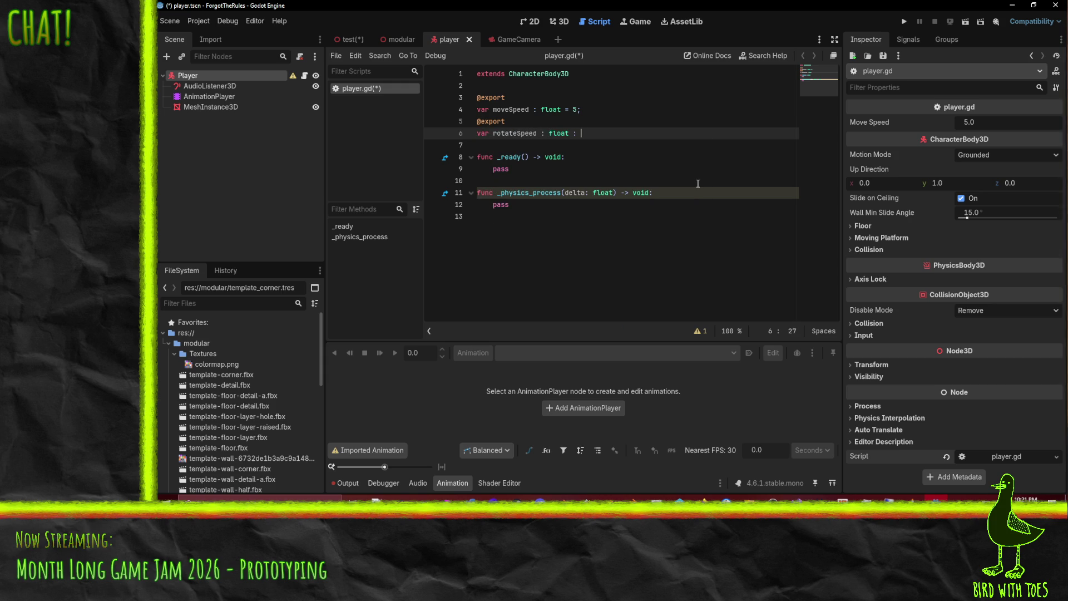
{"action": "type", "text": "360;"}
{"action": "key", "text": "Up"}
{"action": "key", "text": "Down"}
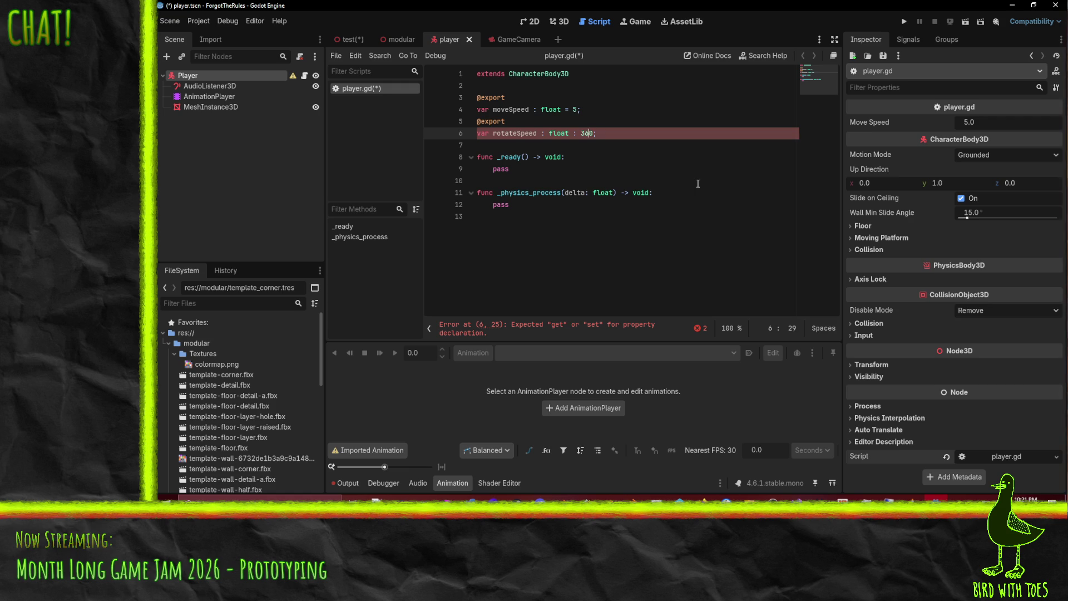
{"action": "key", "text": "Left"}
{"action": "key", "text": "BackSpace"}
{"action": "key", "text": "BackSpace"}
{"action": "type", "text": "="}
{"action": "key", "text": "BackSpace"}
{"action": "type", "text": "="}
{"action": "key", "text": "Escape"}
{"action": "key", "text": "Down"}
{"action": "key", "text": "Down"}
{"action": "key", "text": "Up"}
{"action": "key", "text": "Up"}
{"action": "key", "text": "Down"}
{"action": "key", "text": "Down"}
{"action": "key", "text": "Down"}
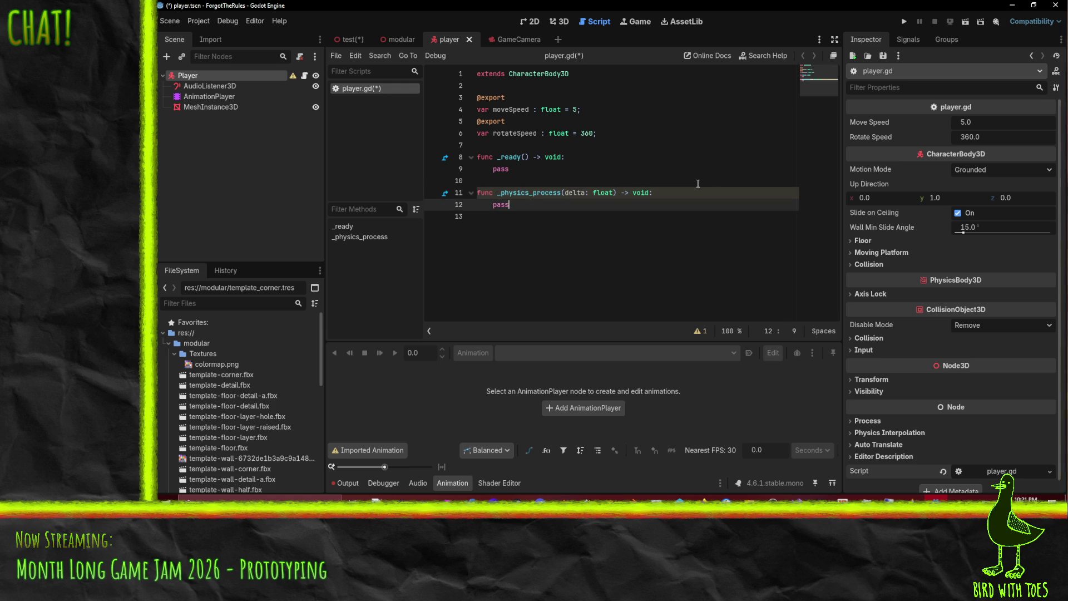
{"action": "key", "text": "Return"}
{"action": "key", "text": "Return"}
{"action": "type", "text": "func "}
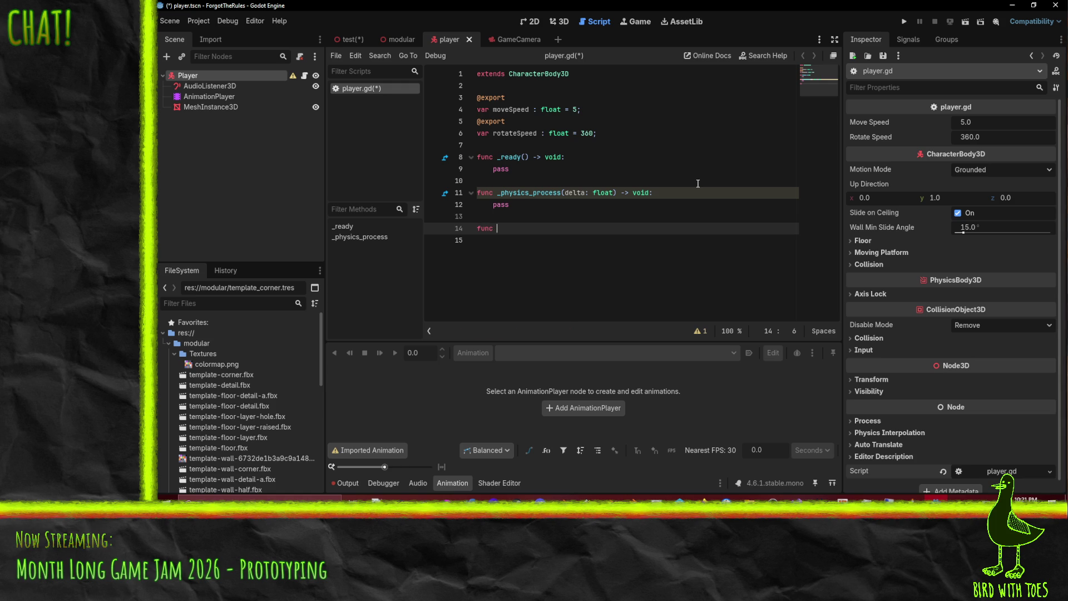
{"action": "type", "text": "left_ste"}
{"action": "type", "text": "p"}
{"action": "type", "text": "() -> "}
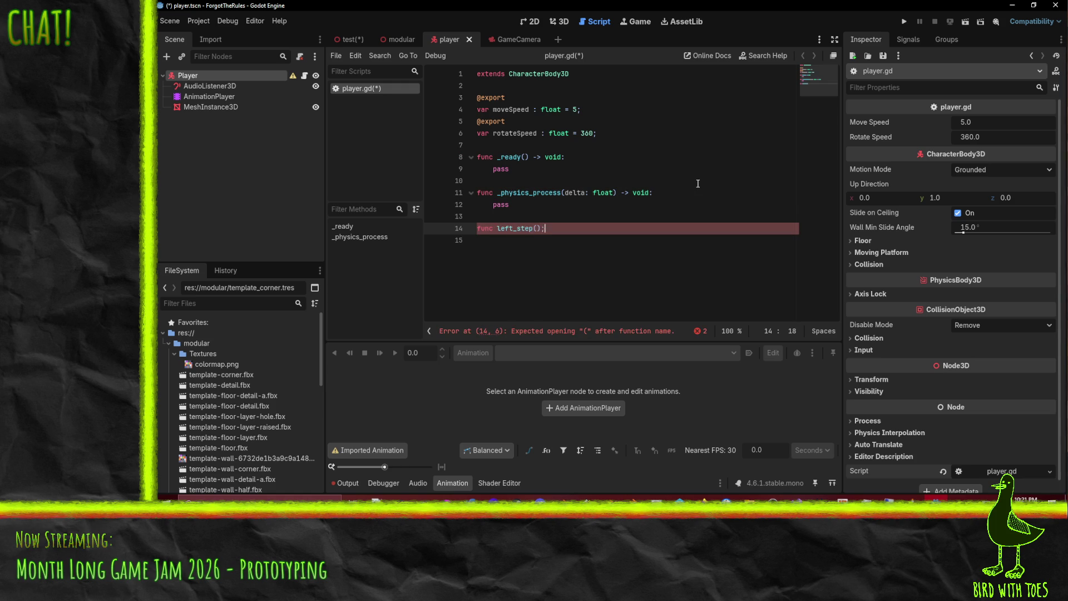
{"action": "type", "text": "void:"}
- Give left_step a pass body and add a right_step() function that also just passes
{"action": "key", "text": "Return"}
{"action": "type", "text": "pass"}
{"action": "key", "text": "Return"}
{"action": "key", "text": "Return"}
{"action": "key", "text": "BackSpace"}
{"action": "type", "text": "func right_s"}
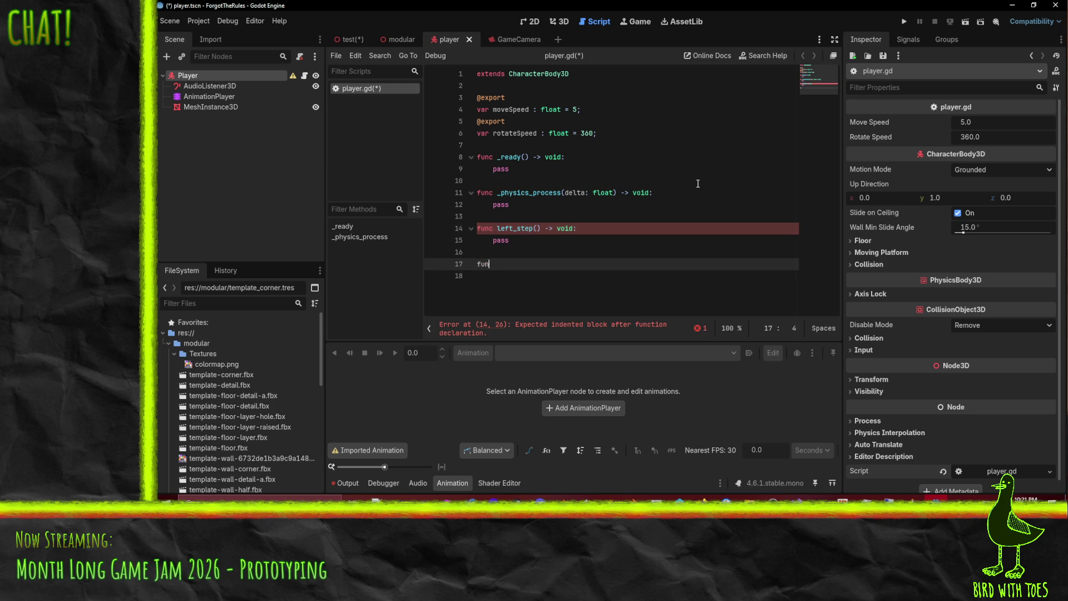
{"action": "type", "text": "tep() ="}
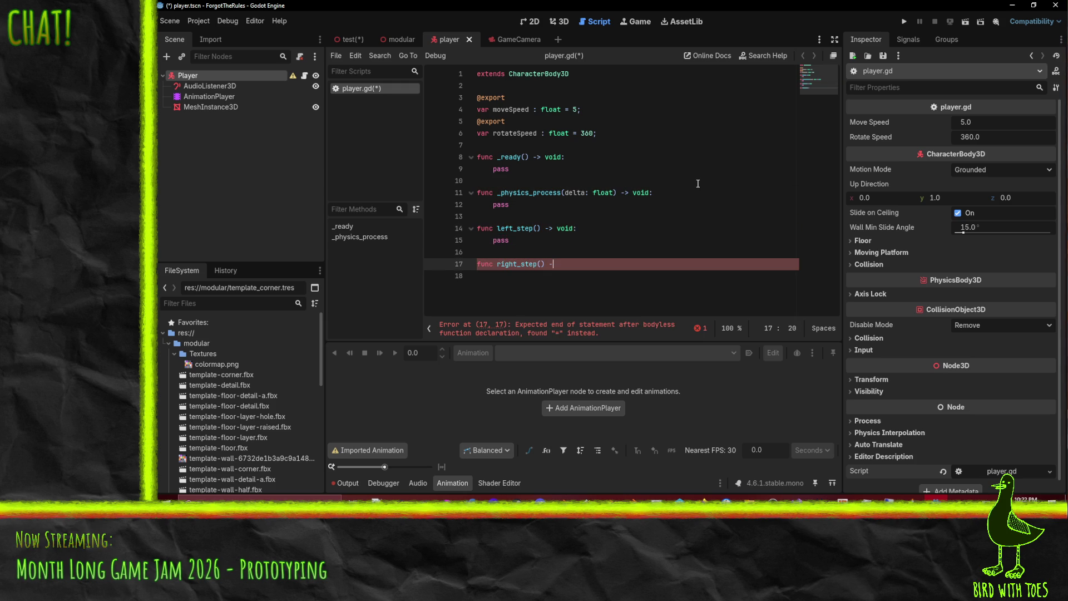
{"action": "type", "text": "> void:"}
{"action": "key", "text": "Return"}
{"action": "type", "text": "pass"}
- Add the comments '# for sounds' and '# called by AnimationPlayer not called directly' above them
{"action": "key", "text": "Up"}
{"action": "key", "text": "Up"}
{"action": "key", "text": "Up"}
{"action": "key", "text": "Return"}
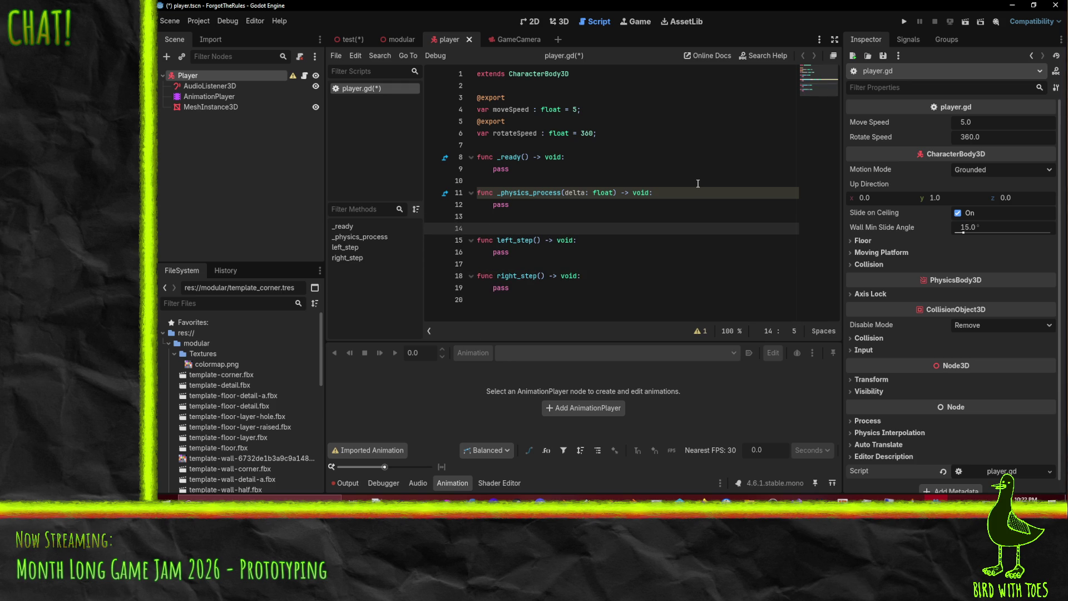
{"action": "type", "text": "# for sounds"}
{"action": "key", "text": "Down"}
{"action": "key", "text": "Down"}
{"action": "key", "text": "Down"}
{"action": "key", "text": "Up"}
{"action": "key", "text": "Up"}
{"action": "key", "text": "Up"}
{"action": "key", "text": "Return"}
{"action": "type", "text": "# called by"}
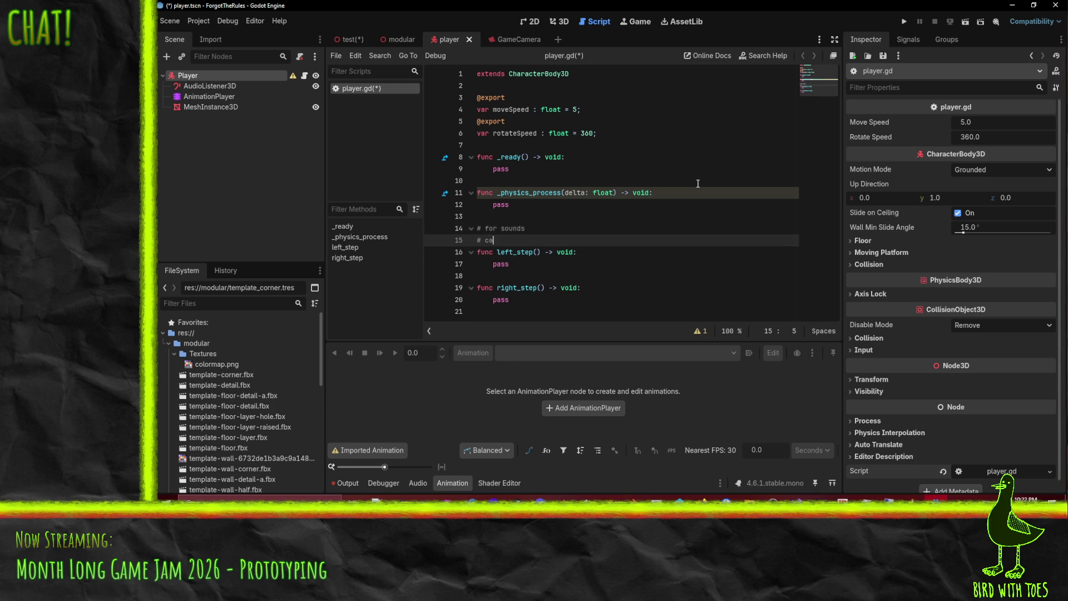
{"action": "type", "text": " AnimationPlayer "}
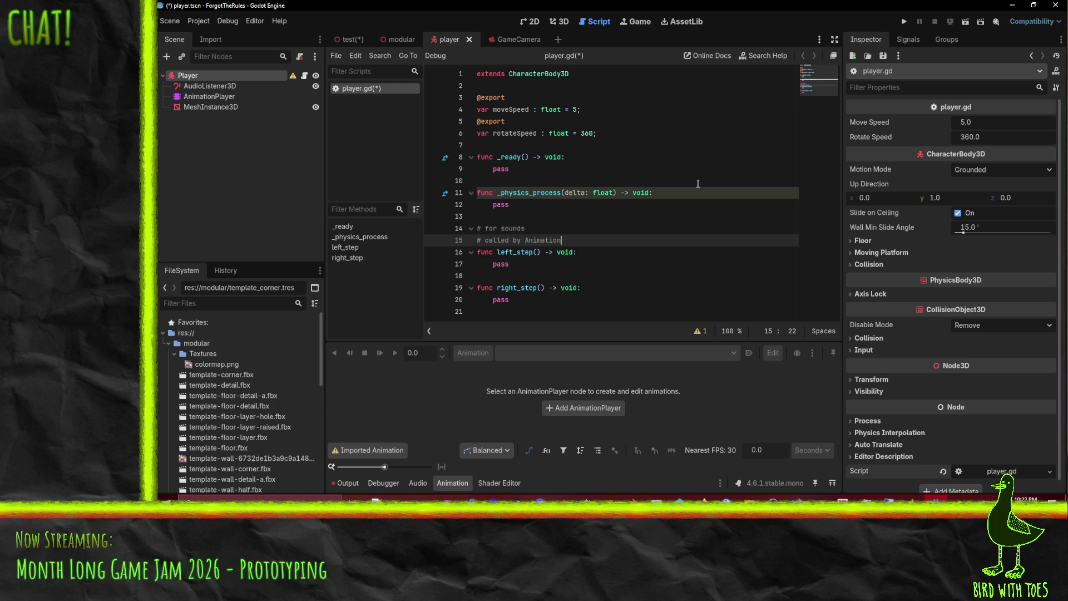
{"action": "type", "text": "not called di"}
{"action": "type", "text": "rectly"}
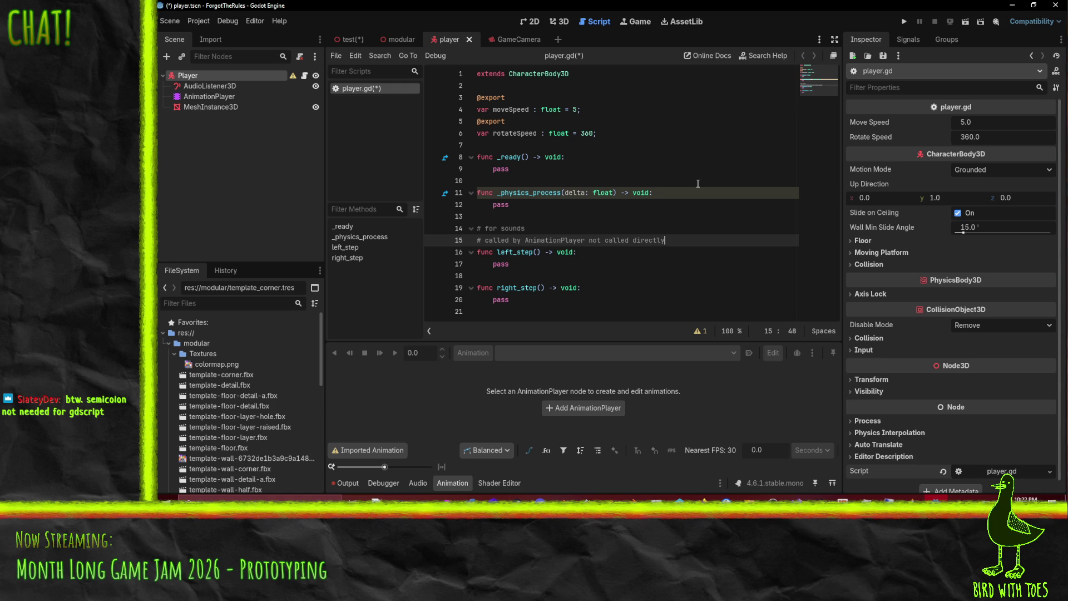
{"action": "key", "text": "Up"}
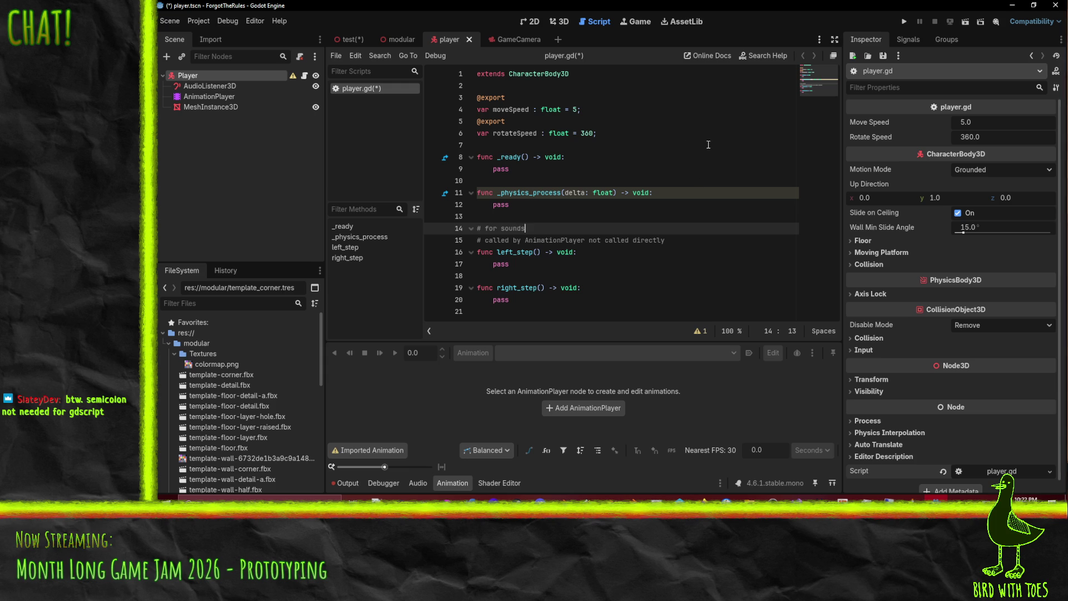
{"action": "left_click", "coordinate": [639, 314]}
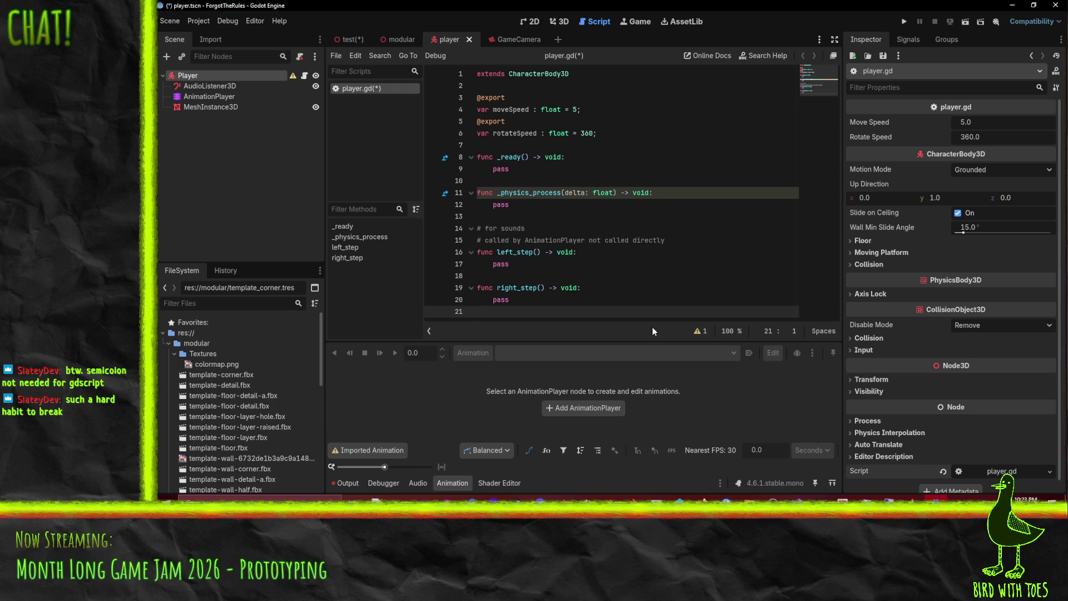
{"action": "left_click", "coordinate": [626, 296]}
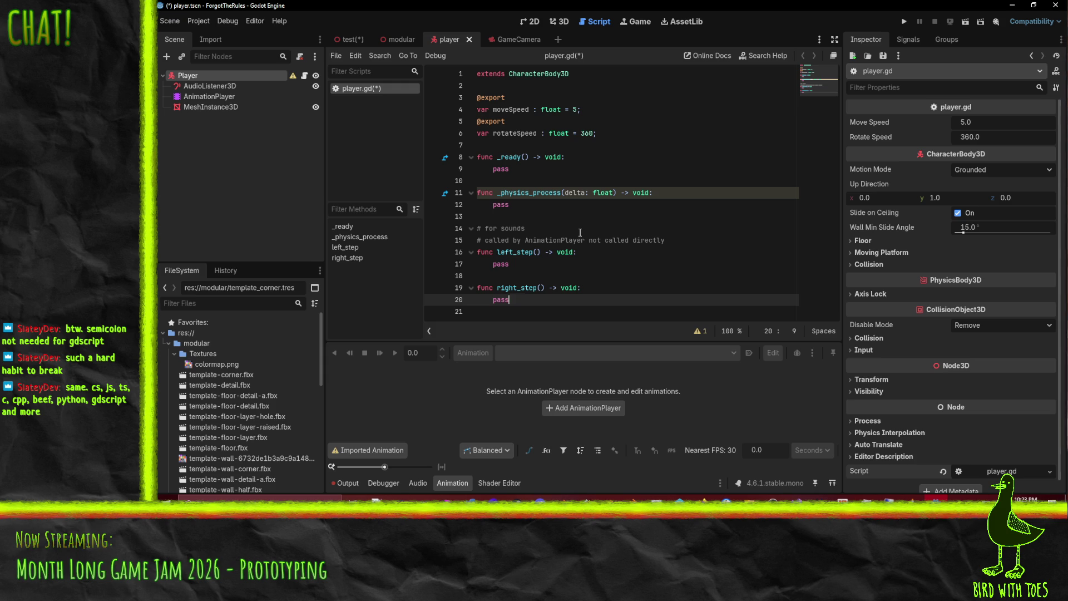
{"action": "left_click", "coordinate": [585, 206]}
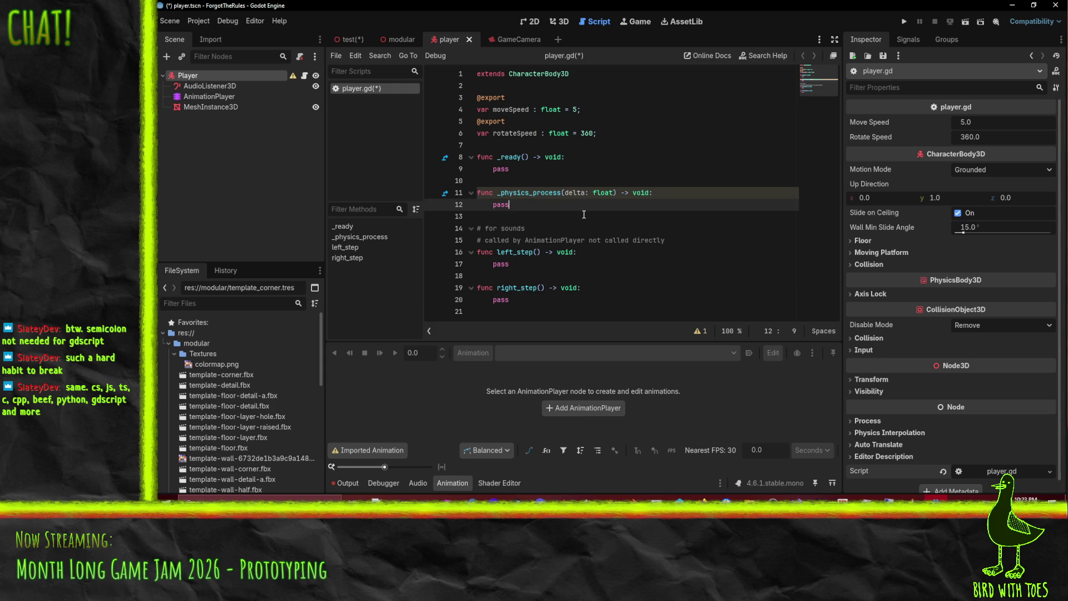
{"action": "left_click", "coordinate": [616, 265]}
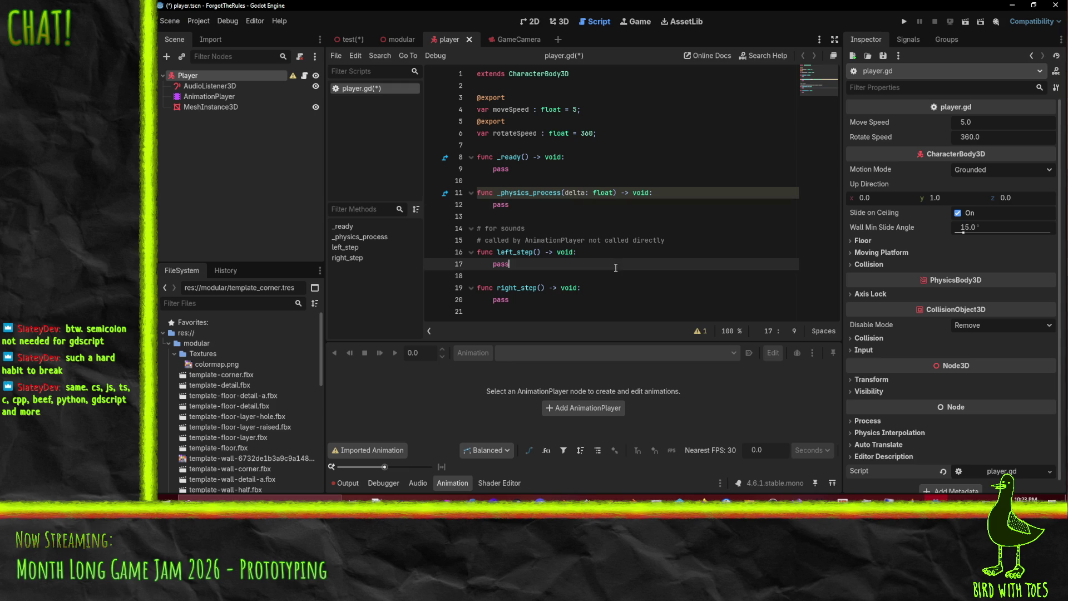
- Save player.gd, switch to the player scene tab, and show its script in the code editor
{"action": "key", "text": "ctrl+s"}
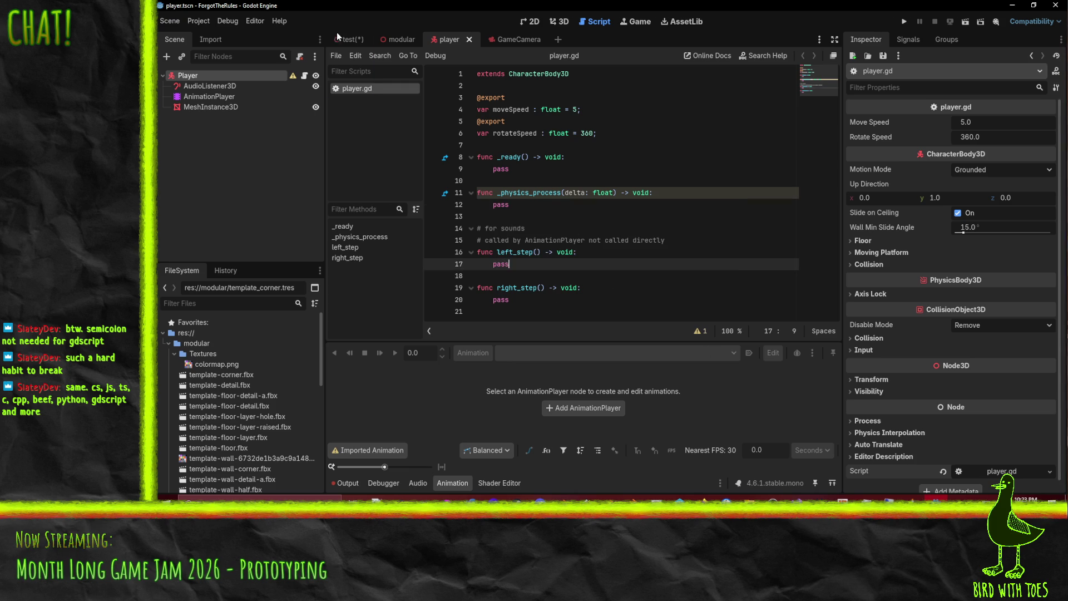
{"action": "left_click", "coordinate": [336, 39]}
{"action": "left_click", "coordinate": [619, 207]}
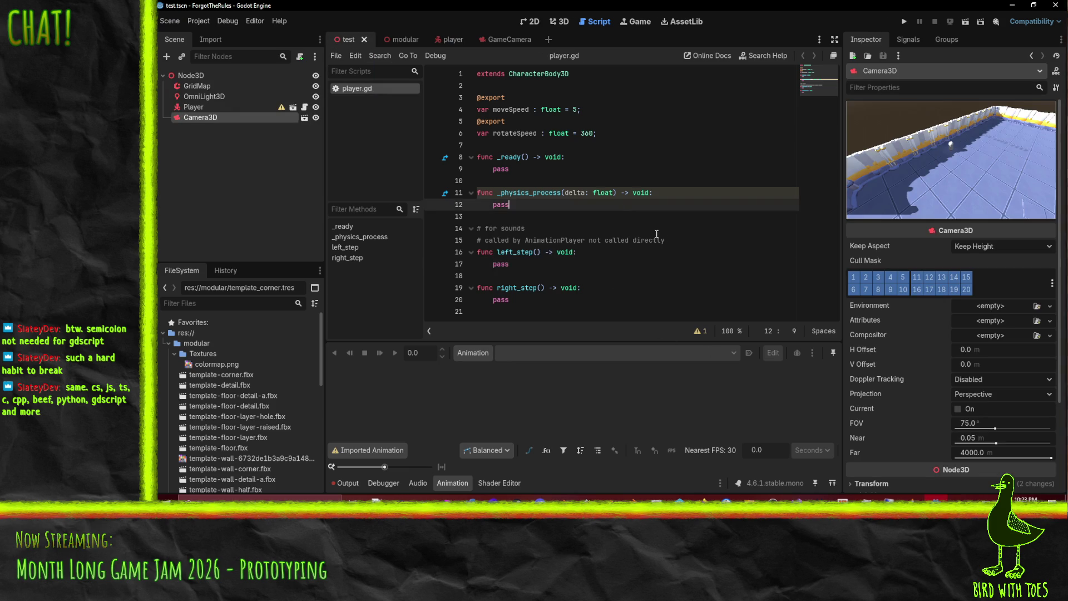
{"action": "left_click", "coordinate": [560, 22]}
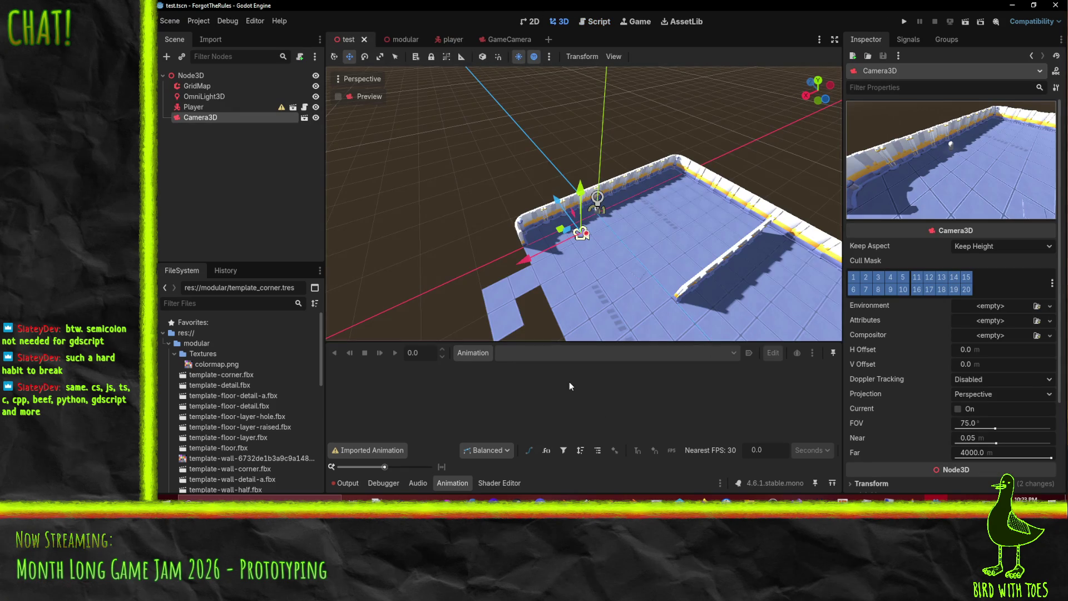
{"action": "left_click", "coordinate": [448, 39]}
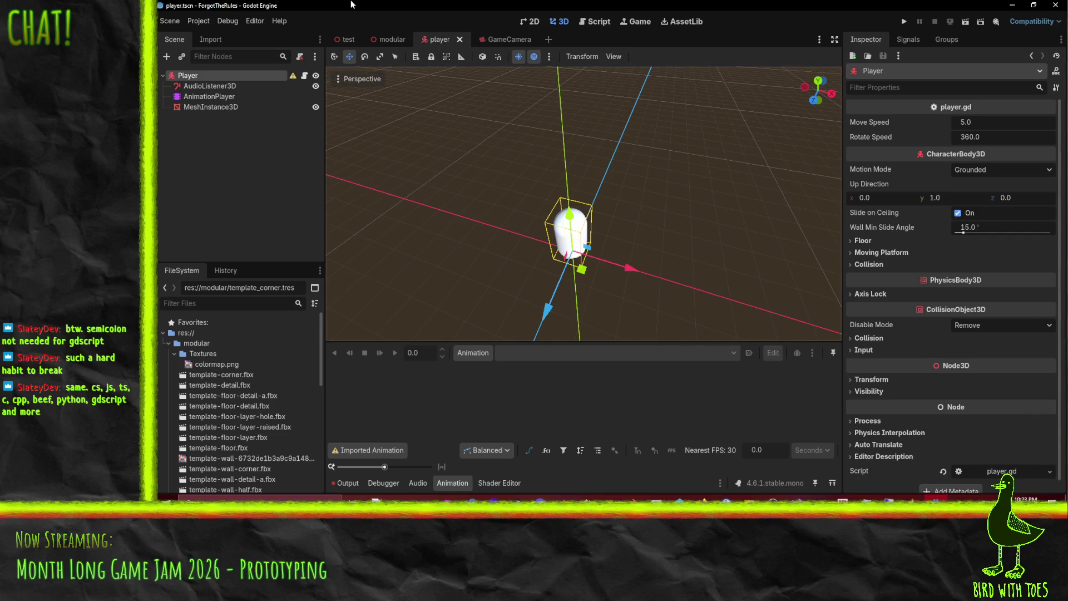
{"action": "left_click", "coordinate": [344, 39]}
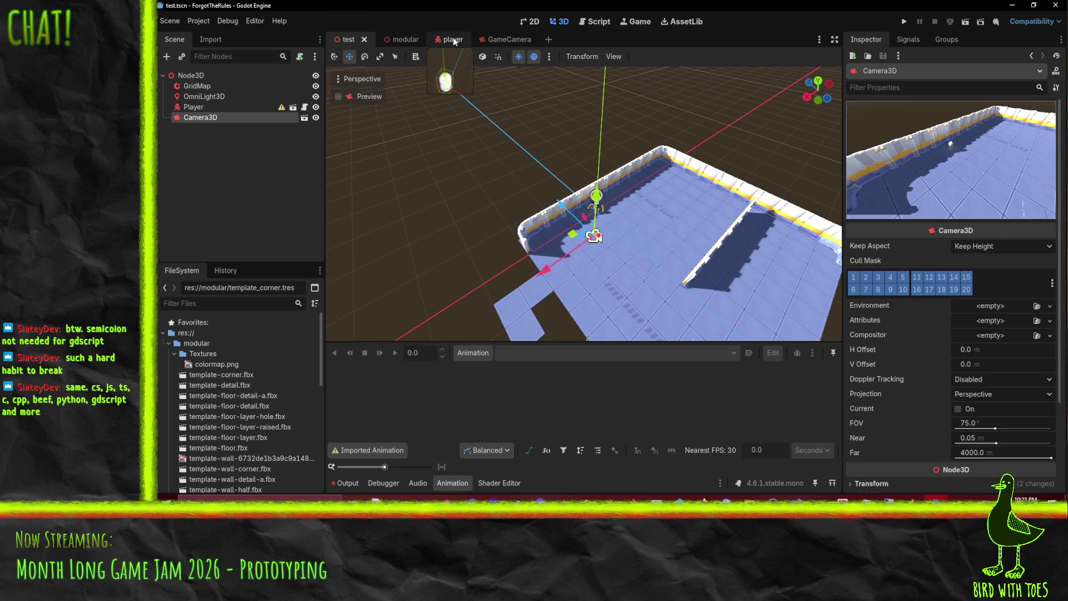
{"action": "left_click", "coordinate": [453, 39]}
{"action": "left_click", "coordinate": [595, 21]}
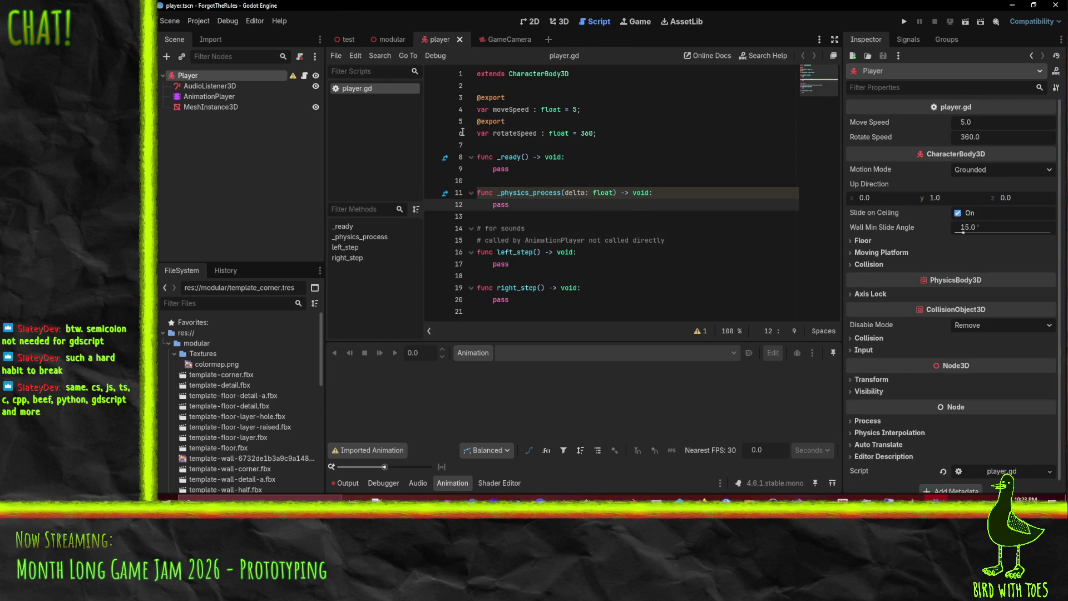
- Add if Input.is_action_pressed("Forward"): with a pass body at the start of _physics_process
{"action": "left_click", "coordinate": [676, 192]}
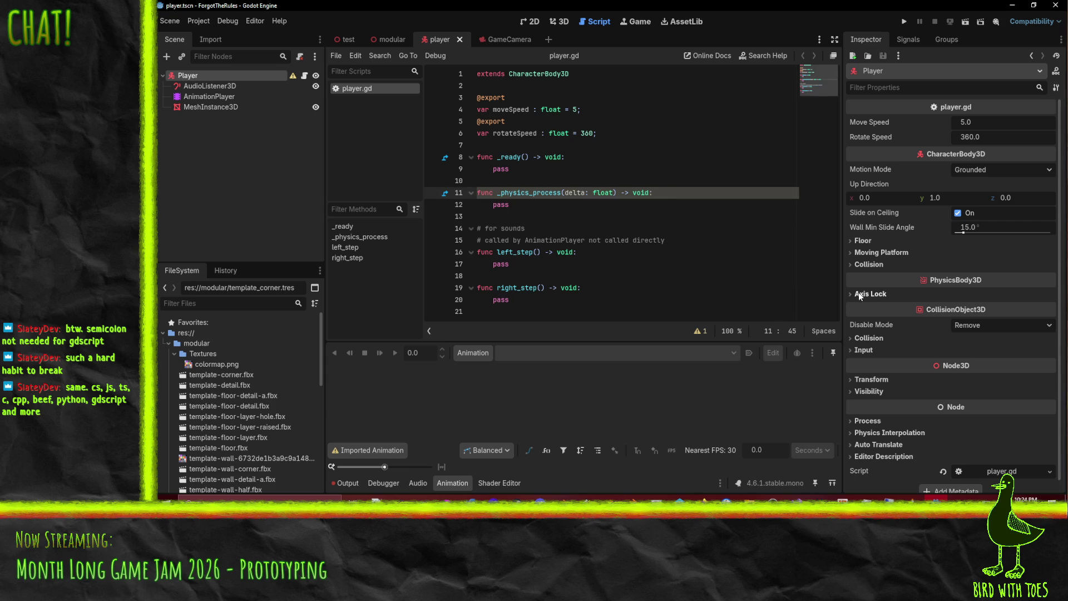
{"action": "key", "text": "Return"}
{"action": "type", "text": "i"}
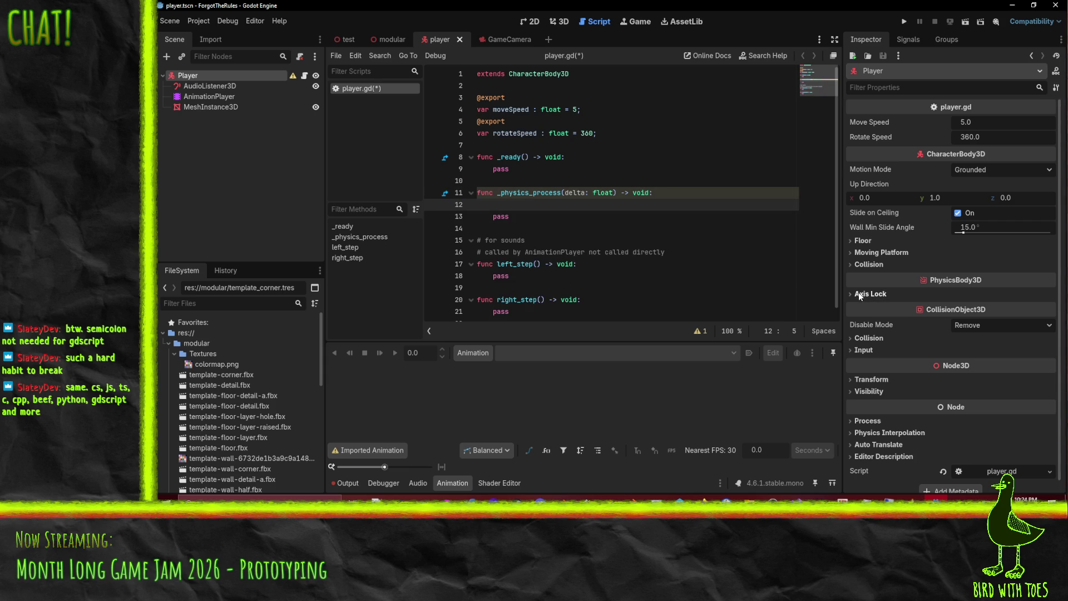
{"action": "type", "text": "nput."}
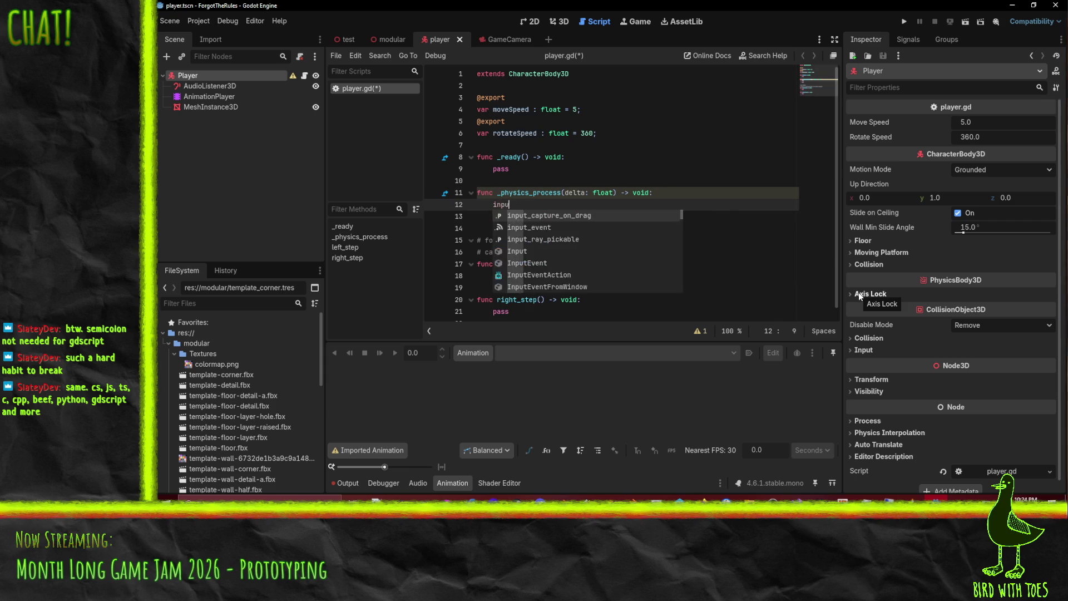
{"action": "key", "text": "BackSpace"}
{"action": "key", "text": "ctrl+BackSpace"}
{"action": "type", "text": "i"}
{"action": "type", "text": "s_"}
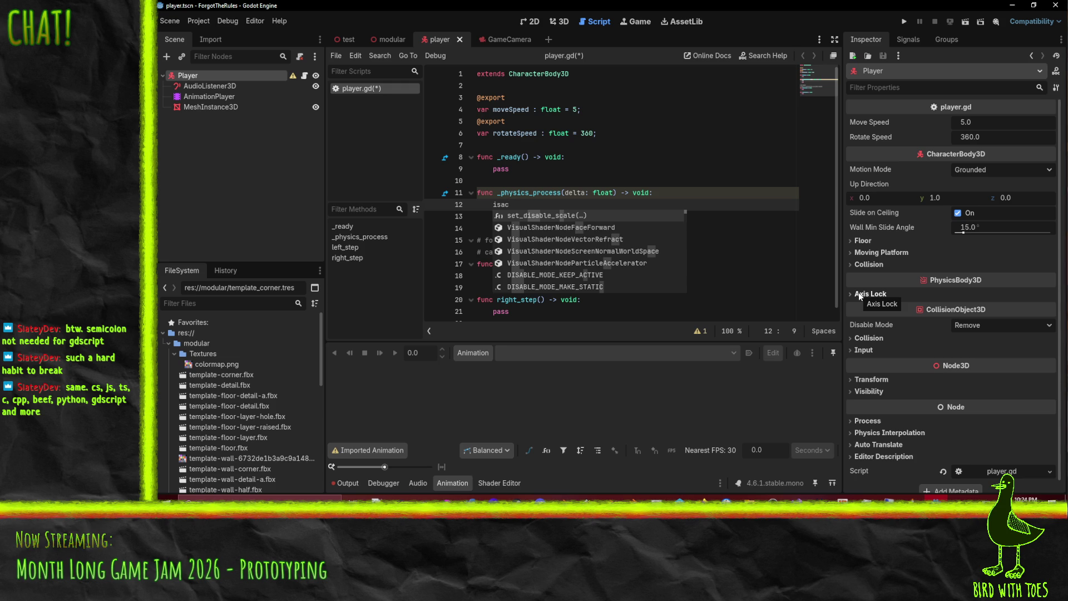
{"action": "type", "text": "action"}
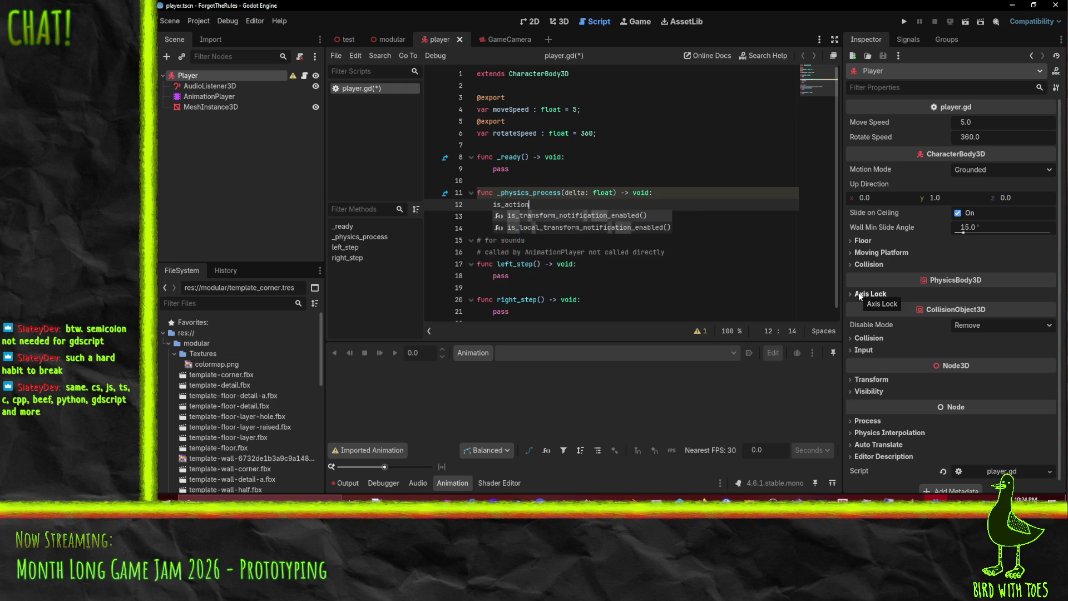
{"action": "key", "text": "ctrl+shift+Left"}
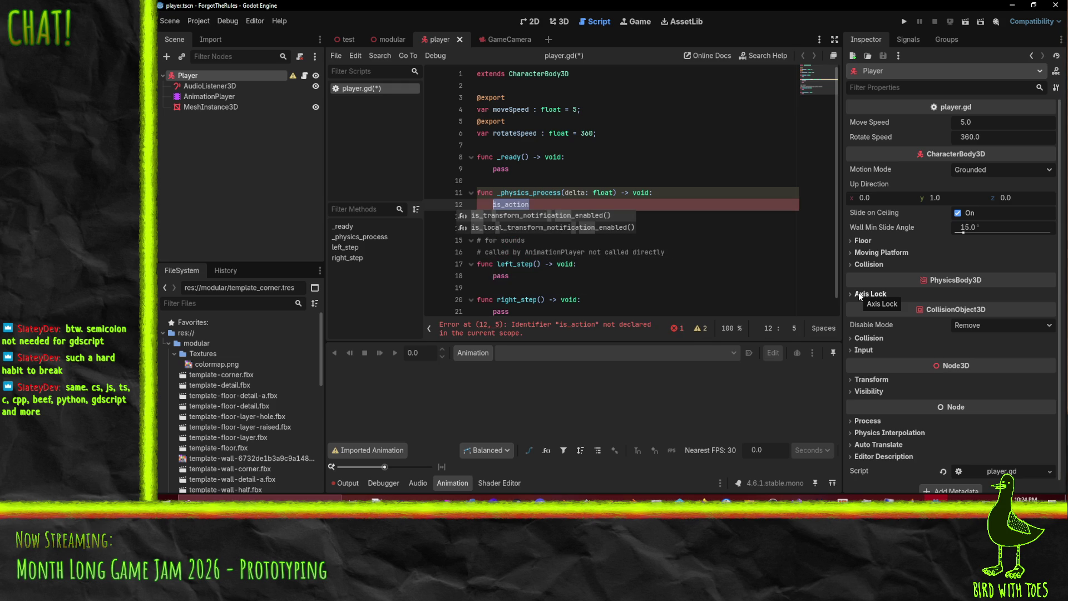
{"action": "key", "text": "BackSpace"}
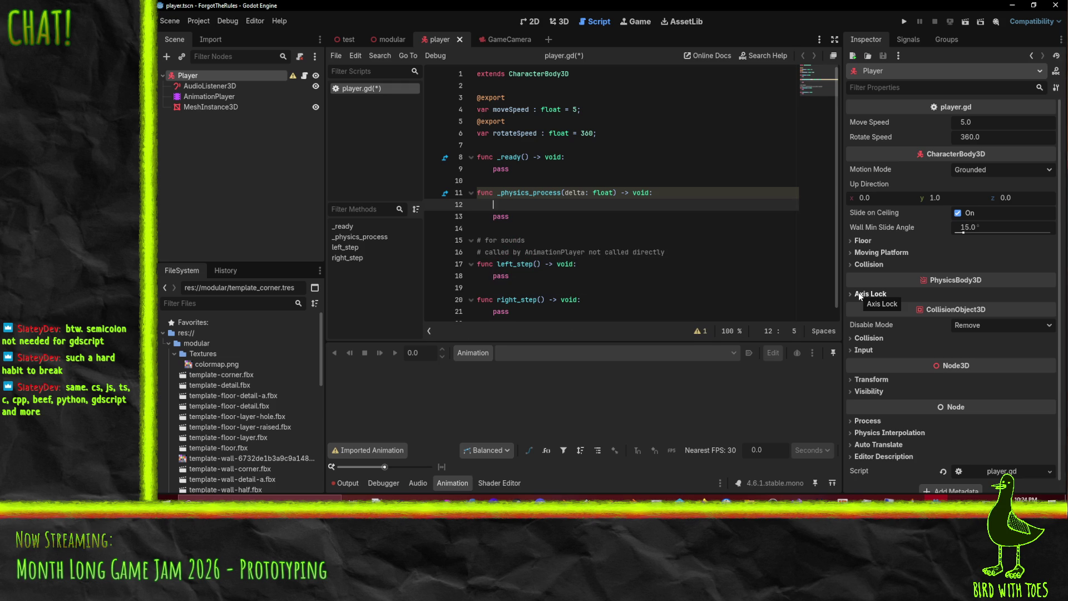
{"action": "type", "text": "Input.is"}
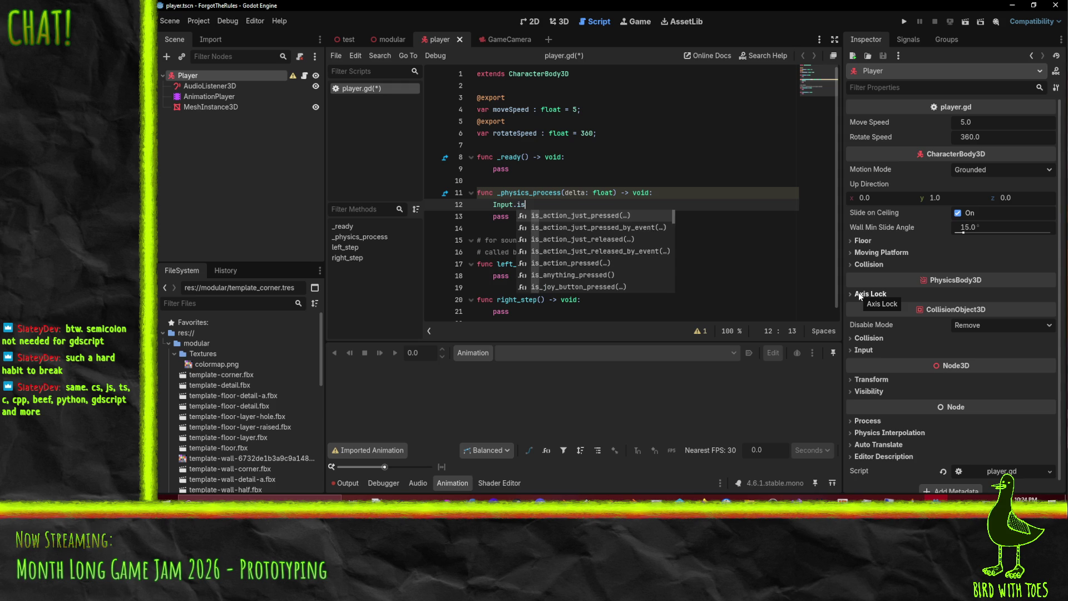
{"action": "key", "text": "Down"}
{"action": "key", "text": "Down"}
{"action": "key", "text": "Down"}
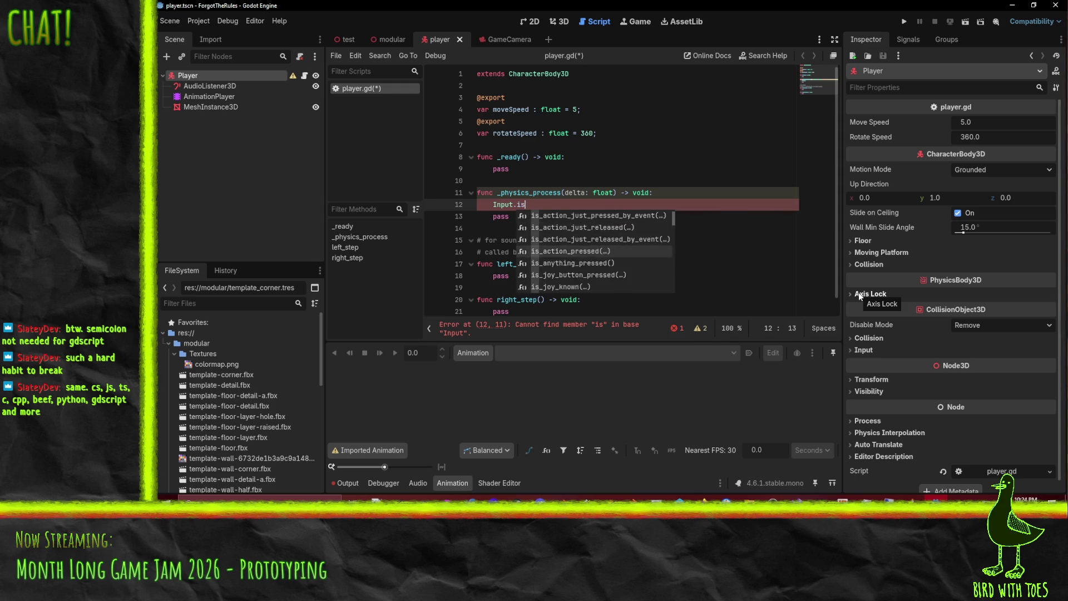
{"action": "key", "text": "Return"}
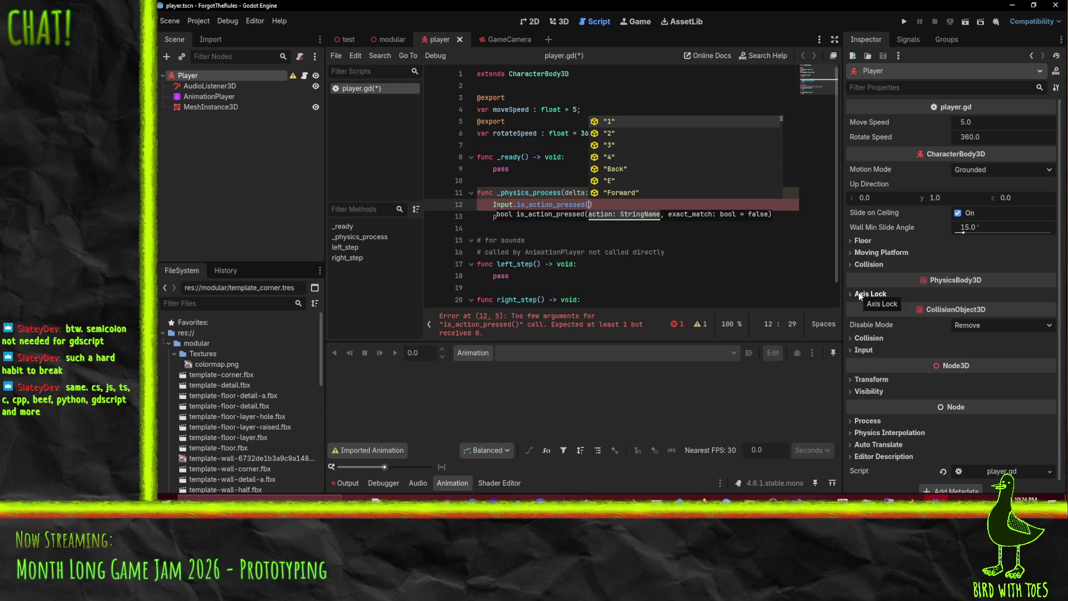
{"action": "key", "text": "Down"}
{"action": "key", "text": "Down"}
{"action": "key", "text": "Down"}
{"action": "key", "text": "Return"}
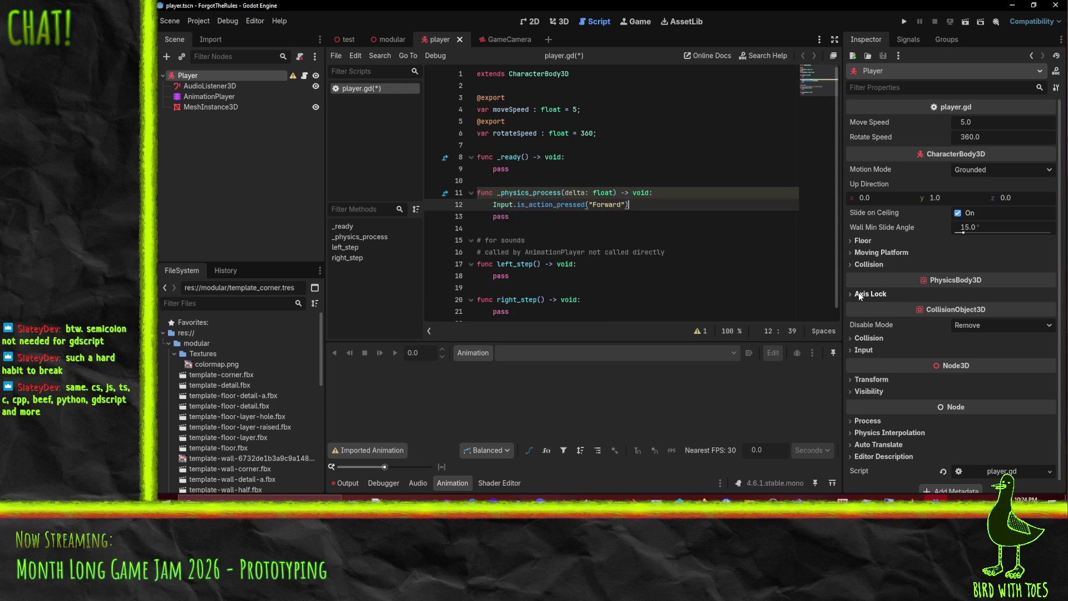
{"action": "key", "text": "Home"}
{"action": "type", "text": "if"}
{"action": "key", "text": "End"}
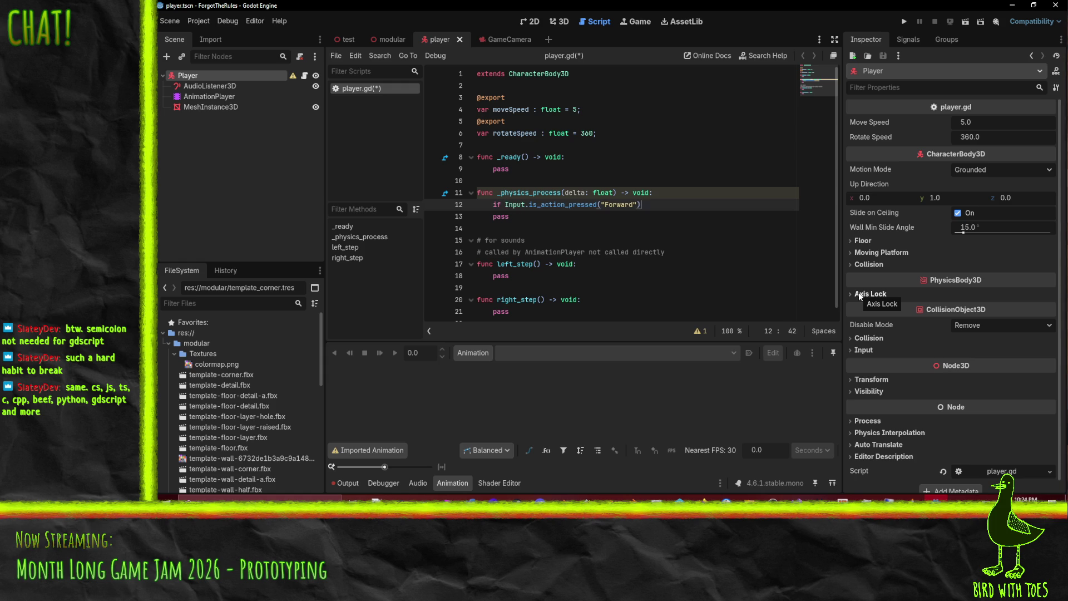
{"action": "type", "text": ":"}
{"action": "key", "text": "Return"}
{"action": "type", "text": "pass"}
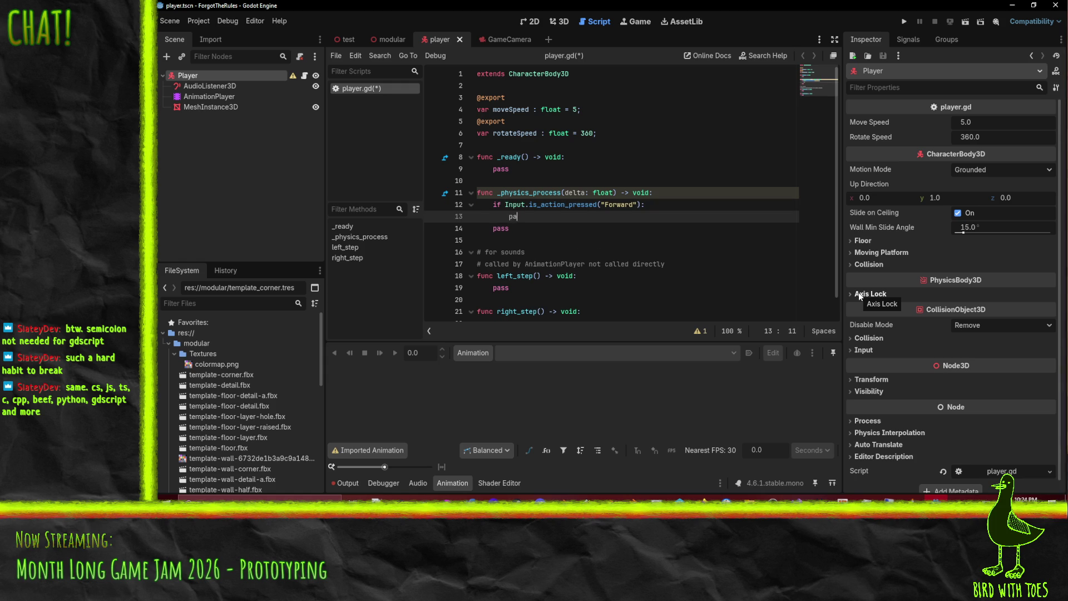
{"action": "key", "text": "Return"}
- Add an if Input.is_action_just_pressed("Back"): check with pass below it
{"action": "type", "text": "elif "}
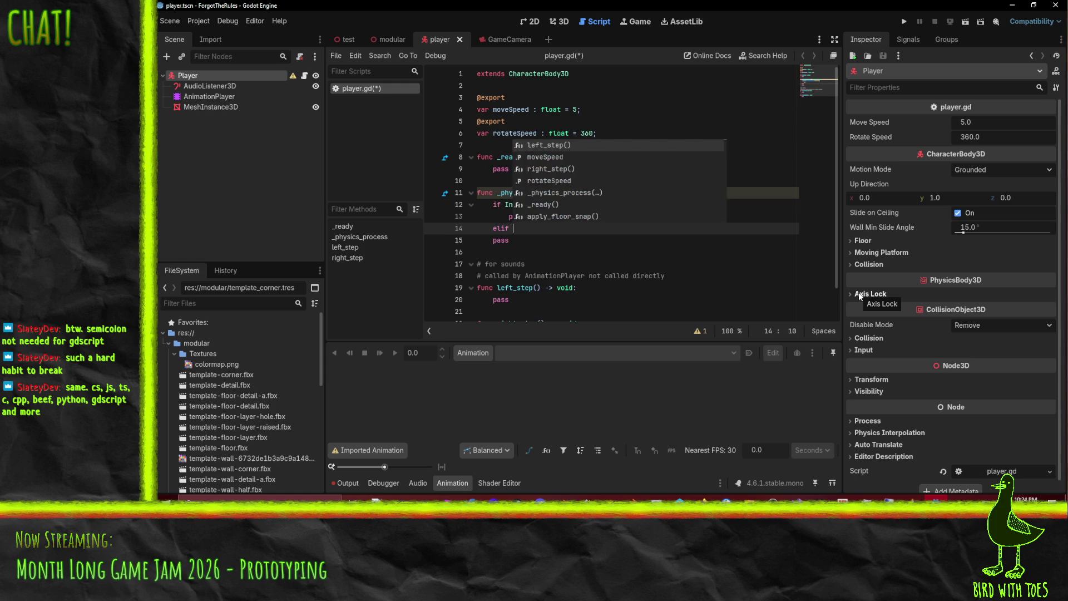
{"action": "type", "text": "INput.is"}
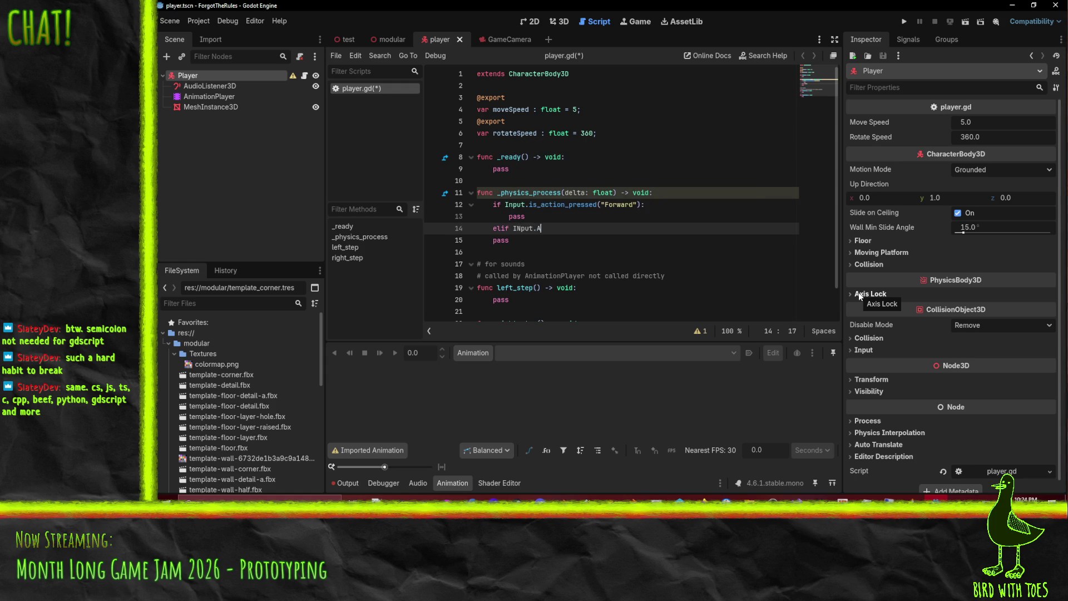
{"action": "key", "text": "BackSpace"}
{"action": "key", "text": "shift+Home"}
{"action": "key", "text": "BackSpace"}
{"action": "type", "text": "i"}
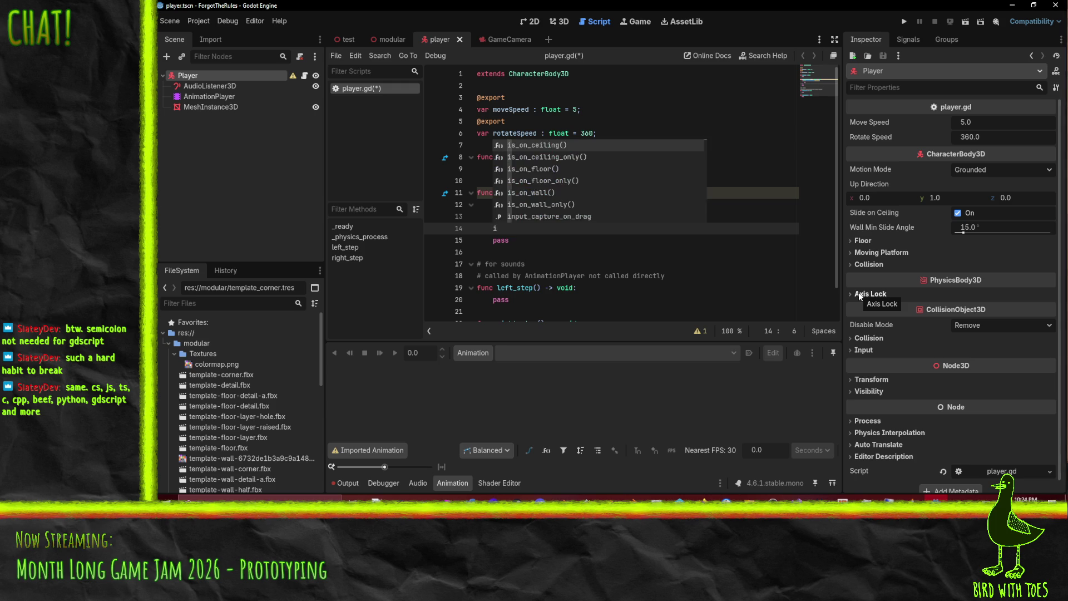
{"action": "type", "text": "f Input."}
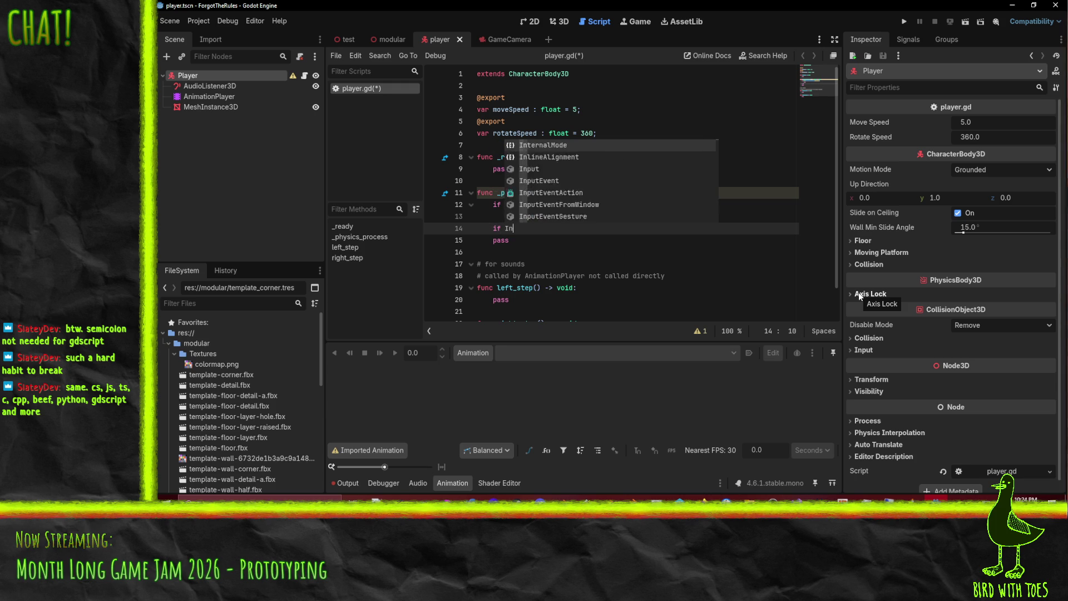
{"action": "type", "text": "isa"}
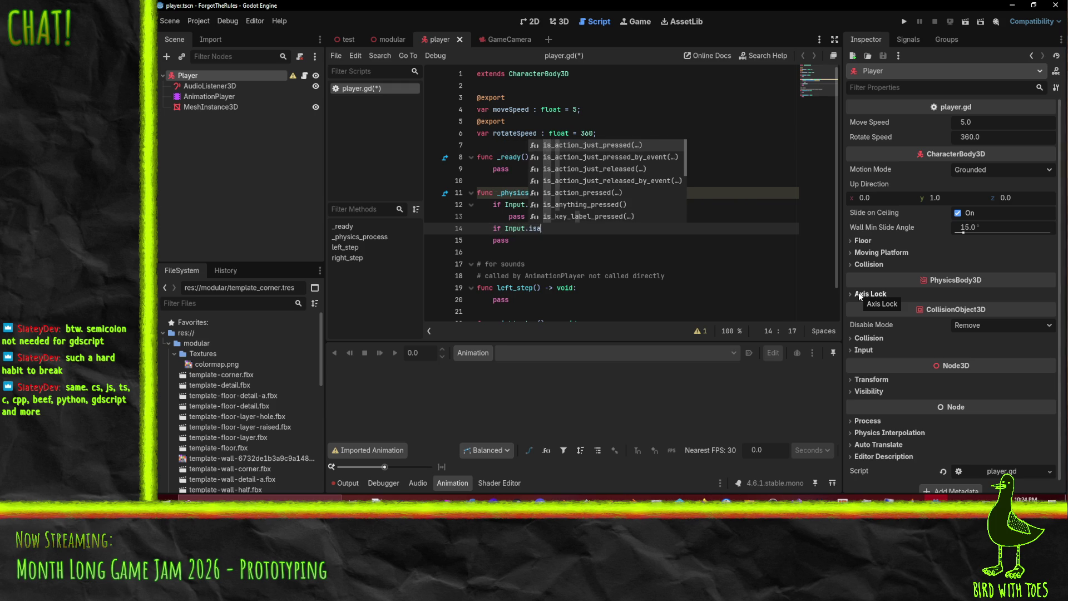
{"action": "key", "text": "Return"}
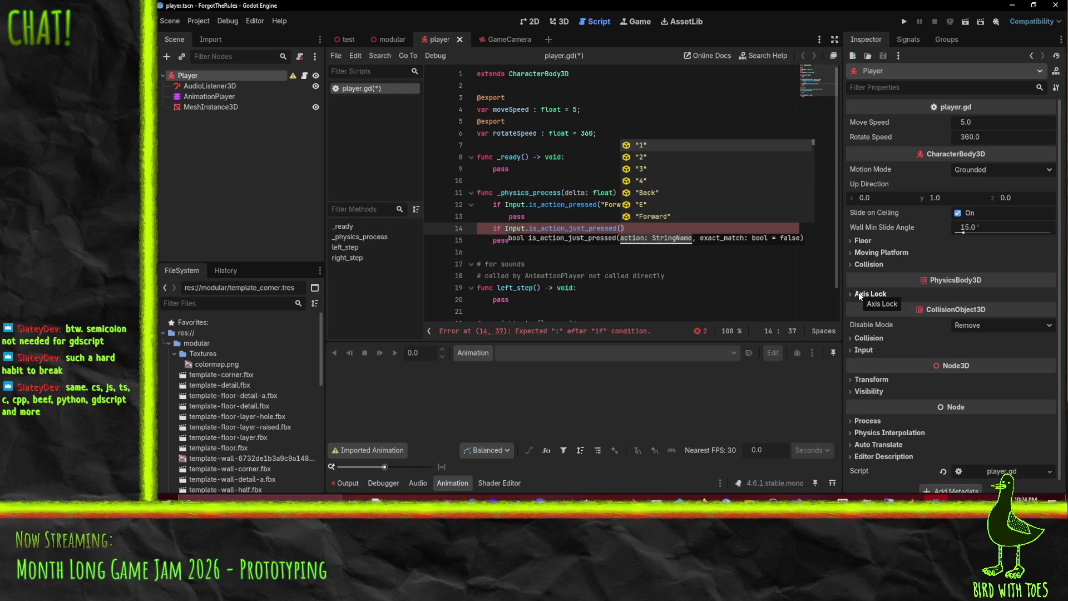
{"action": "key", "text": "Up"}
{"action": "key", "text": "Up"}
{"action": "key", "text": "Down"}
{"action": "key", "text": "Down"}
{"action": "key", "text": "Down"}
{"action": "key", "text": "Return"}
{"action": "key", "text": "Right"}
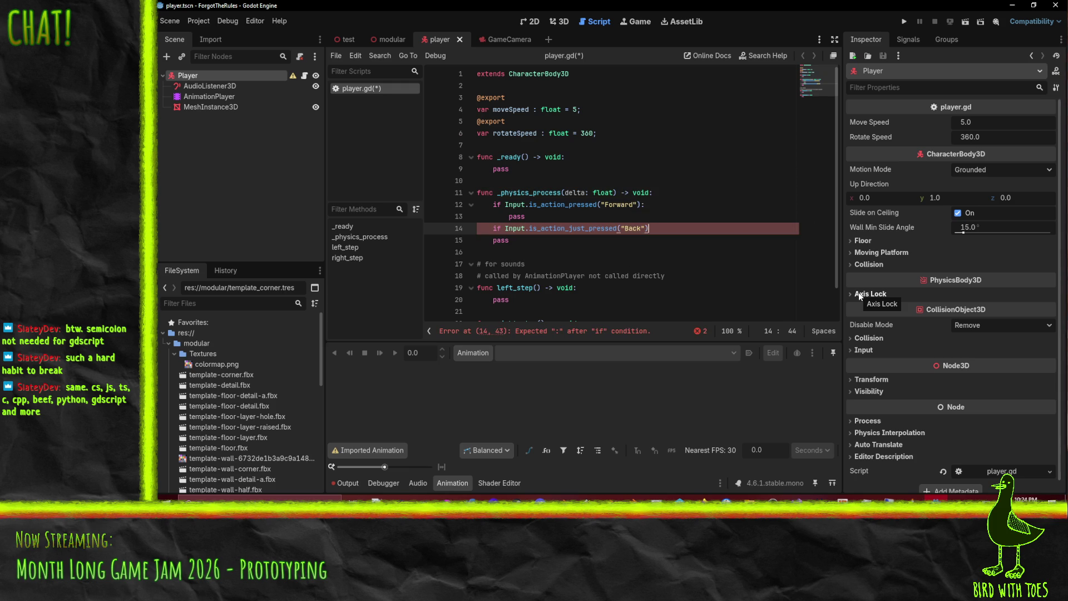
{"action": "type", "text": ":"}
{"action": "key", "text": "Return"}
{"action": "type", "text": "pass"}
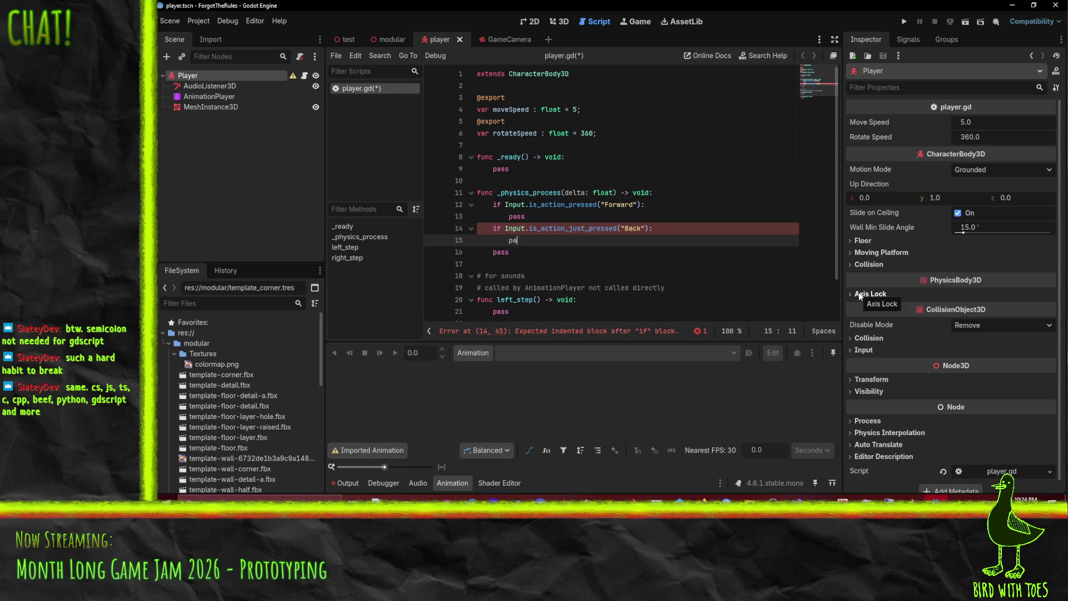
{"action": "key", "text": "Return"}
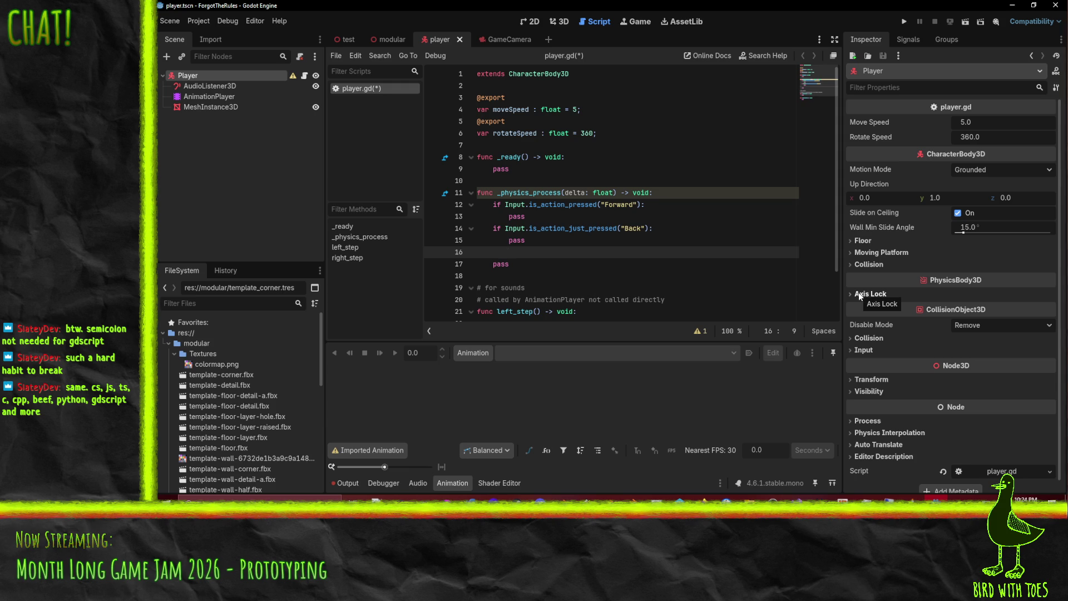
- Add '# todo: consider killing player if they press both directions' and open a new indented line
{"action": "type", "text": "# "}
{"action": "type", "text": "todo;"}
{"action": "key", "text": "BackSpace"}
{"action": "type", "text": ": consider killing"}
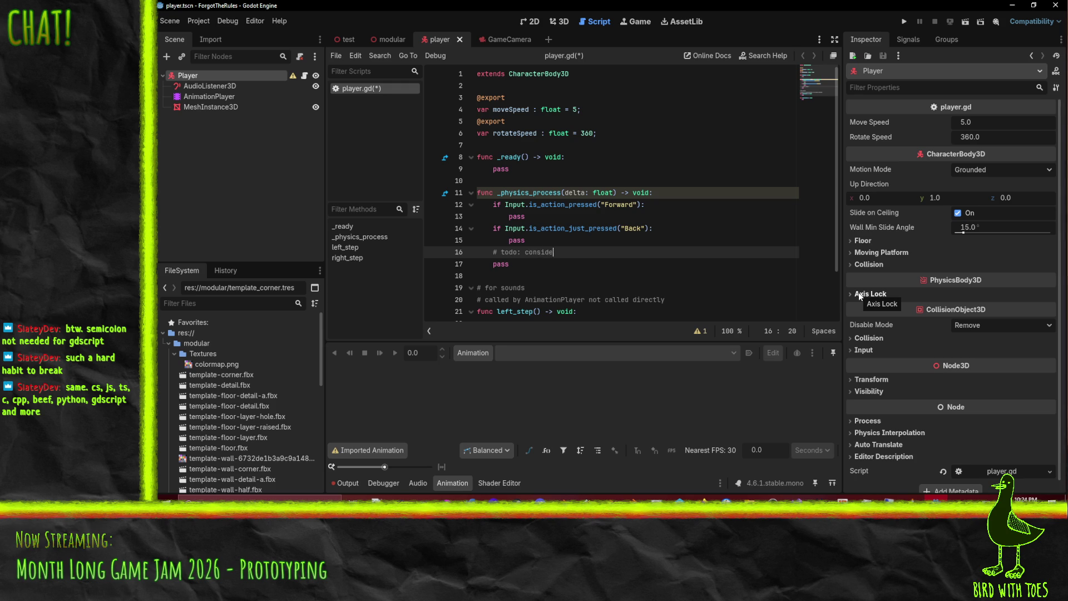
{"action": "type", "text": " player if they p"}
{"action": "type", "text": "ress both direc"}
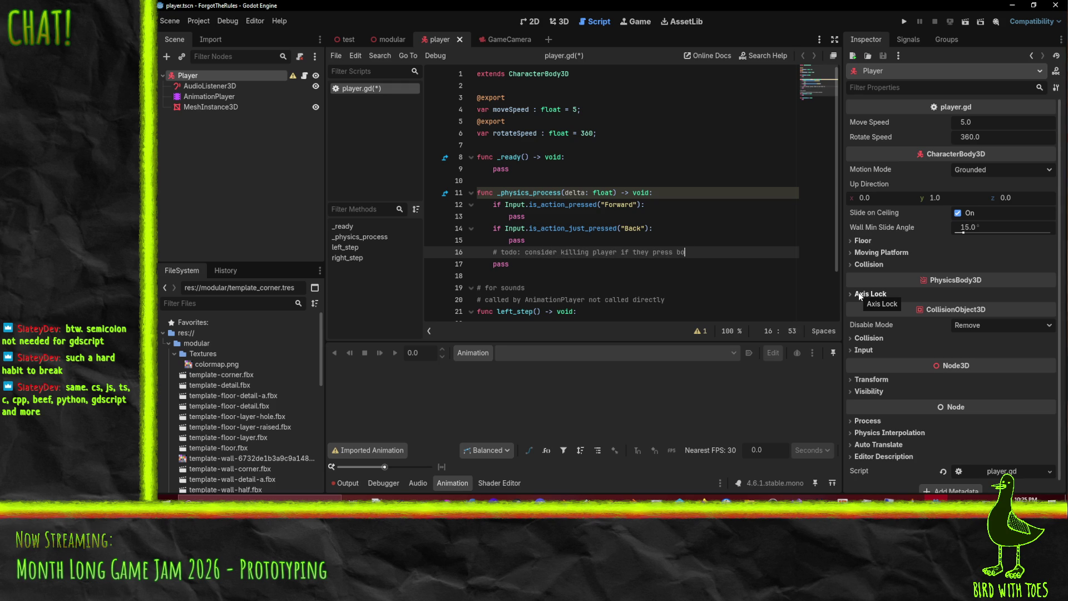
{"action": "type", "text": "tions"}
{"action": "key", "text": "Return"}
{"action": "key", "text": "Up"}
{"action": "key", "text": "Up"}
{"action": "key", "text": "Up"}
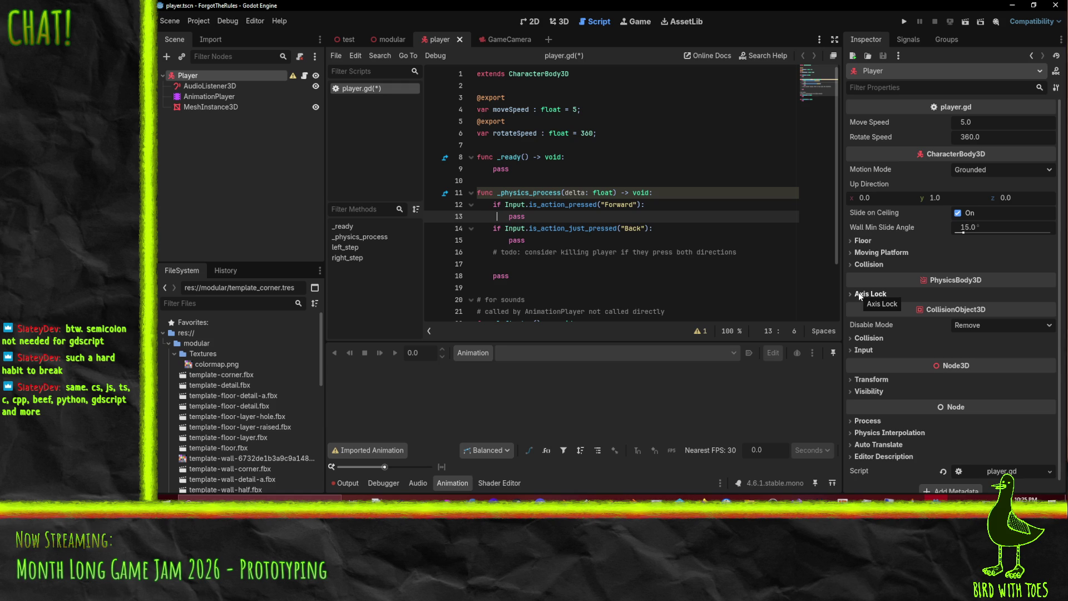
{"action": "key", "text": "Down"}
{"action": "key", "text": "Down"}
{"action": "key", "text": "Down"}
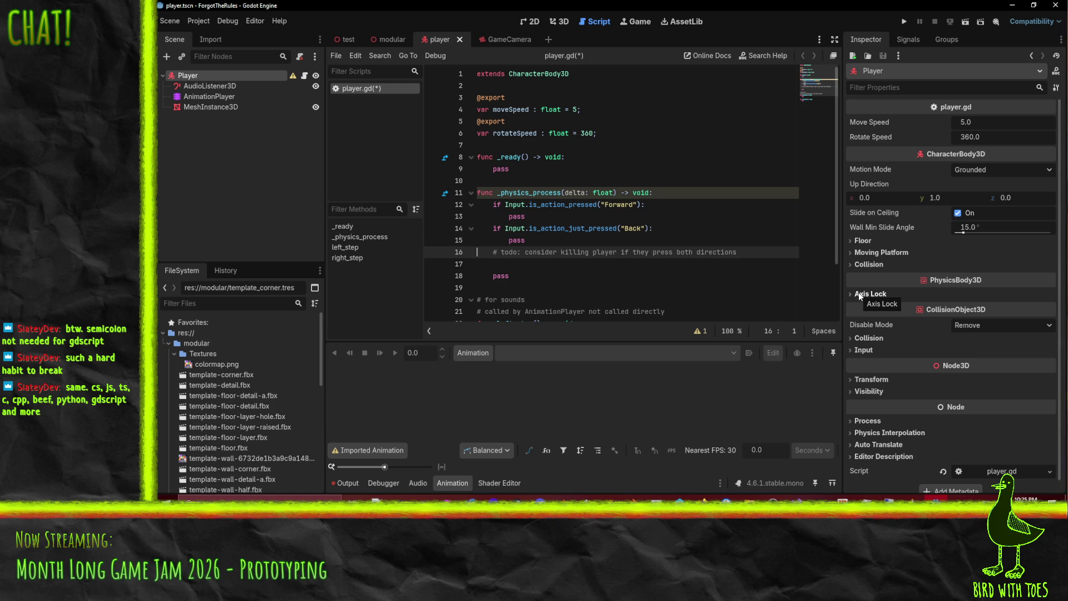
{"action": "key", "text": "Up"}
{"action": "key", "text": "Up"}
{"action": "key", "text": "Return"}
{"action": "key", "text": "Down"}
{"action": "key", "text": "Down"}
{"action": "key", "text": "Down"}
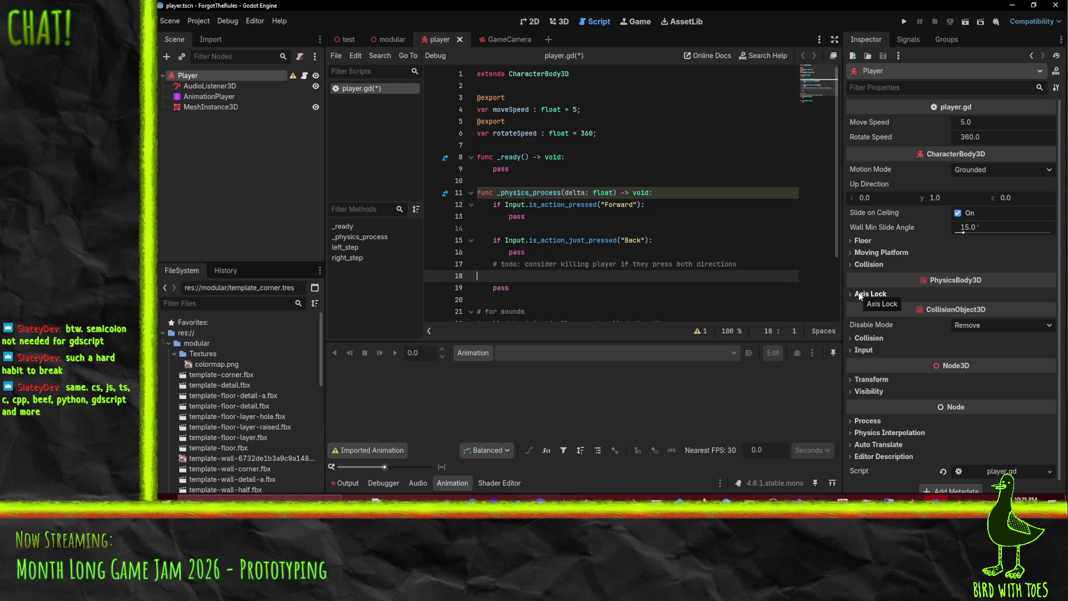
{"action": "key", "text": "Return"}
{"action": "key", "text": "Tab"}
- Add an if Input.action_press("Left"): check with a pass body
{"action": "type", "text": "if Input."}
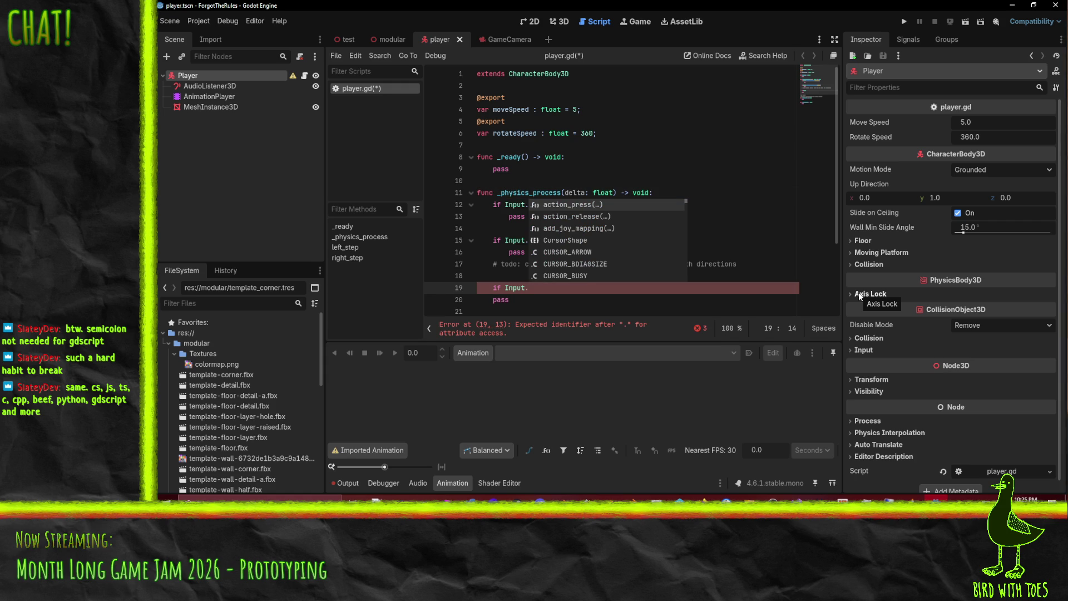
{"action": "key", "text": "Return"}
{"action": "key", "text": "Escape"}
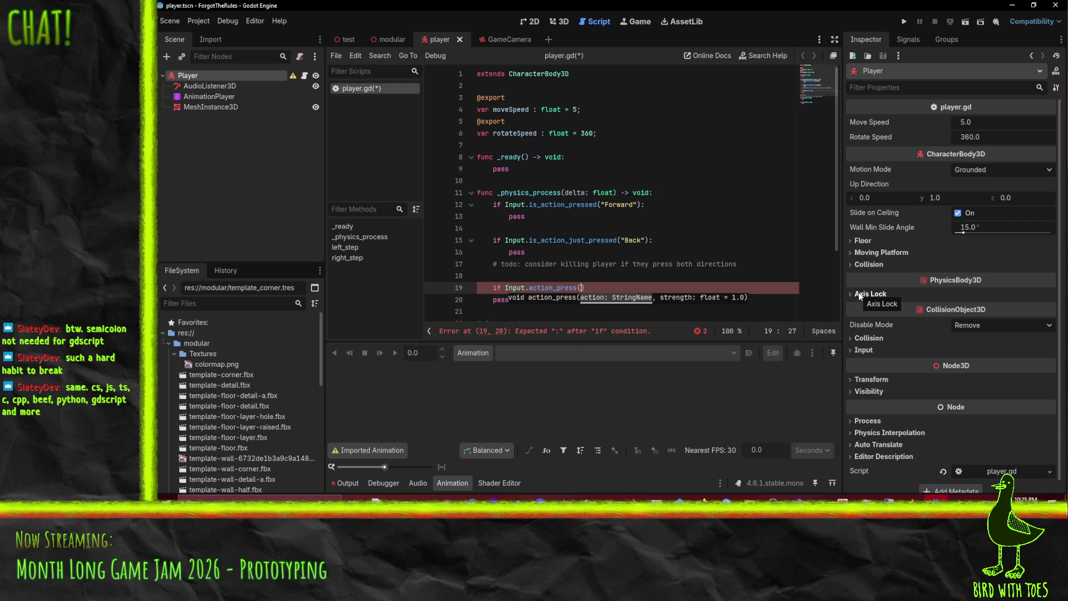
{"action": "type", "text": "\"Left\"):"}
{"action": "key", "text": "Return"}
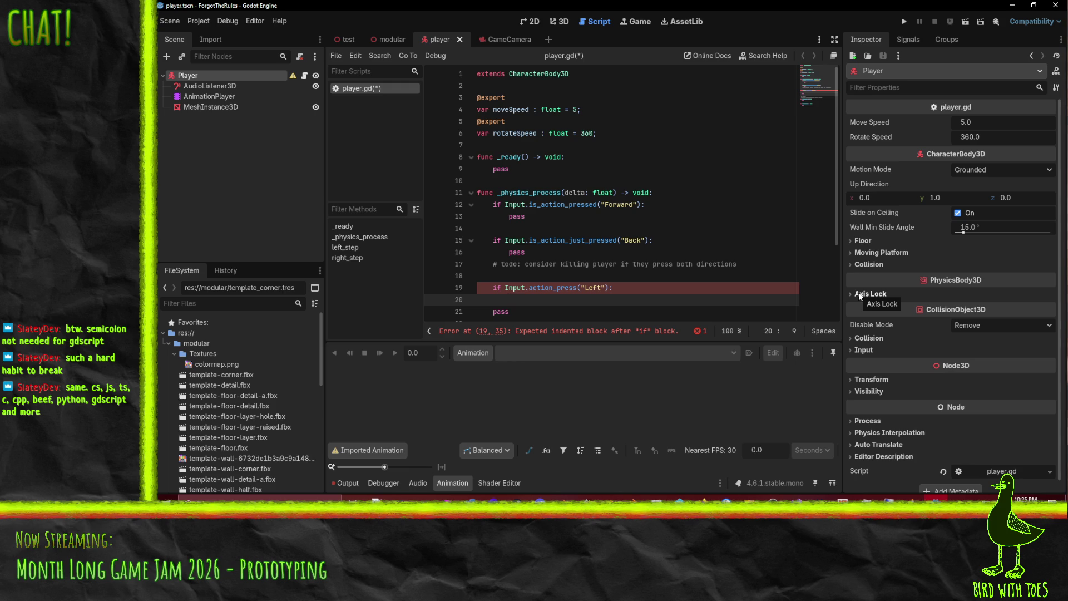
{"action": "type", "text": "pass"}
{"action": "key", "text": "Return"}
- Add a matching if Input.action_press("Right"): check with pass
{"action": "type", "text": "if Input."}
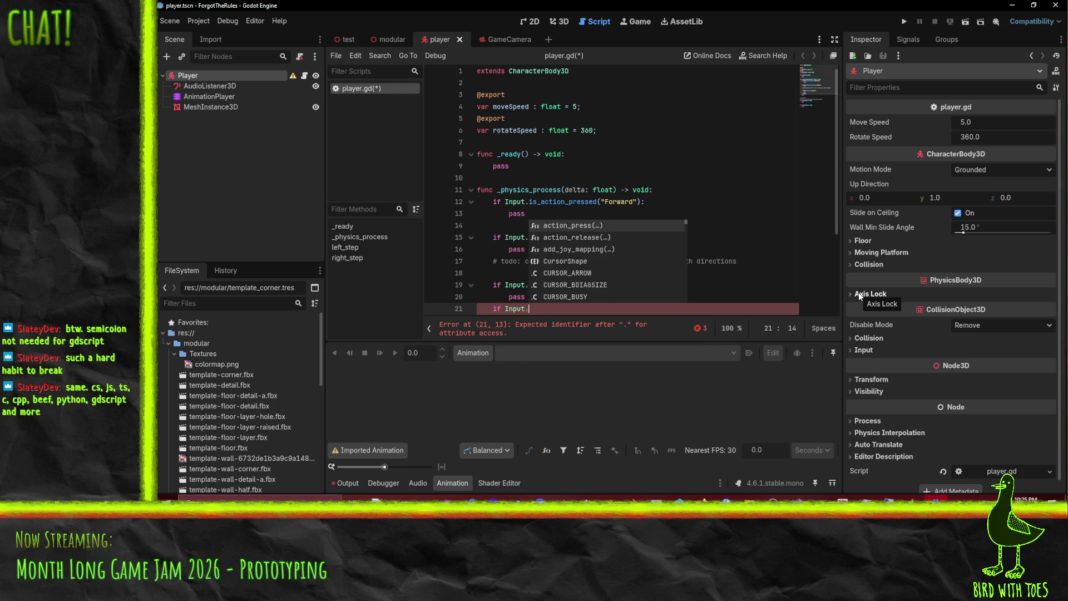
{"action": "key", "text": "Return"}
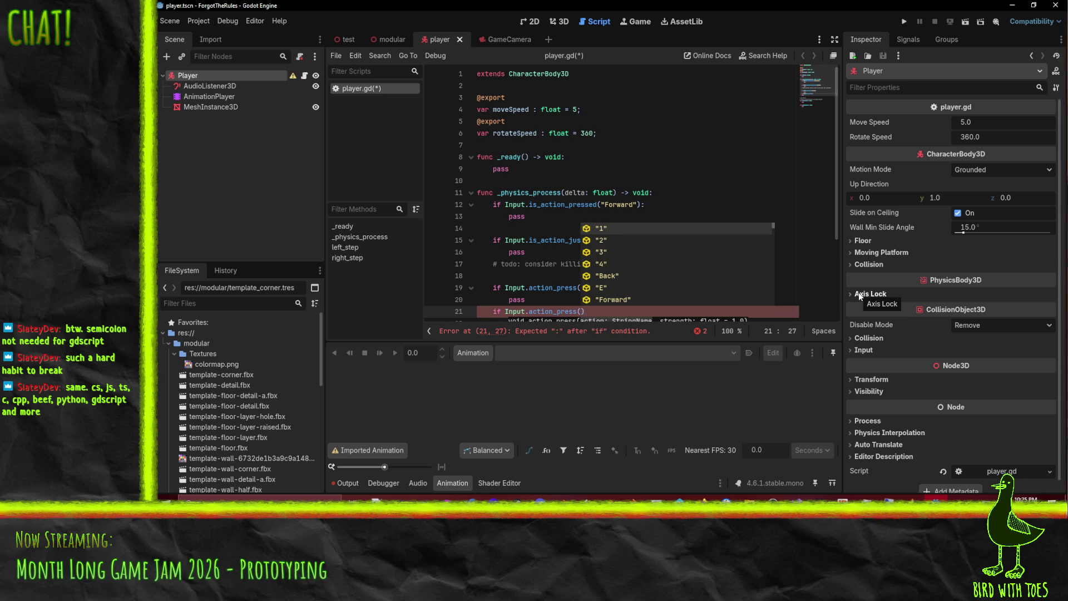
{"action": "type", "text": "\"Left\")"}
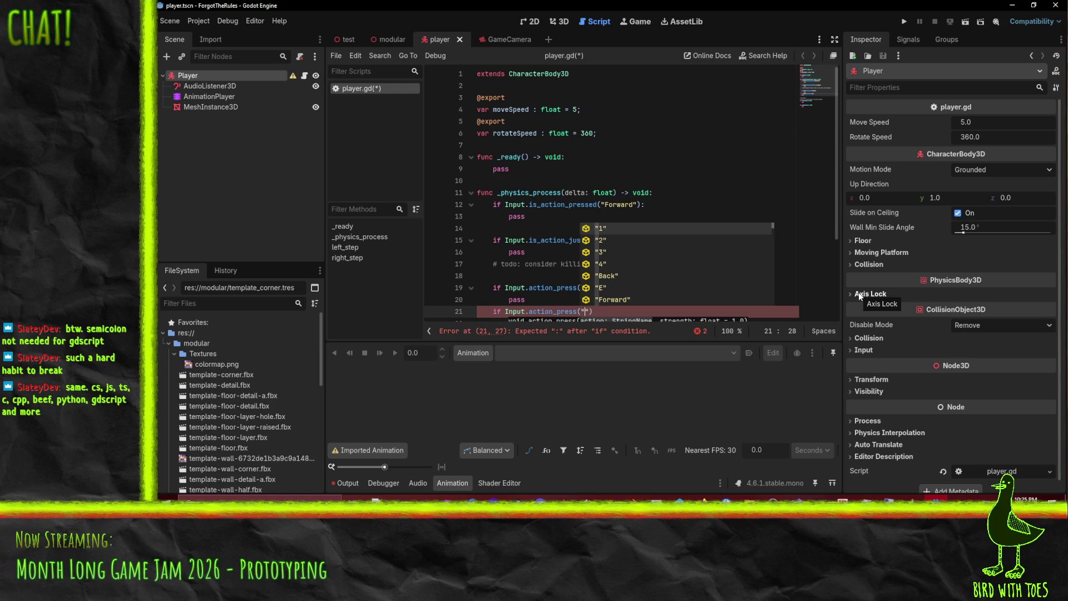
{"action": "key", "text": "Left"}
{"action": "key", "text": "Left"}
{"action": "key", "text": "BackSpace"}
{"action": "key", "text": "BackSpace"}
{"action": "key", "text": "BackSpace"}
{"action": "type", "text": "Right\"):"}
{"action": "key", "text": "Return"}
{"action": "type", "text": "pass"}
{"action": "key", "text": "Return"}
{"action": "left_click", "coordinate": [639, 260]}
{"action": "scroll", "coordinate": [639, 260], "scroll_direction": "down", "scroll_amount": 2}
{"action": "scroll", "coordinate": [639, 260], "scroll_direction": "down", "scroll_amount": 1}
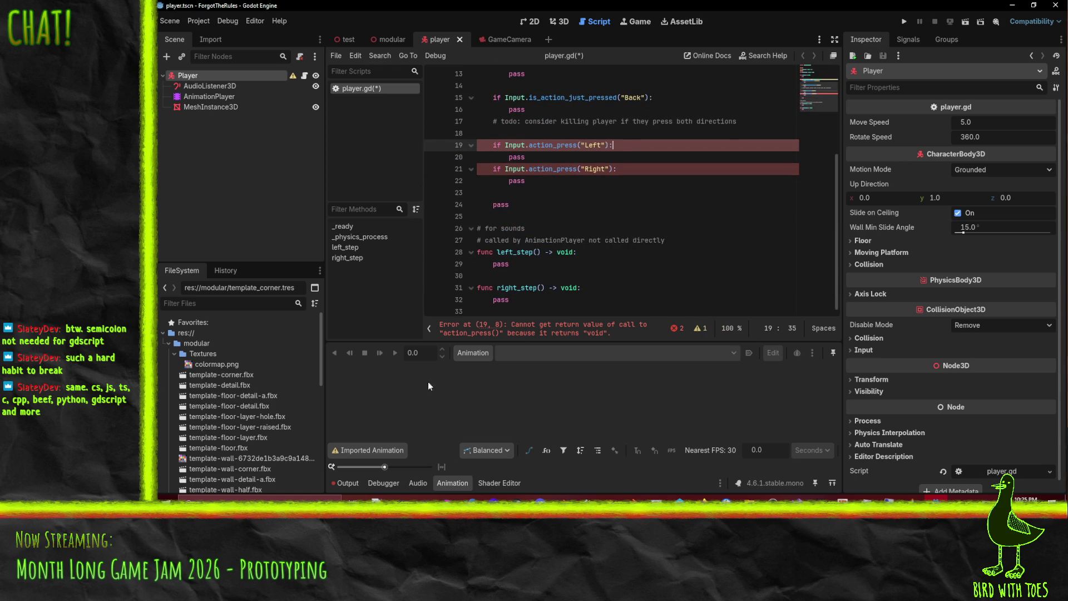
{"action": "scroll", "coordinate": [566, 159], "scroll_direction": "up", "scroll_amount": 1}
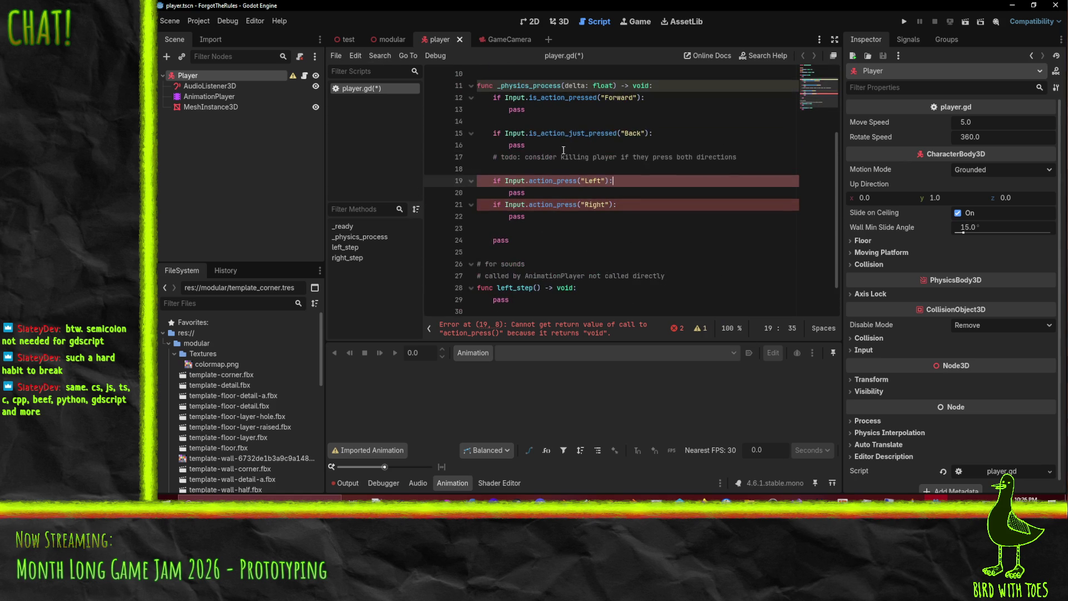
- Copy is_action_pressed from the Forward check and paste it over the Back, Left and Right calls
{"action": "double_click", "coordinate": [553, 102]}
{"action": "key", "text": "ctrl+c"}
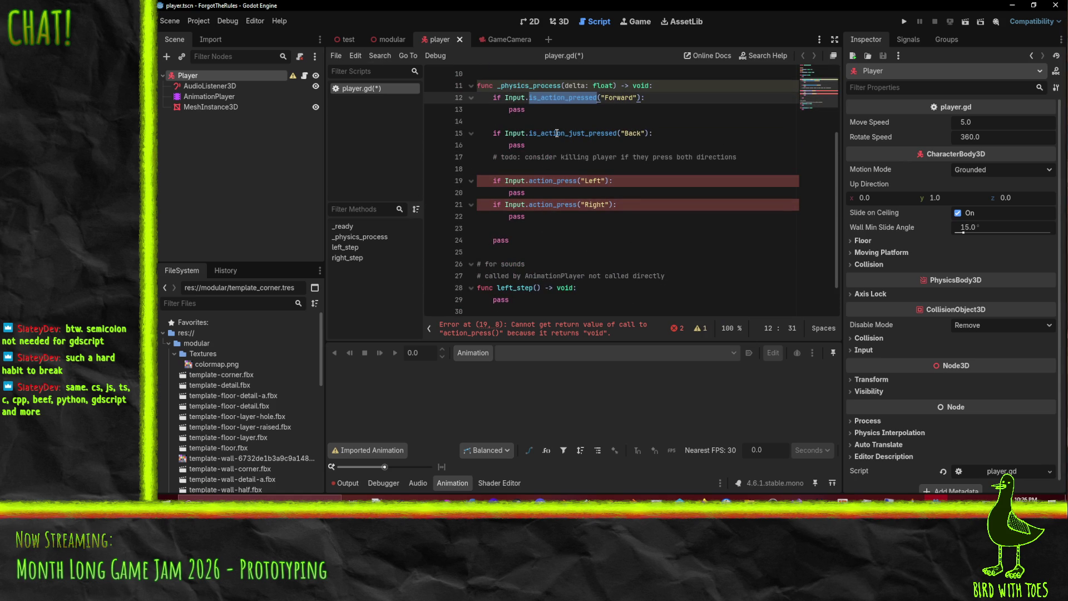
{"action": "key", "text": "ctrl+v"}
{"action": "double_click", "coordinate": [553, 182]}
{"action": "key", "text": "ctrl+d"}
{"action": "key", "text": "ctrl+v"}
{"action": "left_click", "coordinate": [578, 239]}
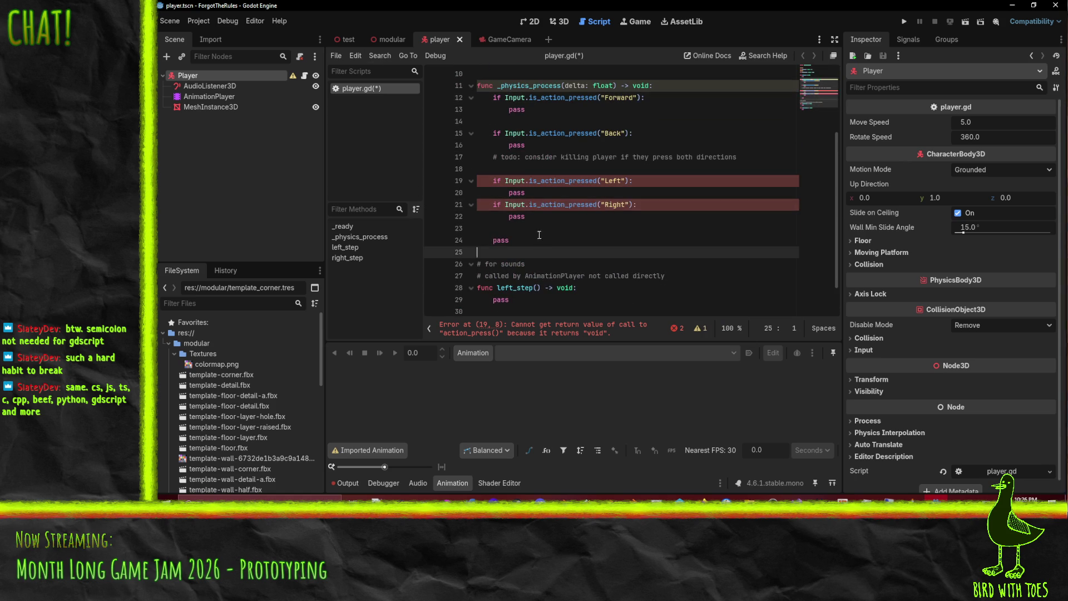
{"action": "key", "text": "Up"}
{"action": "scroll", "coordinate": [578, 238], "scroll_direction": "up", "scroll_amount": 1}
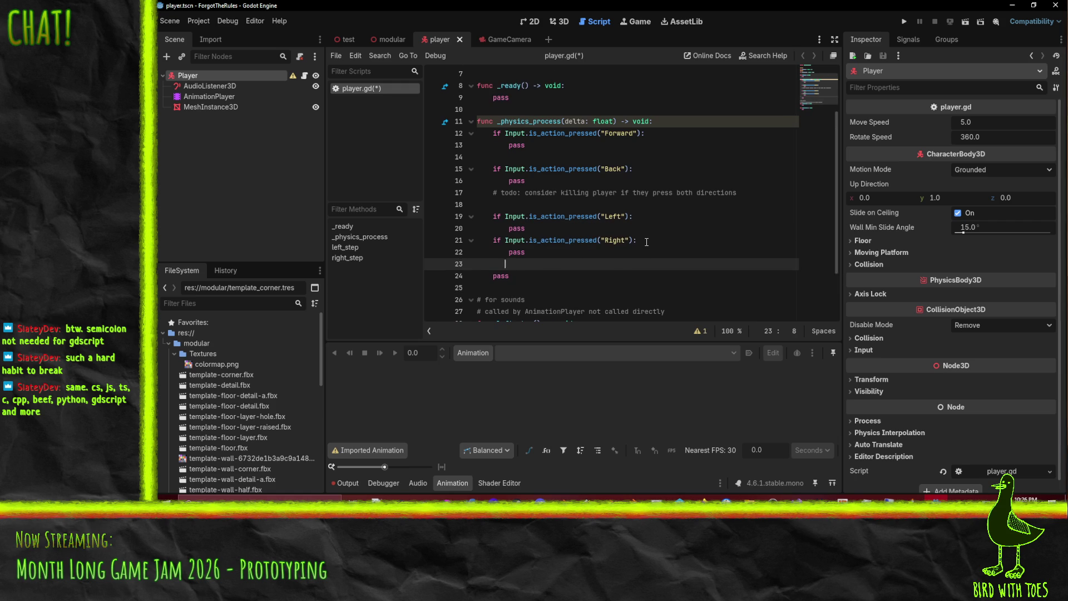
- Start a new if Input.is_action_just_pressed() line after the movement checks
{"action": "key", "text": "Return"}
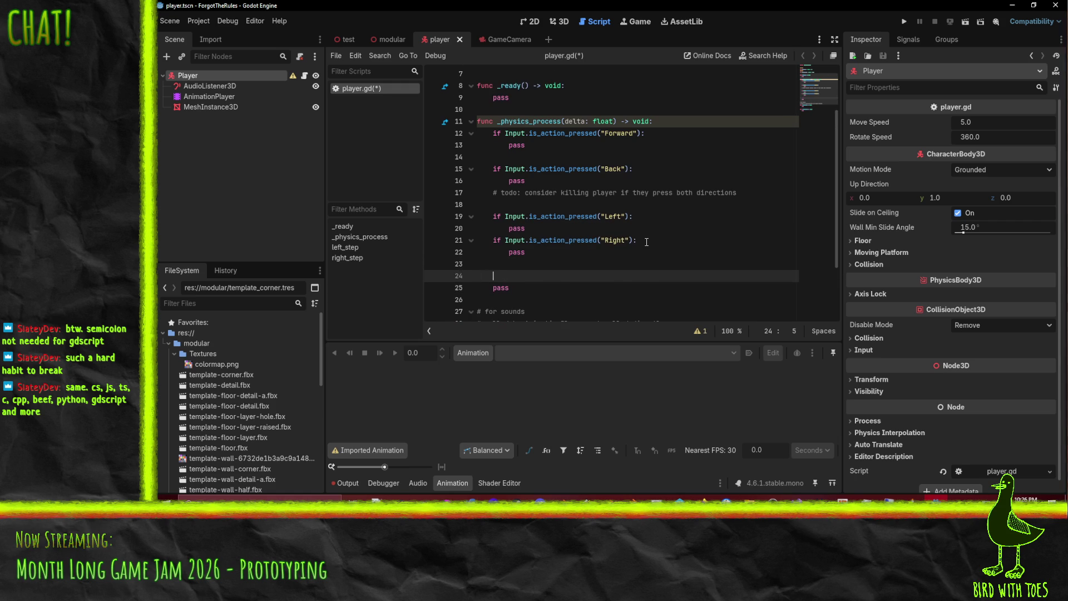
{"action": "type", "text": "if Input.is_action_"}
{"action": "key", "text": "Return"}
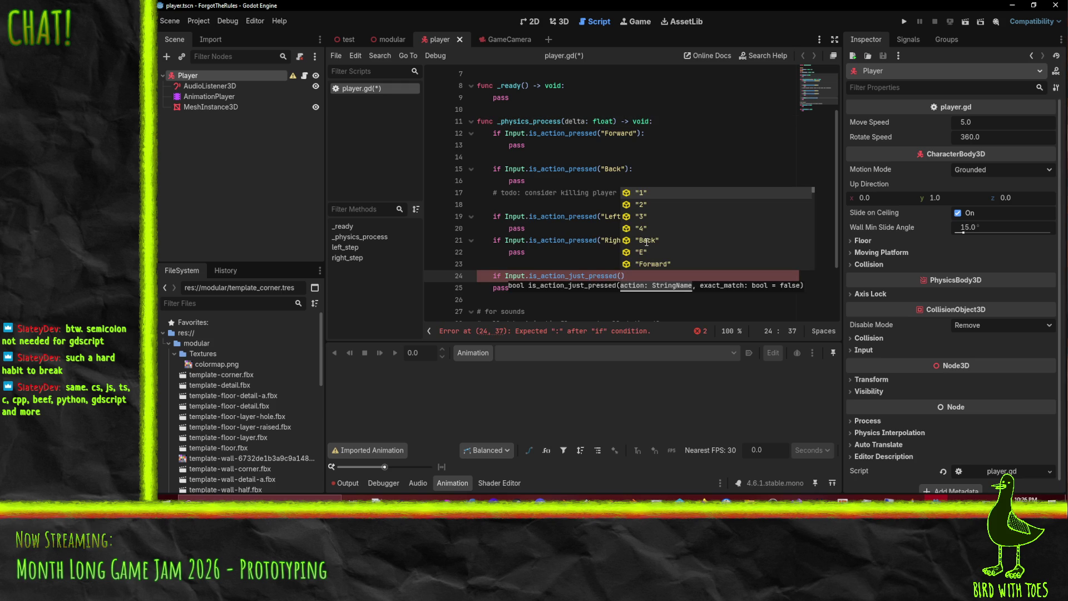
- Complete the E just-pressed check with a pass body and add '# interactivity goes here' above it
{"action": "type", "text": "\"E\")"}
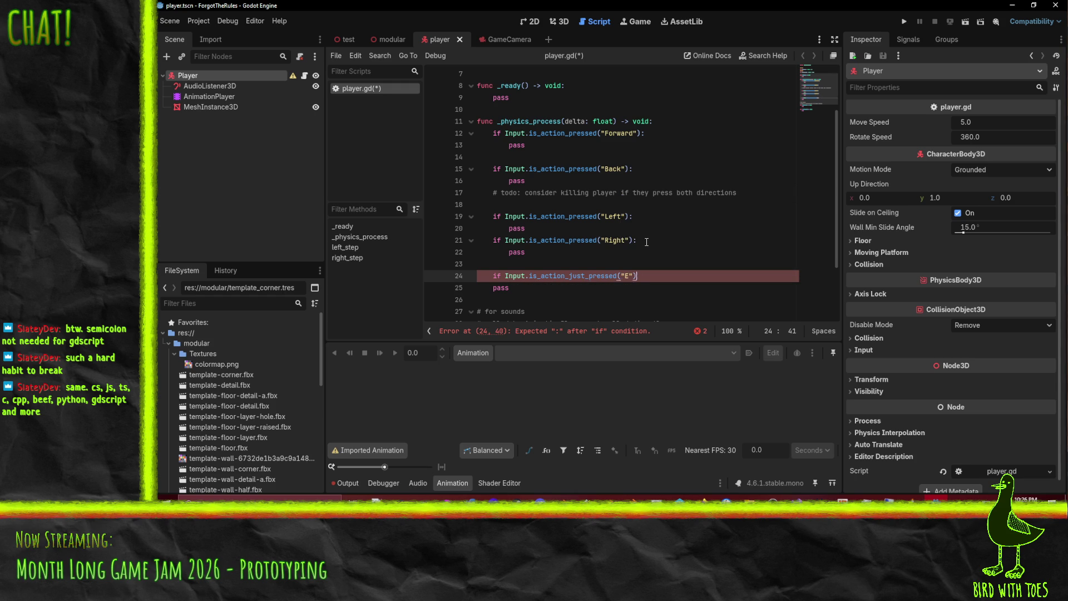
{"action": "key", "text": "Return"}
{"action": "type", "text": "pass"}
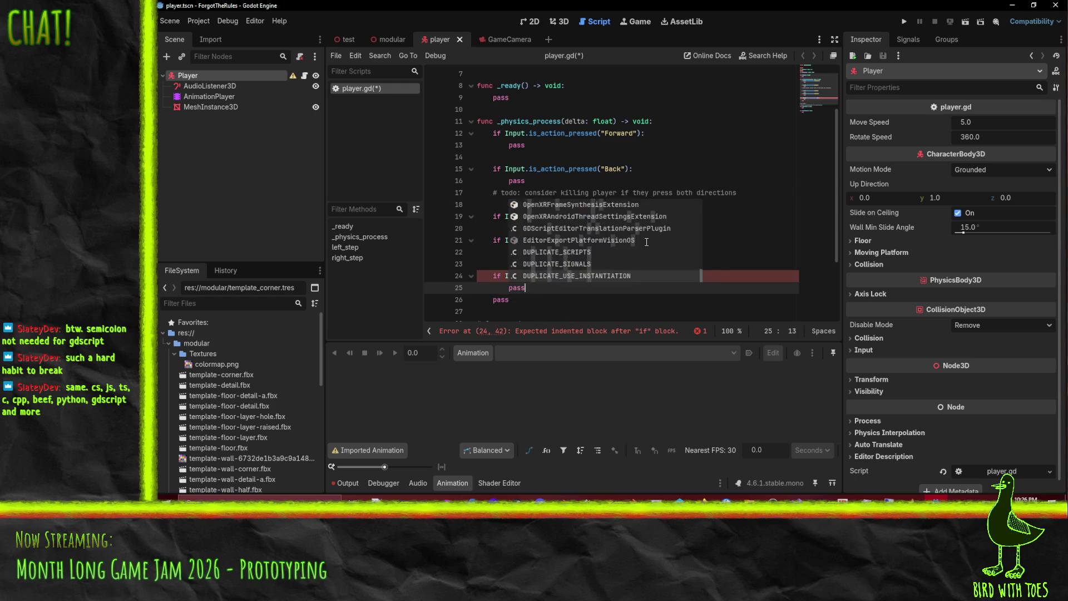
{"action": "key", "text": "Up"}
{"action": "key", "text": "Up"}
{"action": "key", "text": "Down"}
{"action": "key", "text": "ctrl+shift+Return"}
{"action": "type", "text": "# interactivity goes here"}
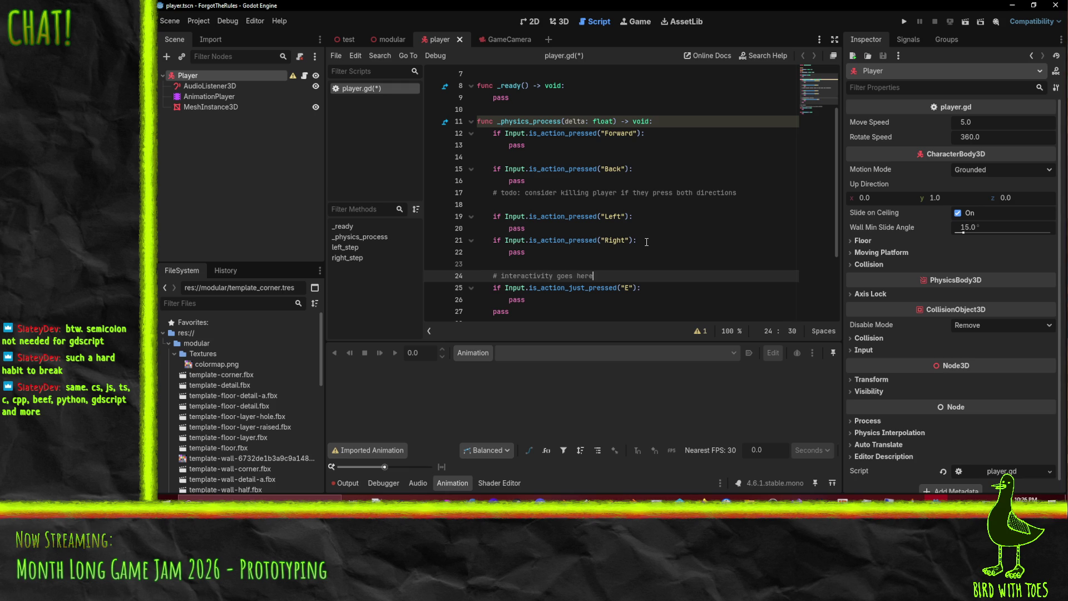
- After the Right block, add '# todo: consider killing the player if they press both directions'
{"action": "key", "text": "Up"}
{"action": "key", "text": "Up"}
{"action": "key", "text": "Up"}
{"action": "key", "text": "Up"}
{"action": "key", "text": "Down"}
{"action": "key", "text": "Down"}
{"action": "key", "text": "Down"}
{"action": "key", "text": "Up"}
{"action": "key", "text": "End"}
{"action": "key", "text": "Return"}
{"action": "key", "text": "BackSpace"}
{"action": "type", "text": "# todo: consider killing the player if they prrerss"}
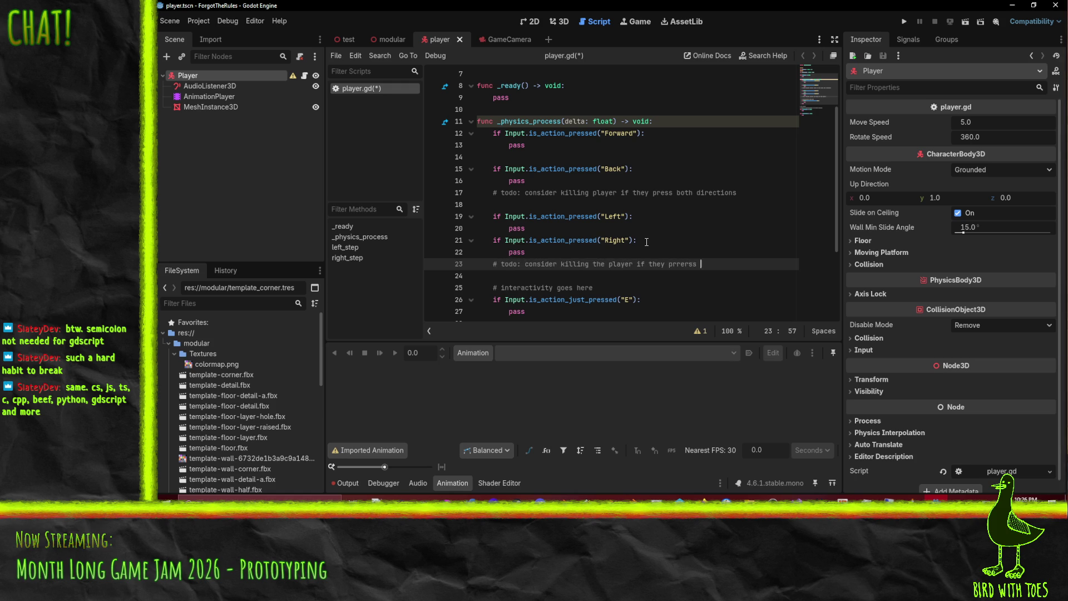
{"action": "key", "text": "BackSpace"}
{"action": "key", "text": "BackSpace"}
{"action": "key", "text": "BackSpace"}
{"action": "type", "text": "ess both "}
{"action": "type", "text": "directions"}
- Insert a blank line at the top of _physics_process
{"action": "key", "text": "Up"}
{"action": "key", "text": "Up"}
{"action": "key", "text": "Up"}
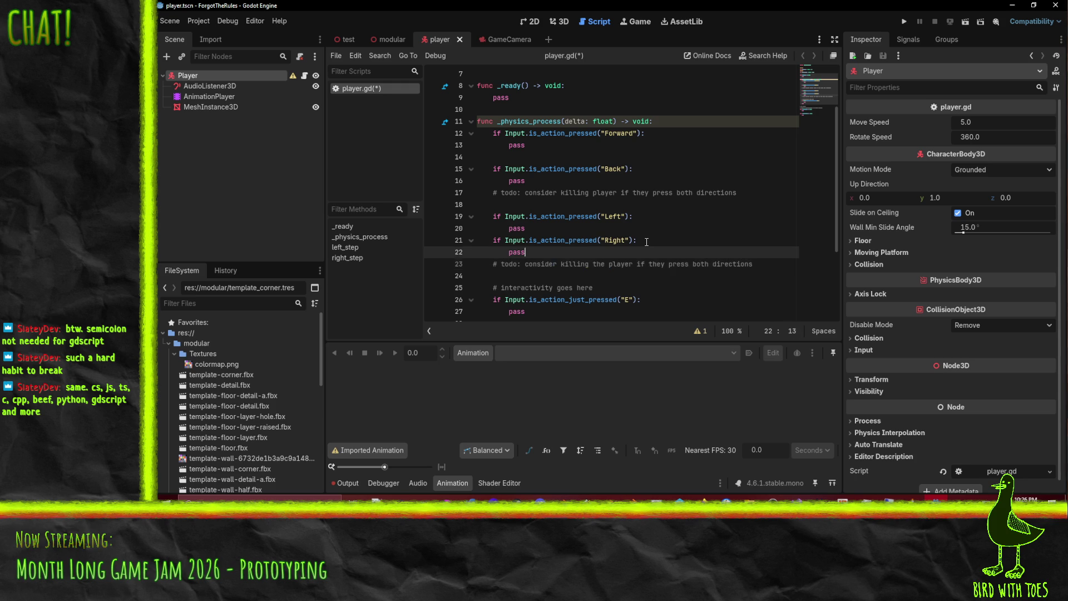
{"action": "key", "text": "Up"}
{"action": "key", "text": "Up"}
{"action": "key", "text": "End"}
{"action": "key", "text": "Return"}
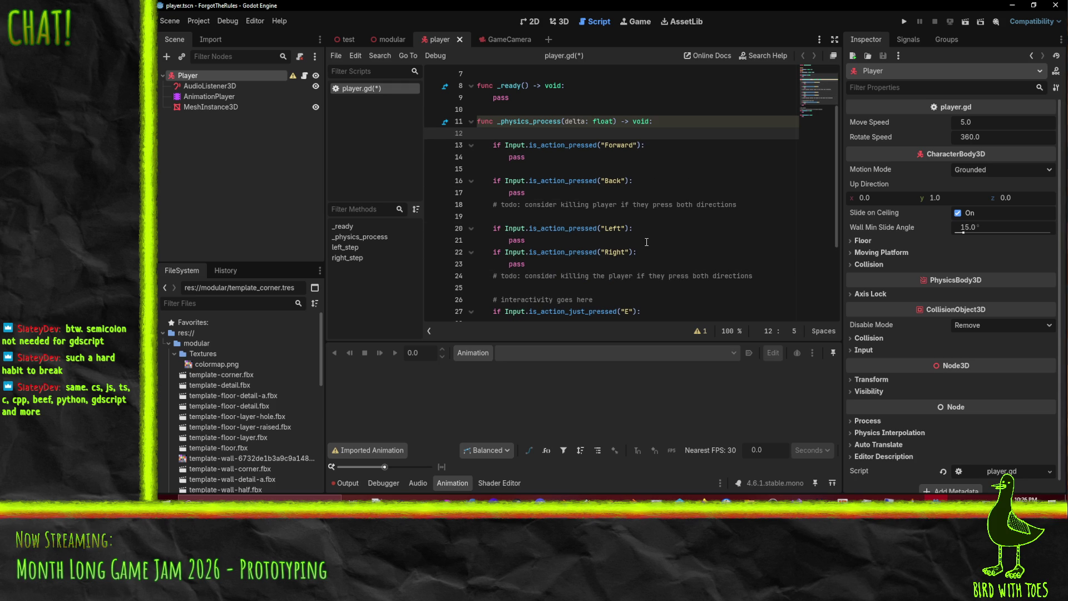
- Declare 'var motionZ = 0;' at the top of _physics_process, replacing forwardBackward
{"action": "type", "text": "var f"}
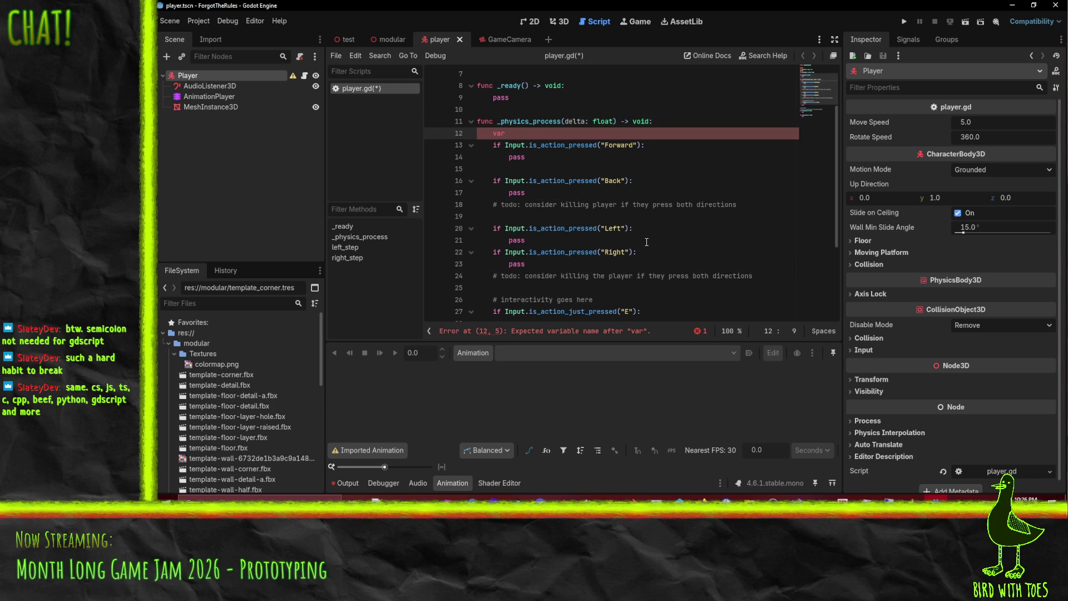
{"action": "type", "text": "orwardBackw"}
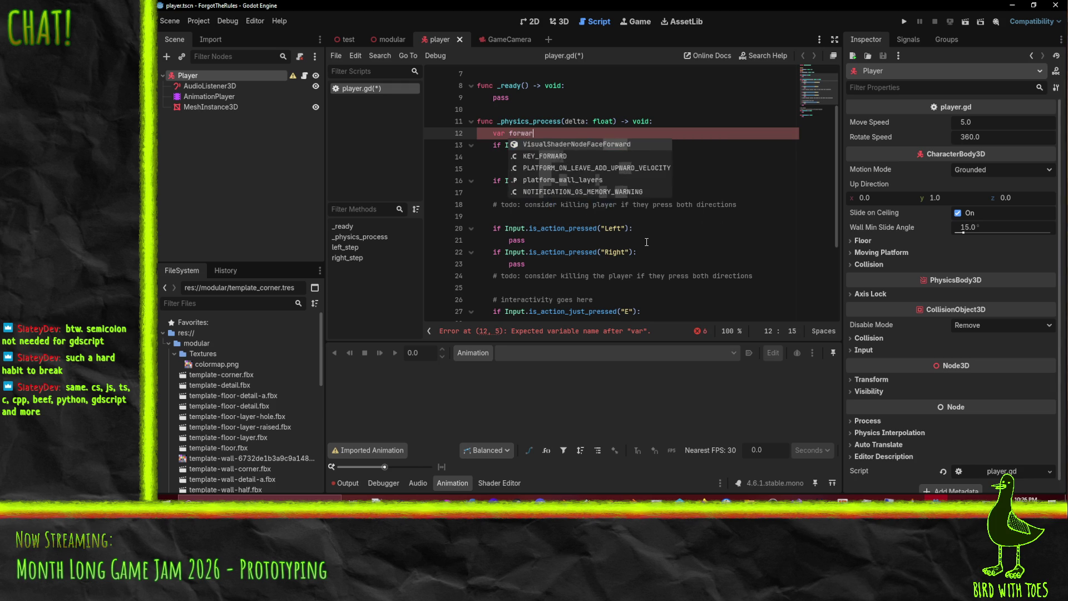
{"action": "type", "text": "ard ="}
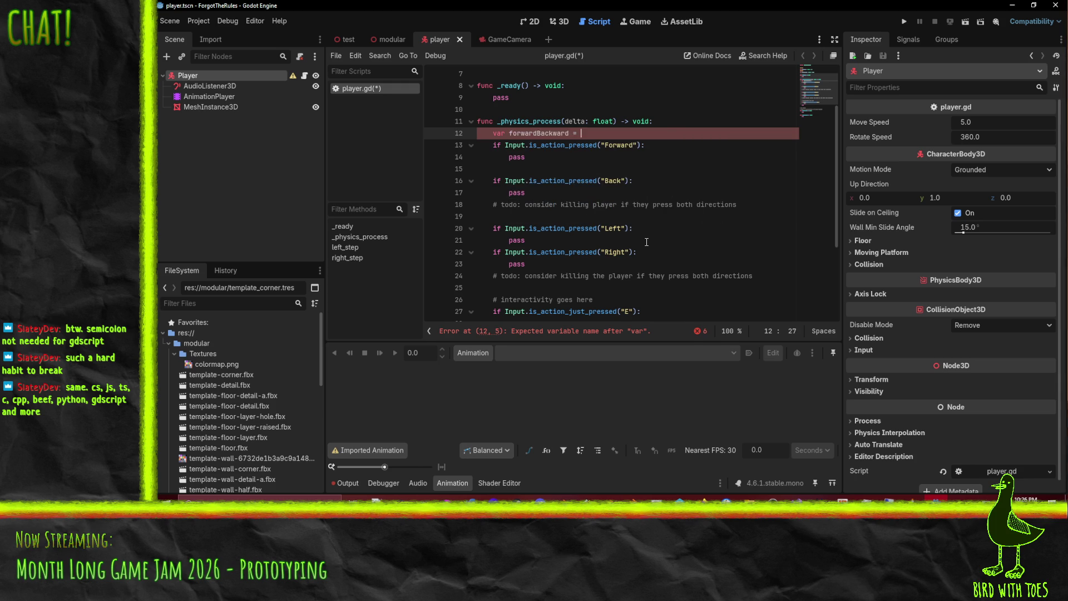
{"action": "key", "text": "BackSpace"}
{"action": "key", "text": "BackSpace"}
{"action": "key", "text": "BackSpace"}
- Replace the Forward pass with 'motionZ = 1;' and the Back pass with 'motionZ -= 1'
{"action": "key", "text": "BackSpace"}
{"action": "type", "text": "motionZ = 0;"}
{"action": "key", "text": "Down"}
{"action": "key", "text": "Down"}
{"action": "key", "text": "BackSpace"}
{"action": "key", "text": "BackSpace"}
{"action": "key", "text": "BackSpace"}
{"action": "type", "text": "motionZ = 1;"}
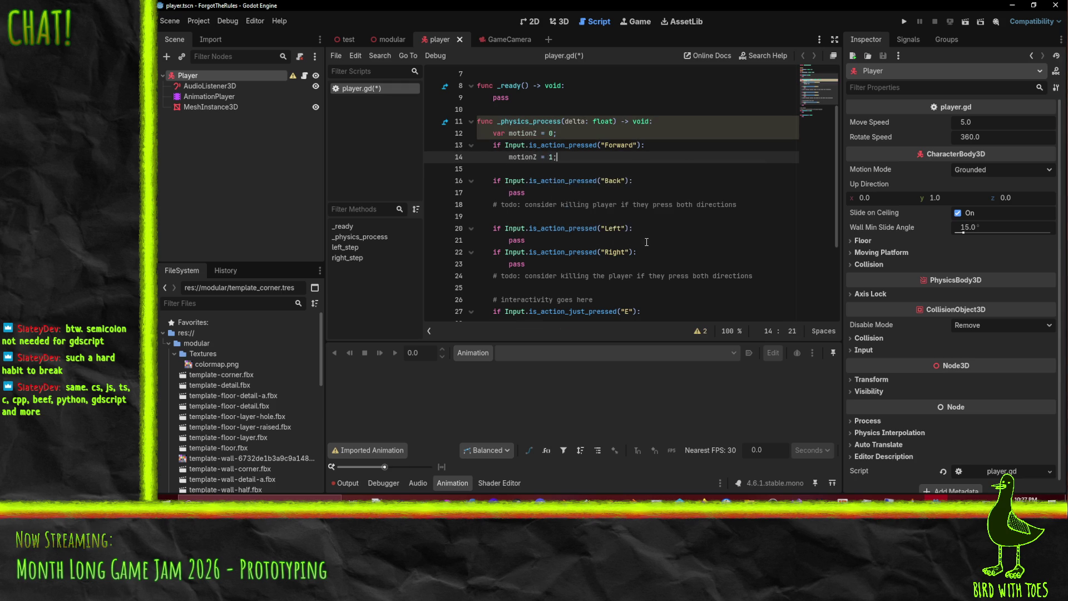
{"action": "key", "text": "Down"}
{"action": "key", "text": "Down"}
{"action": "key", "text": "Down"}
{"action": "key", "text": "BackSpace"}
{"action": "key", "text": "BackSpace"}
{"action": "key", "text": "BackSpace"}
{"action": "key", "text": "BackSpace"}
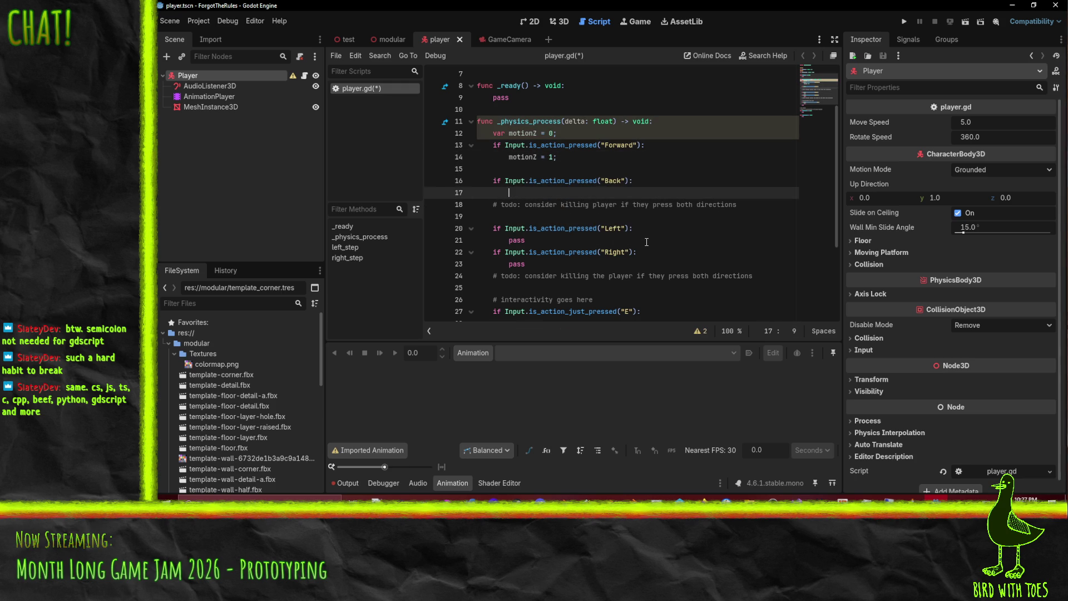
{"action": "type", "text": "motionZ -="}
{"action": "type", "text": " 1;"}
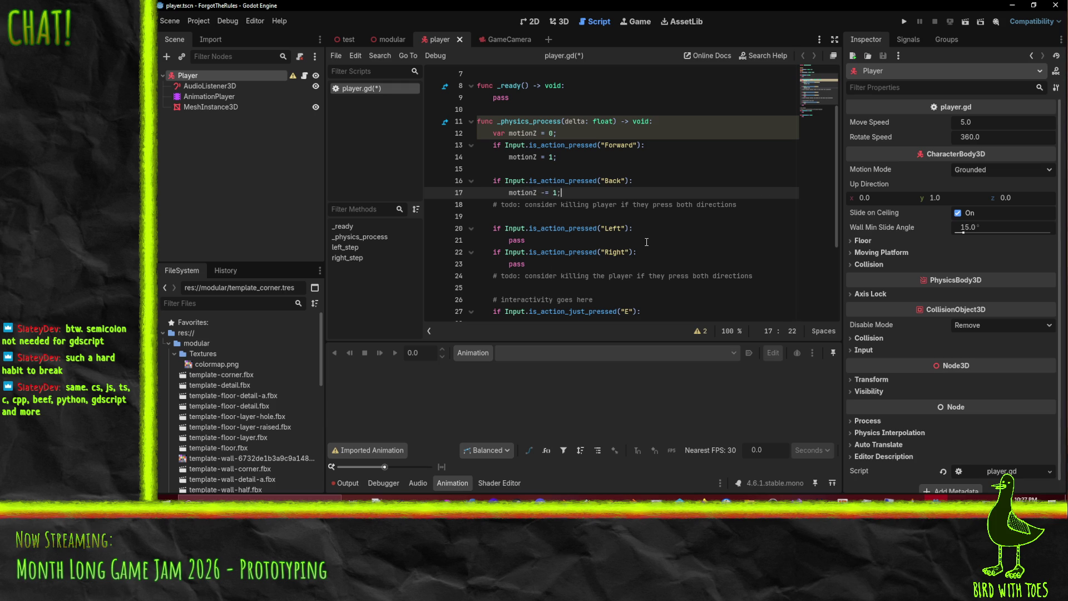
- Indent the Back and Right todo comments into their blocks, placing motionZ -= 1 below its comment
{"action": "key", "text": "Up"}
{"action": "key", "text": "Up"}
{"action": "key", "text": "Up"}
{"action": "key", "text": "Down"}
{"action": "key", "text": "Down"}
{"action": "key", "text": "Down"}
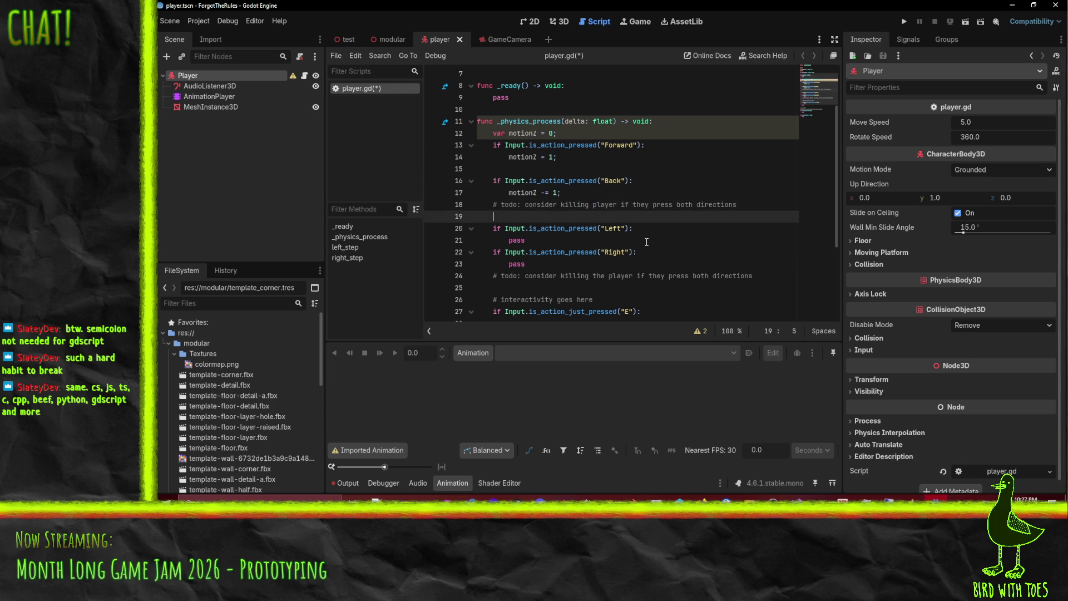
{"action": "key", "text": "Down"}
{"action": "key", "text": "Down"}
{"action": "key", "text": "Down"}
{"action": "key", "text": "Up"}
{"action": "key", "text": "Up"}
{"action": "key", "text": "Up"}
{"action": "key", "text": "Tab"}
{"action": "key", "text": "Down"}
{"action": "key", "text": "Down"}
{"action": "key", "text": "Down"}
{"action": "key", "text": "Tab"}
{"action": "key", "text": "Up"}
{"action": "key", "text": "Up"}
{"action": "key", "text": "Up"}
{"action": "key", "text": "alt+Down"}
{"action": "key", "text": "Down"}
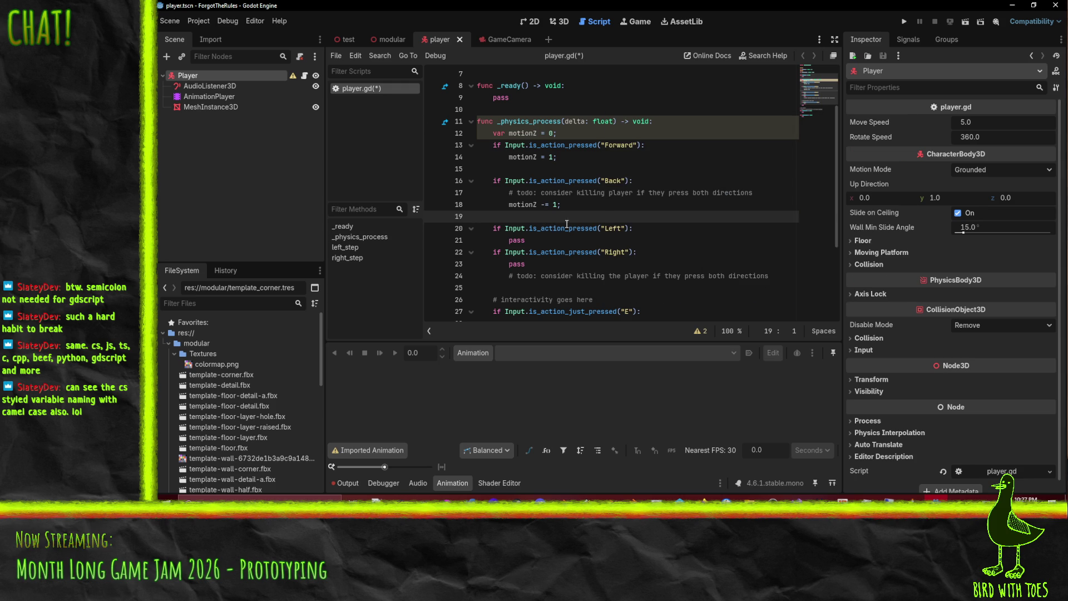
- Replace the Left block's pass with 'rotate = -1'
{"action": "left_click", "coordinate": [534, 243]}
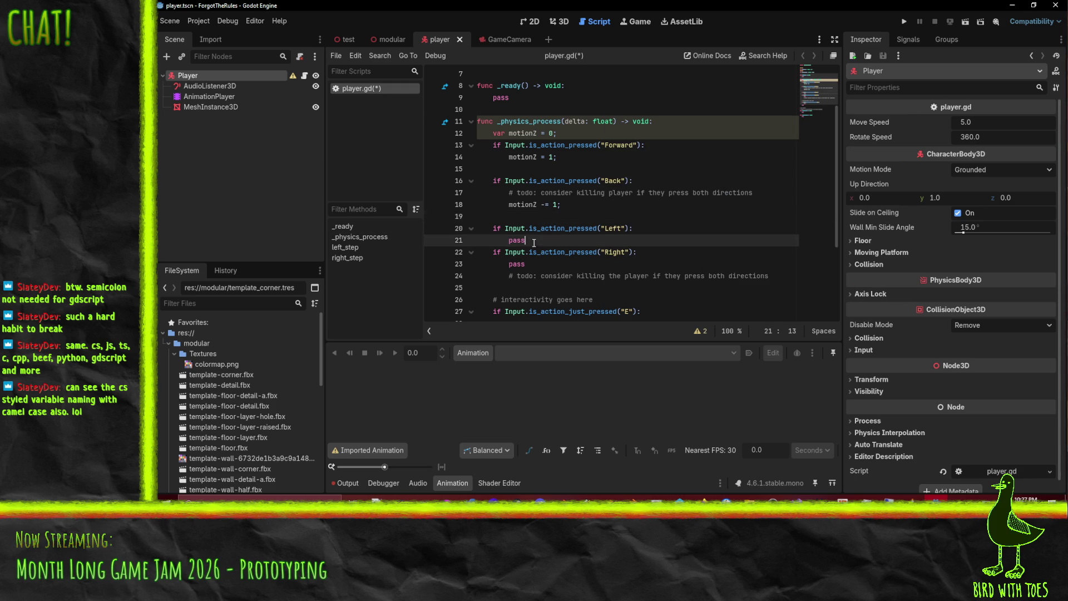
{"action": "key", "text": "Return"}
{"action": "key", "text": "Up"}
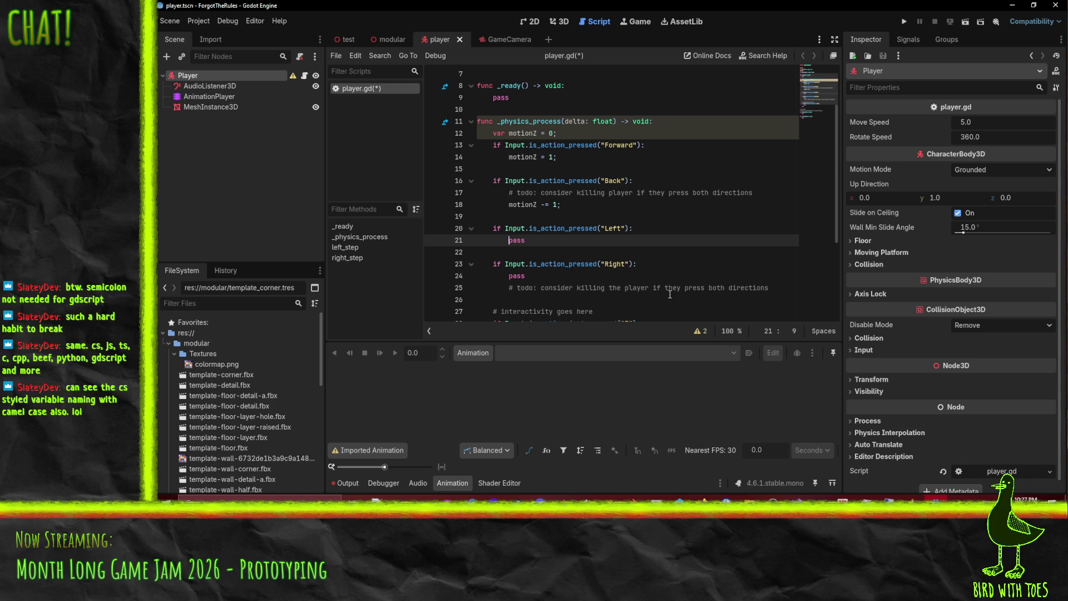
{"action": "key", "text": "Up"}
{"action": "key", "text": "Down"}
{"action": "key", "text": "Up"}
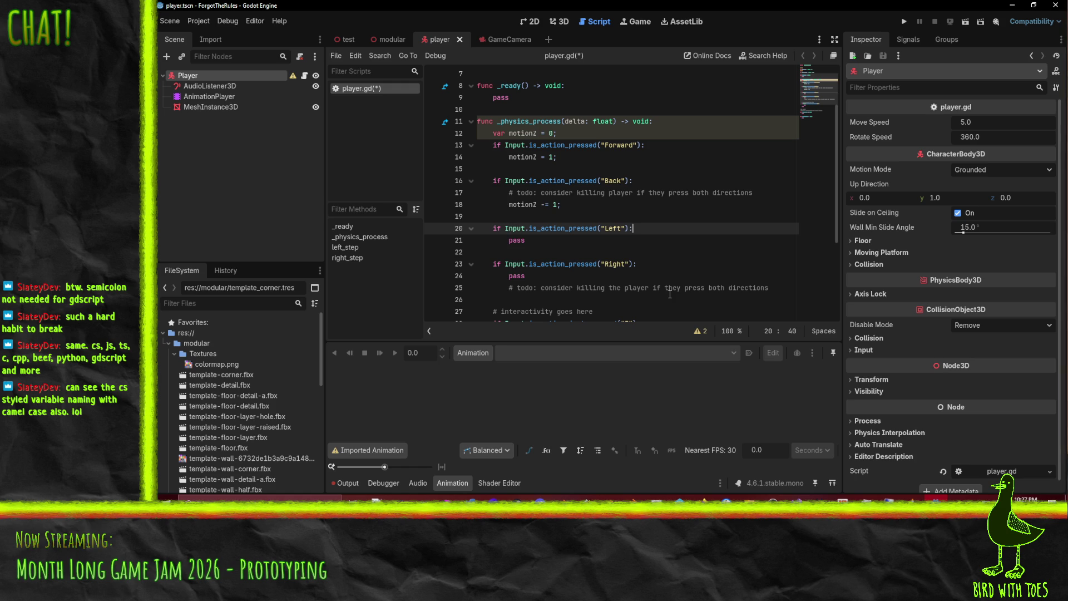
{"action": "key", "text": "Down"}
{"action": "key", "text": "ctrl+BackSpace"}
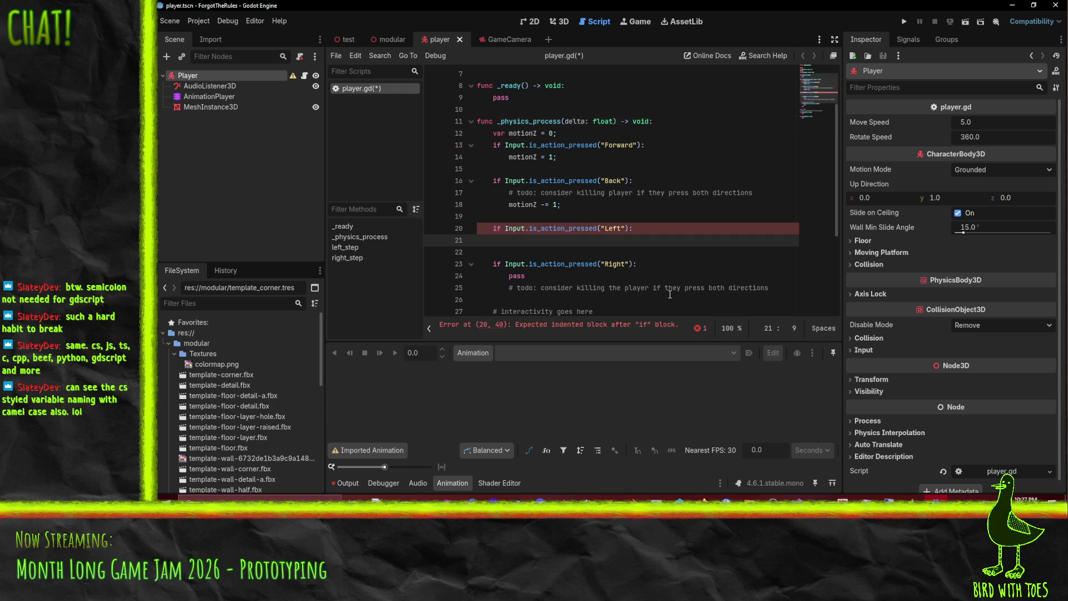
{"action": "type", "text": "motion"}
{"action": "key", "text": "ctrl+BackSpace"}
{"action": "type", "text": "rotate = "}
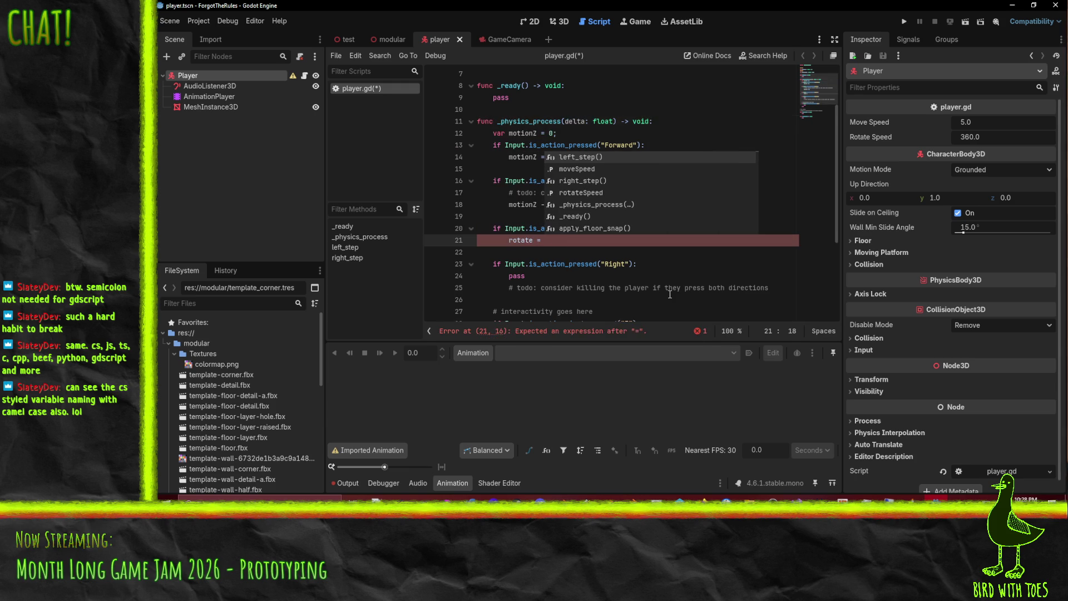
{"action": "type", "text": "1;"}
{"action": "key", "text": "BackSpace"}
{"action": "key", "text": "BackSpace"}
{"action": "type", "text": "-1"}
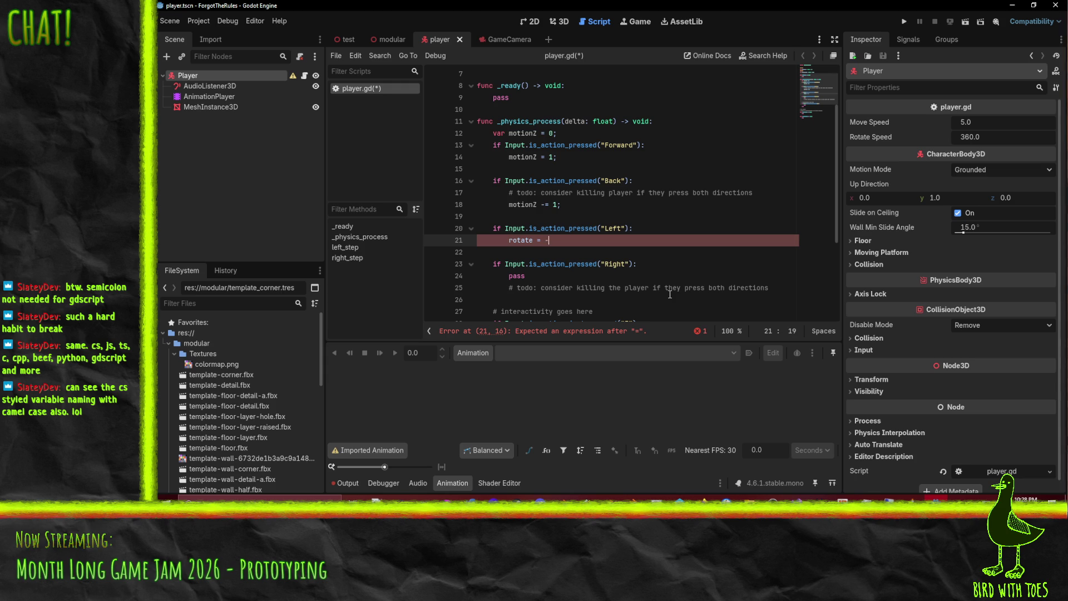
- Move the Right block above Left and remove the blank lines between the if blocks
{"action": "key", "text": "Up"}
{"action": "key", "text": "Up"}
{"action": "key", "text": "Down"}
{"action": "key", "text": "Down"}
{"action": "key", "text": "Down"}
{"action": "key", "text": "alt+Up"}
{"action": "key", "text": "alt+Up"}
{"action": "key", "text": "alt+Up"}
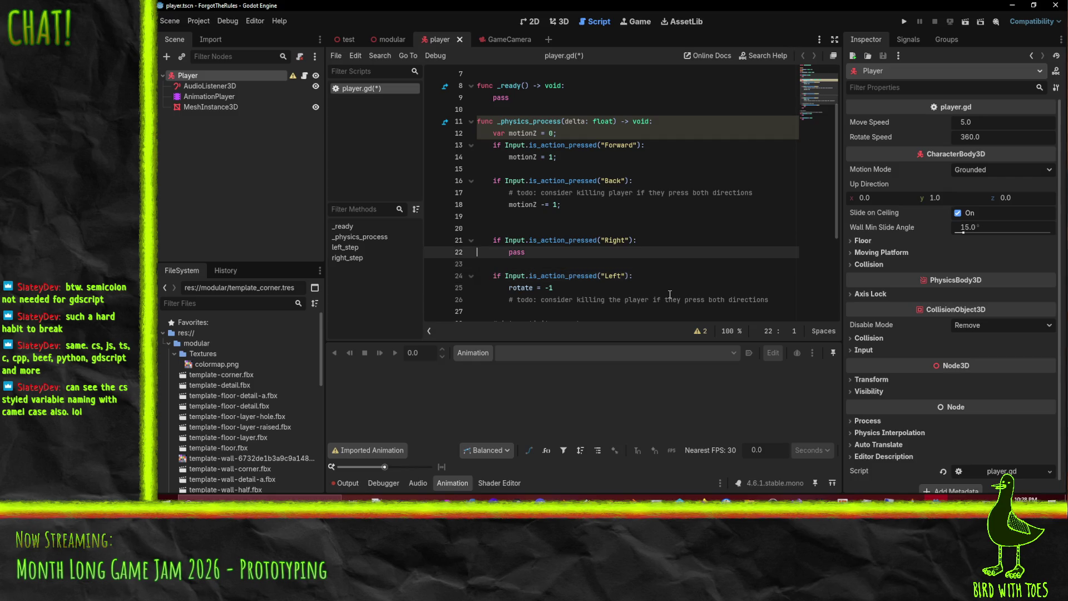
{"action": "key", "text": "Up"}
{"action": "key", "text": "Down"}
{"action": "key", "text": "Down"}
{"action": "key", "text": "Down"}
{"action": "key", "text": "BackSpace"}
{"action": "key", "text": "Up"}
{"action": "key", "text": "Up"}
{"action": "key", "text": "Up"}
{"action": "key", "text": "BackSpace"}
- Start a rotate assignment in the Right block and begin 'var rotate =' on a new line above
{"action": "key", "text": "Down"}
{"action": "key", "text": "Down"}
{"action": "key", "text": "Down"}
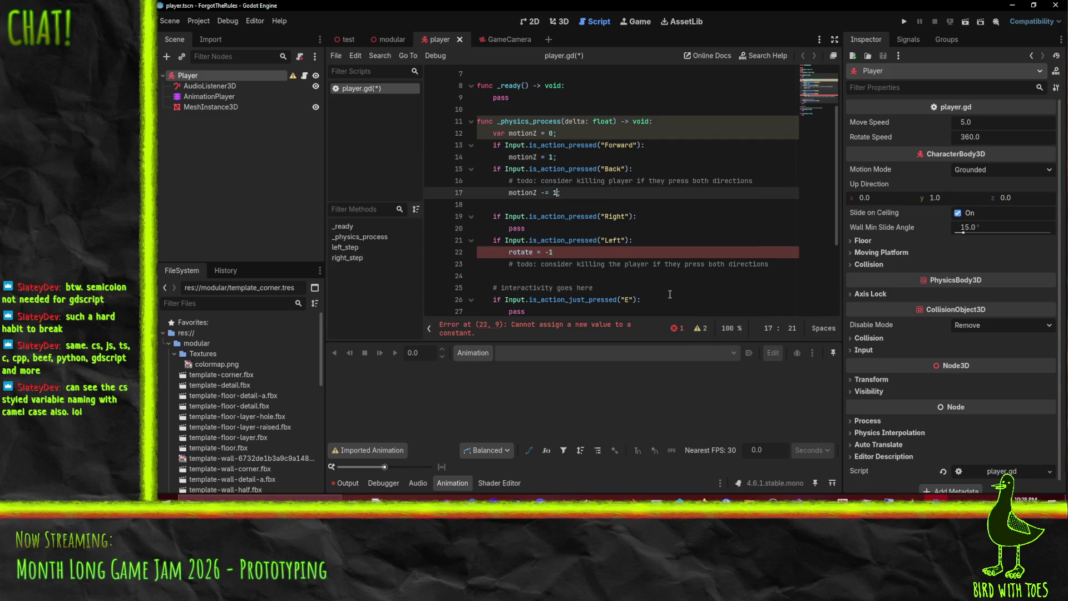
{"action": "key", "text": "BackSpace"}
{"action": "key", "text": "BackSpace"}
{"action": "key", "text": "BackSpace"}
{"action": "key", "text": "BackSpace"}
{"action": "type", "text": "rota"}
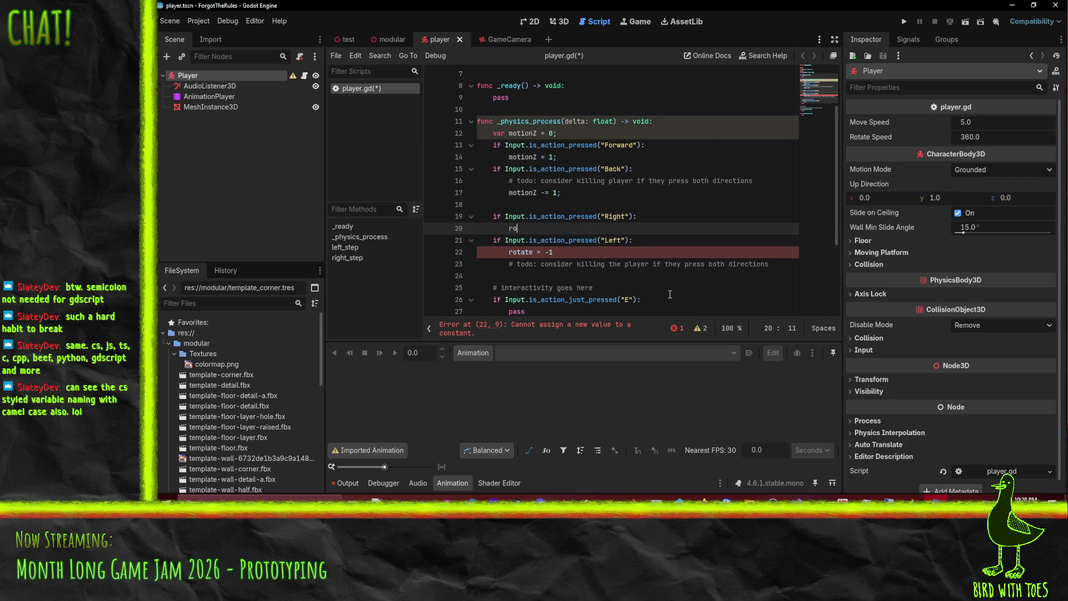
{"action": "type", "text": "te -"}
{"action": "key", "text": "Up"}
{"action": "key", "text": "Up"}
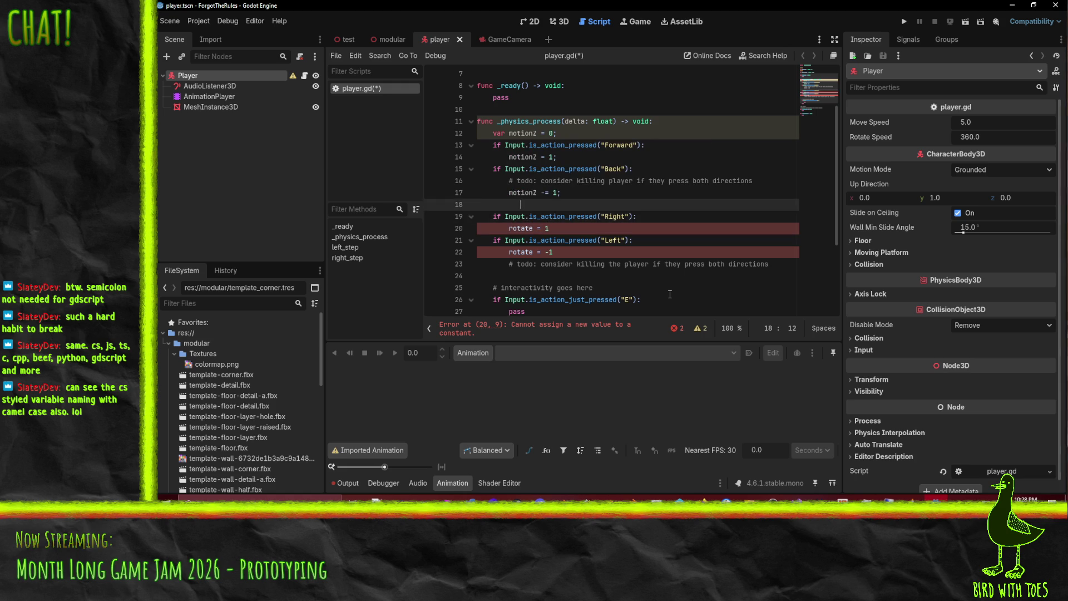
{"action": "key", "text": "Return"}
{"action": "type", "text": "var rotate ="}
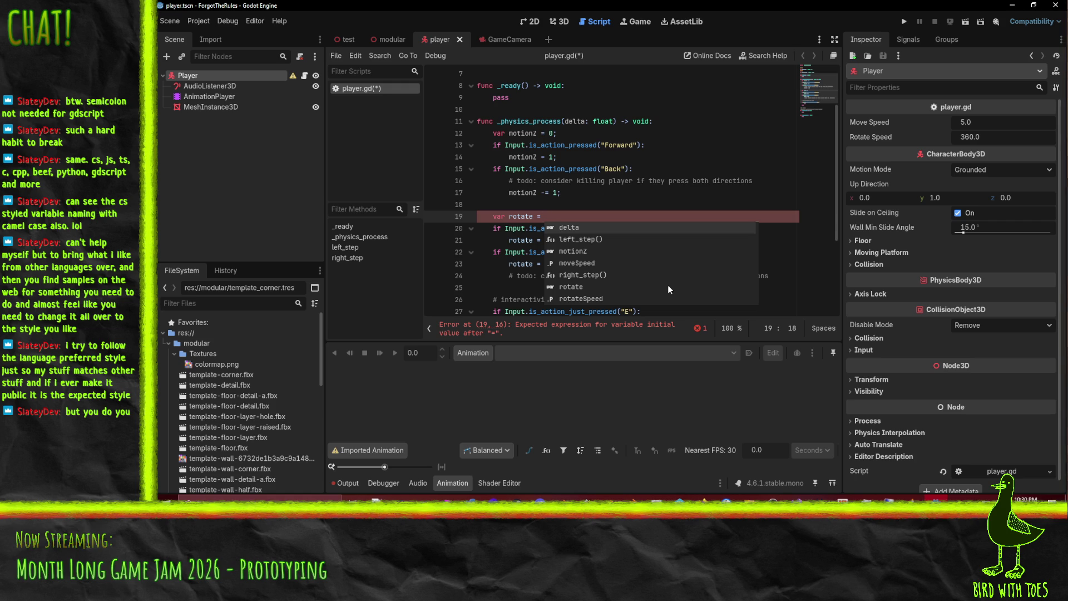
- Finish 'var rotate = 0' and delete the trailing semicolons on lines 12, 14 and 17
{"action": "type", "text": "0"}
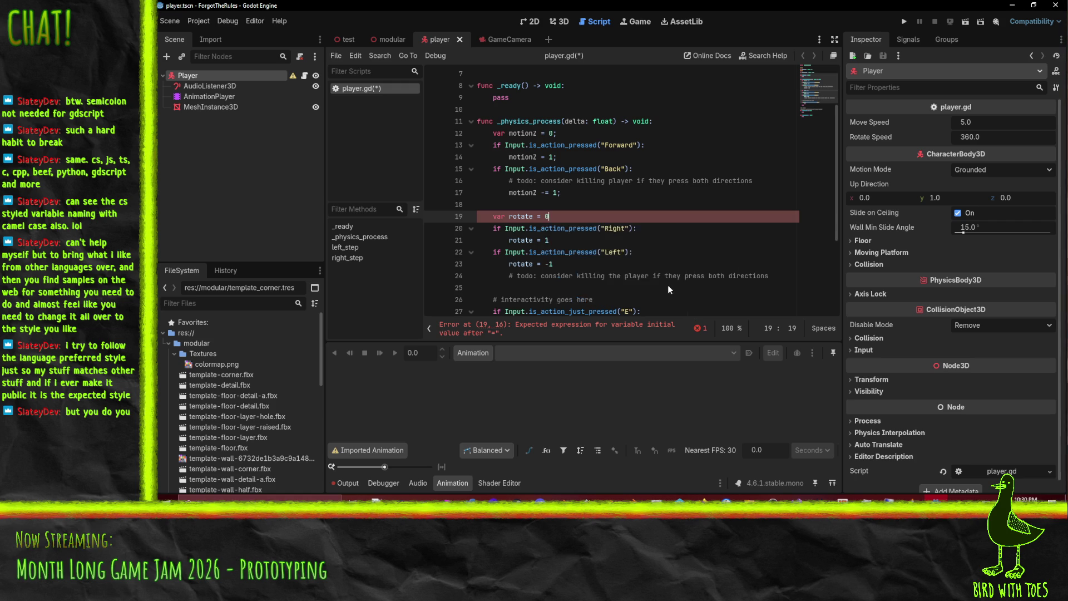
{"action": "key", "text": "Down"}
{"action": "key", "text": "Down"}
{"action": "key", "text": "Down"}
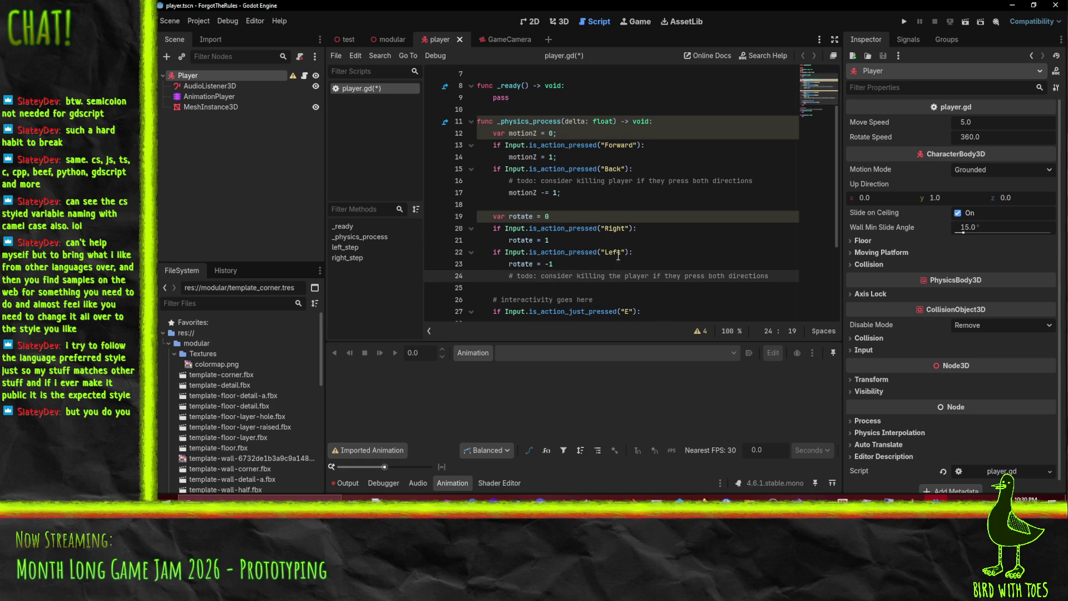
{"action": "left_click", "coordinate": [563, 194]}
{"action": "key", "text": "BackSpace"}
{"action": "left_click", "coordinate": [563, 157]}
{"action": "key", "text": "BackSpace"}
{"action": "left_click", "coordinate": [563, 133]}
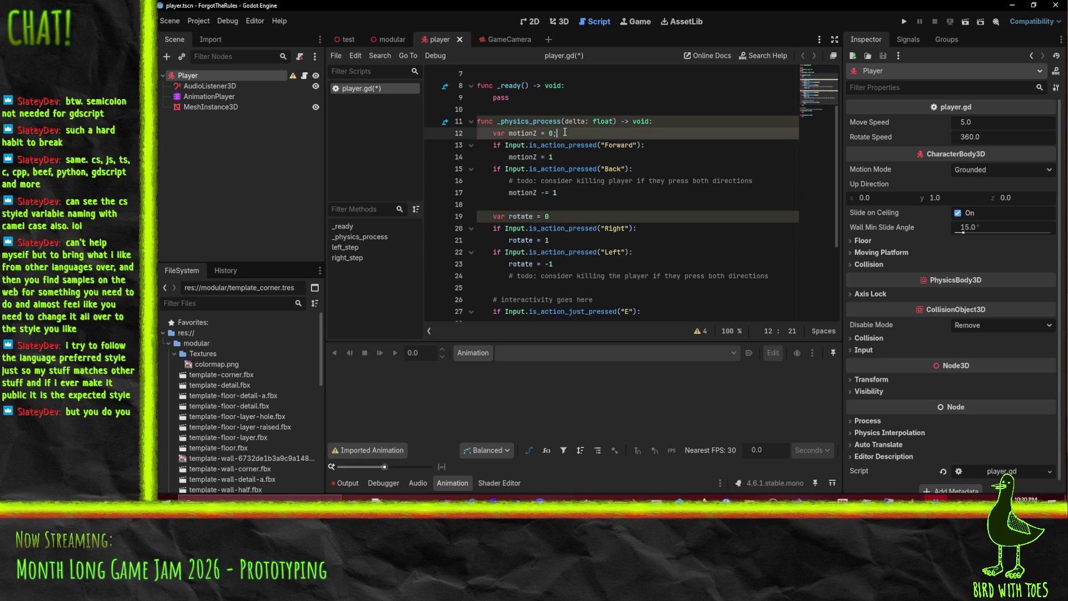
{"action": "key", "text": "BackSpace"}
{"action": "left_click", "coordinate": [607, 218]}
- Change the Left block's assignment to 'rotate -= 1'
{"action": "left_click", "coordinate": [577, 271]}
{"action": "scroll", "coordinate": [601, 311], "scroll_direction": "down", "scroll_amount": 1}
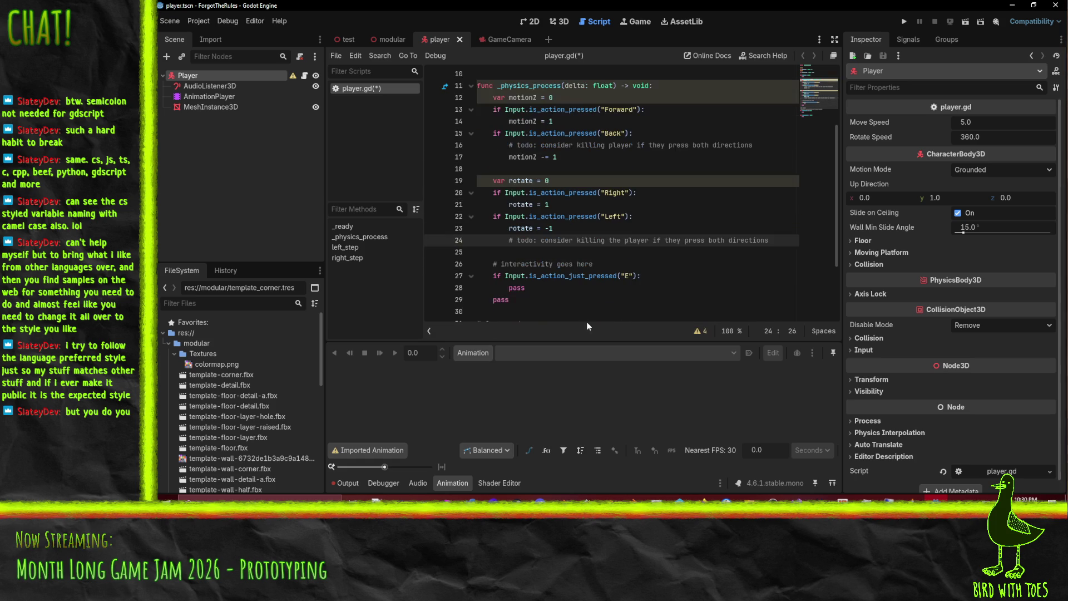
{"action": "left_click", "coordinate": [570, 228]}
{"action": "type", "text": "-"}
{"action": "key", "text": "Right"}
{"action": "key", "text": "Right"}
{"action": "key", "text": "Delete"}
{"action": "key", "text": "Down"}
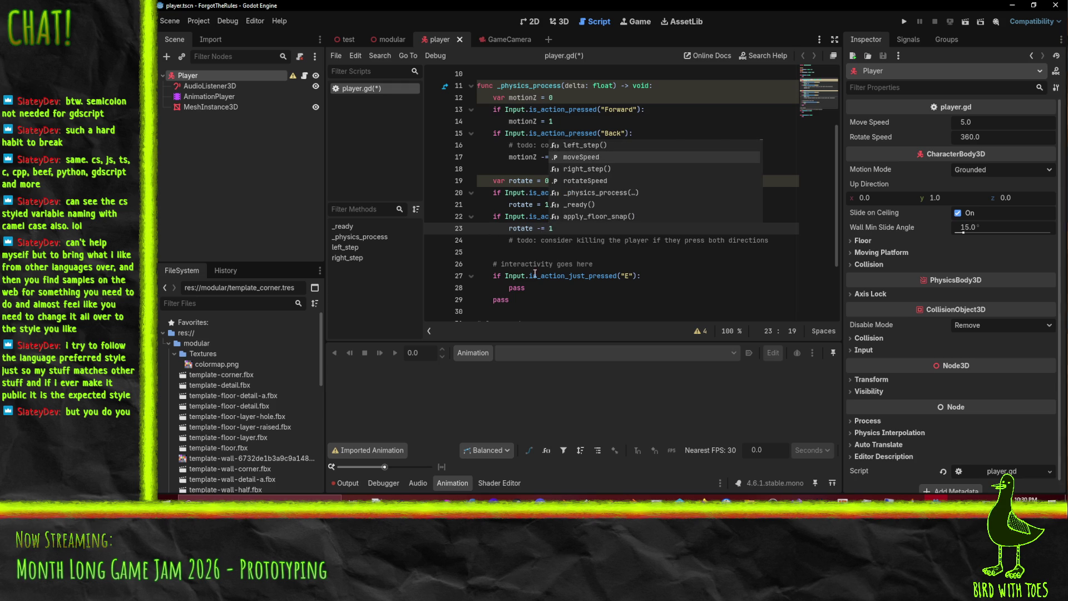
{"action": "left_click", "coordinate": [590, 276]}
{"action": "key", "text": "Up"}
{"action": "key", "text": "Up"}
{"action": "key", "text": "Up"}
{"action": "key", "text": "Left"}
{"action": "key", "text": "Left"}
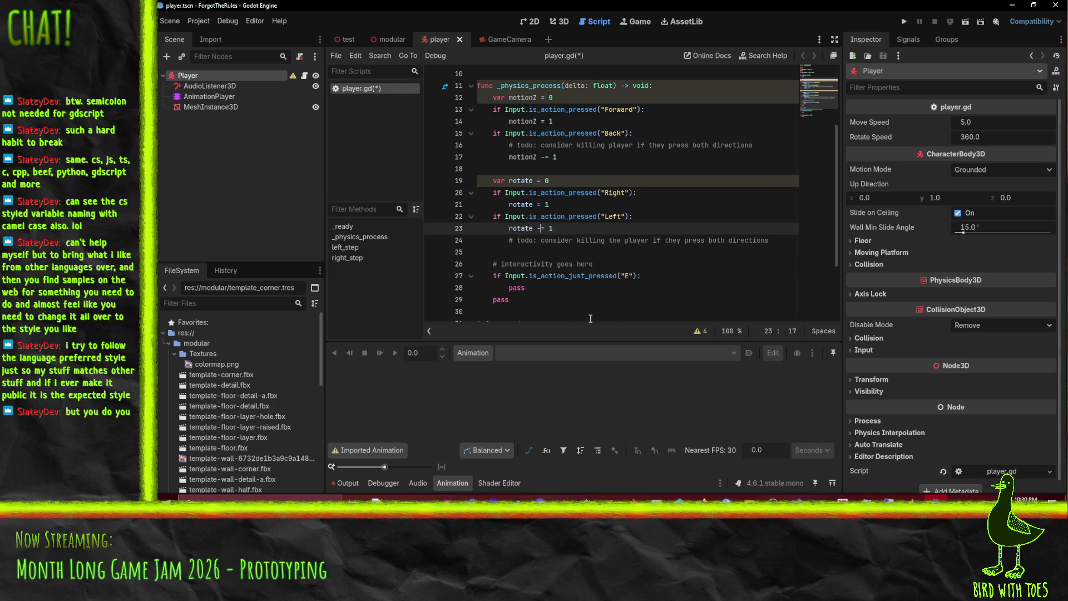
{"action": "left_click", "coordinate": [571, 294]}
- Try comment and operator variants after rotate, then undo back to 'rotate -= 1'
{"action": "left_click", "coordinate": [532, 229]}
{"action": "type", "text": "---"}
{"action": "key", "text": "BackSpace"}
{"action": "type", "text": "#"}
{"action": "key", "text": "Down"}
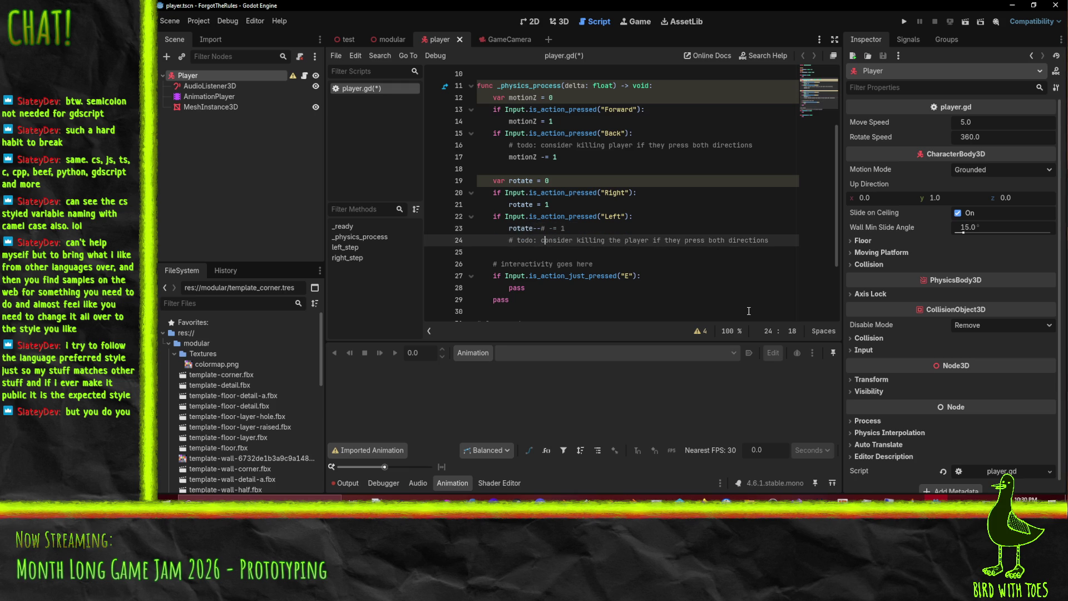
{"action": "key", "text": "Up"}
{"action": "key", "text": "BackSpace"}
{"action": "type", "text": "-//"}
{"action": "key", "text": "ctrl+z"}
{"action": "key", "text": "ctrl+z"}
{"action": "key", "text": "ctrl+z"}
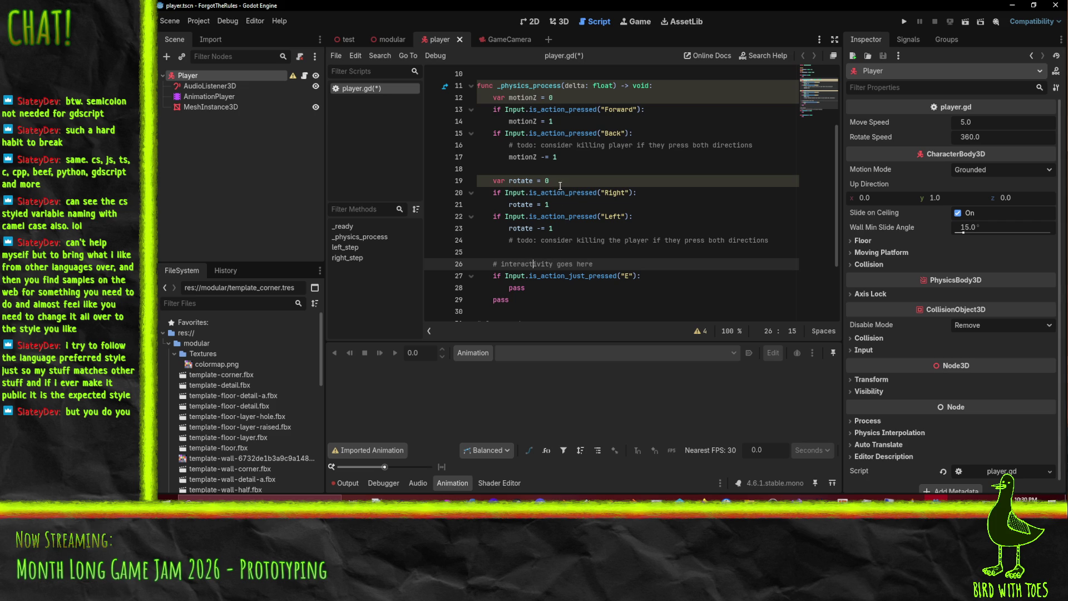
- Add ': float' type hints to the rotate and motionZ declarations
{"action": "left_click", "coordinate": [540, 181]}
{"action": "type", "text": ": flao"}
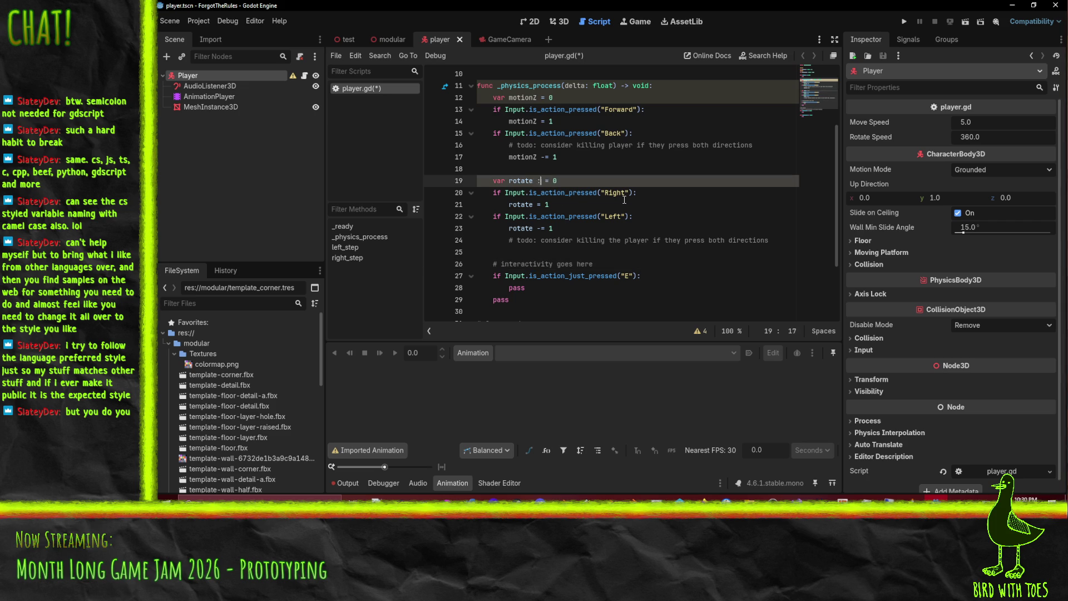
{"action": "key", "text": "BackSpace"}
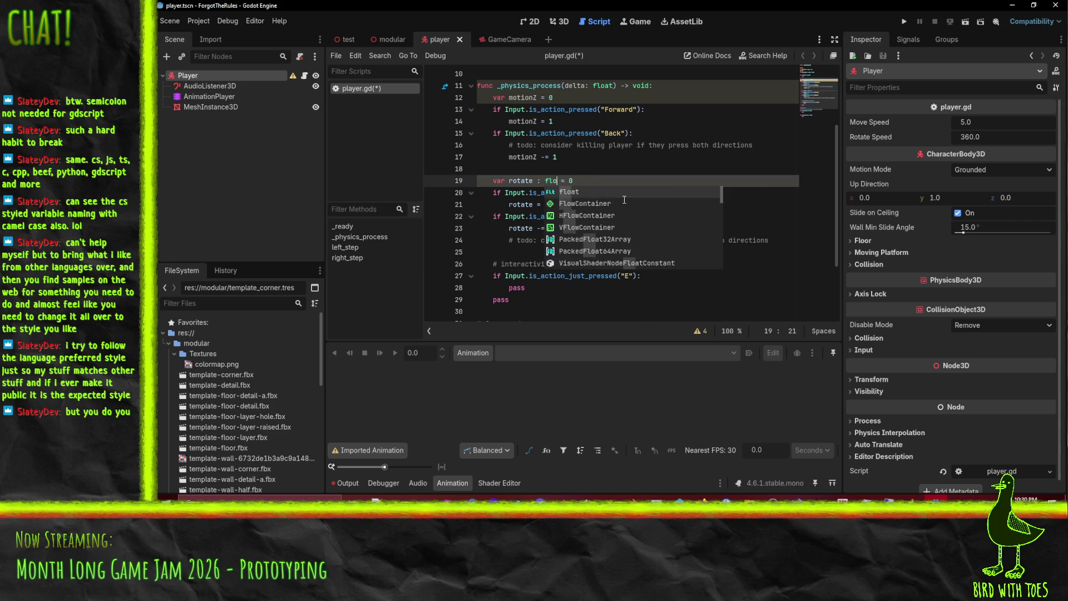
{"action": "type", "text": "at"}
{"action": "left_click", "coordinate": [536, 95]}
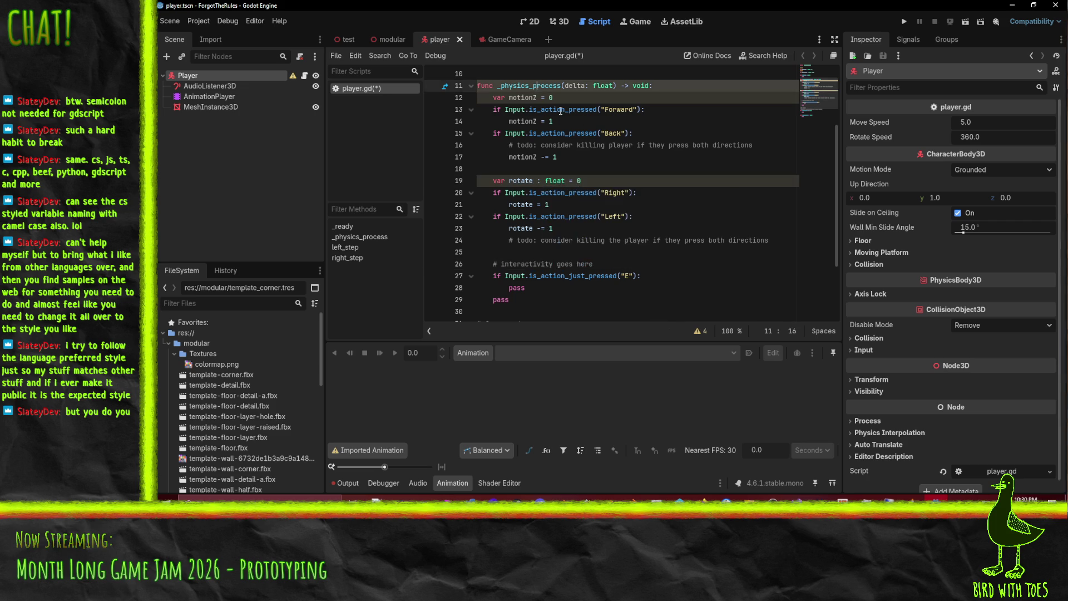
{"action": "type", "text": ": float"}
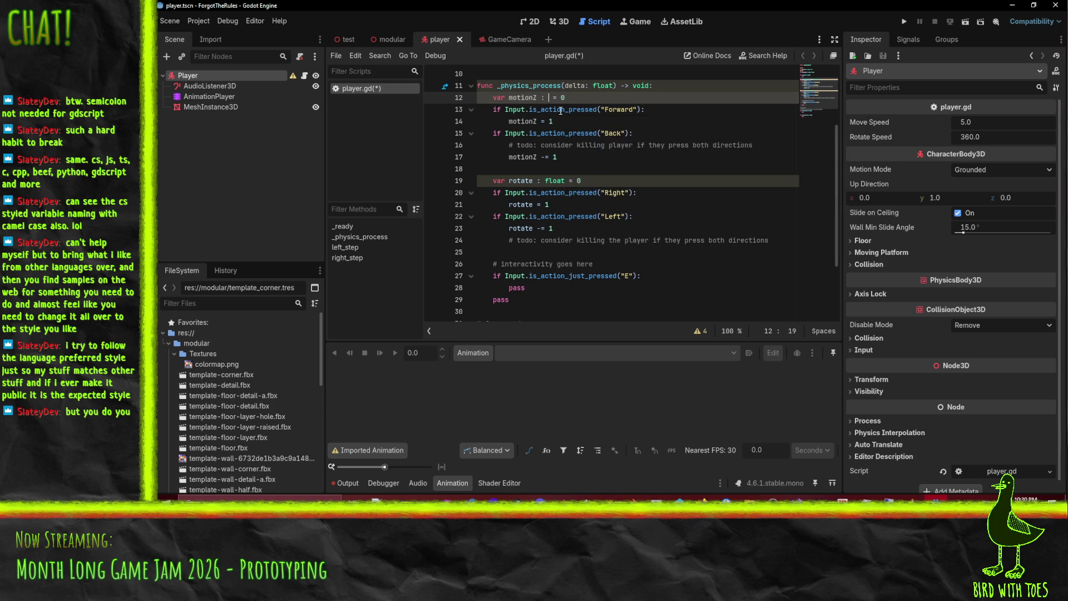
{"action": "left_click", "coordinate": [640, 252]}
{"action": "scroll", "coordinate": [720, 192], "scroll_direction": "down", "scroll_amount": 3}
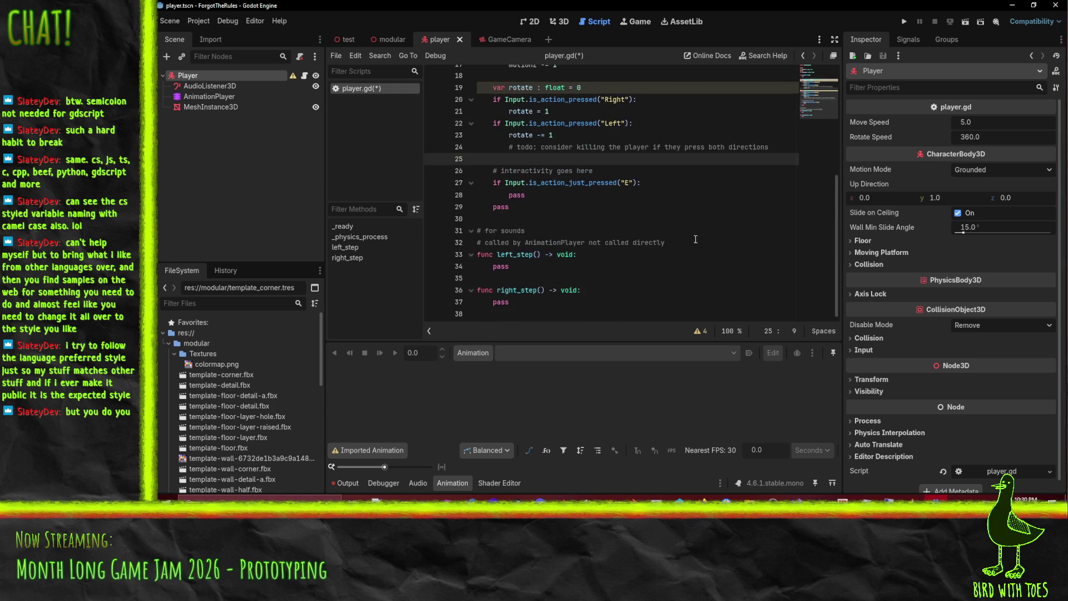
{"action": "left_click", "coordinate": [546, 208]}
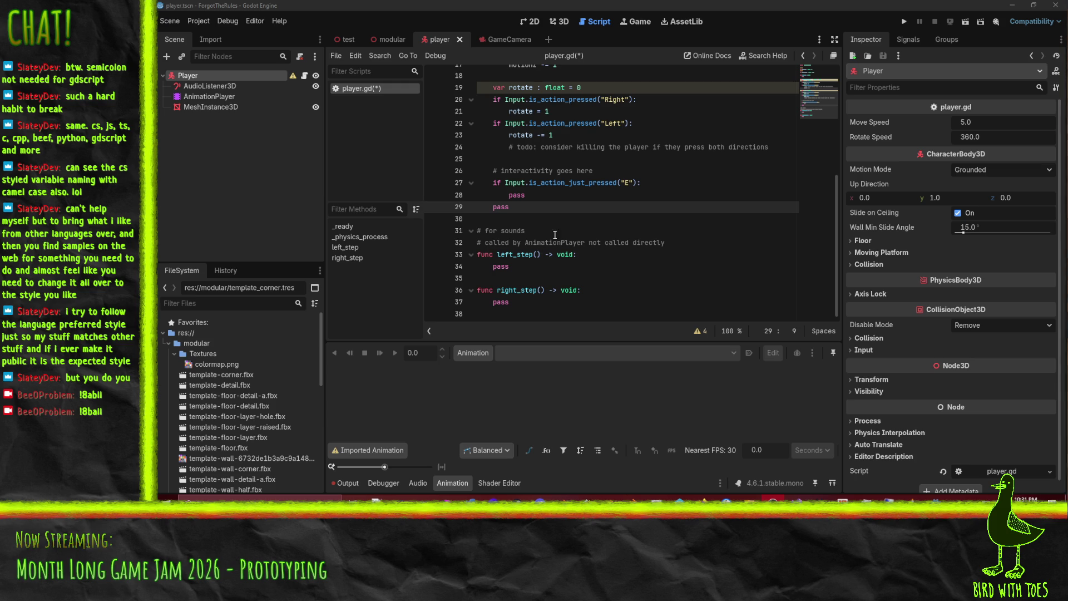
{"action": "left_click", "coordinate": [571, 219]}
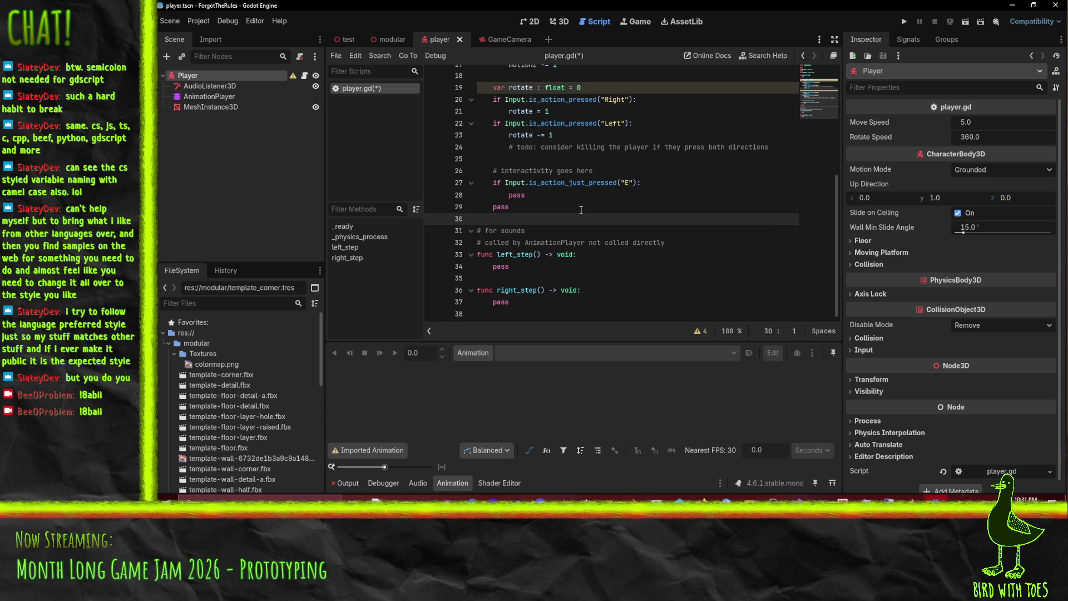
{"action": "left_click", "coordinate": [586, 196]}
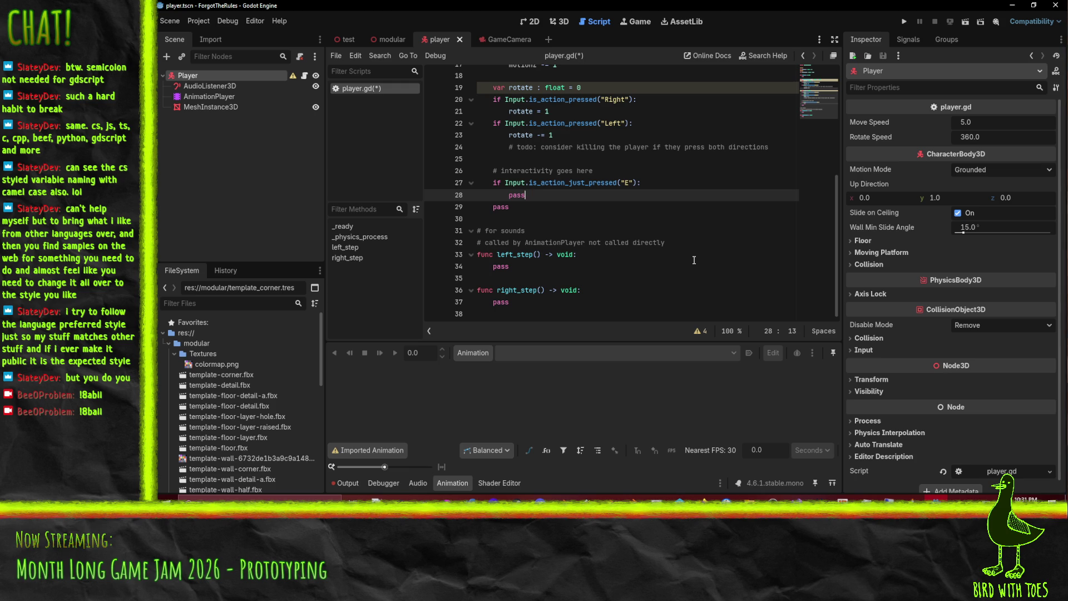
{"action": "scroll", "coordinate": [693, 260], "scroll_direction": "up", "scroll_amount": 1}
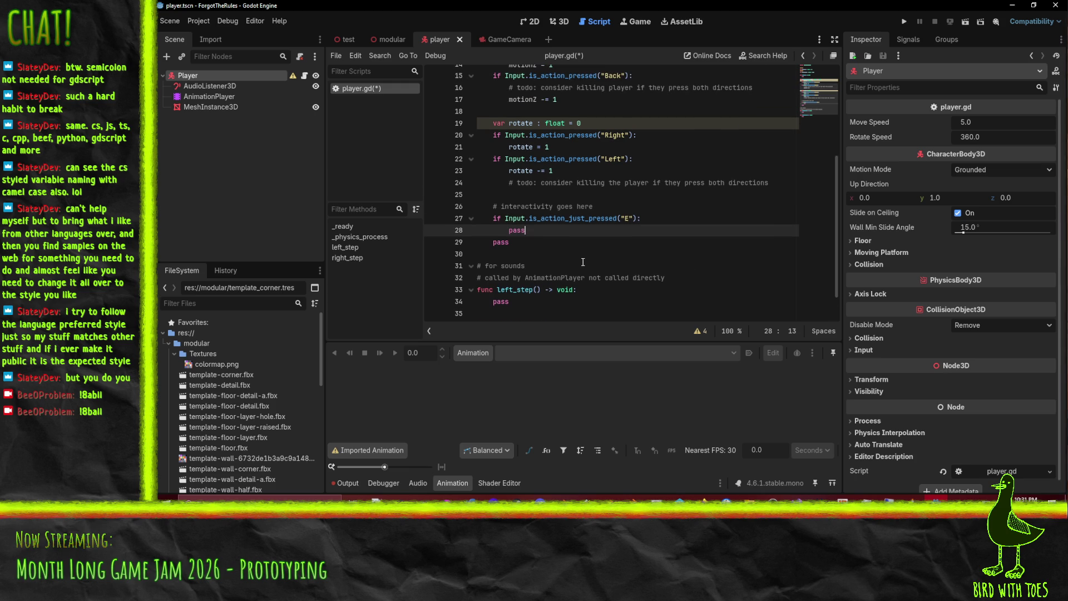
{"action": "scroll", "coordinate": [601, 272], "scroll_direction": "up", "scroll_amount": 1}
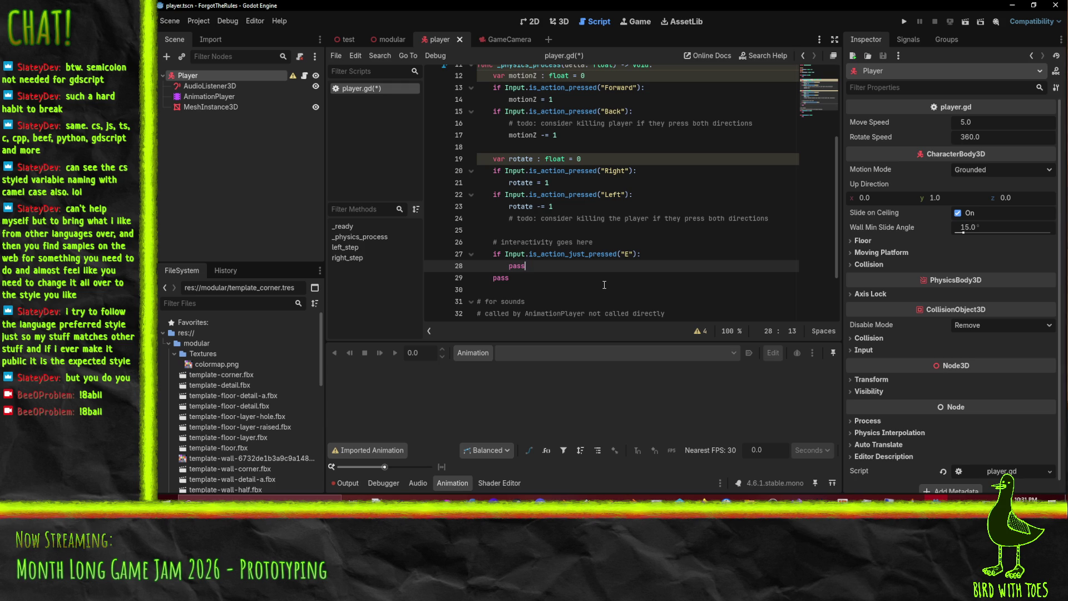
{"action": "scroll", "coordinate": [611, 286], "scroll_direction": "up", "scroll_amount": 1}
{"action": "scroll", "coordinate": [612, 287], "scroll_direction": "down", "scroll_amount": 1}
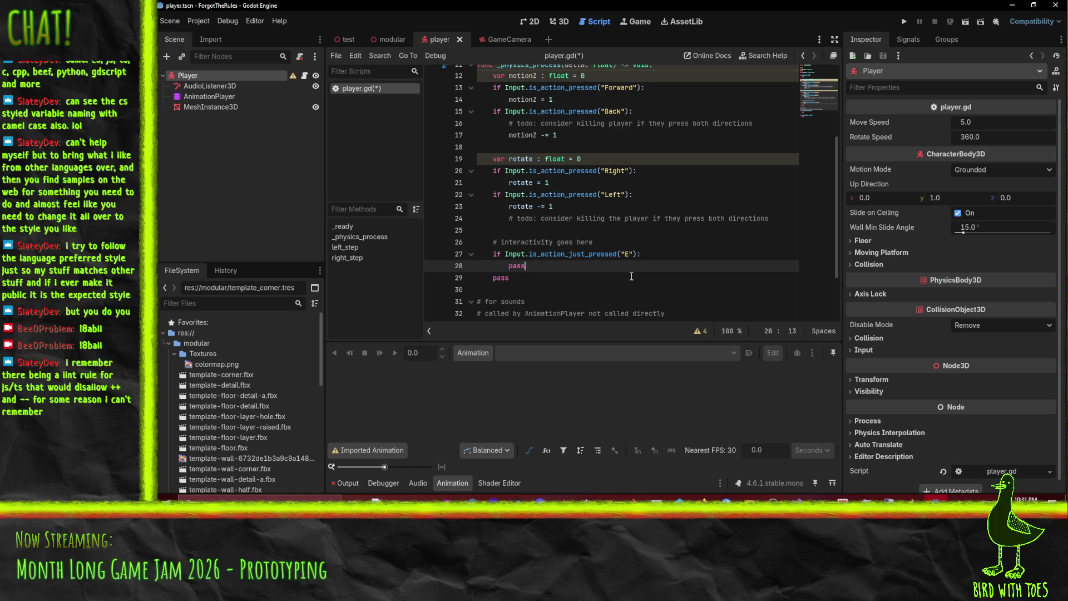
- Write a test 'if blah = true' line inside the E block, then delete it
{"action": "key", "text": "Return"}
{"action": "key", "text": "Return"}
{"action": "type", "text": "if  true == "}
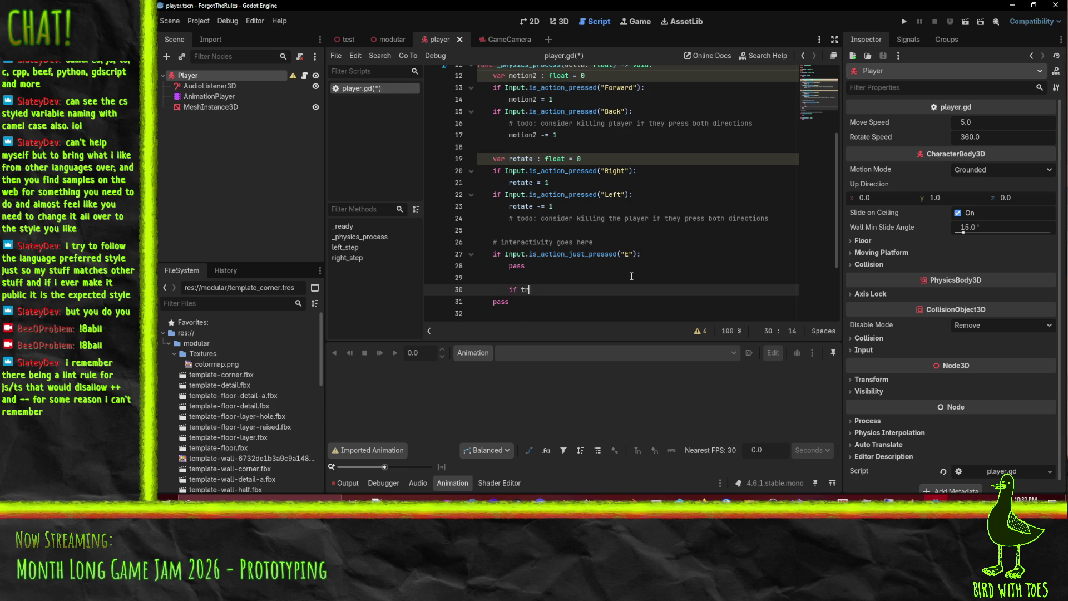
{"action": "type", "text": "blahs balah"}
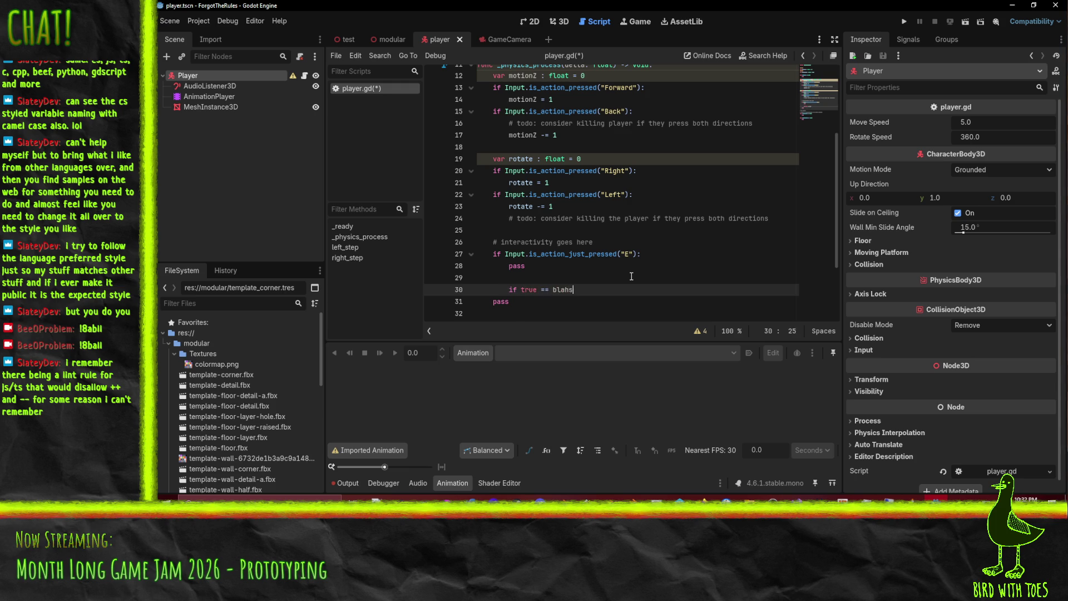
{"action": "key", "text": "Left"}
{"action": "key", "text": "Left"}
{"action": "key", "text": "Left"}
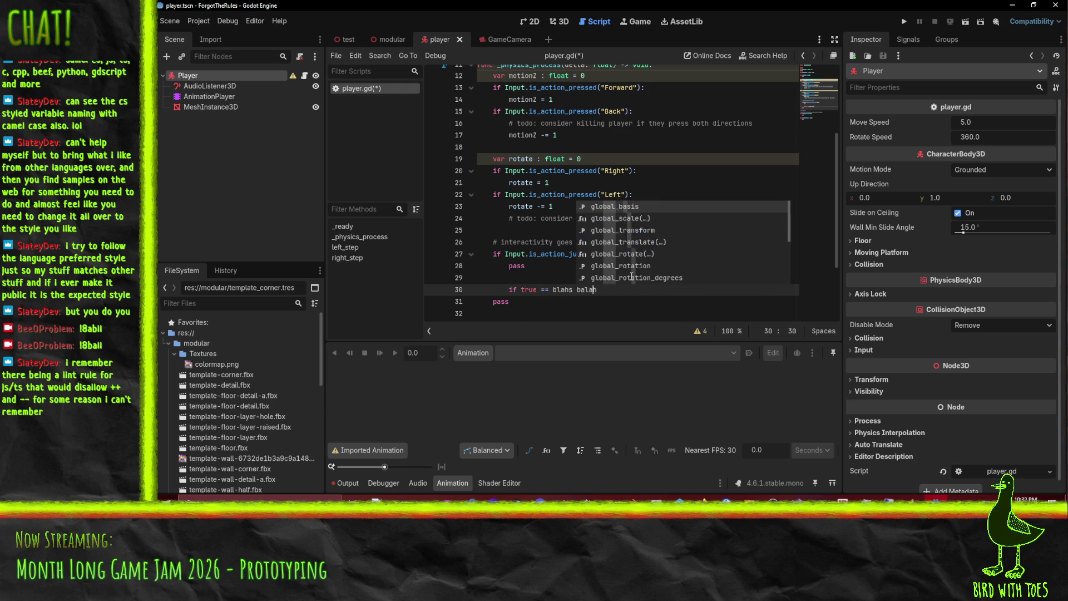
{"action": "key", "text": "Delete"}
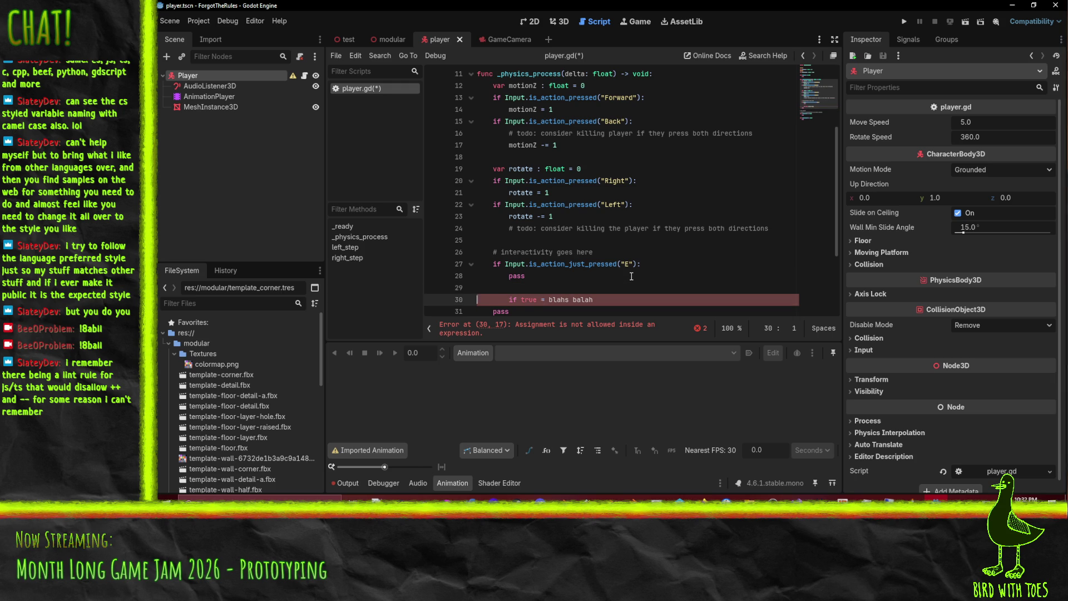
{"action": "key", "text": "Right"}
{"action": "key", "text": "shift+Right"}
{"action": "key", "text": "shift+Right"}
{"action": "key", "text": "shift+Right"}
{"action": "key", "text": "Delete"}
{"action": "key", "text": "Right"}
{"action": "key", "text": "shift+End"}
{"action": "key", "text": "Delete"}
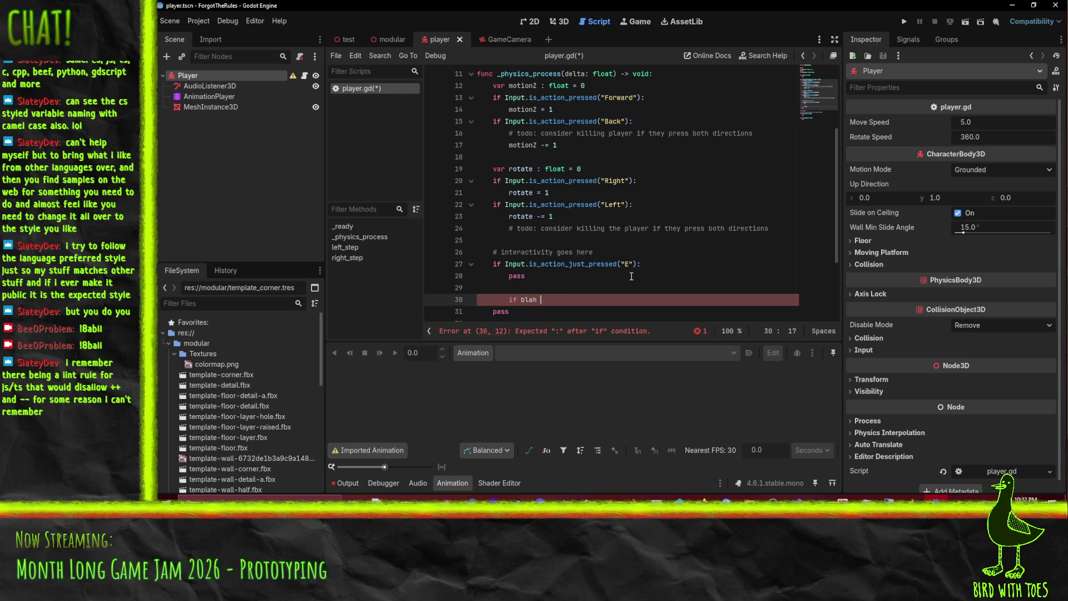
{"action": "type", "text": "= true"}
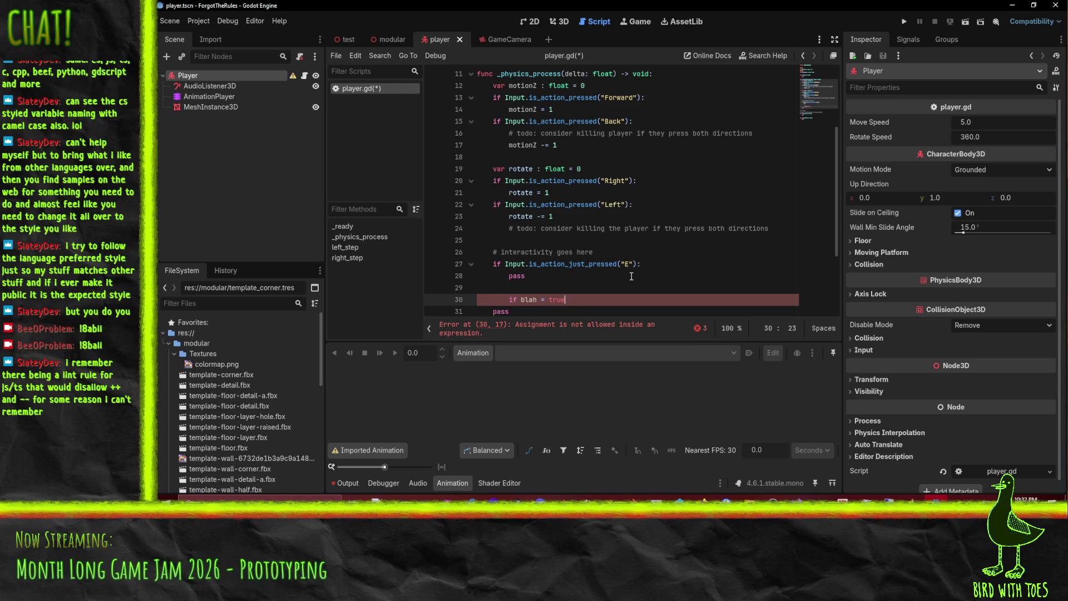
{"action": "key", "text": "ctrl+shift+k"}
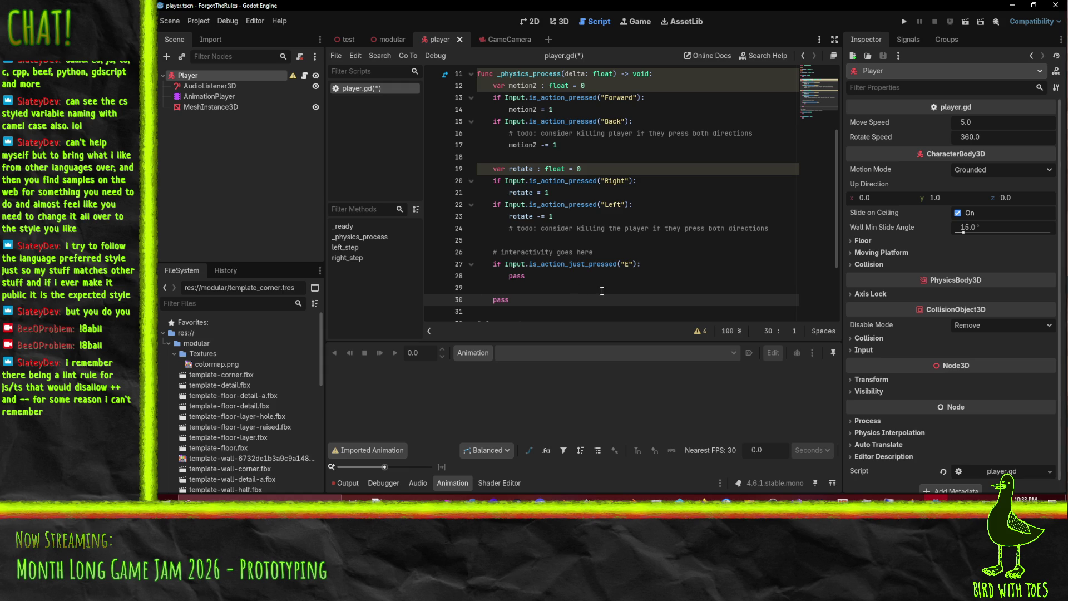
{"action": "scroll", "coordinate": [615, 278], "scroll_direction": "up", "scroll_amount": 1}
- Replace pass on line 30 with 'var movement = Vector3', accepting Vector3 from autocomplete
{"action": "scroll", "coordinate": [614, 278], "scroll_direction": "down", "scroll_amount": 1}
{"action": "left_click", "coordinate": [513, 298]}
{"action": "key", "text": "BackSpace"}
{"action": "key", "text": "BackSpace"}
{"action": "key", "text": "BackSpace"}
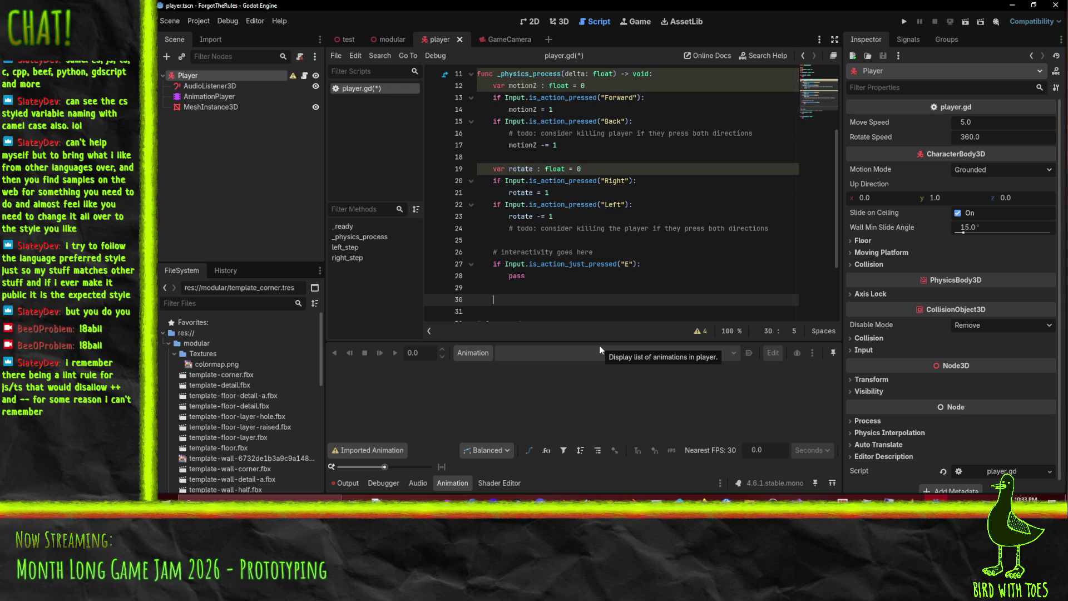
{"action": "type", "text": "vec"}
{"action": "key", "text": "BackSpace"}
{"action": "key", "text": "BackSpace"}
{"action": "key", "text": "BackSpace"}
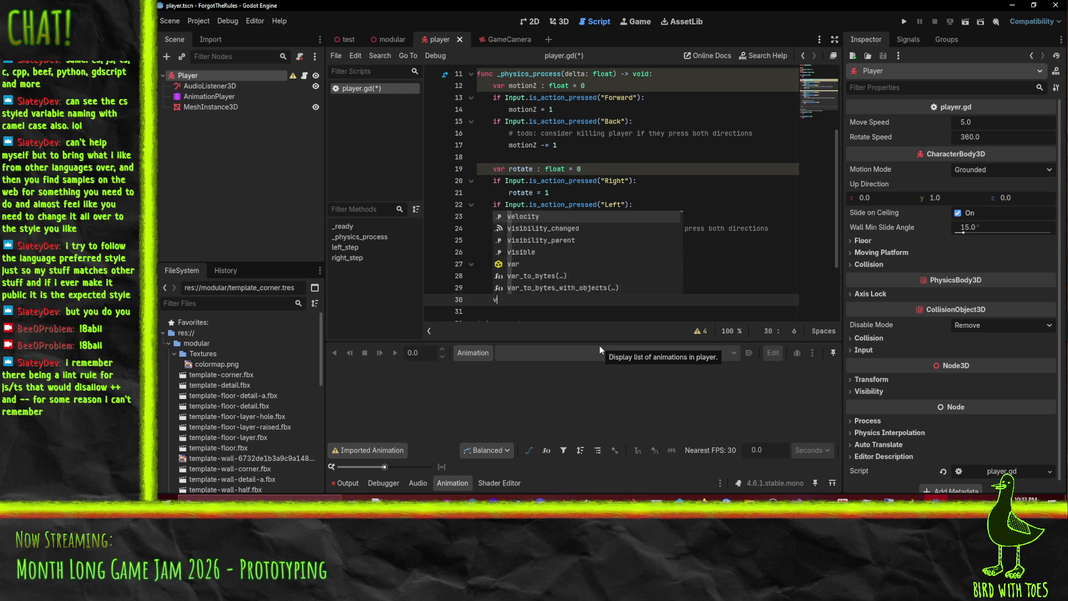
{"action": "type", "text": "ve"}
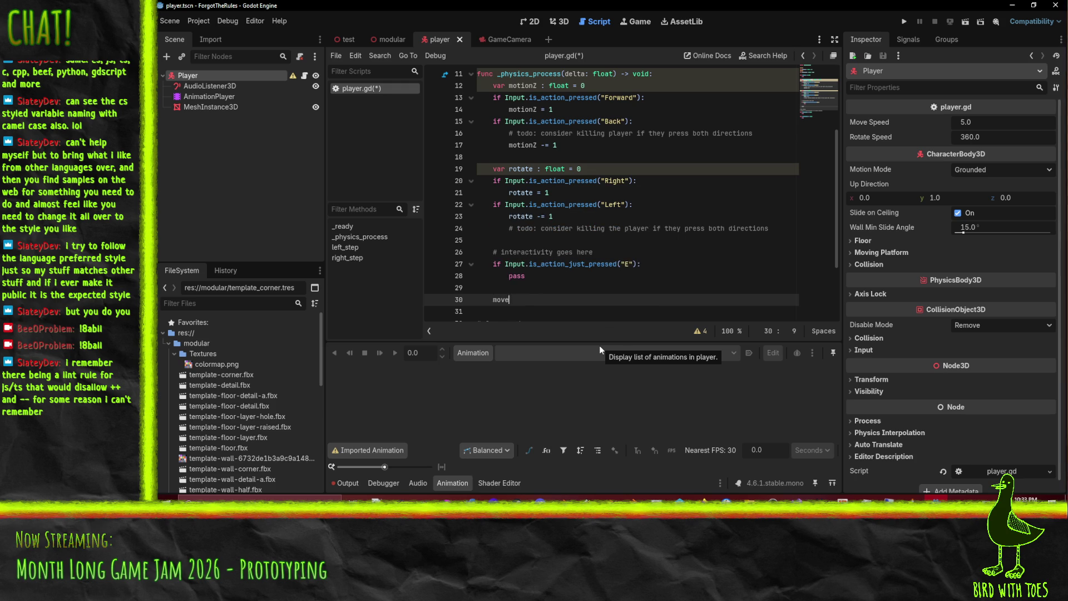
{"action": "type", "text": "c"}
{"action": "key", "text": "BackSpace"}
{"action": "key", "text": "BackSpace"}
{"action": "type", "text": "vv"}
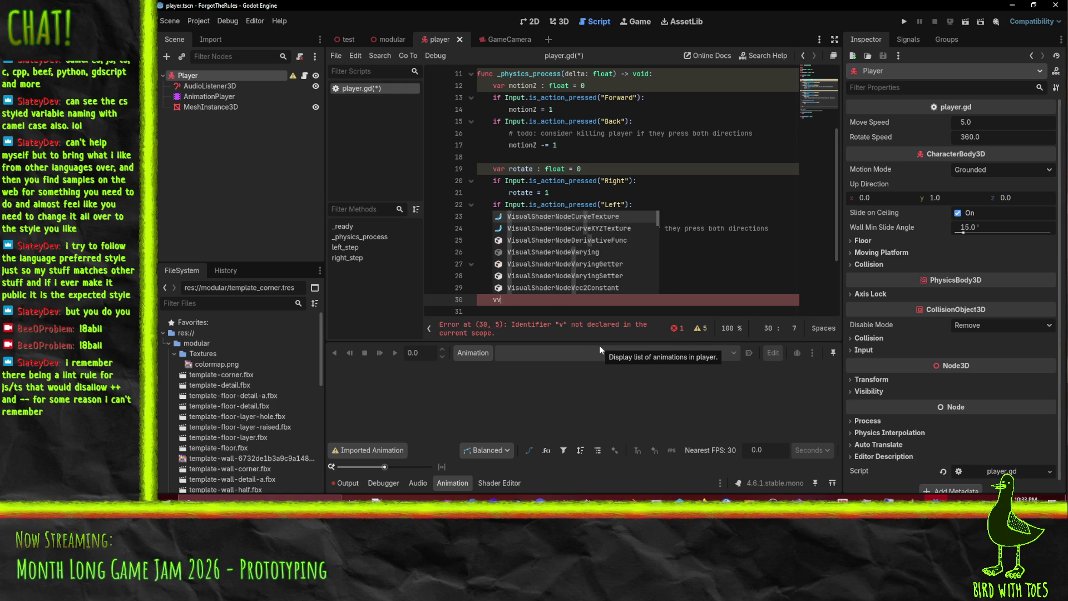
{"action": "key", "text": "BackSpace"}
{"action": "type", "text": "ar movement"}
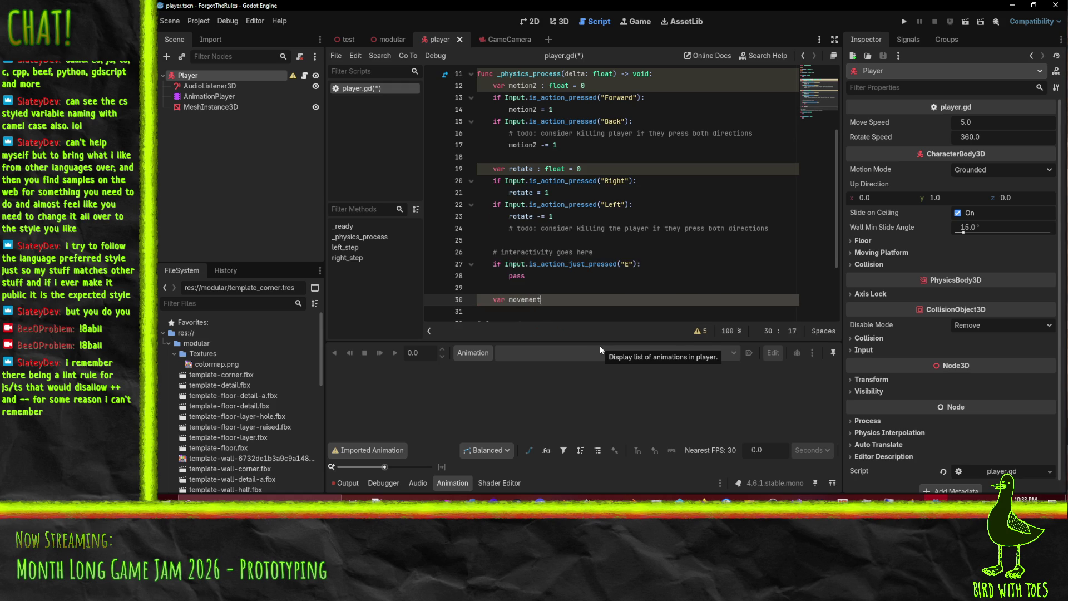
{"action": "type", "text": " = "}
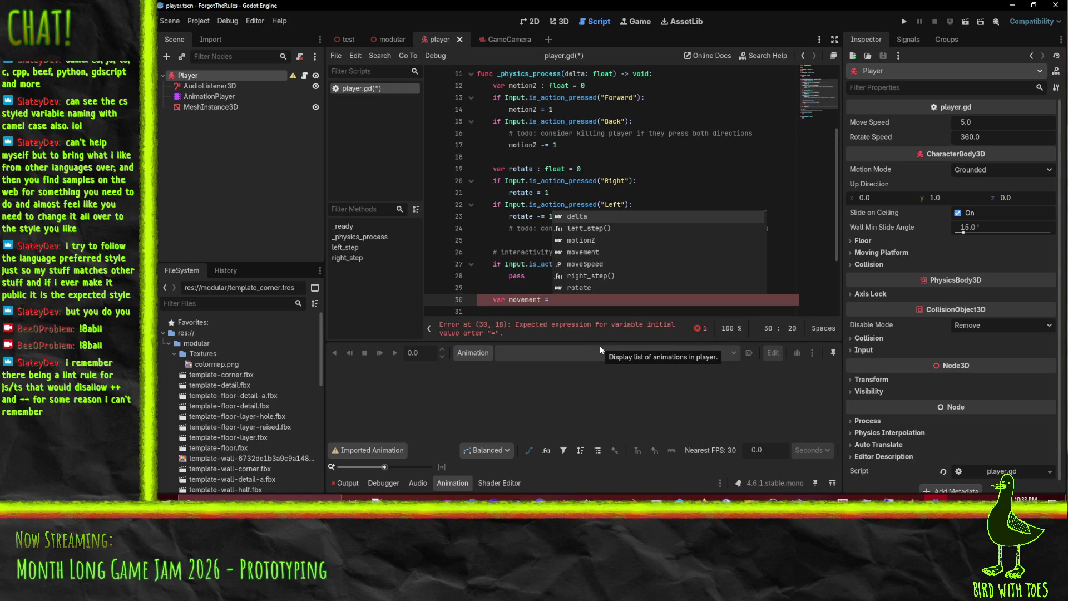
{"action": "type", "text": "vector3"}
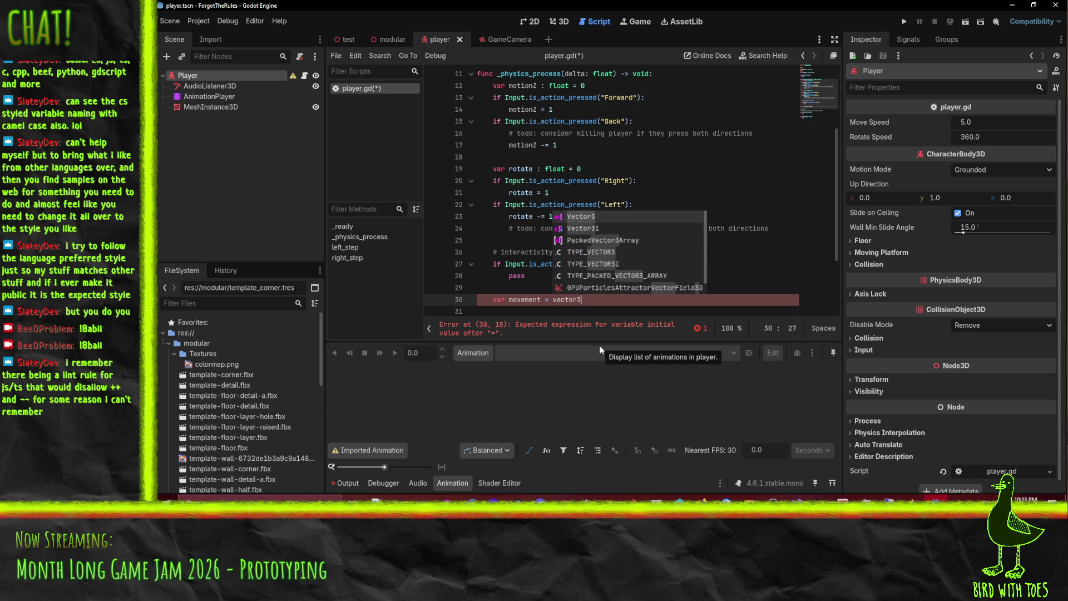
{"action": "key", "text": "Return"}
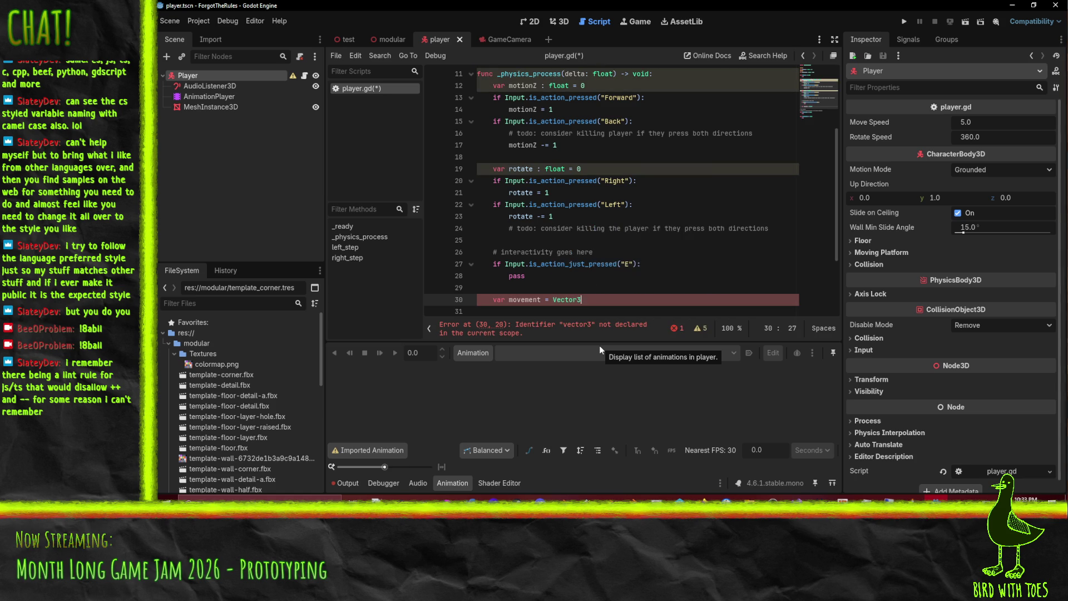
- Fill in the arguments (0, 0, -motionZ * moveSpeed) using autocomplete, then append '* basis.'
{"action": "type", "text": "("}
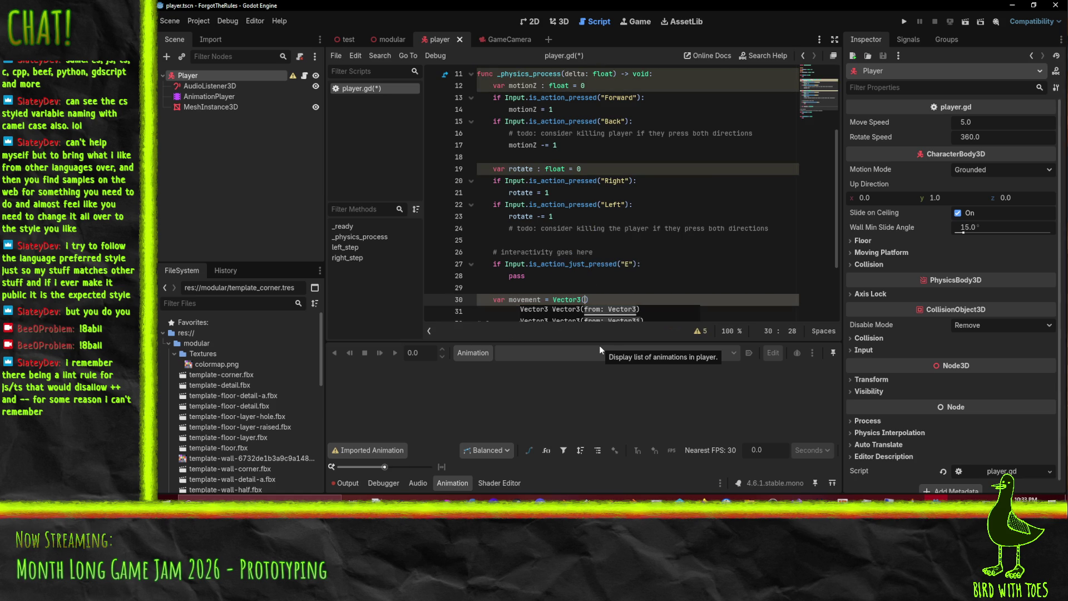
{"action": "type", "text": "0, -"}
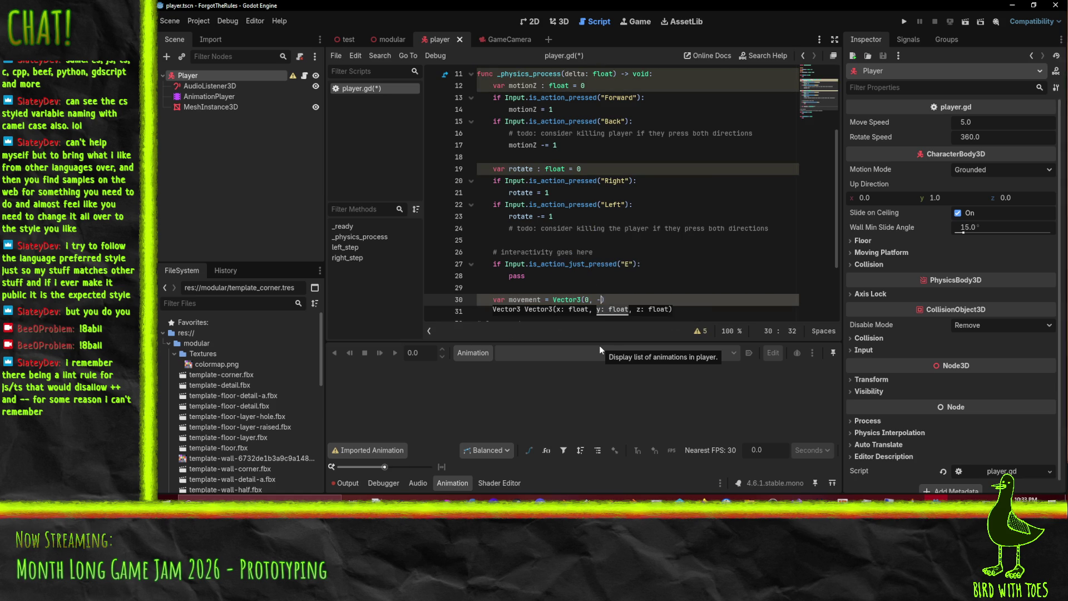
{"action": "type", "text": "motio"}
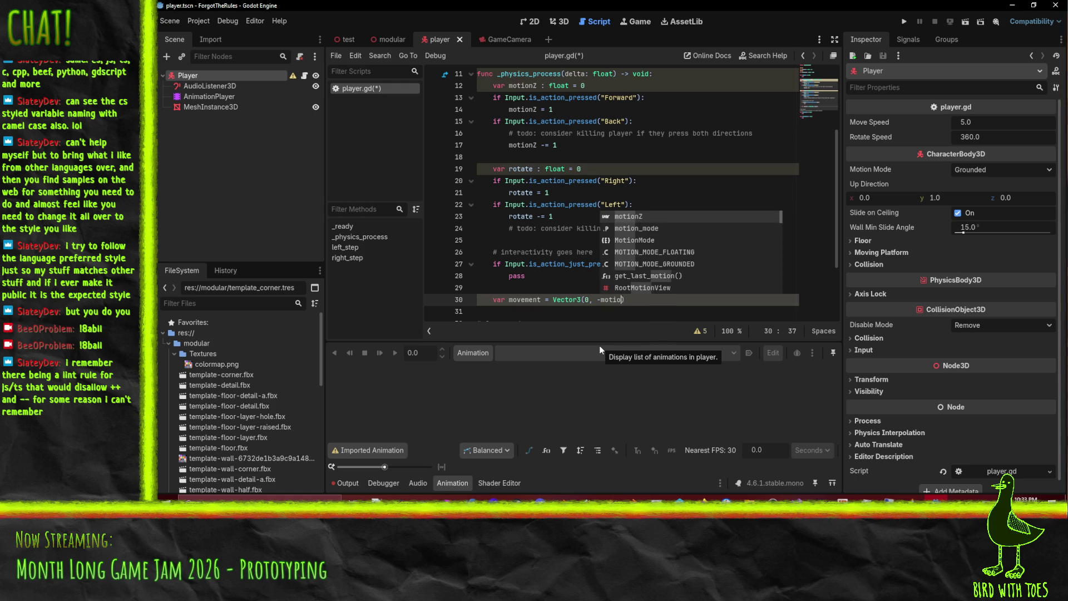
{"action": "key", "text": "Left"}
{"action": "key", "text": "Left"}
{"action": "key", "text": "Left"}
{"action": "type", "text": "0,"}
{"action": "key", "text": "Right"}
{"action": "key", "text": "Right"}
{"action": "key", "text": "Right"}
{"action": "type", "text": "t"}
{"action": "key", "text": "Return"}
{"action": "type", "text": "*&"}
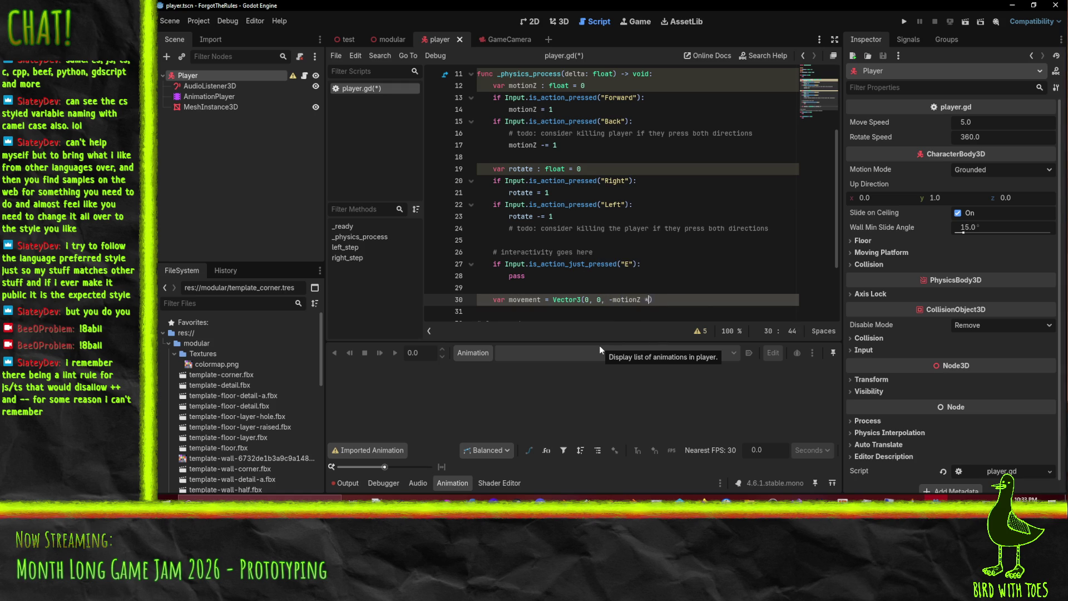
{"action": "key", "text": "BackSpace"}
{"action": "key", "text": "BackSpace"}
{"action": "type", "text": "ss"}
{"action": "key", "text": "BackSpace"}
{"action": "type", "text": "pee"}
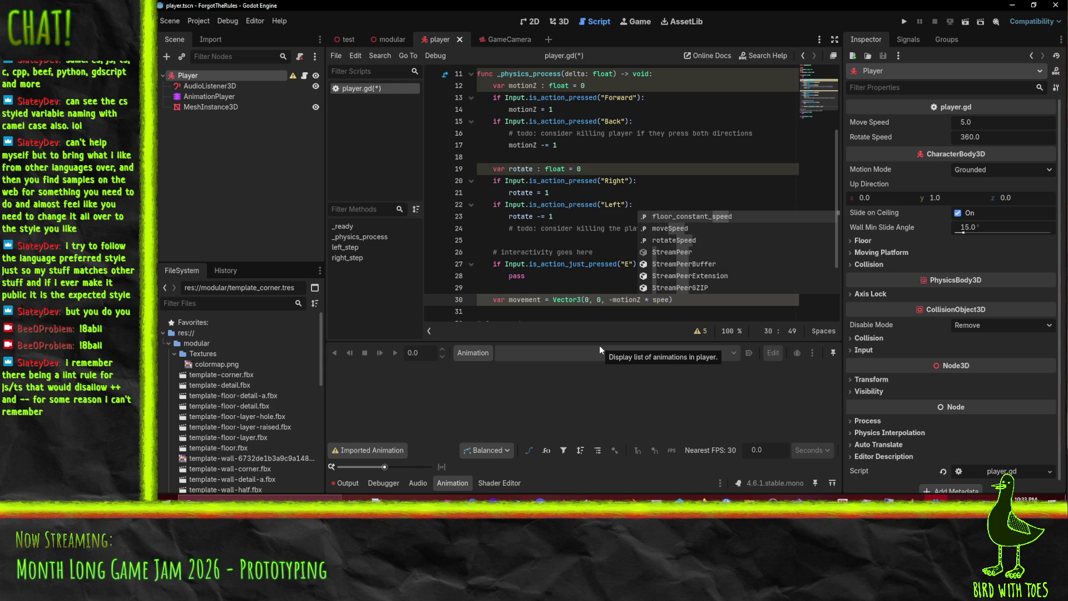
{"action": "key", "text": "Down"}
{"action": "key", "text": "Return"}
{"action": "key", "text": "End"}
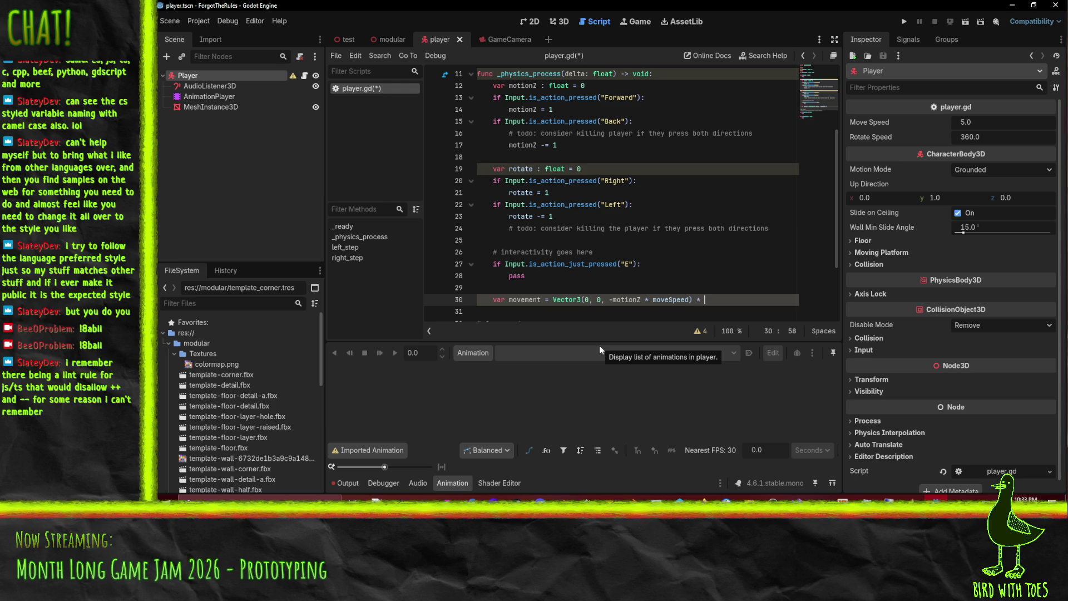
{"action": "type", "text": "basis."}
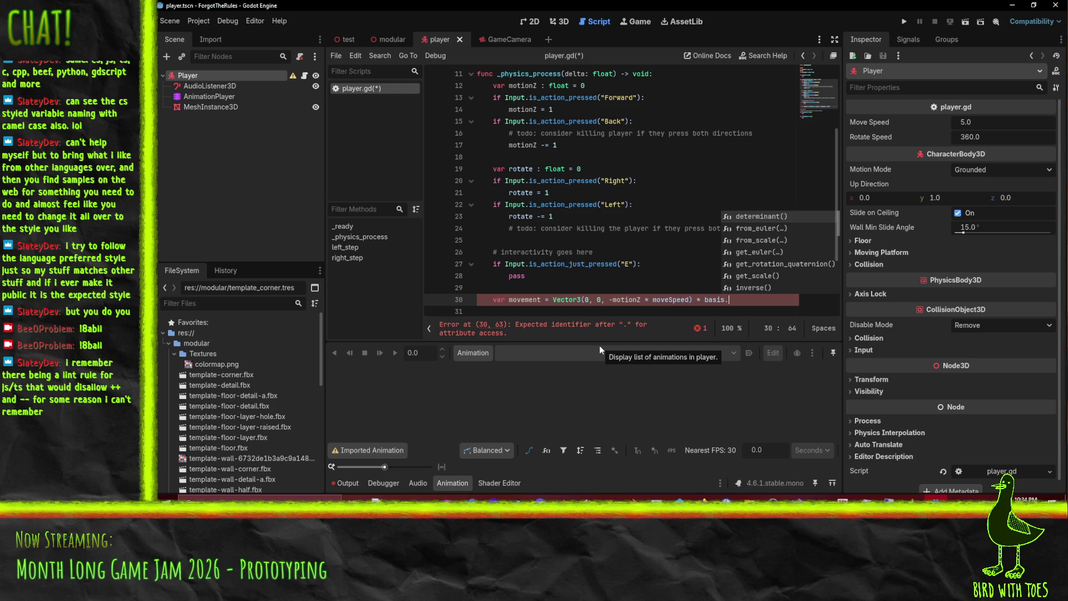
- Finish the line with get_rotation_quaternion() and add move_and_slide() on line 31
{"action": "key", "text": "Down"}
{"action": "key", "text": "Down"}
{"action": "key", "text": "Down"}
{"action": "key", "text": "Return"}
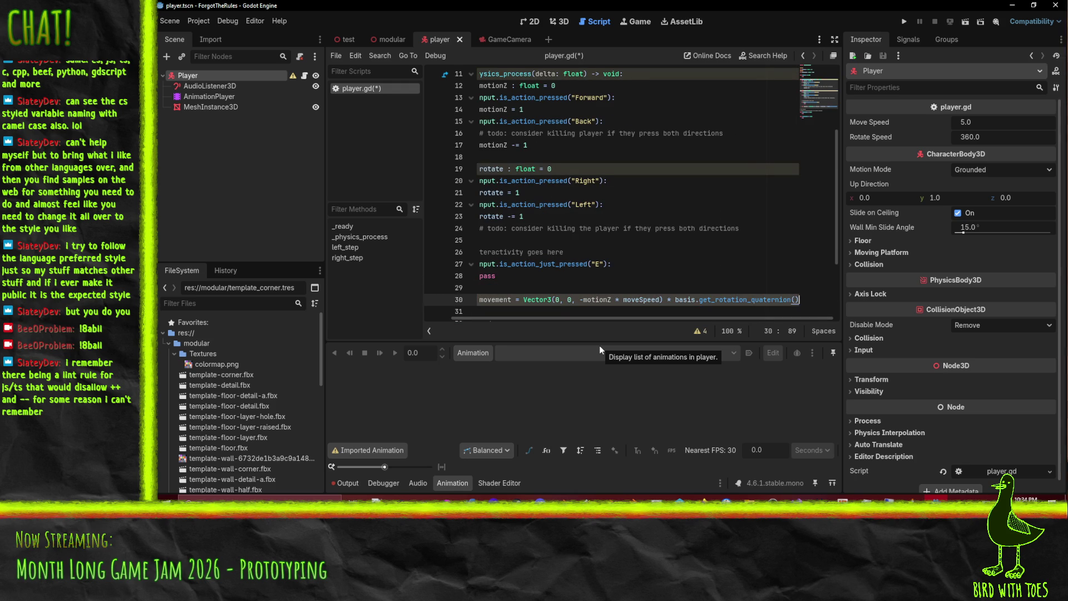
{"action": "key", "text": "Return"}
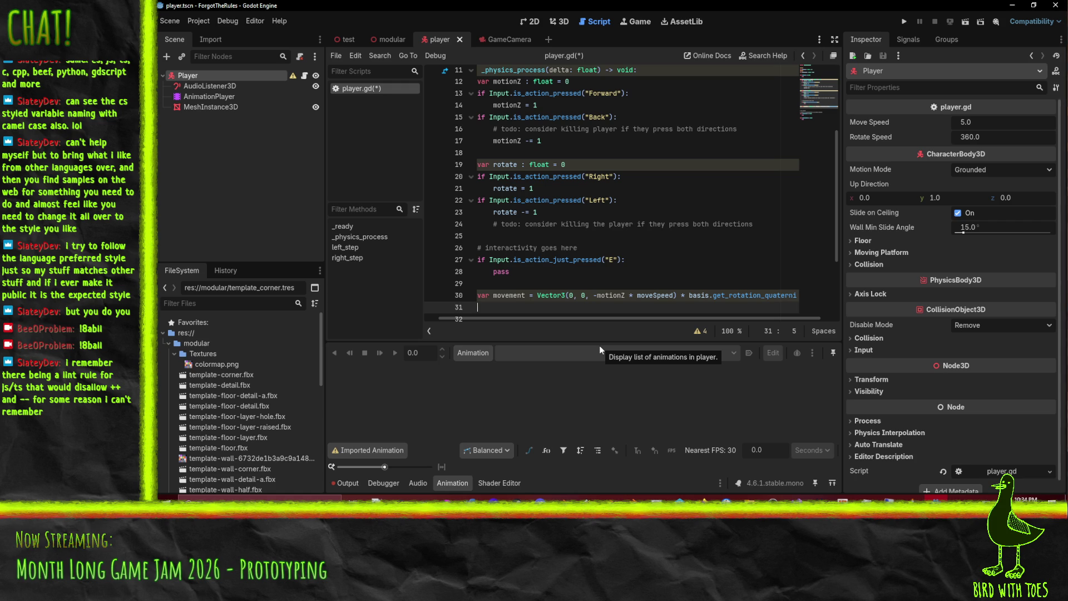
{"action": "type", "text": "move_an"}
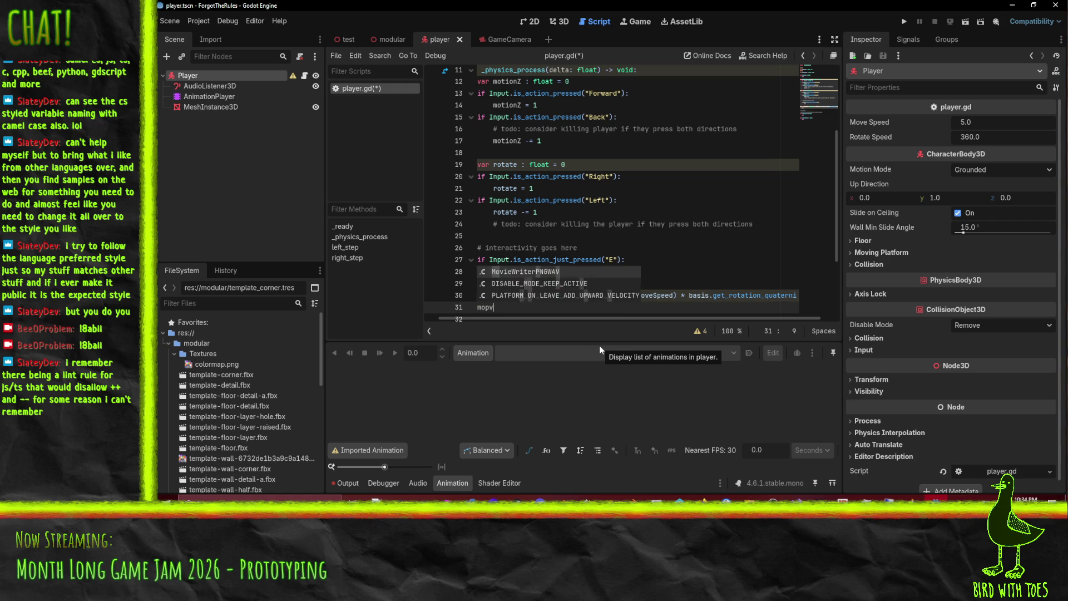
{"action": "type", "text": "d"}
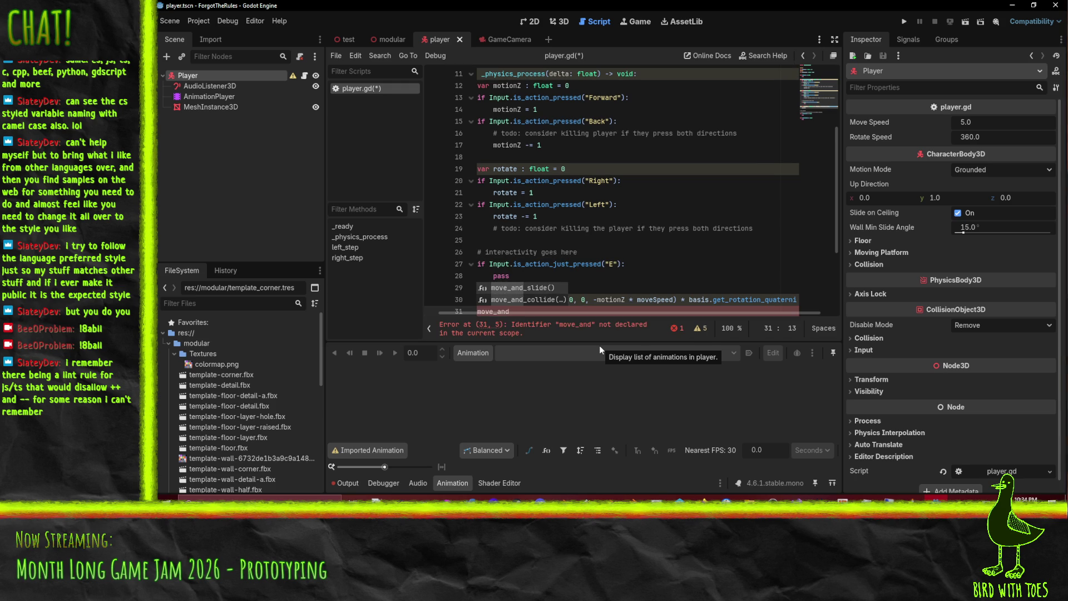
{"action": "type", "text": "_s"}
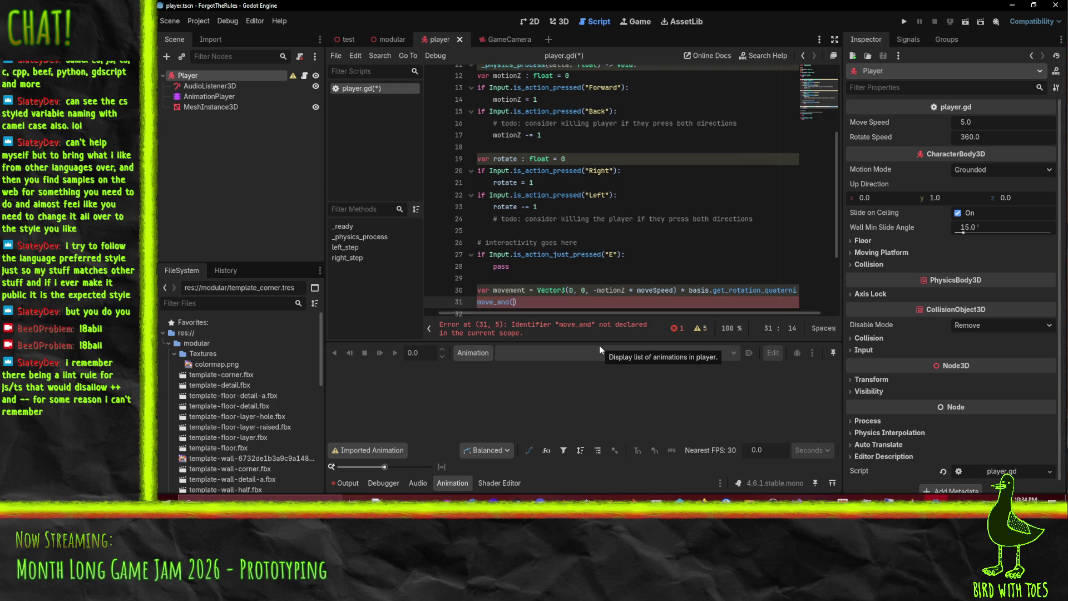
{"action": "key", "text": "Return"}
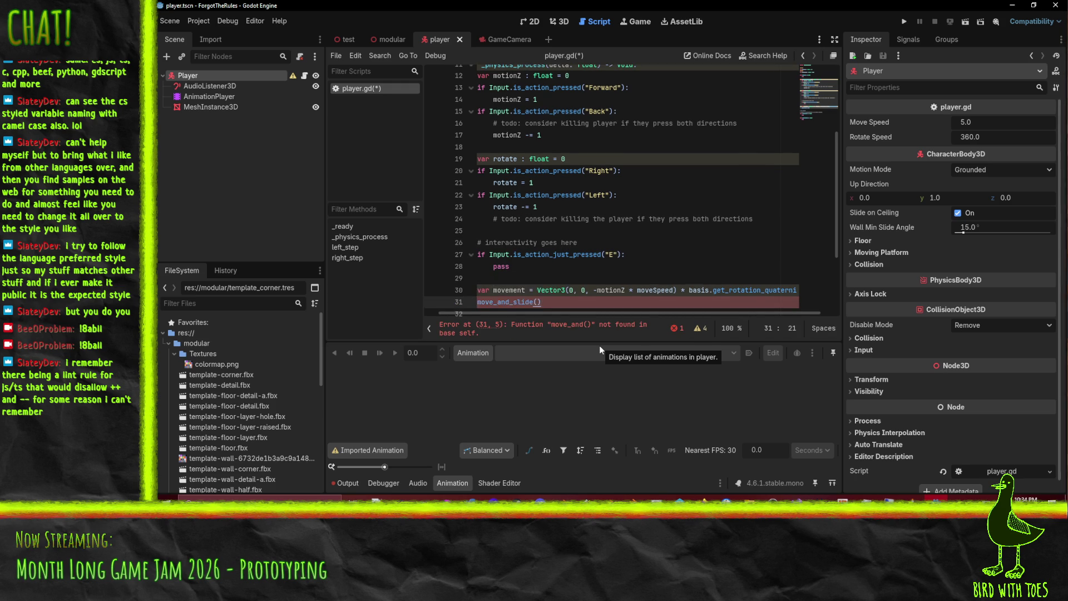
{"action": "scroll", "coordinate": [496, 313], "scroll_direction": "up", "scroll_amount": 3}
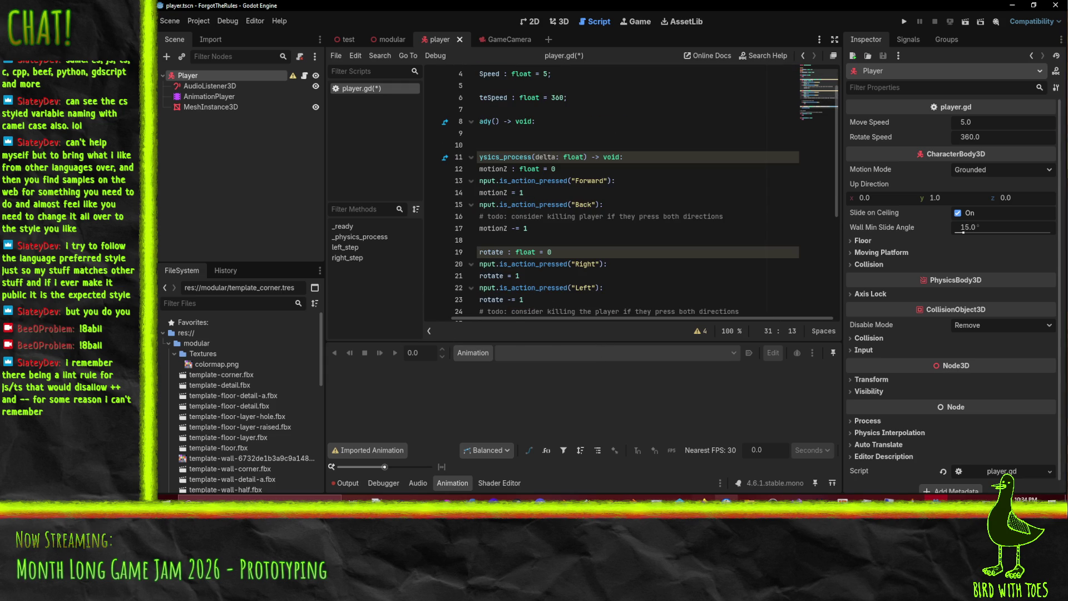
- Bring Firefox to the front and show the Forgot the Rules wiki tab
{"action": "mouse_move", "coordinate": [702, 497]}
{"action": "left_click", "coordinate": [646, 481]}
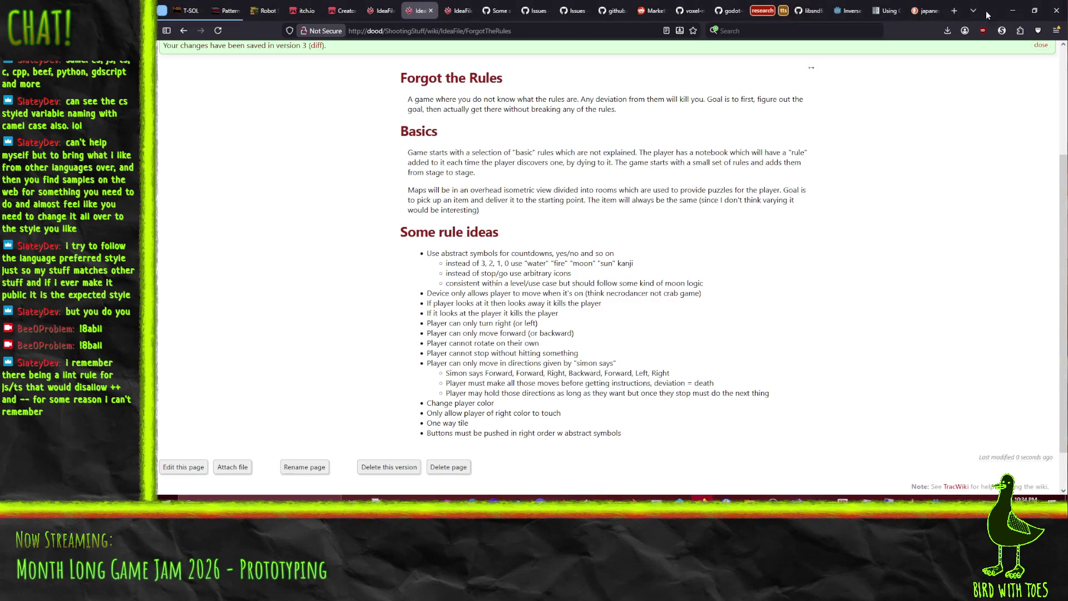
{"action": "left_click", "coordinate": [954, 11]}
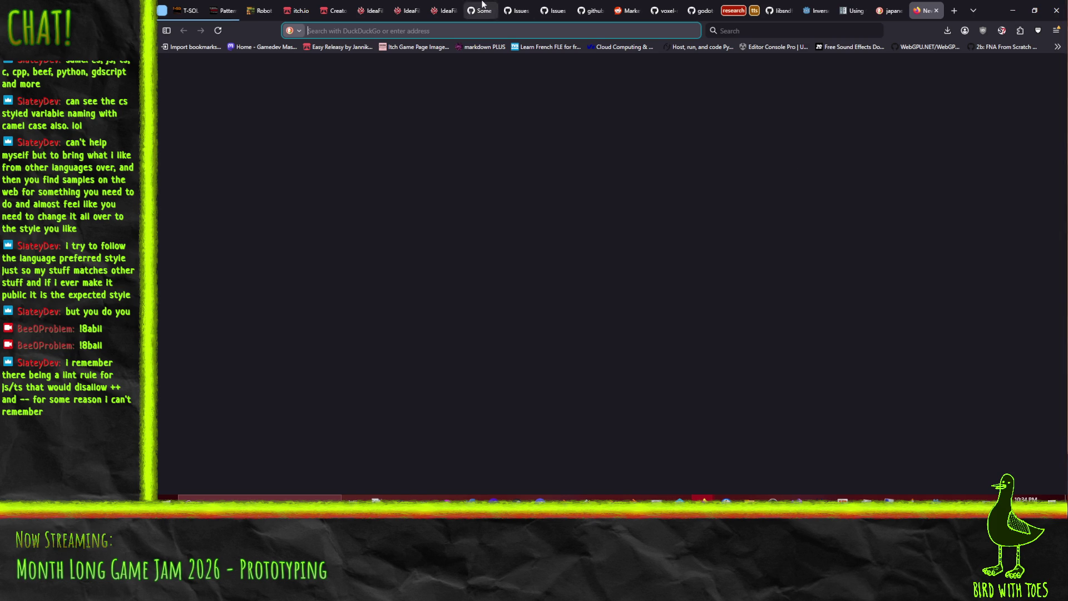
{"action": "left_click", "coordinate": [406, 10]}
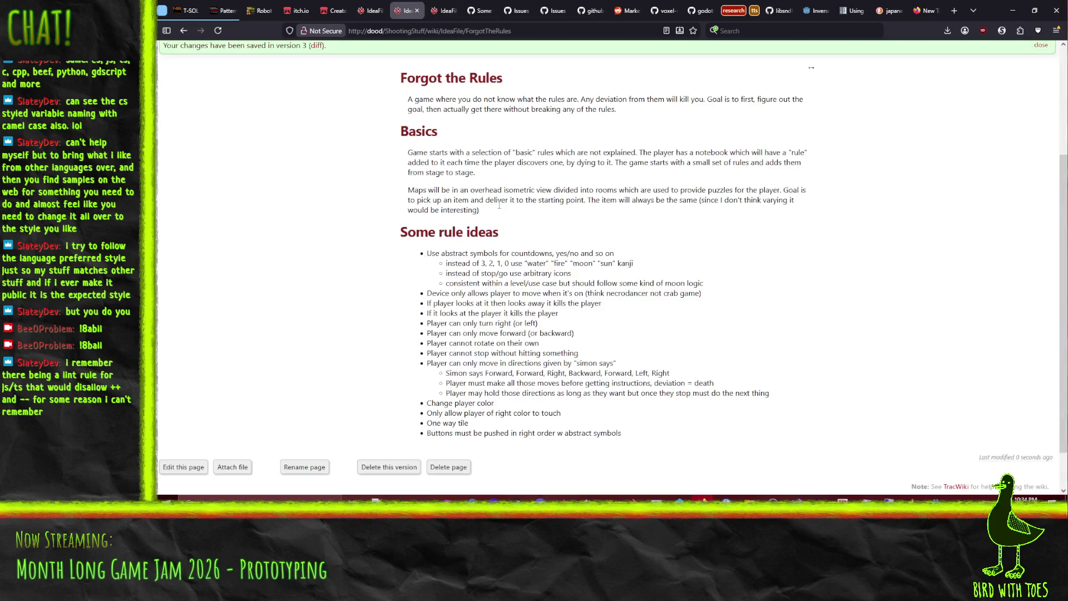
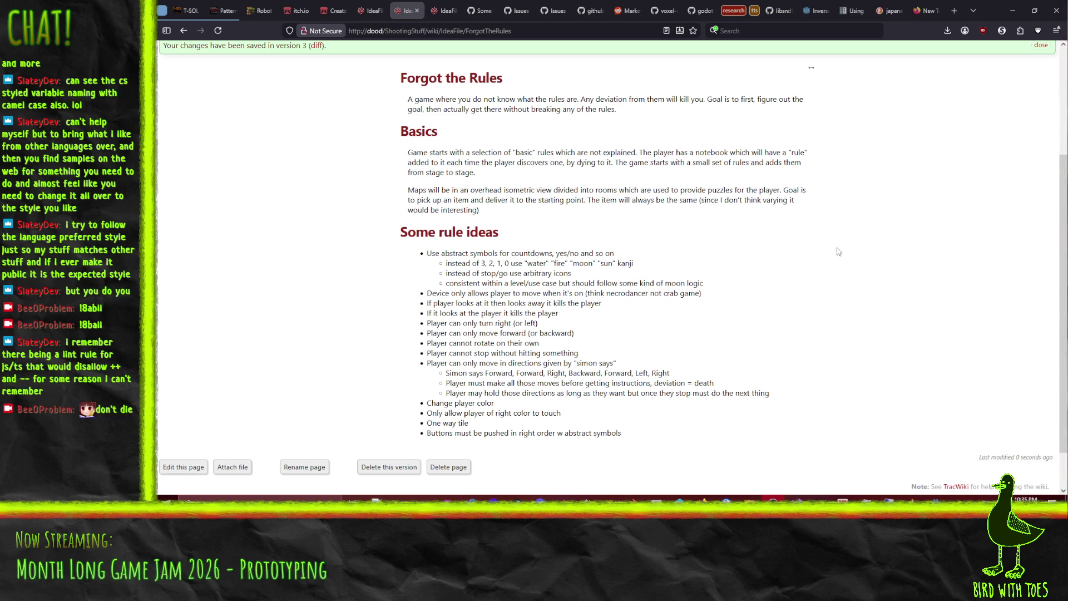
- Search DuckDuckGo for 'godot characterbody' in a new tab, open the CharacterBody2D docs, and return to Godot
{"action": "left_click", "coordinate": [925, 11]}
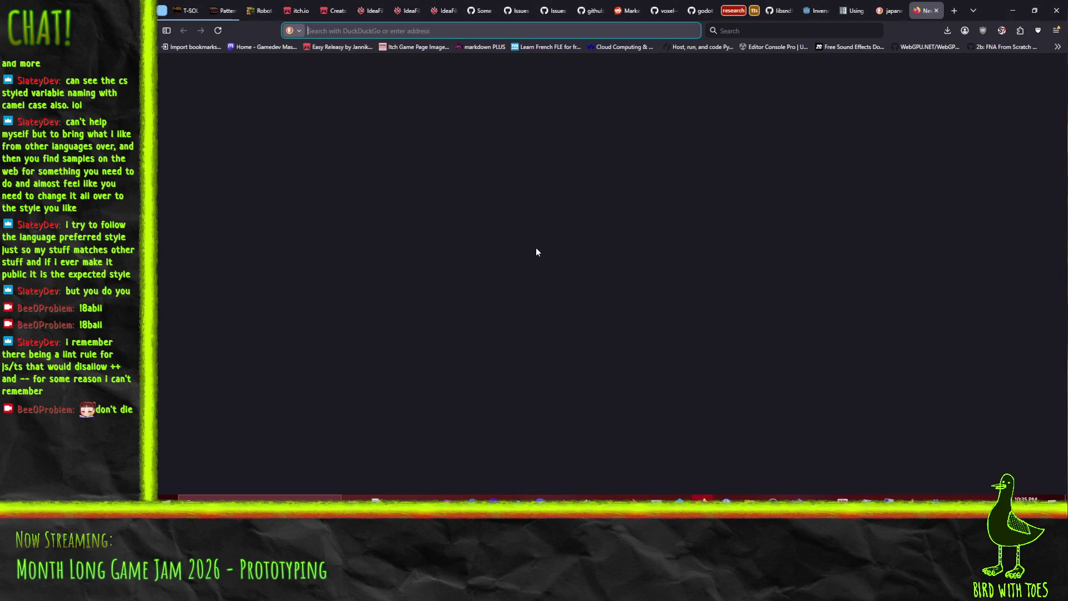
{"action": "left_click", "coordinate": [401, 31]}
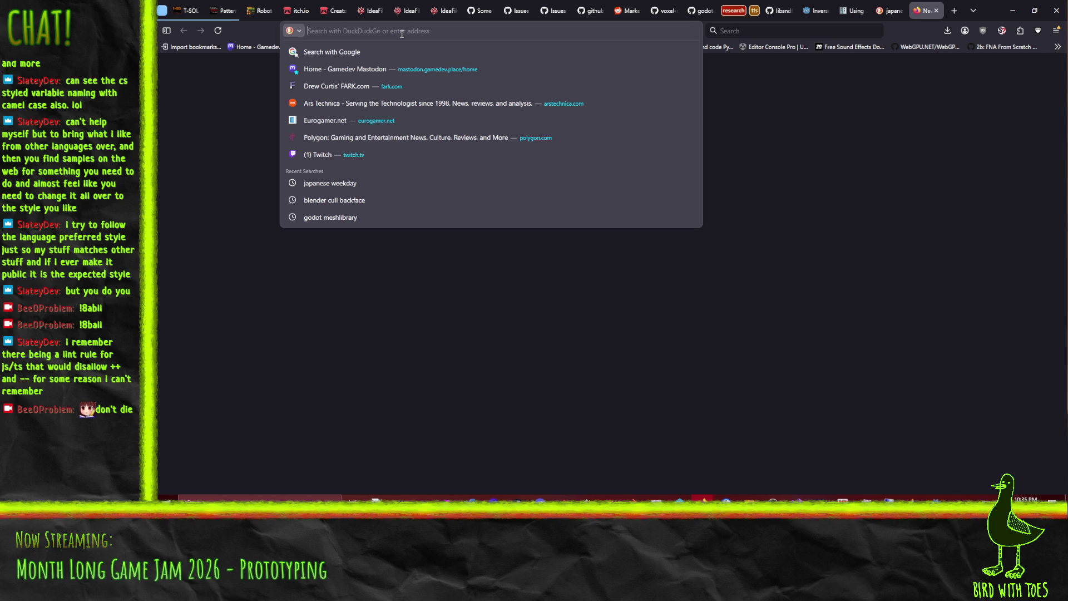
{"action": "type", "text": "godot "}
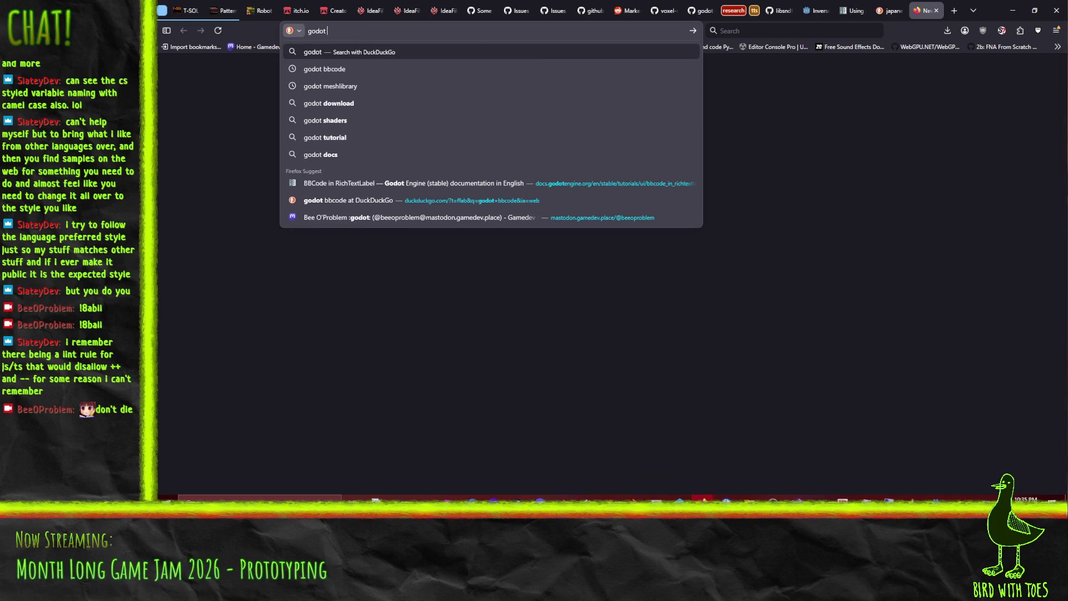
{"action": "type", "text": "characterbody"}
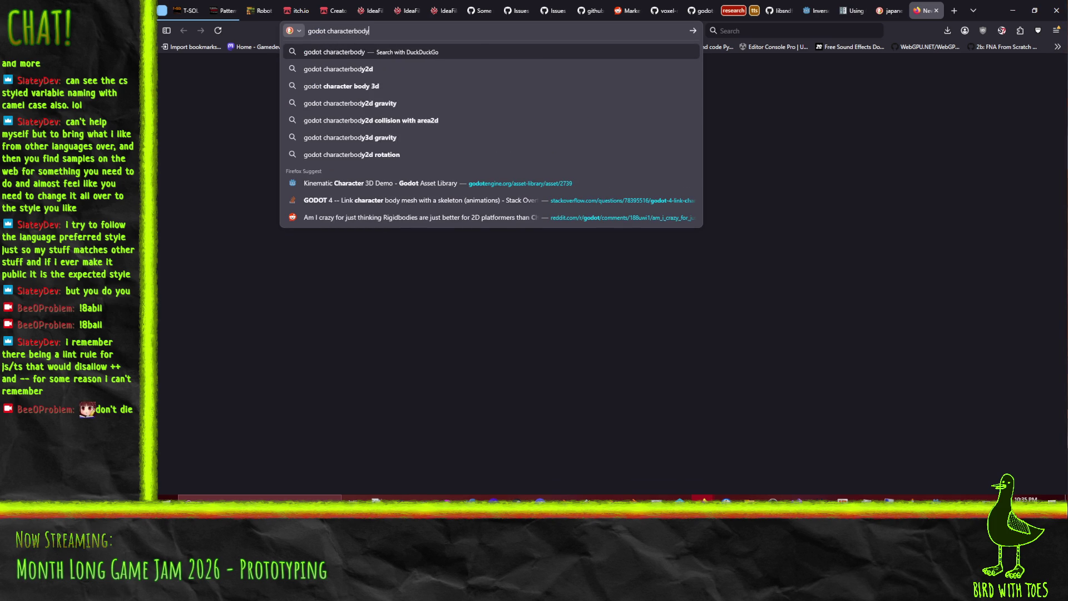
{"action": "key", "text": "Return"}
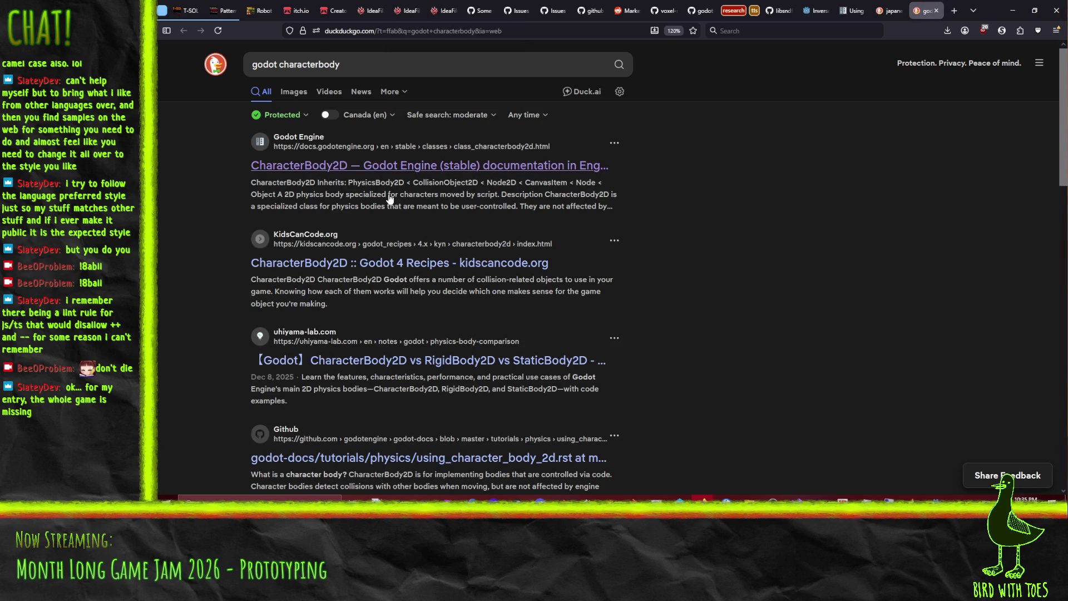
{"action": "left_click", "coordinate": [362, 166]}
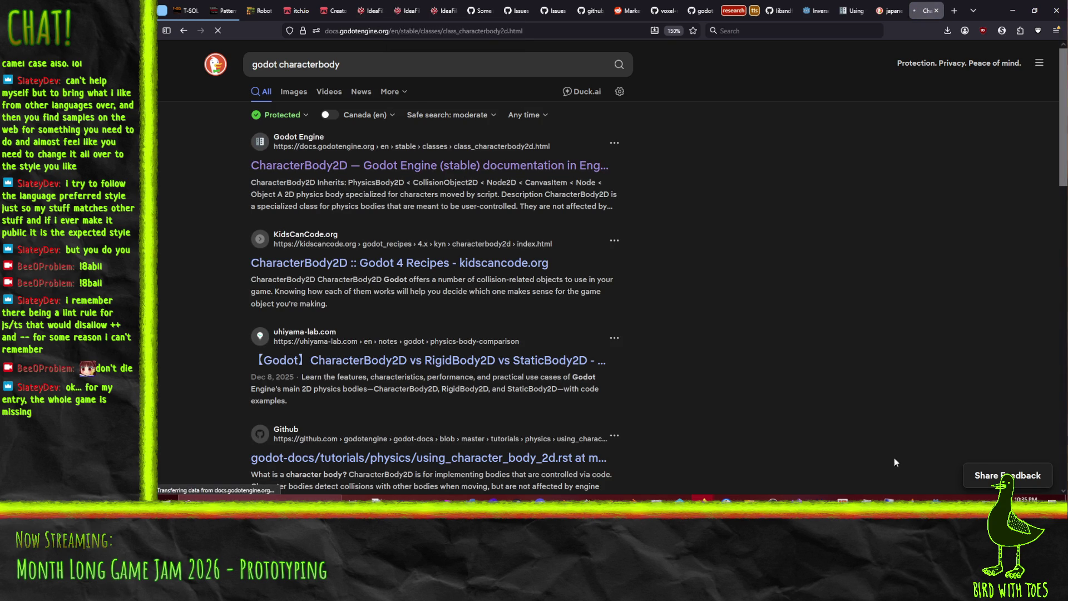
{"action": "key", "text": "alt+Tab"}
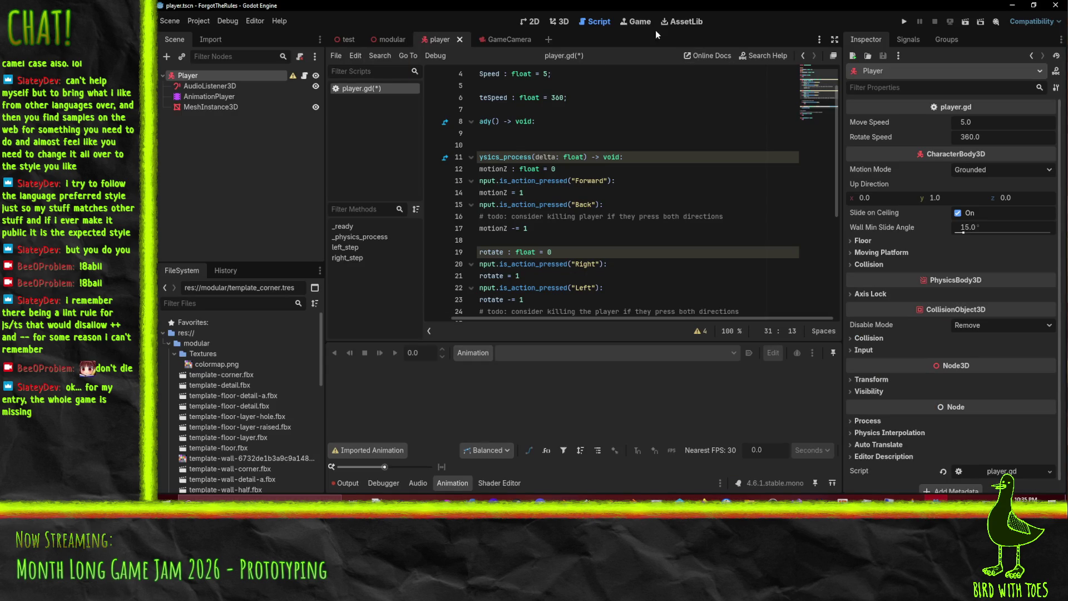
- Open the test scene in the 3D view and orbit to see the walled floor
{"action": "left_click", "coordinate": [560, 22]}
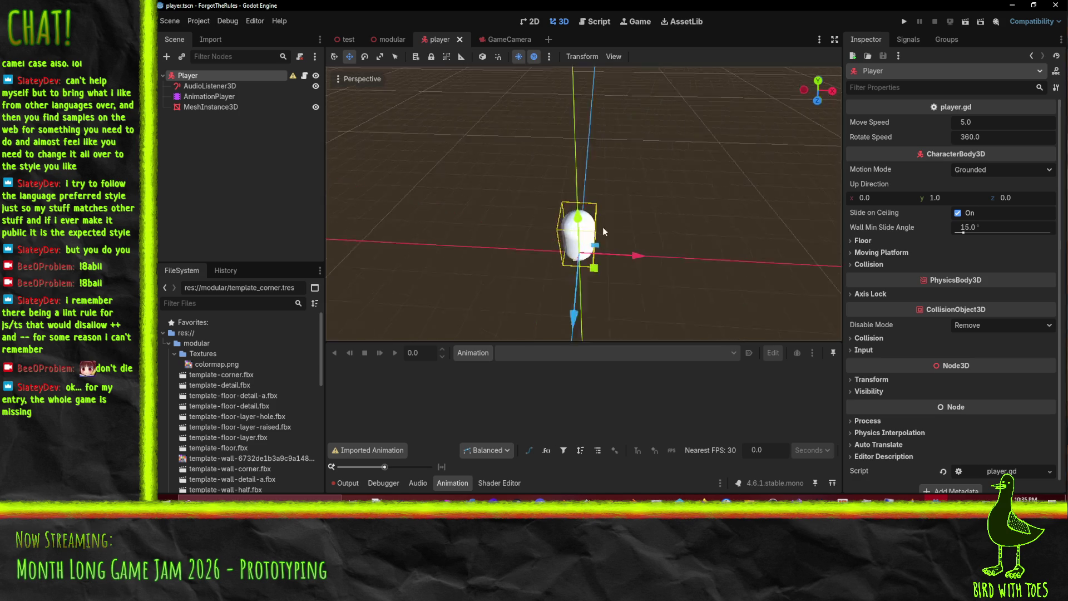
{"action": "left_click", "coordinate": [389, 39]}
{"action": "left_click", "coordinate": [502, 39]}
{"action": "left_click", "coordinate": [345, 39]}
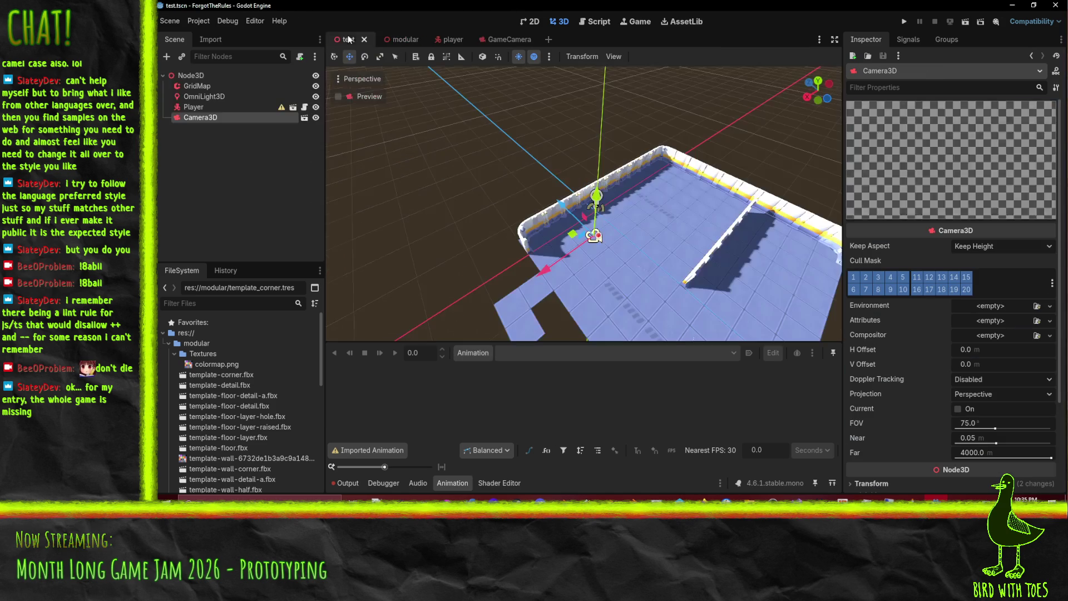
{"action": "mouse_move", "coordinate": [654, 216]}
{"action": "left_mouse_down"}
{"action": "mouse_move", "coordinate": [736, 244]}
{"action": "mouse_move", "coordinate": [737, 258]}
{"action": "mouse_move", "coordinate": [695, 252]}
{"action": "mouse_move", "coordinate": [959, 69]}
{"action": "left_mouse_up"}
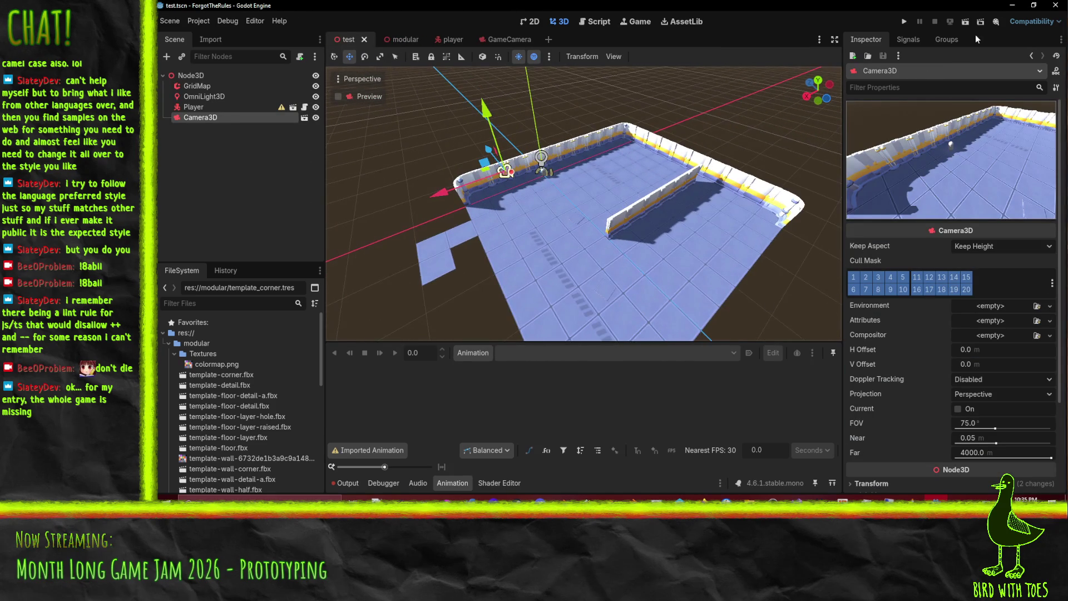
- Run the project with the test scene selected as main scene, then stop it
{"action": "left_click", "coordinate": [904, 21]}
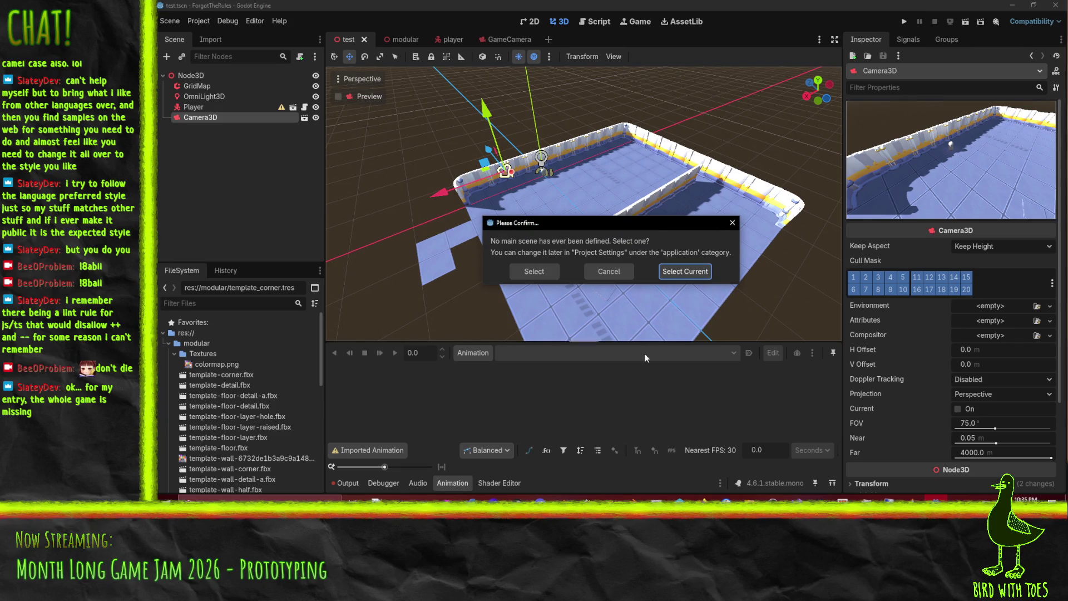
{"action": "left_click", "coordinate": [683, 272]}
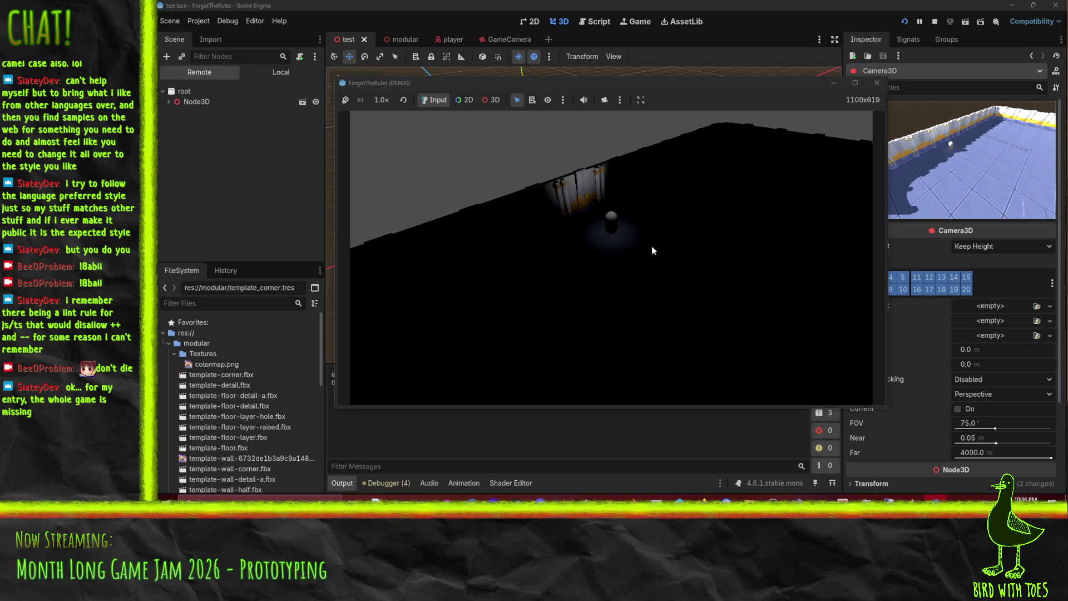
{"action": "left_click", "coordinate": [876, 82]}
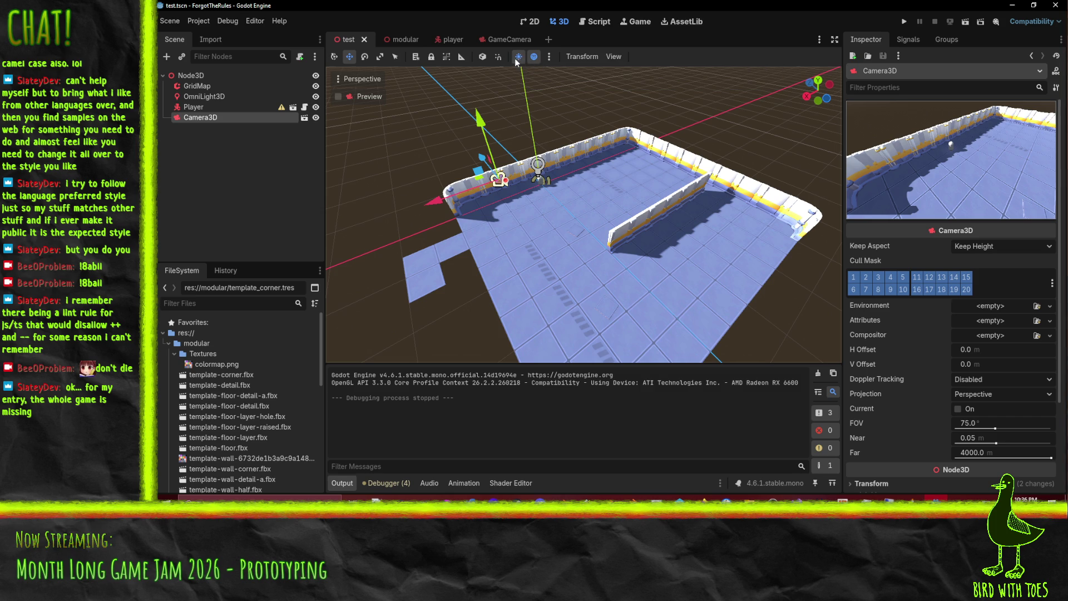
- Add the preview sun to the scene and run a quick lighting test
{"action": "left_click", "coordinate": [548, 56]}
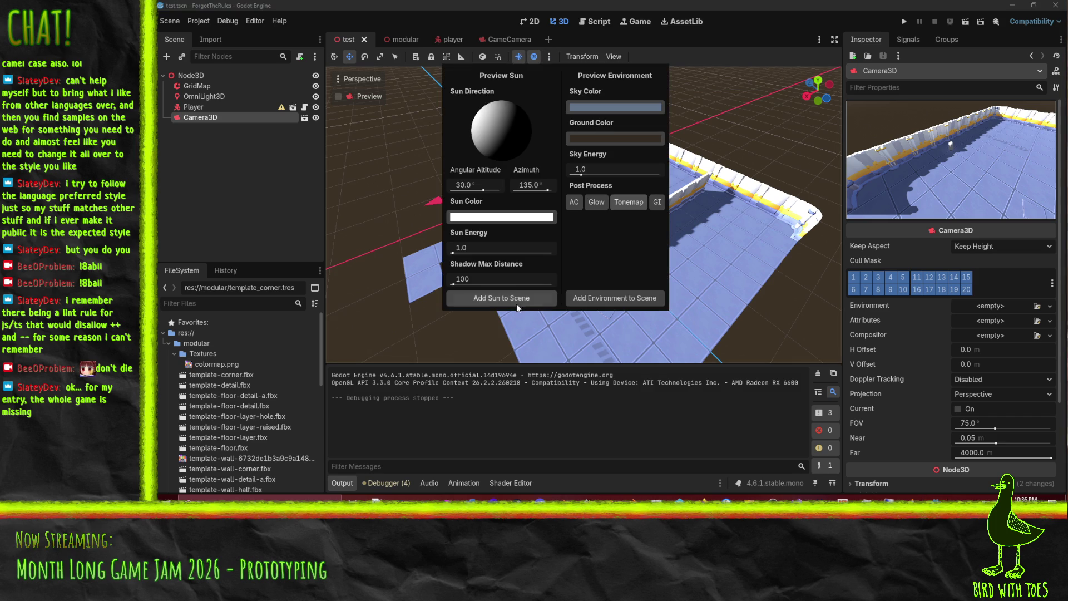
{"action": "left_click", "coordinate": [522, 299]}
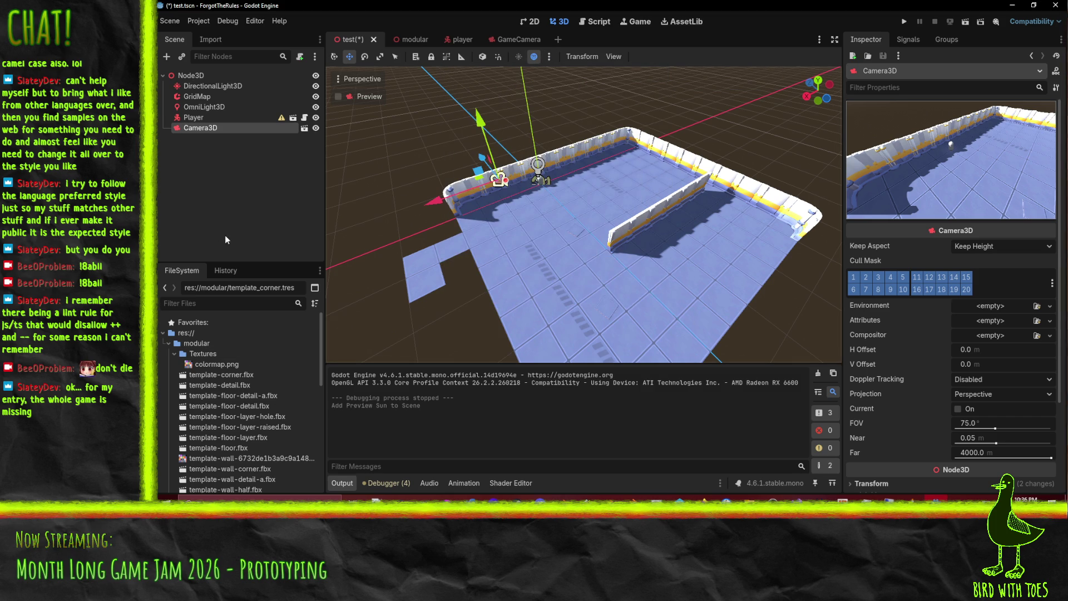
{"action": "left_click", "coordinate": [904, 21]}
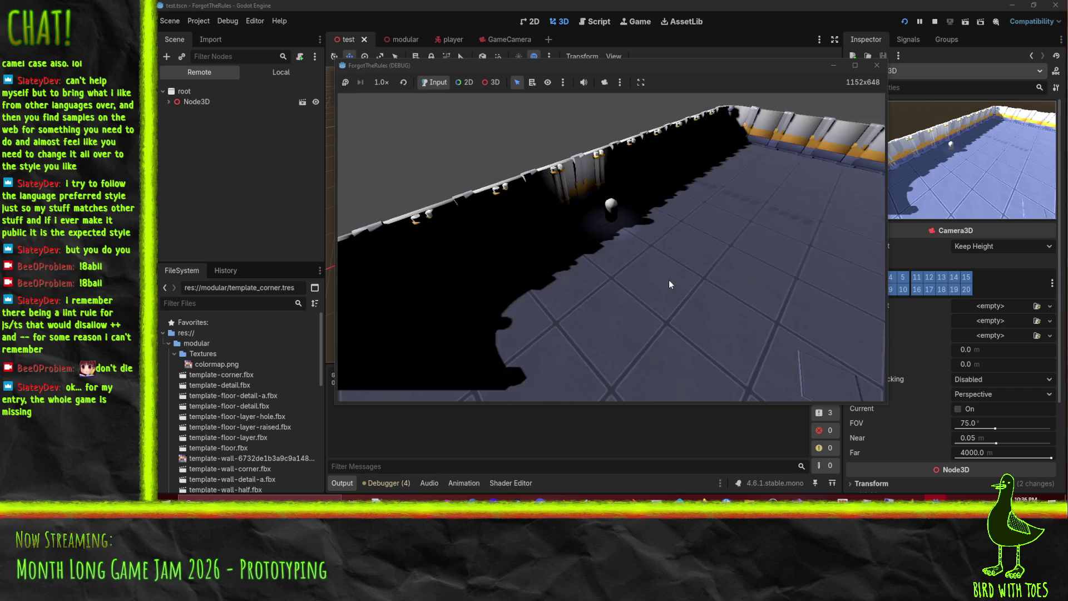
{"action": "left_click", "coordinate": [876, 65]}
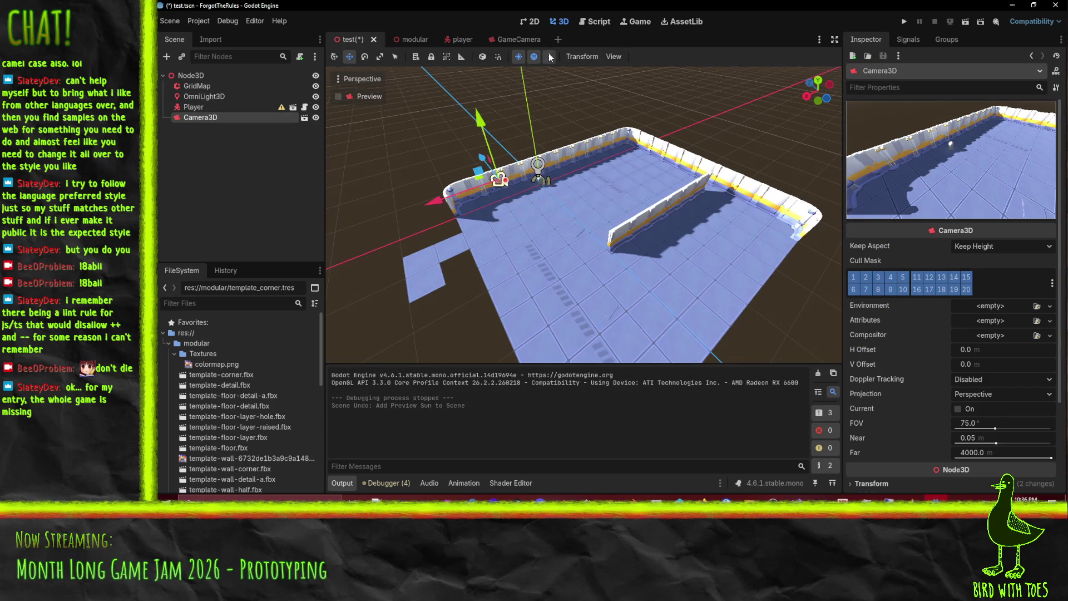
- Add the preview environment and sun to the scene, then run and stop the game to check lighting
{"action": "left_click", "coordinate": [549, 57]}
{"action": "left_click", "coordinate": [610, 299]}
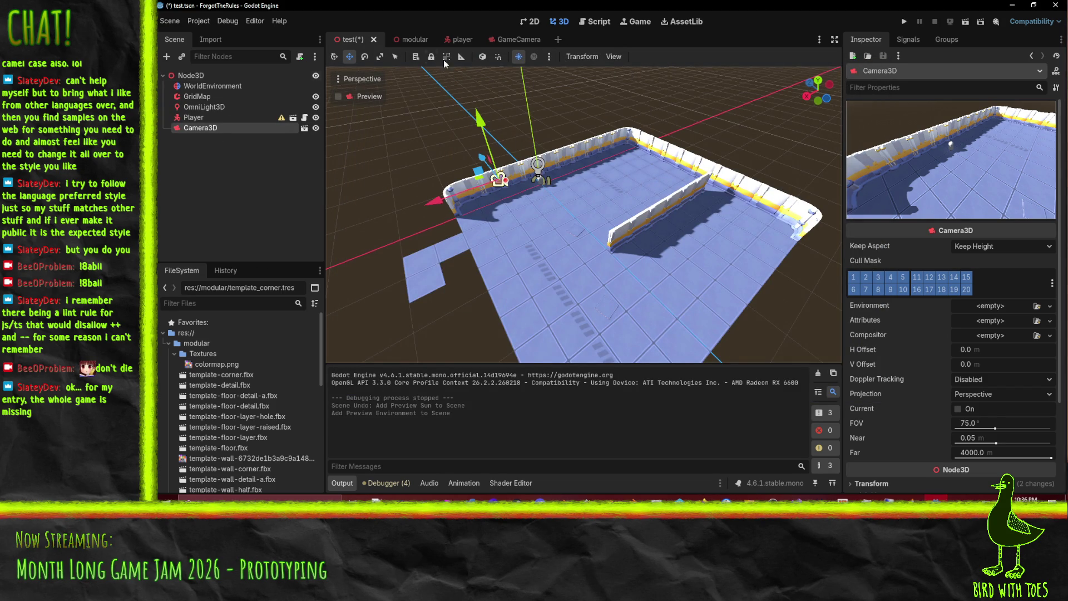
{"action": "left_click", "coordinate": [548, 57]}
{"action": "left_click", "coordinate": [514, 296]}
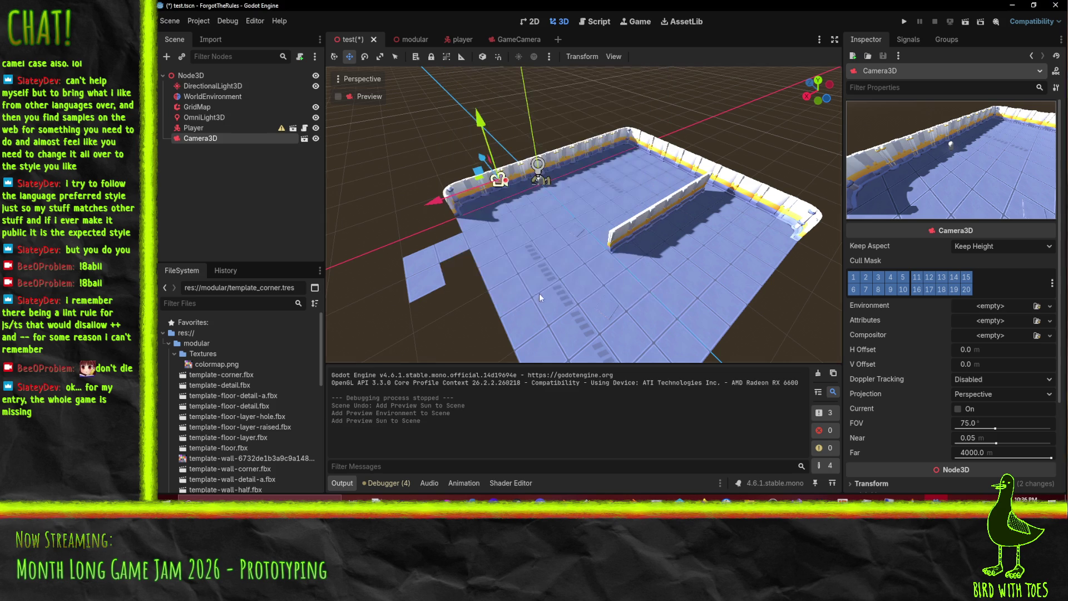
{"action": "left_click", "coordinate": [904, 20]}
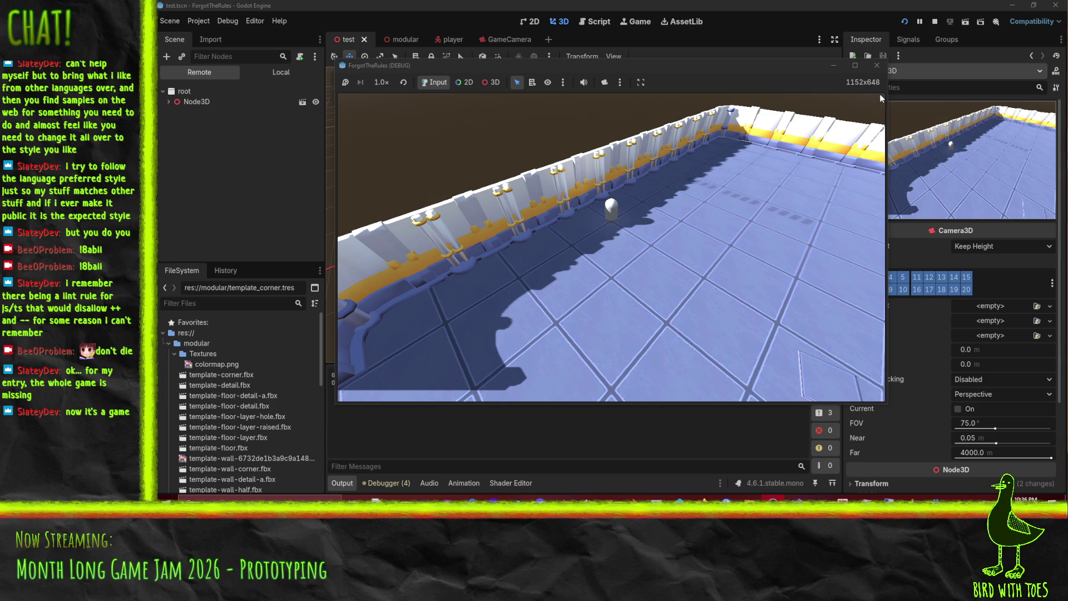
{"action": "left_click", "coordinate": [876, 65]}
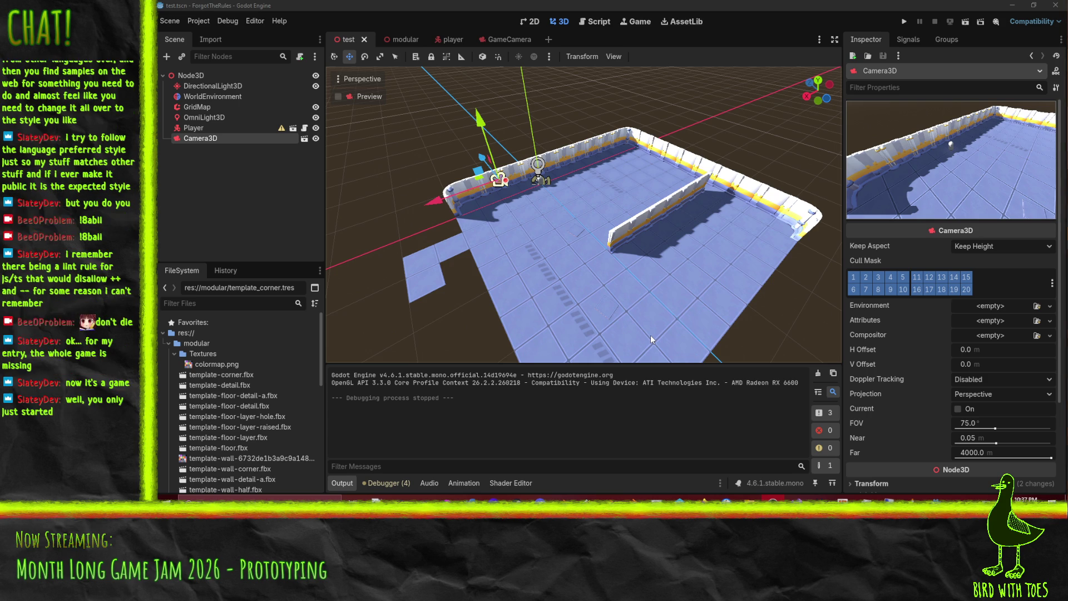
- Orbit and zoom the test level view to inspect the walled floor from several angles
{"action": "left_click_drag", "start_coordinate": [562, 251], "coordinate": [592, 285]}
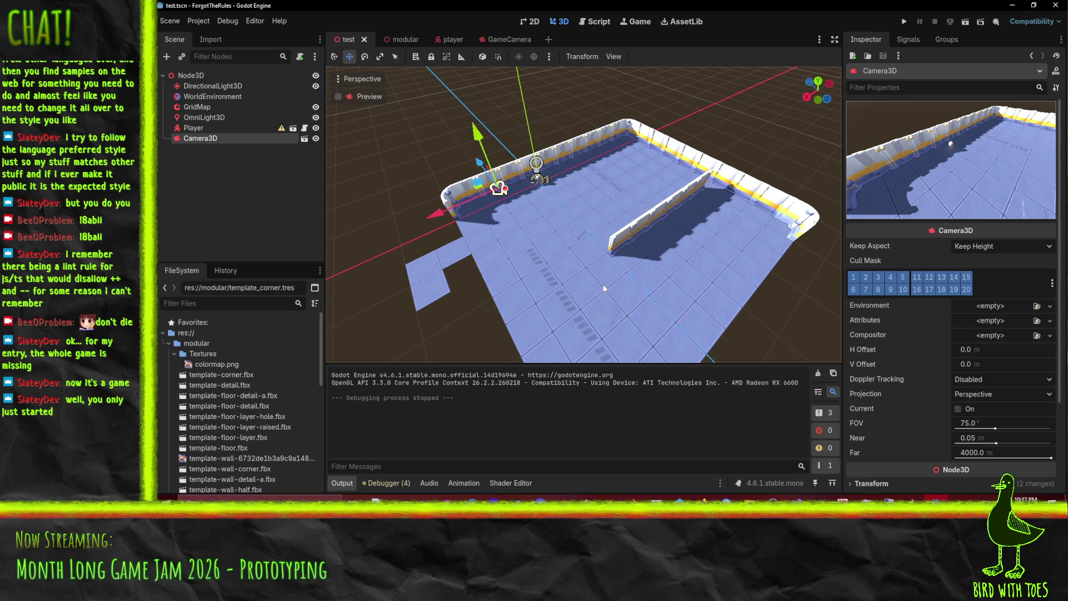
{"action": "mouse_move", "coordinate": [660, 212]}
{"action": "left_mouse_down"}
{"action": "mouse_move", "coordinate": [590, 192]}
{"action": "mouse_move", "coordinate": [552, 155]}
{"action": "mouse_move", "coordinate": [550, 176]}
{"action": "mouse_move", "coordinate": [649, 256]}
{"action": "mouse_move", "coordinate": [671, 302]}
{"action": "left_mouse_up"}
{"action": "mouse_move", "coordinate": [489, 312]}
{"action": "left_mouse_down"}
{"action": "mouse_move", "coordinate": [523, 302]}
{"action": "mouse_move", "coordinate": [488, 290]}
{"action": "mouse_move", "coordinate": [584, 257]}
{"action": "mouse_move", "coordinate": [549, 232]}
{"action": "left_mouse_up"}
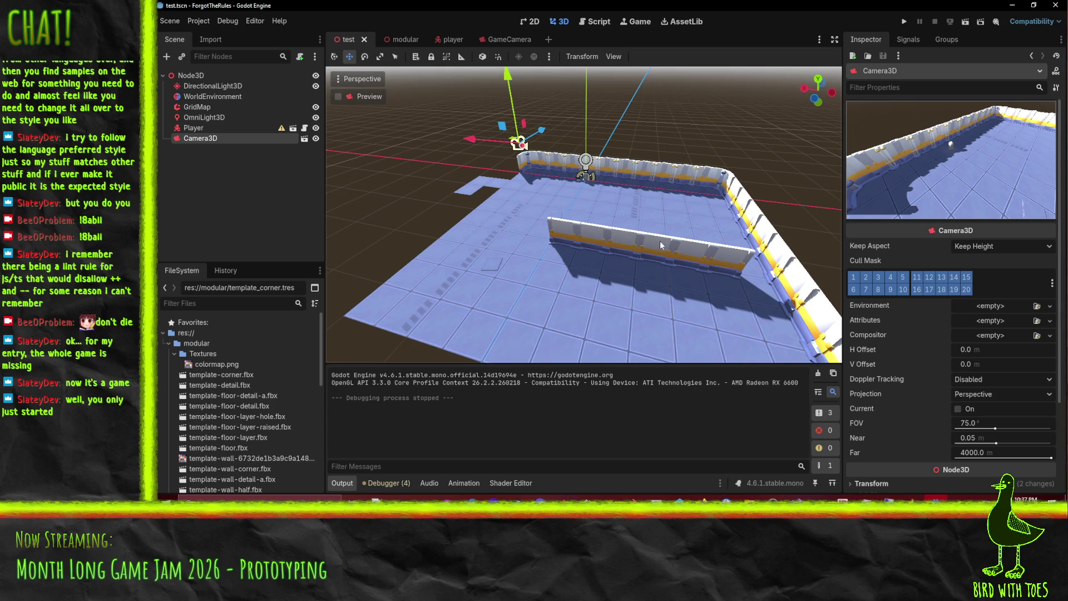
{"action": "mouse_move", "coordinate": [701, 245]}
{"action": "left_mouse_down"}
{"action": "mouse_move", "coordinate": [769, 253]}
{"action": "mouse_move", "coordinate": [790, 272]}
{"action": "mouse_move", "coordinate": [690, 231]}
{"action": "left_mouse_up"}
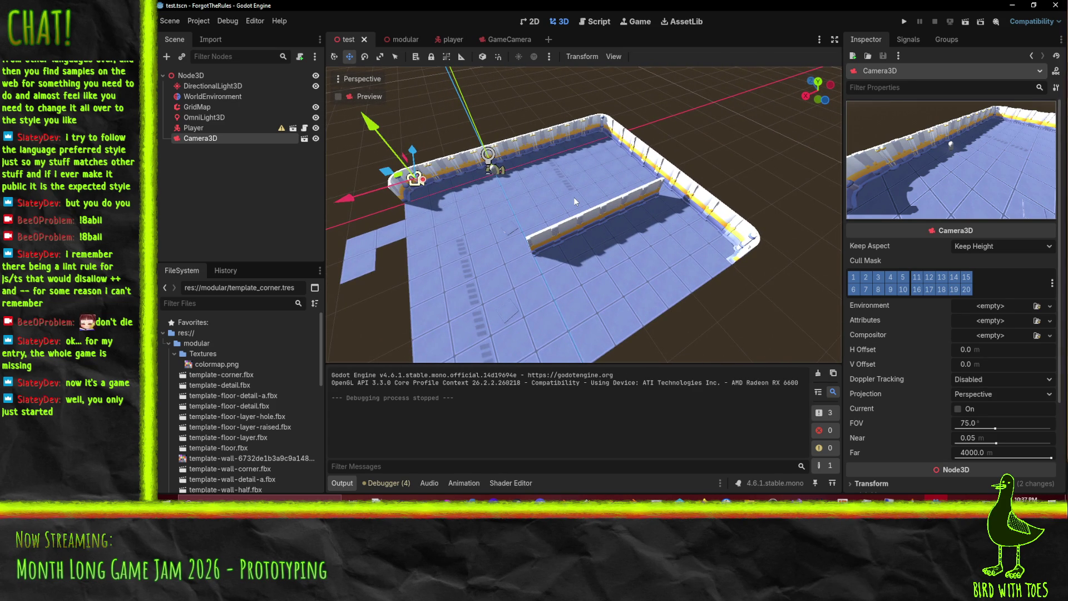
{"action": "mouse_move", "coordinate": [568, 256]}
{"action": "left_mouse_down"}
{"action": "mouse_move", "coordinate": [636, 241]}
{"action": "mouse_move", "coordinate": [624, 316]}
{"action": "left_mouse_up"}
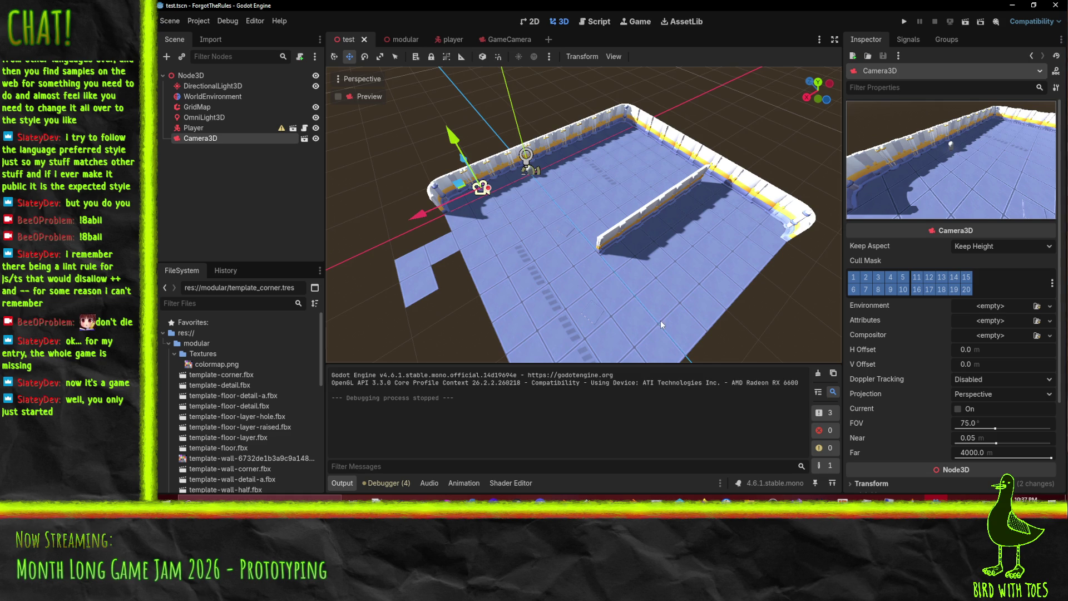
{"action": "mouse_move", "coordinate": [668, 309]}
{"action": "left_mouse_down"}
{"action": "mouse_move", "coordinate": [659, 271]}
{"action": "mouse_move", "coordinate": [672, 278]}
{"action": "mouse_move", "coordinate": [668, 240]}
{"action": "left_mouse_up"}
{"action": "scroll", "coordinate": [675, 239], "scroll_direction": "up", "scroll_amount": 2}
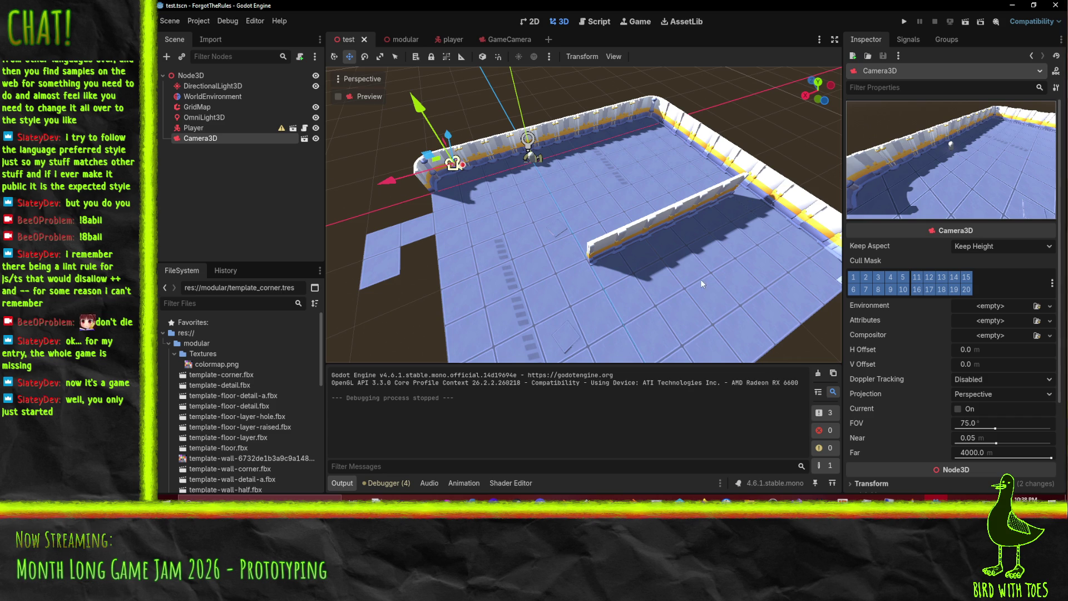
{"action": "scroll", "coordinate": [642, 252], "scroll_direction": "up", "scroll_amount": 5}
{"action": "mouse_move", "coordinate": [658, 238]}
{"action": "left_mouse_down"}
{"action": "mouse_move", "coordinate": [706, 209]}
{"action": "mouse_move", "coordinate": [678, 229]}
{"action": "left_mouse_up"}
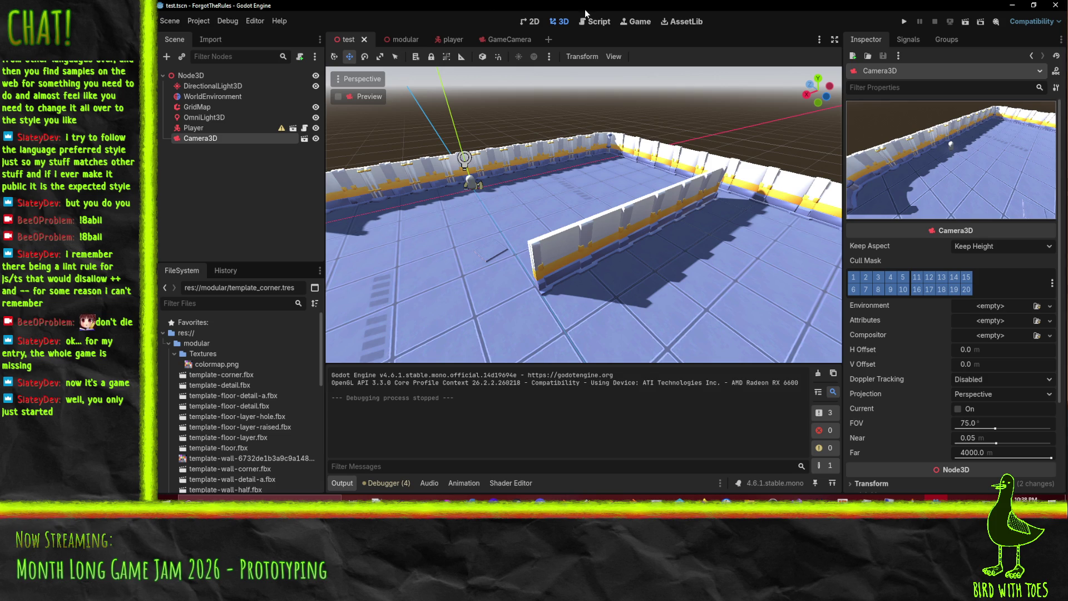
{"action": "scroll", "coordinate": [547, 240], "scroll_direction": "up", "scroll_amount": 2}
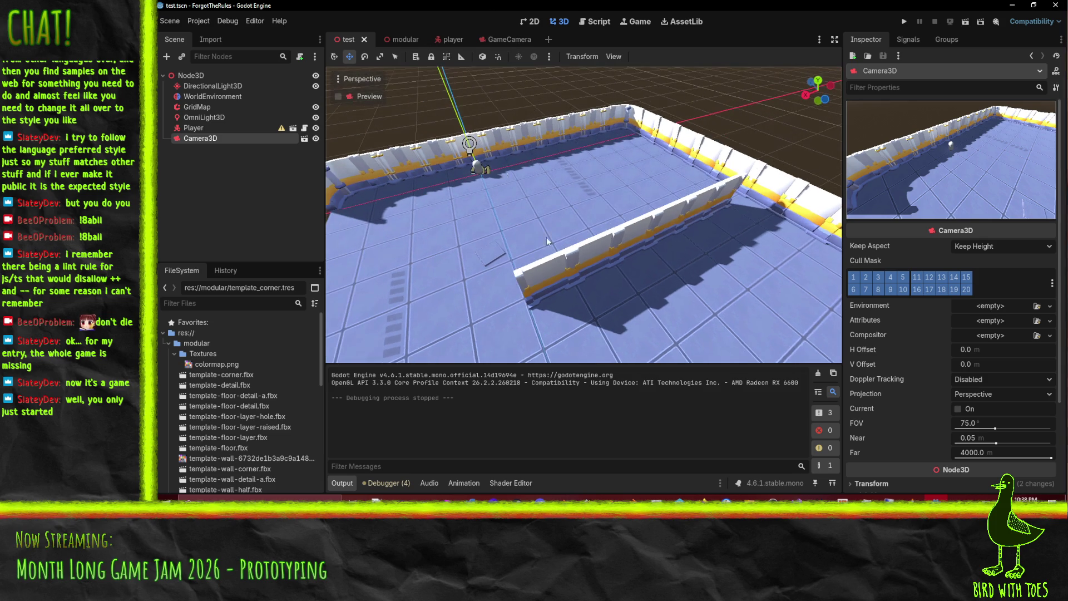
- Close the modular tile scene, open player.gd from the player scene, and bring up the CharacterBody2D docs
{"action": "left_click", "coordinate": [411, 42]}
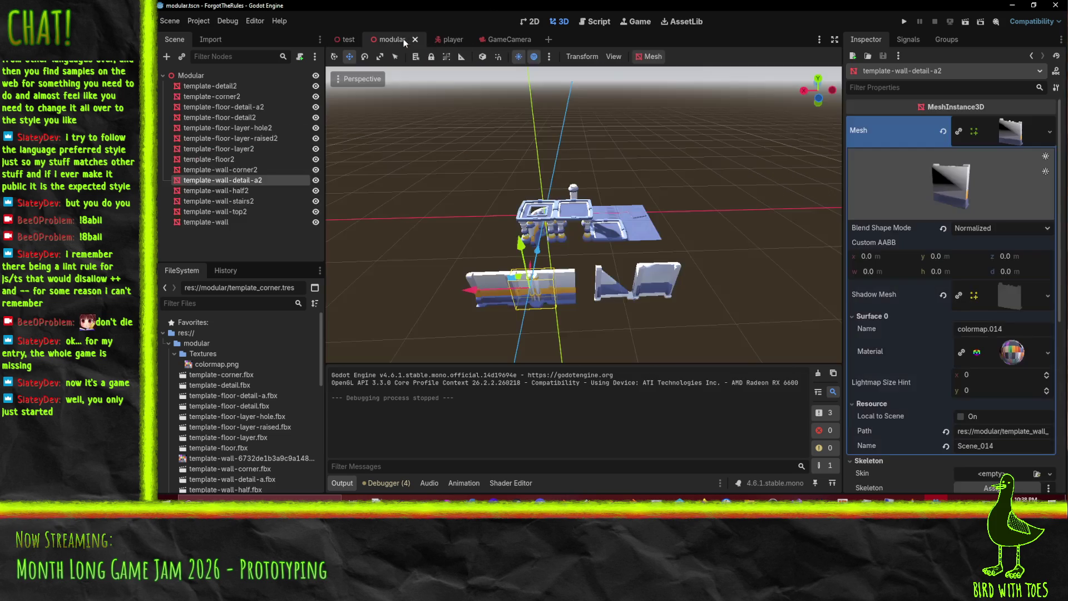
{"action": "middle_click", "coordinate": [417, 44]}
{"action": "left_click", "coordinate": [393, 39]}
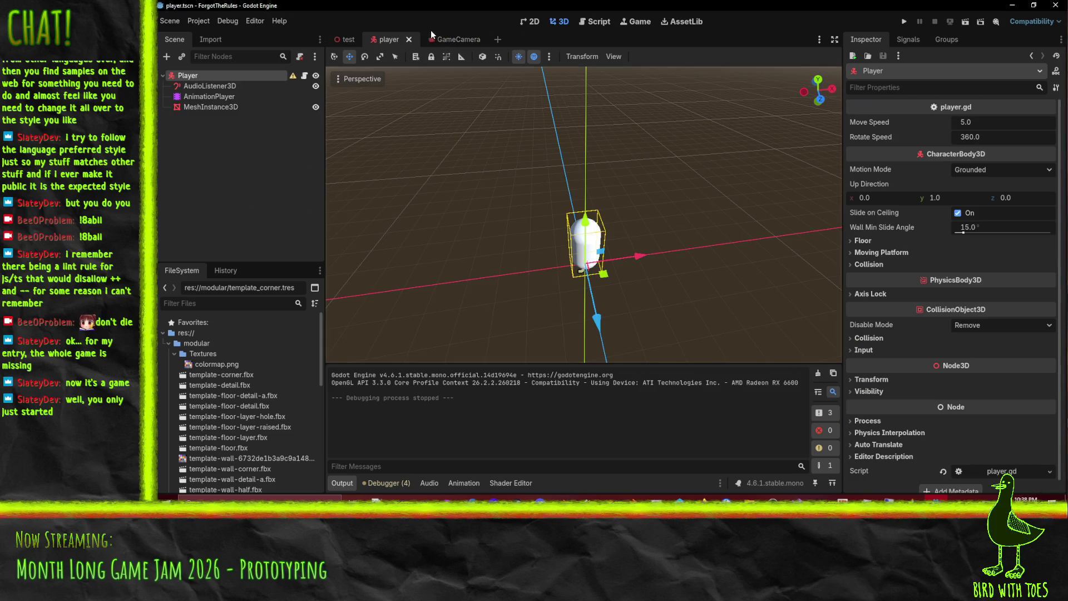
{"action": "left_click", "coordinate": [594, 21]}
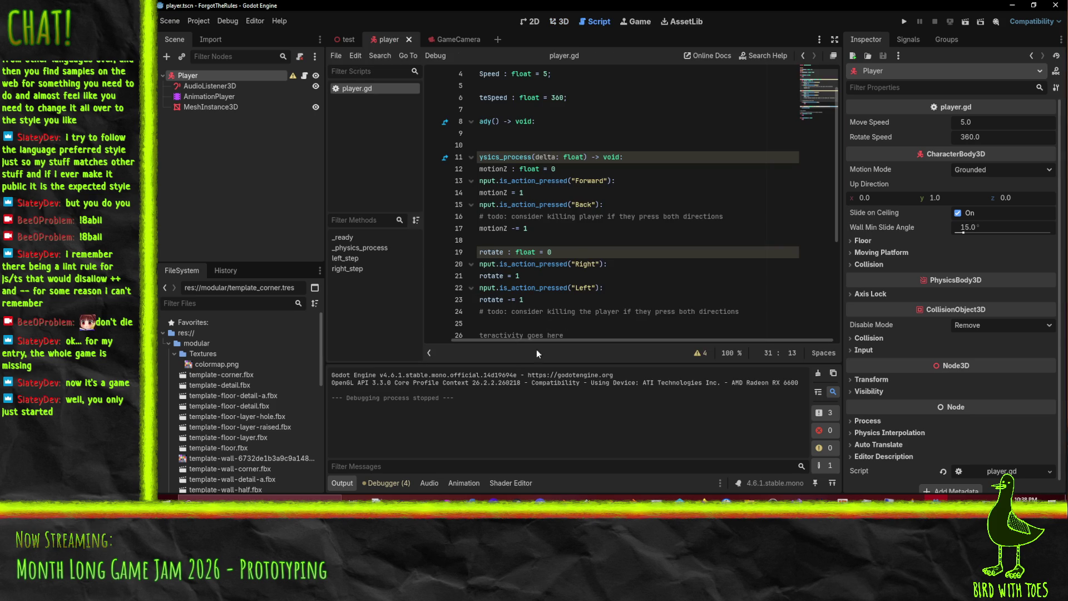
{"action": "scroll", "coordinate": [526, 338], "scroll_direction": "left", "scroll_amount": 2}
{"action": "scroll", "coordinate": [500, 250], "scroll_direction": "down", "scroll_amount": 5}
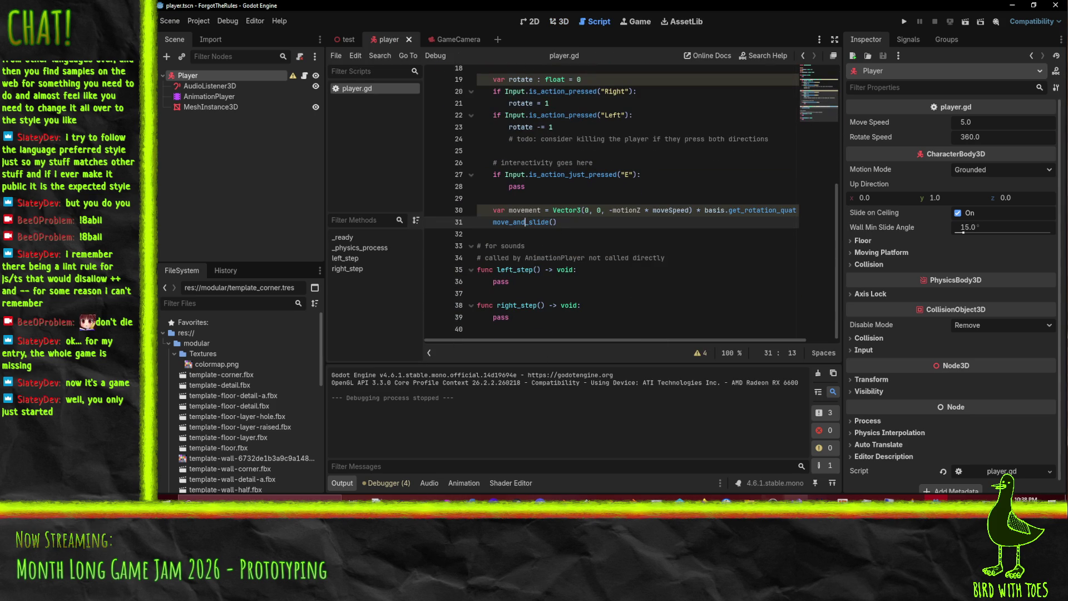
{"action": "mouse_move", "coordinate": [723, 498]}
{"action": "left_click", "coordinate": [650, 456]}
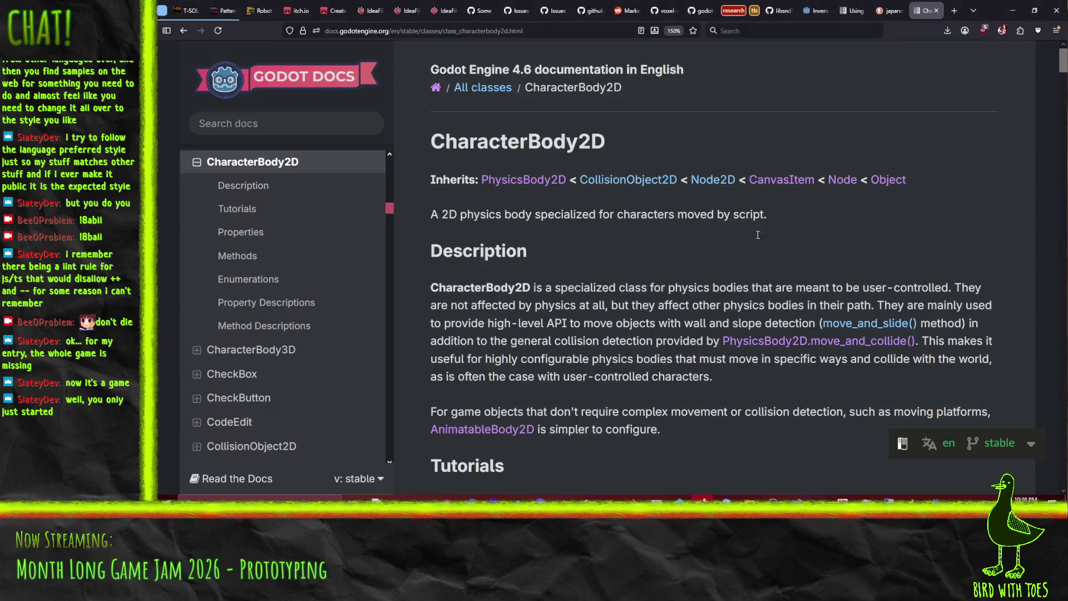
- Search the Godot docs for 'characterbody3d', view its Properties table, then return to the editor
{"action": "scroll", "coordinate": [683, 214], "scroll_direction": "down", "scroll_amount": 15}
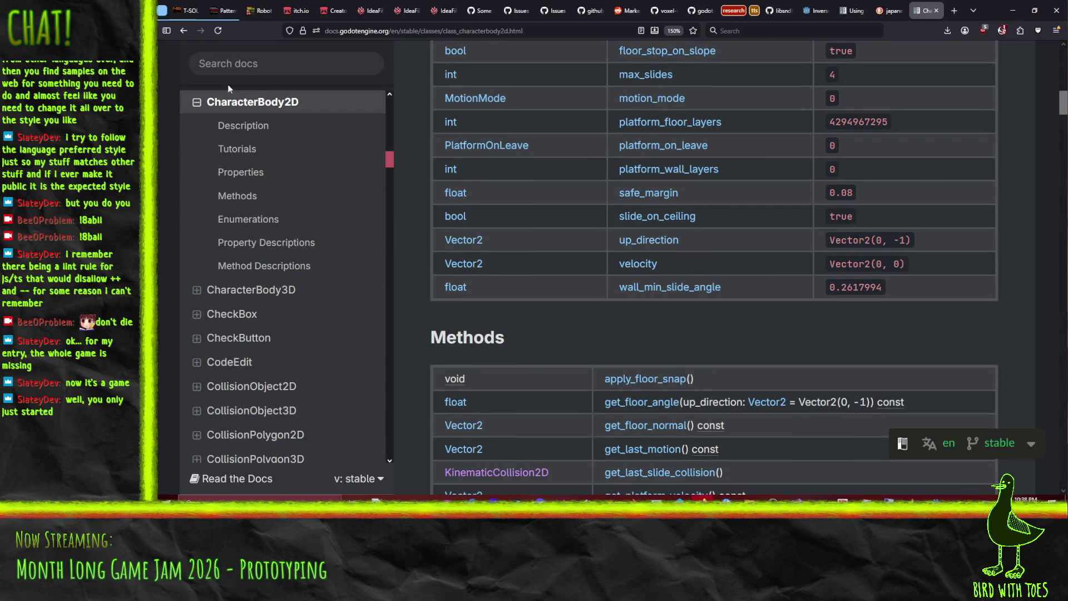
{"action": "left_click", "coordinate": [238, 64]}
{"action": "type", "text": "characterbody3"}
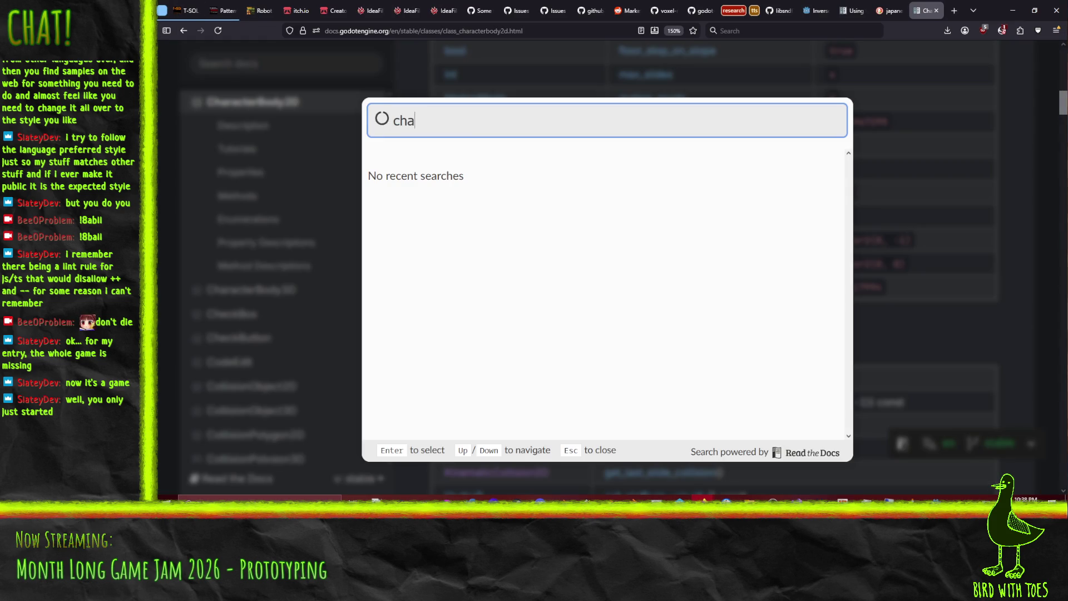
{"action": "type", "text": "d"}
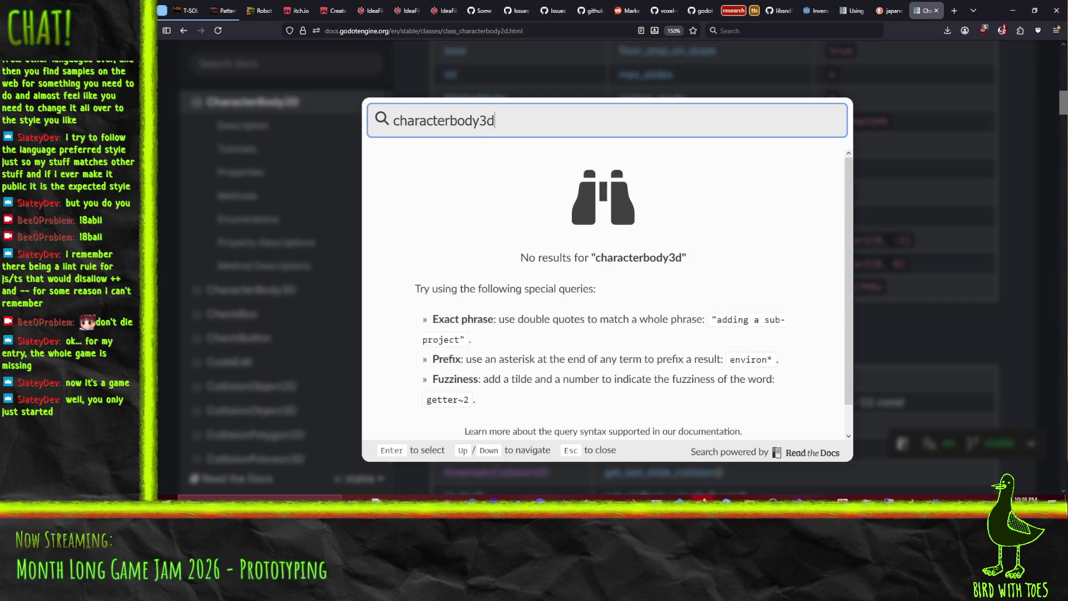
{"action": "key", "text": "Return"}
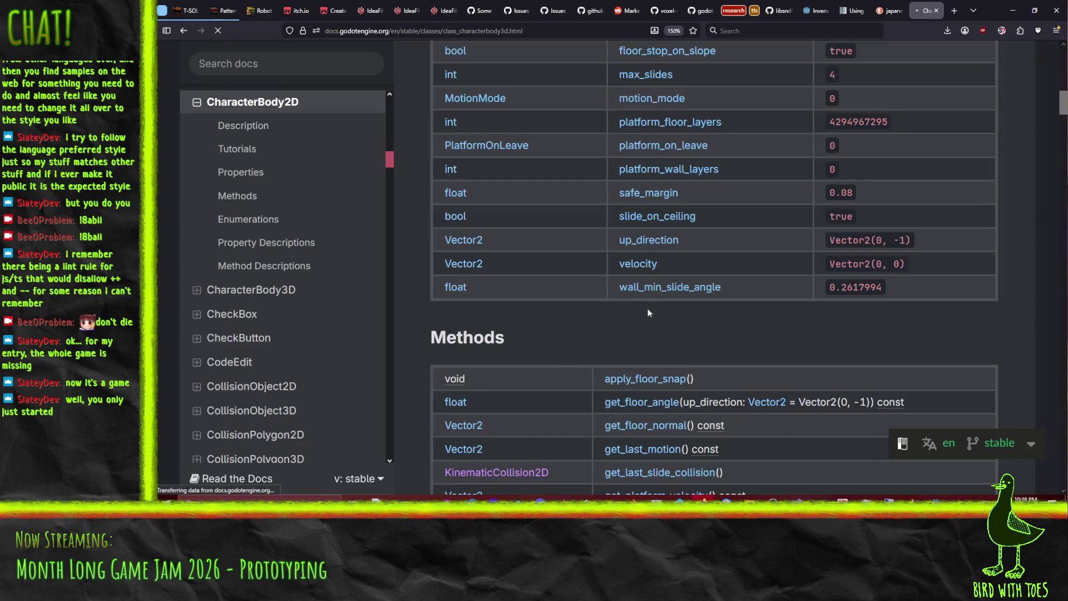
{"action": "scroll", "coordinate": [531, 222], "scroll_direction": "down", "scroll_amount": 7}
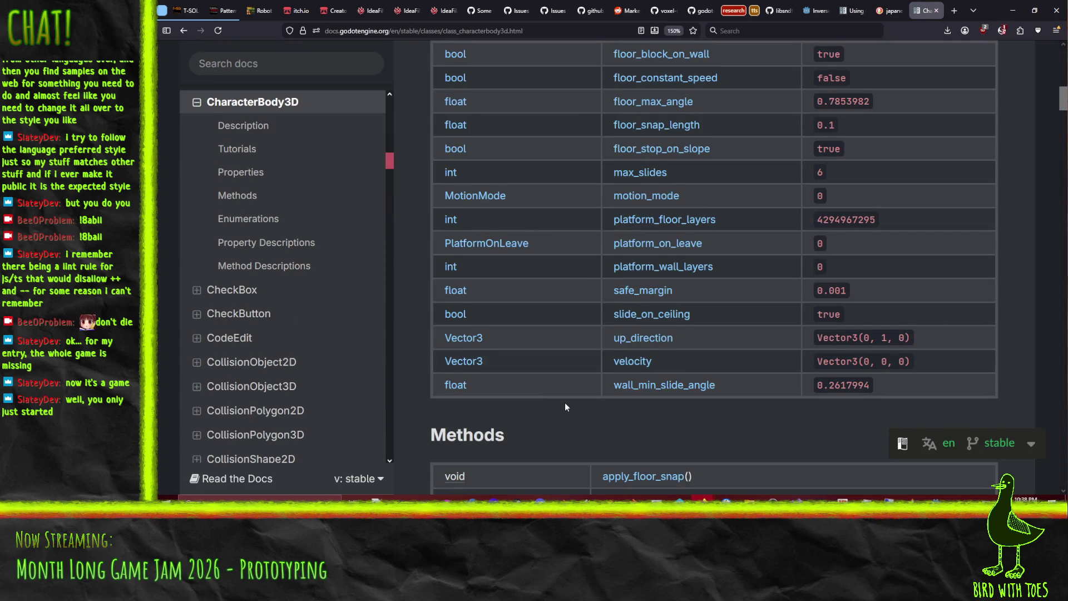
{"action": "scroll", "coordinate": [566, 409], "scroll_direction": "up", "scroll_amount": 1}
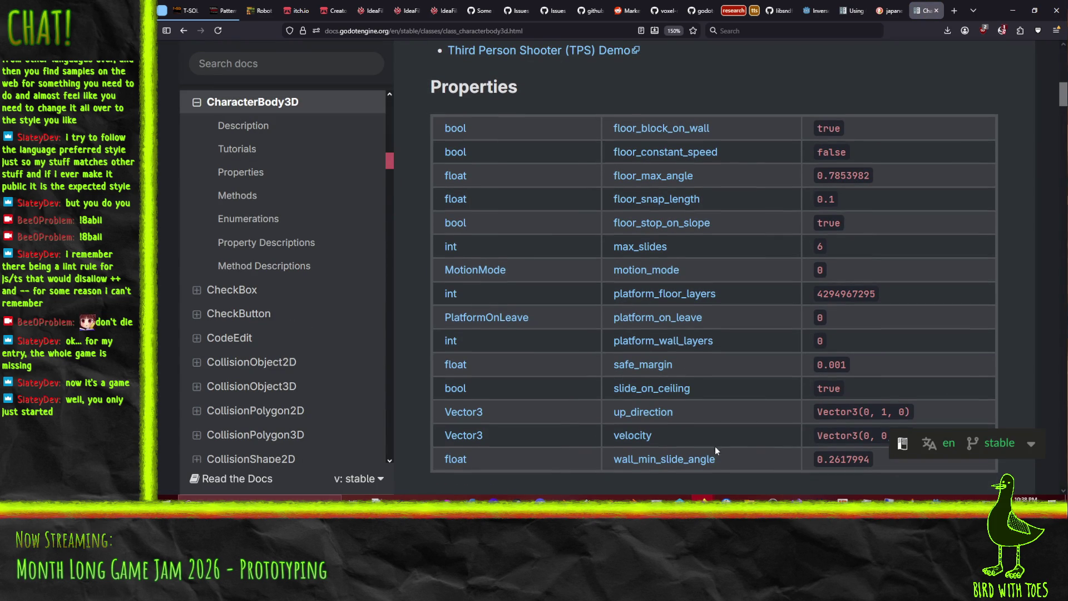
{"action": "left_click", "coordinate": [352, 500]}
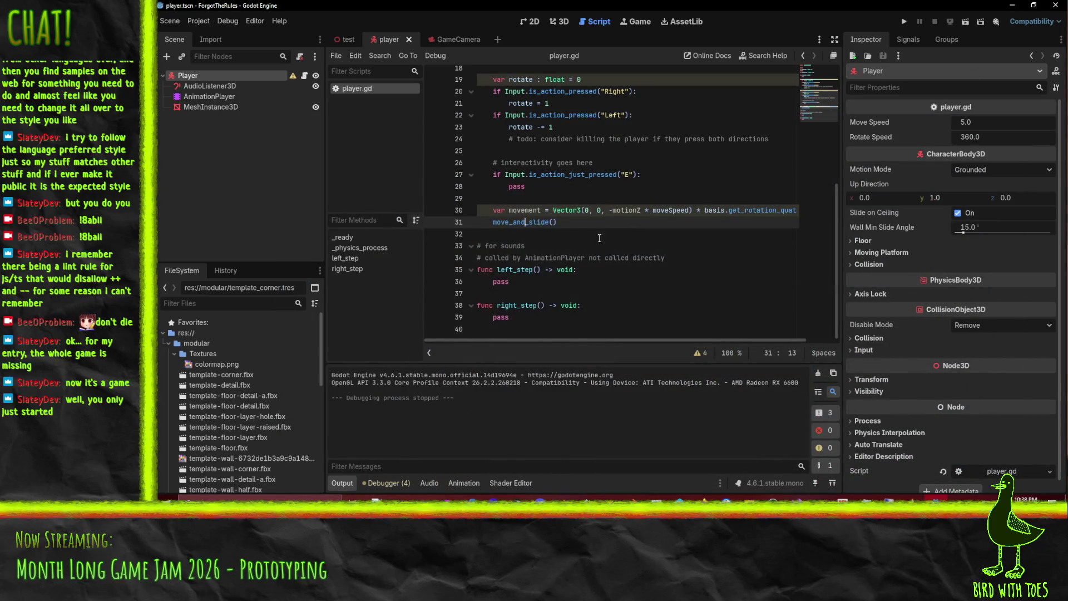
- Rewrite the movement line in player.gd as velocity.z = motionZ * moveSpeed
{"action": "scroll", "coordinate": [815, 313], "scroll_direction": "up", "scroll_amount": 2}
{"action": "key", "text": "Up"}
{"action": "key", "text": "shift+End"}
{"action": "type", "text": "velocity ="}
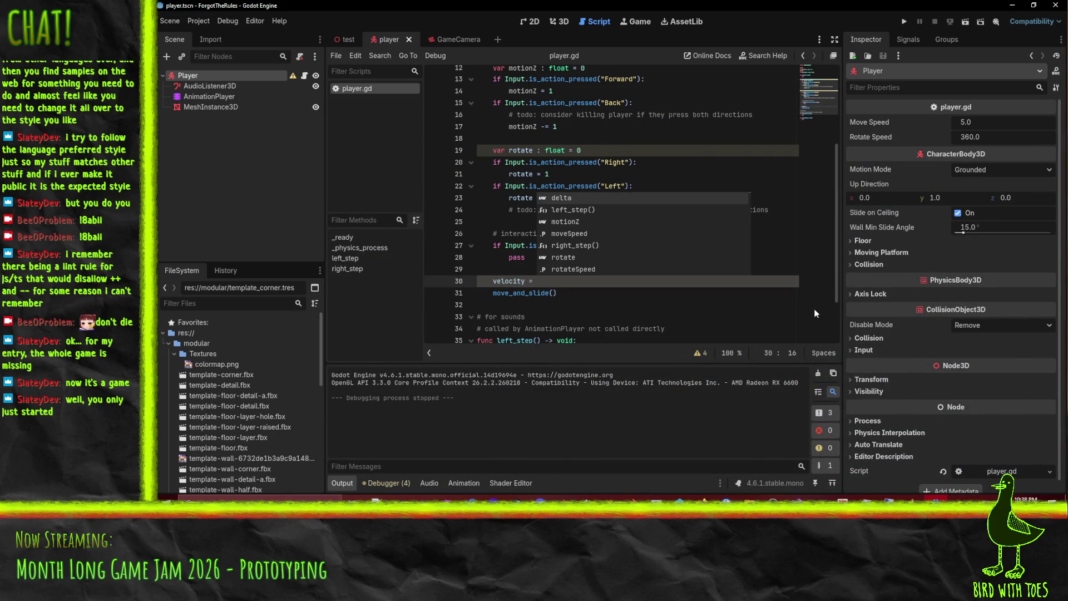
{"action": "key", "text": "BackSpace"}
{"action": "key", "text": "BackSpace"}
{"action": "key", "text": "BackSpace"}
{"action": "type", "text": "."}
{"action": "key", "text": "Escape"}
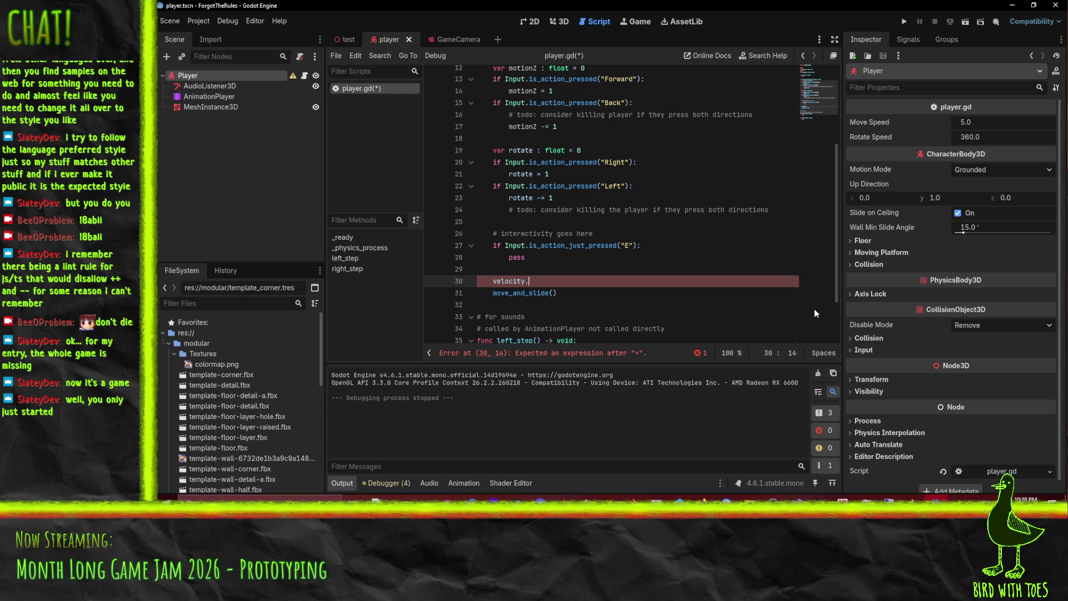
{"action": "type", "text": "z =motionz * "}
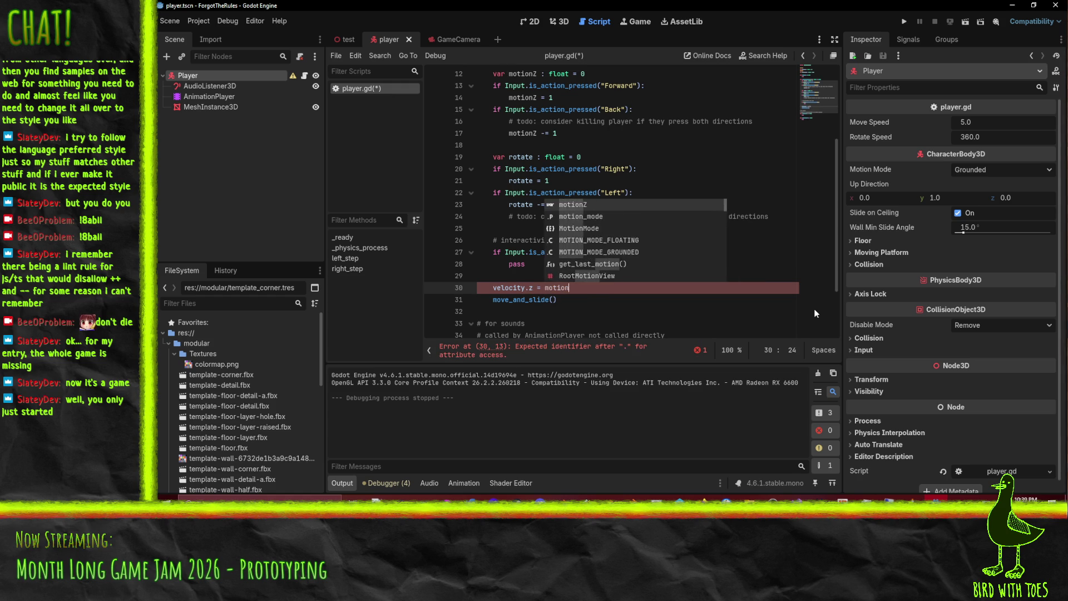
{"action": "type", "text": " * moveSpeed;"}
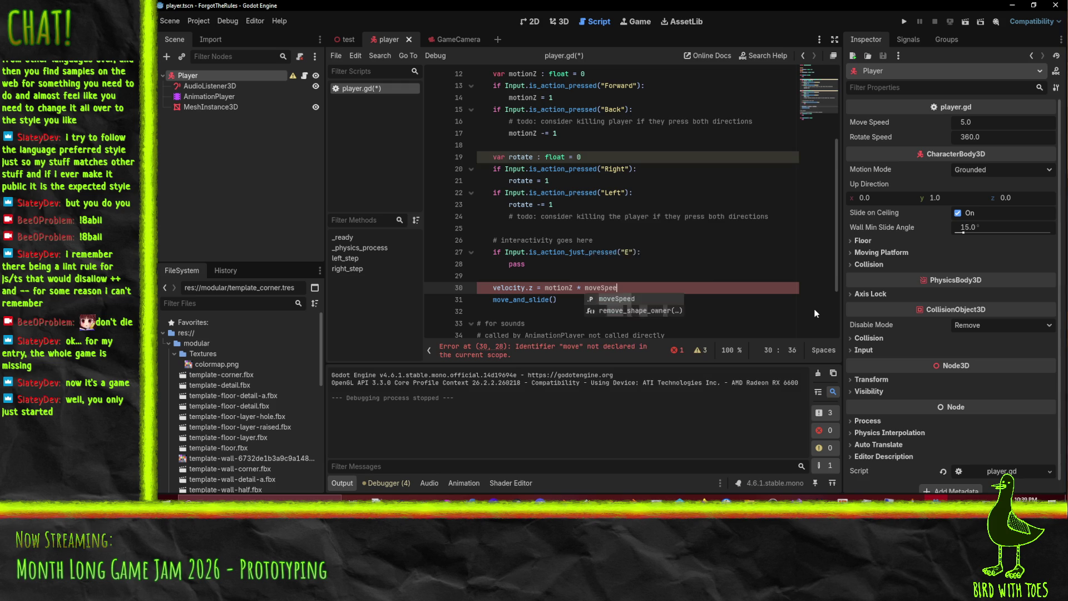
{"action": "key", "text": "Return"}
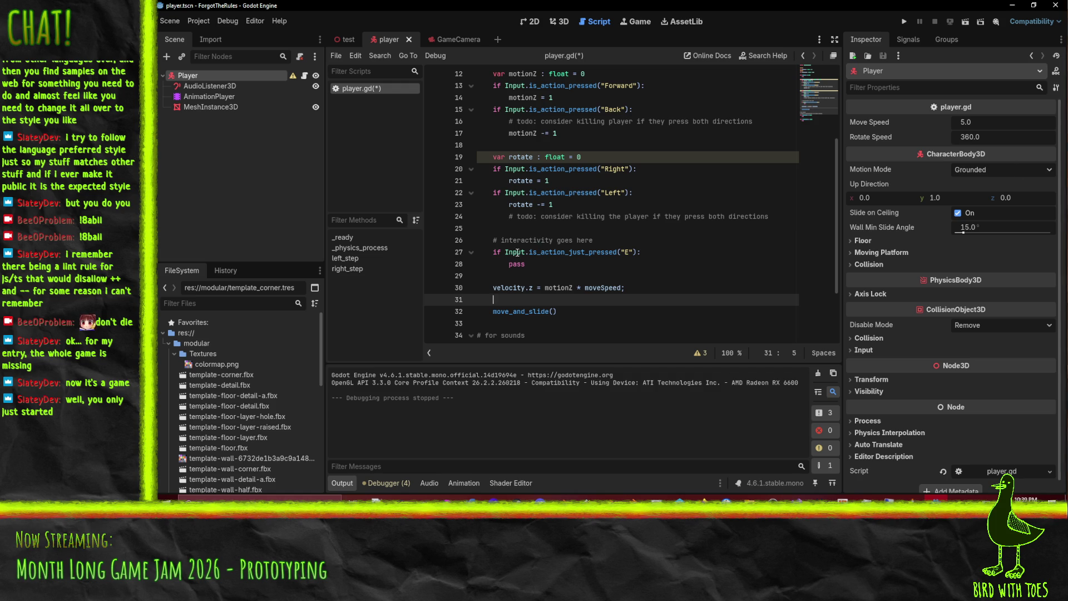
- Remove the empty line after the velocity line and save player.gd
{"action": "scroll", "coordinate": [548, 285], "scroll_direction": "up", "scroll_amount": 1}
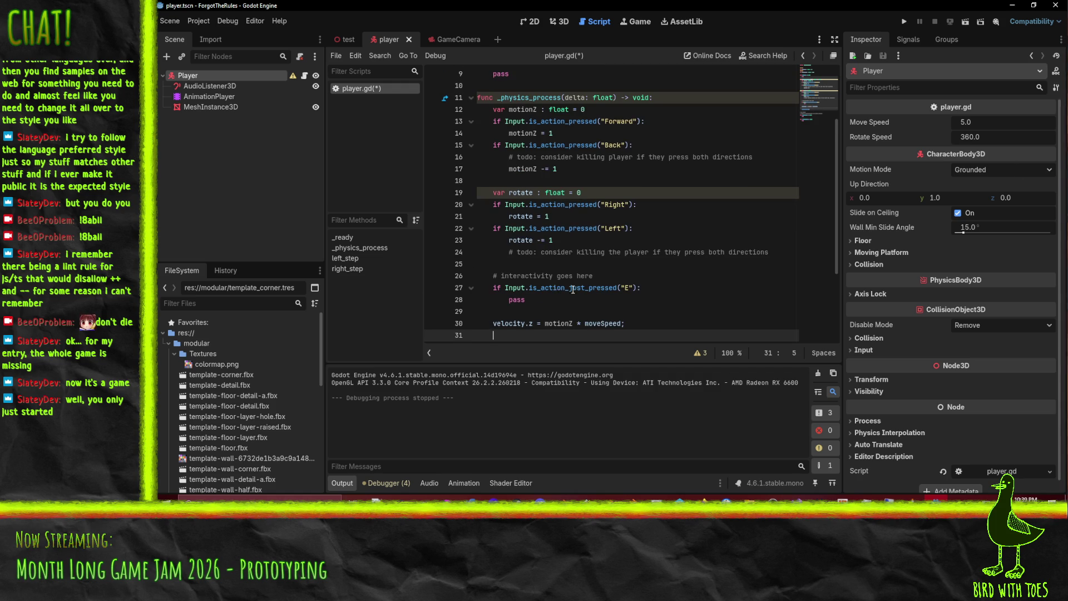
{"action": "scroll", "coordinate": [566, 291], "scroll_direction": "down", "scroll_amount": 1}
{"action": "scroll", "coordinate": [612, 289], "scroll_direction": "up", "scroll_amount": 4}
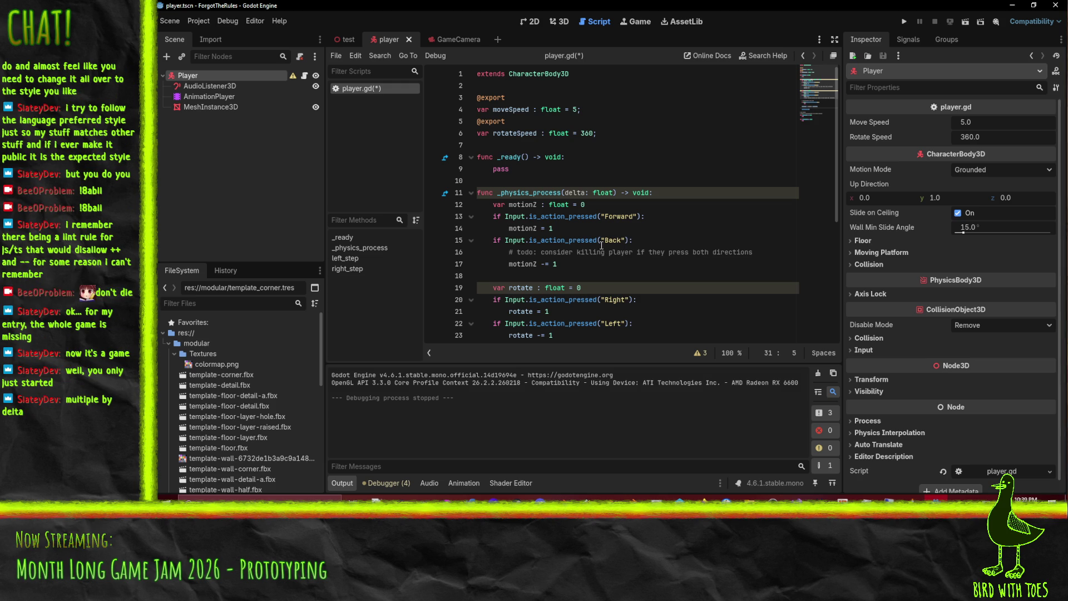
{"action": "scroll", "coordinate": [602, 247], "scroll_direction": "down", "scroll_amount": 4}
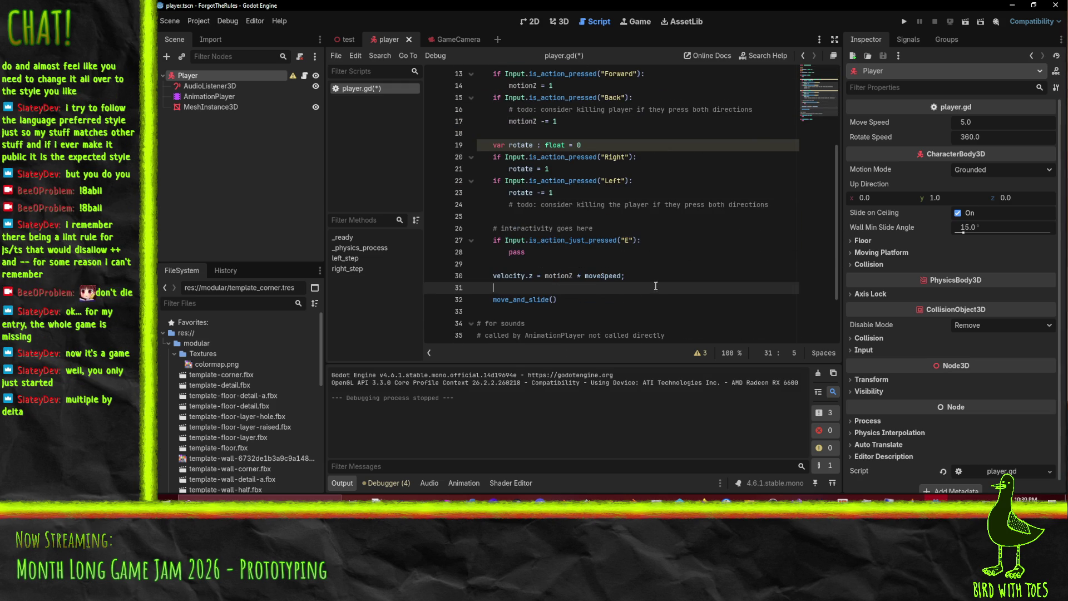
{"action": "scroll", "coordinate": [536, 332], "scroll_direction": "up", "scroll_amount": 2}
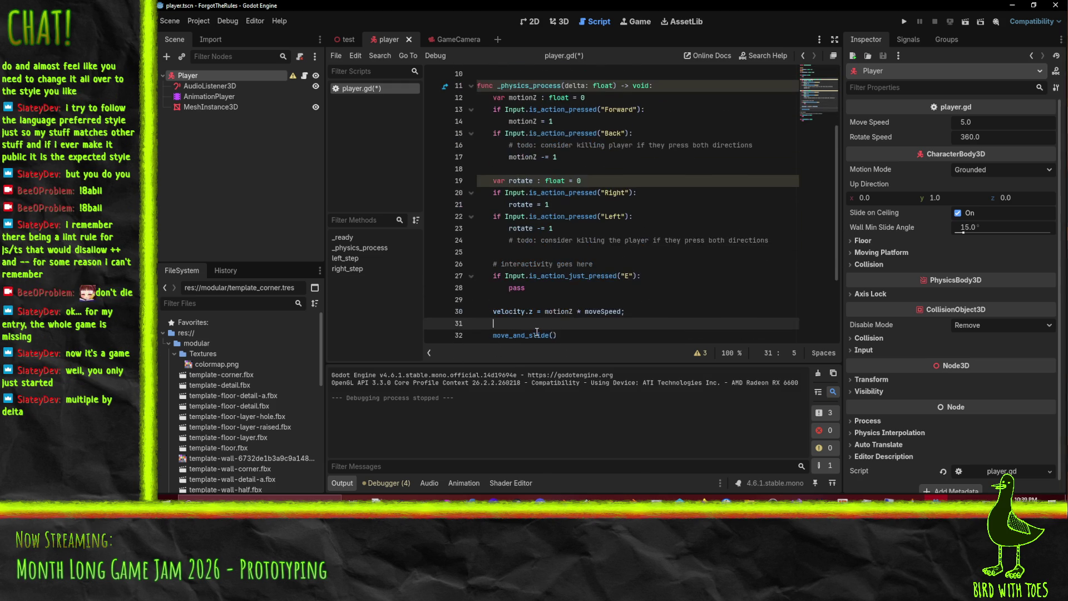
{"action": "scroll", "coordinate": [668, 300], "scroll_direction": "down", "scroll_amount": 2}
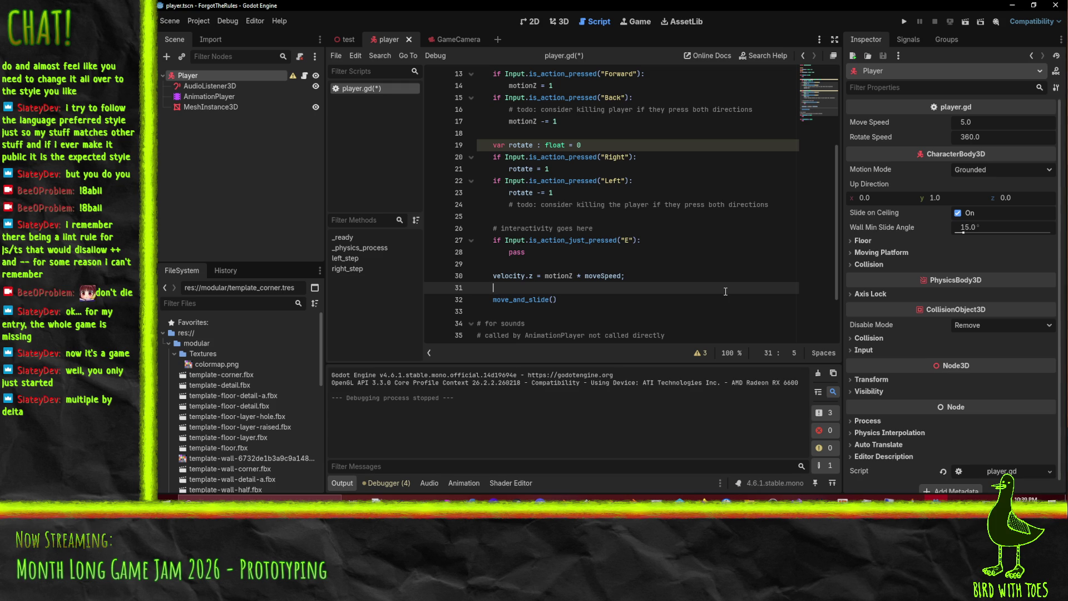
{"action": "key", "text": "BackSpace"}
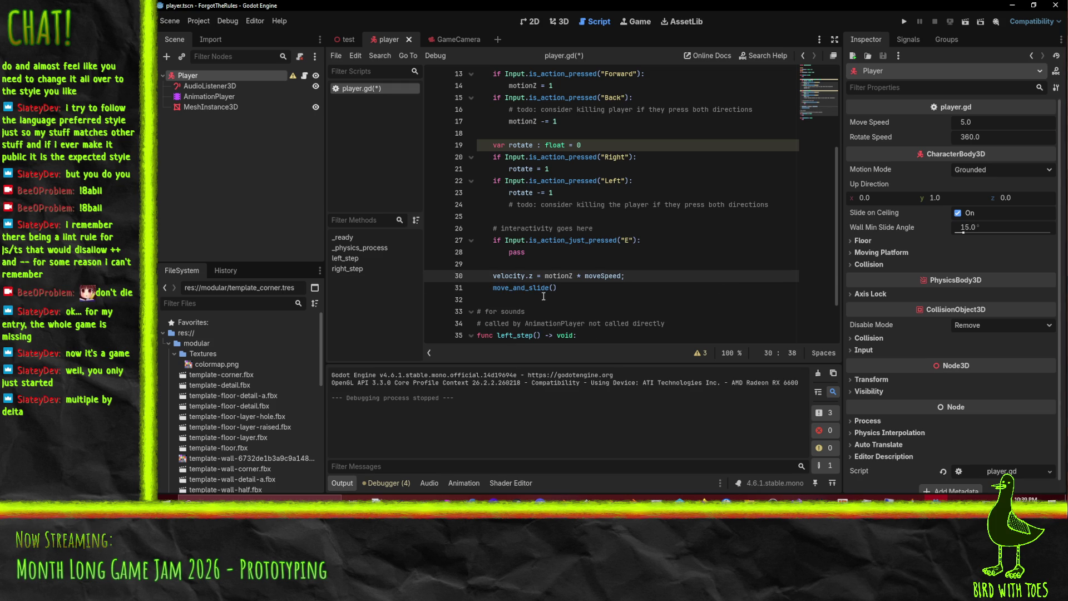
{"action": "left_click", "coordinate": [552, 287]}
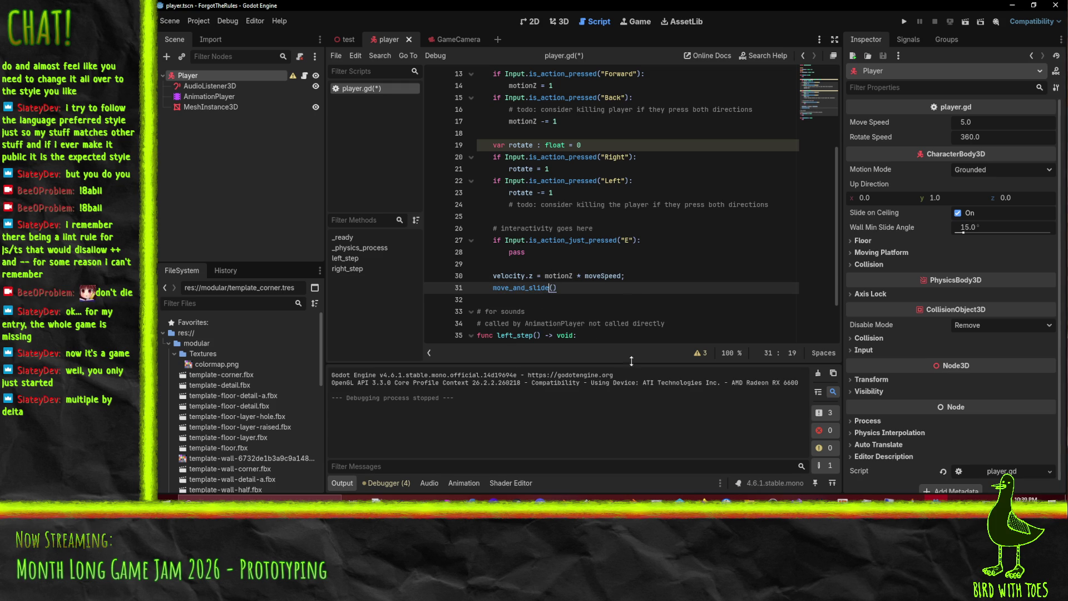
{"action": "key", "text": "ctrl+s"}
- Start a 'position += motion' line, undo it, save again, and flip to Blender and back
{"action": "key", "text": "Up"}
{"action": "key", "text": "Up"}
{"action": "key", "text": "Return"}
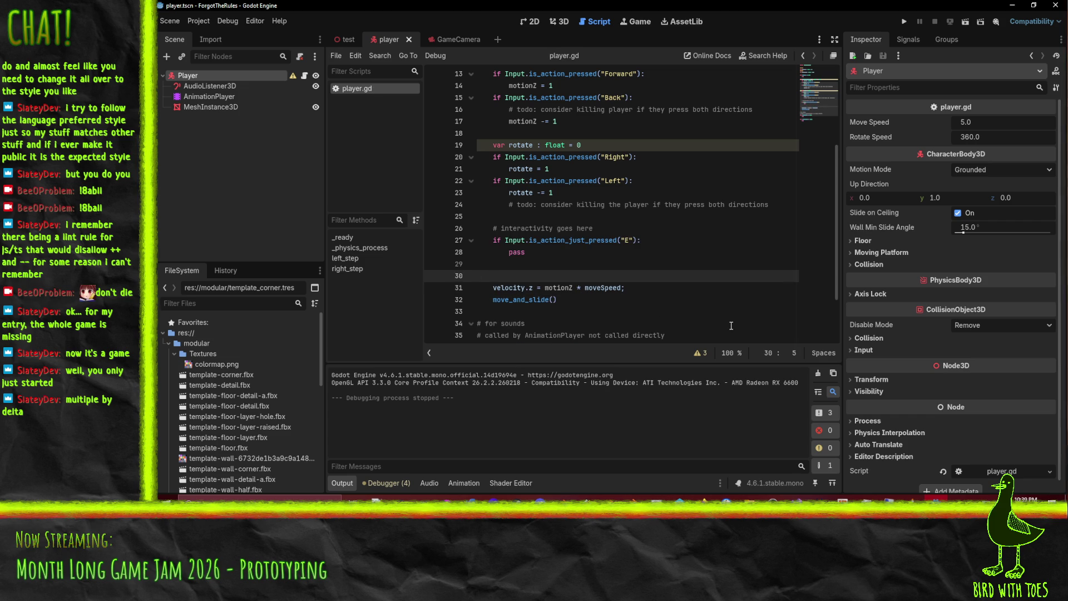
{"action": "type", "text": "+= "}
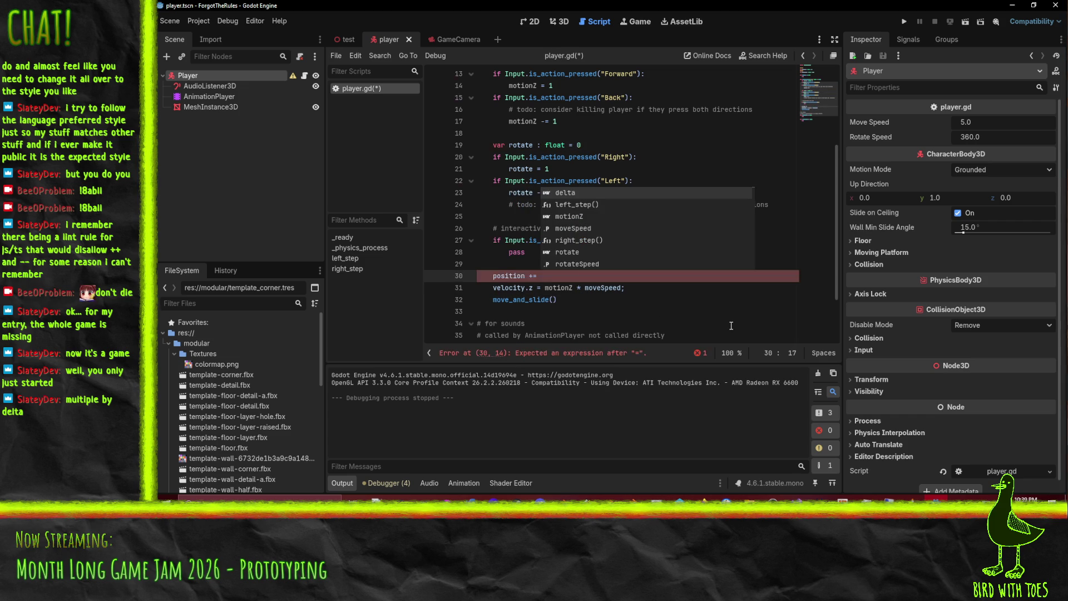
{"action": "type", "text": "motion"}
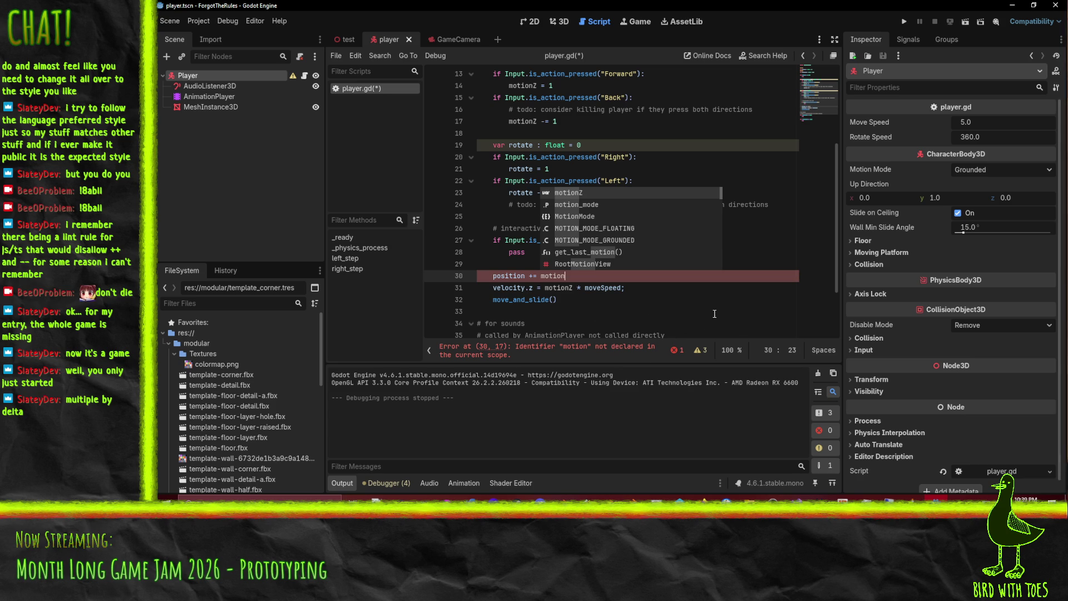
{"action": "key", "text": "ctrl+z"}
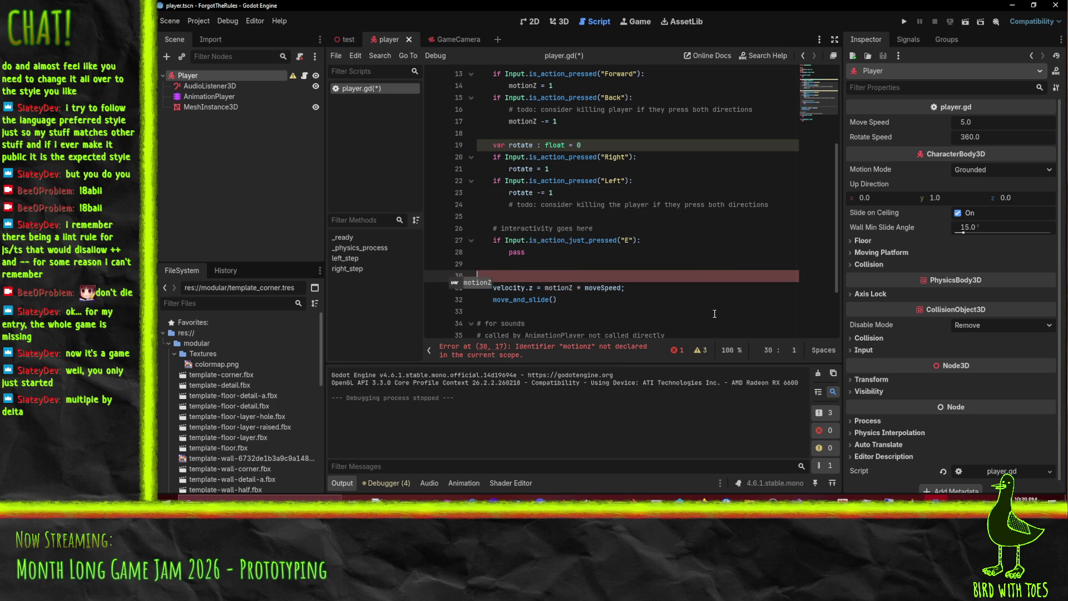
{"action": "key", "text": "BackSpace"}
{"action": "key", "text": "ctrl+s"}
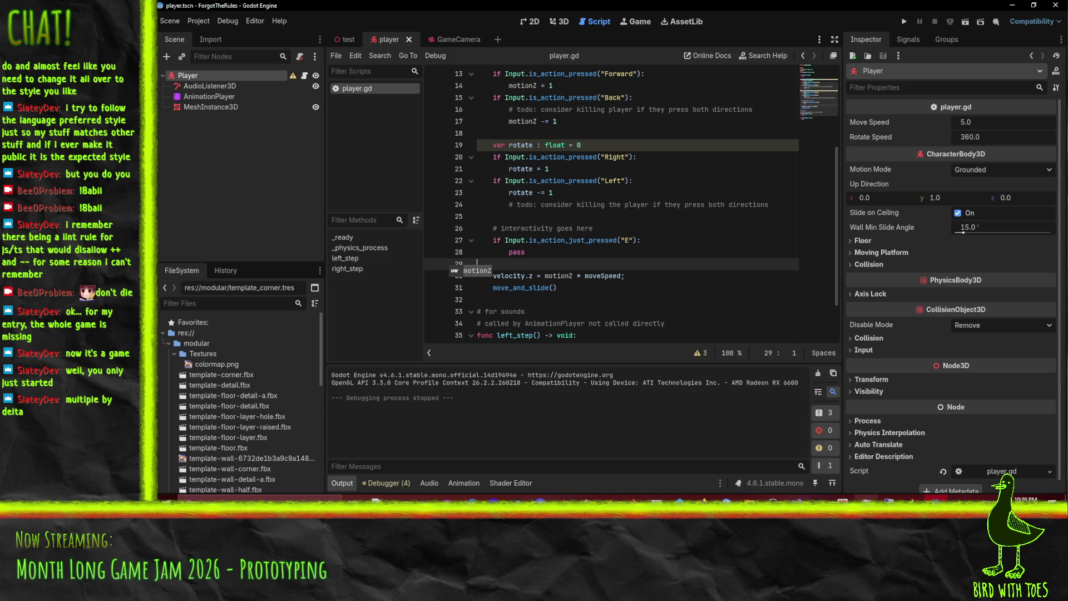
{"action": "key", "text": "alt+Tab"}
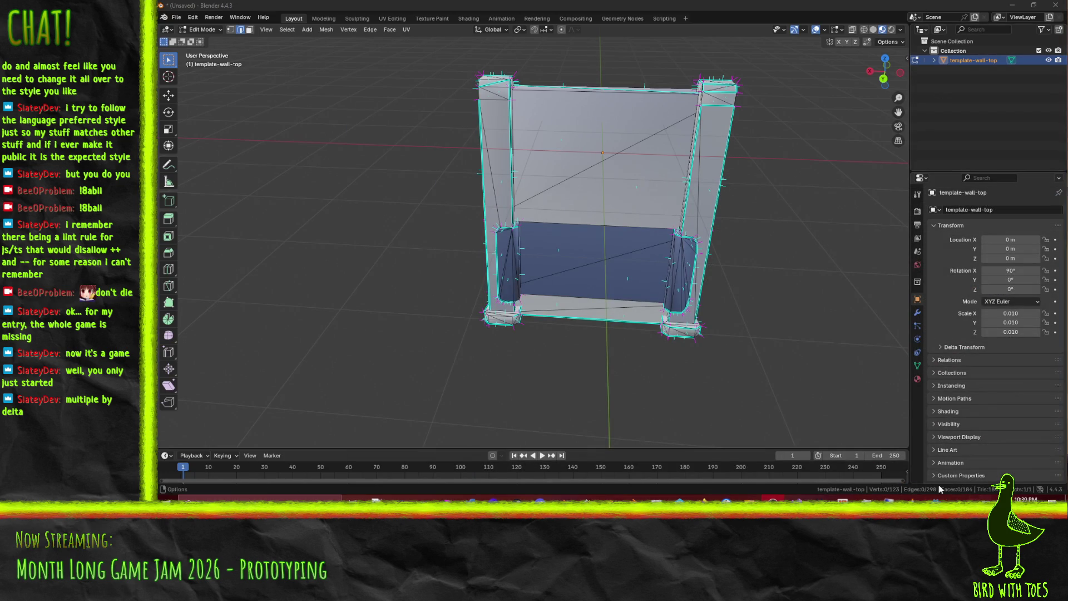
{"action": "key", "text": "alt+Tab"}
- Run the project, drive the capsule forward and back with D and A, then close the game
{"action": "left_click", "coordinate": [901, 22]}
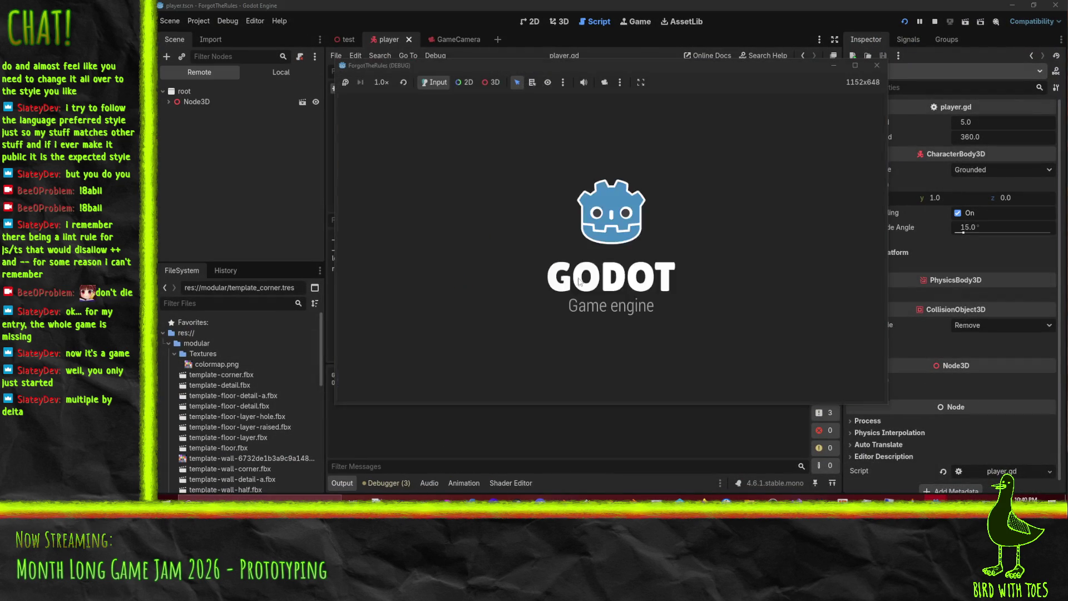
{"action": "key", "text": "d"}
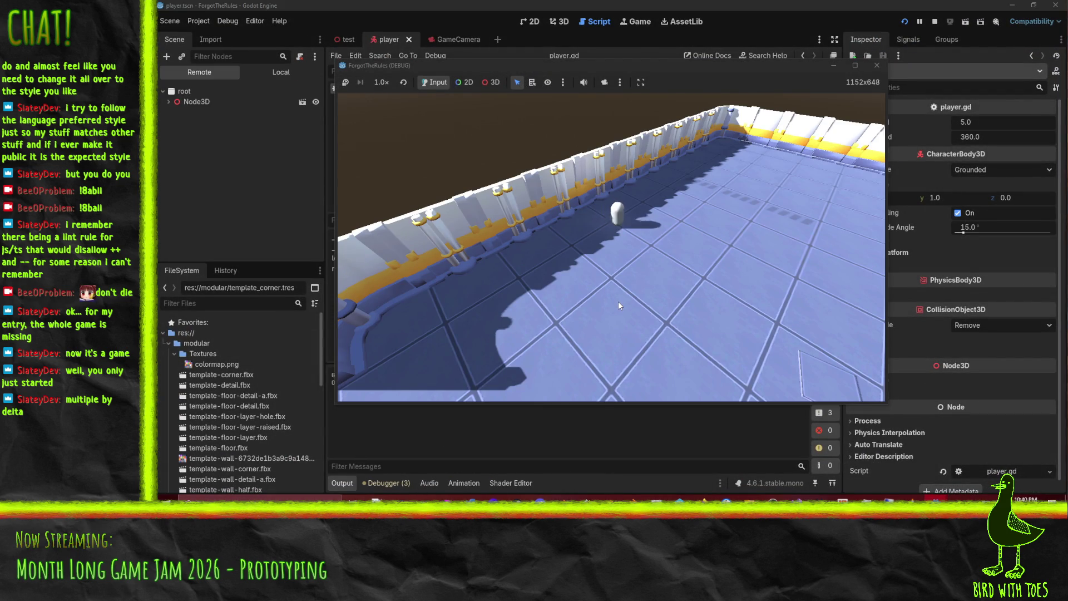
{"action": "key", "text": "a"}
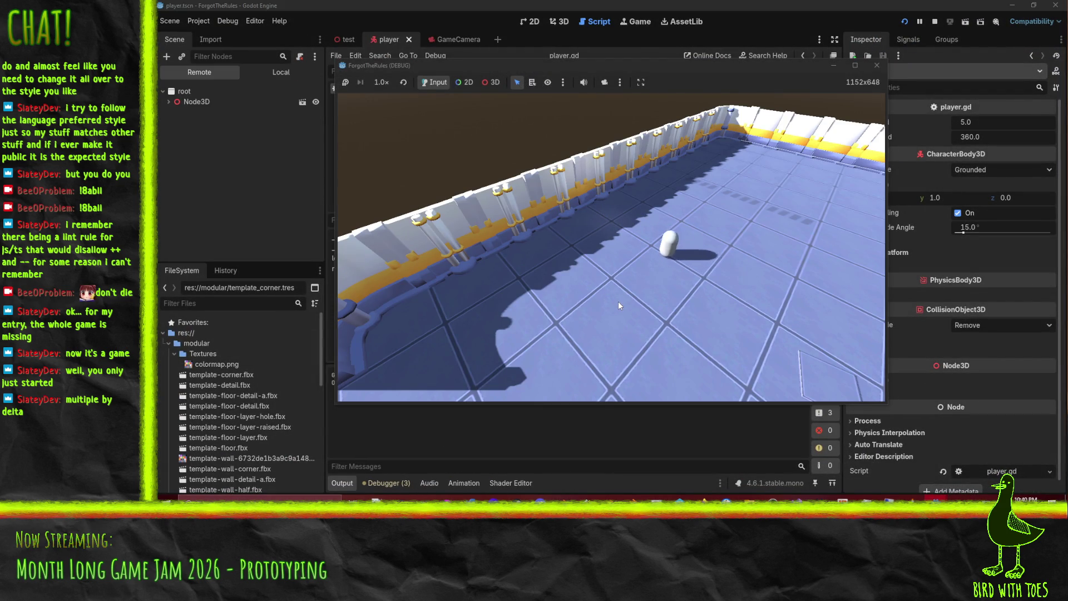
{"action": "key", "text": "a"}
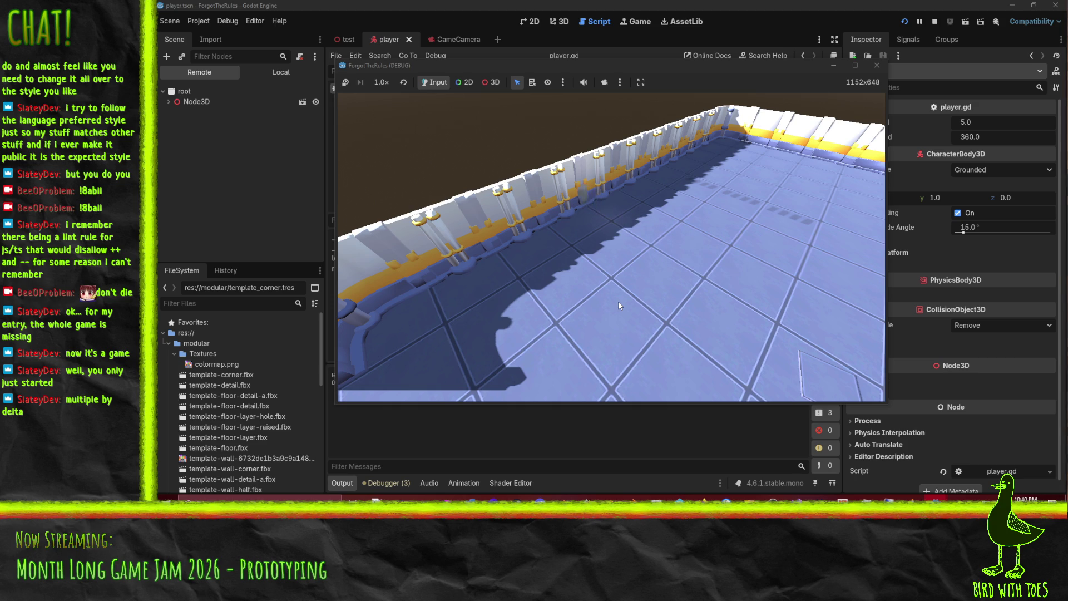
{"action": "key", "text": "d"}
{"action": "key", "text": "d"}
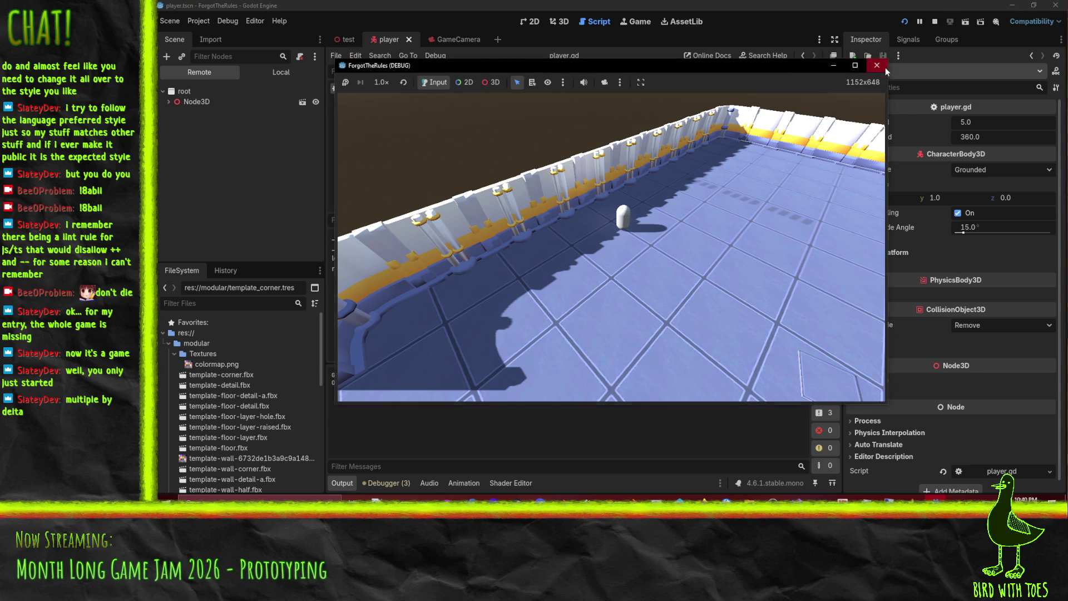
{"action": "left_click", "coordinate": [876, 65]}
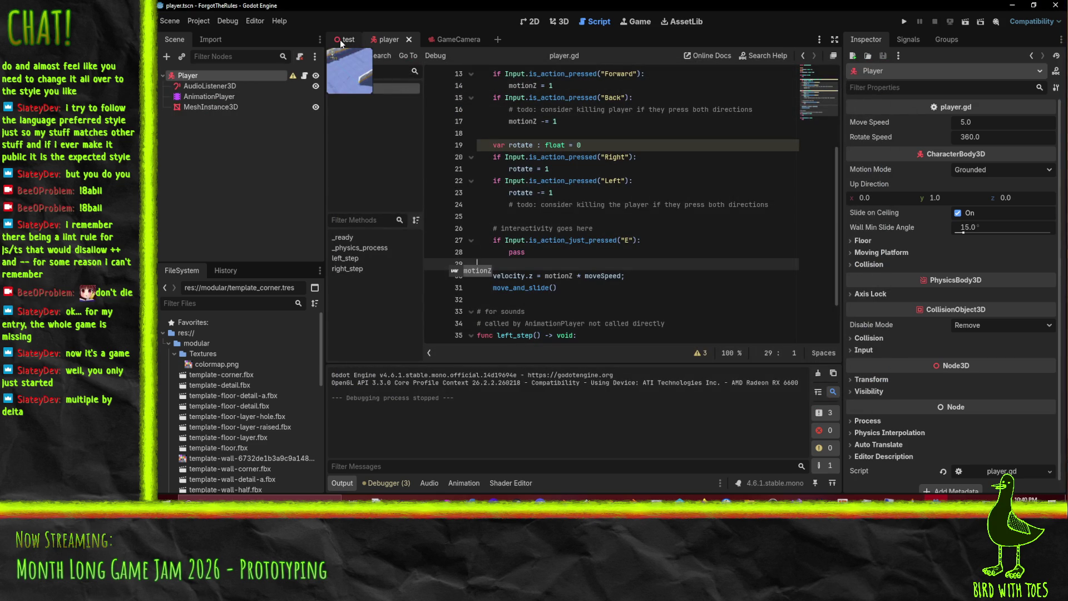
- Duplicate the capsule's MeshInstance3D and slide the copy along X
{"action": "left_click", "coordinate": [558, 22]}
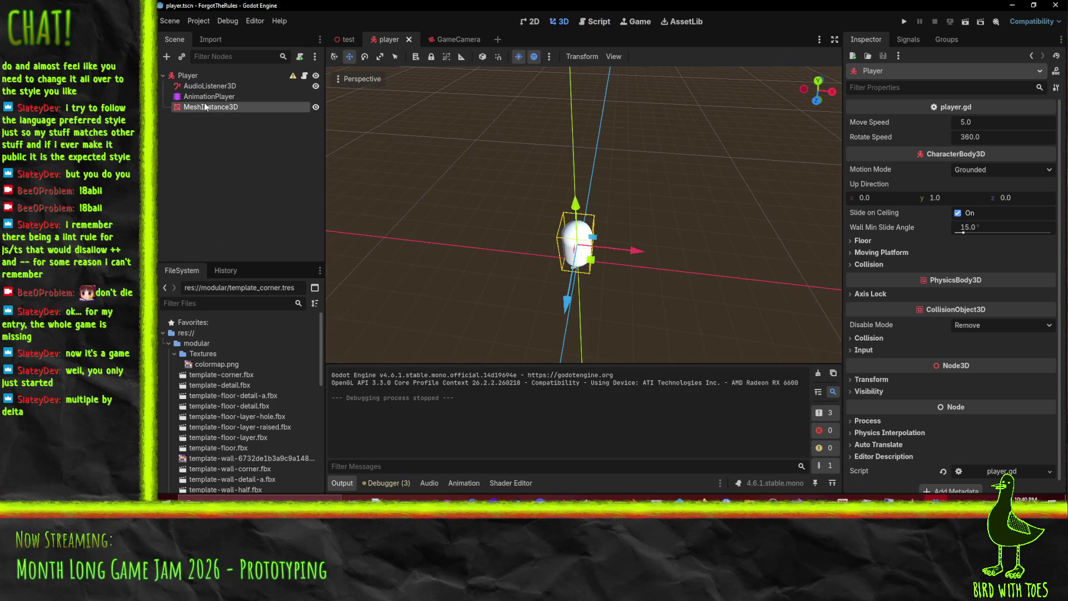
{"action": "right_click", "coordinate": [204, 103]}
{"action": "left_click", "coordinate": [247, 255]}
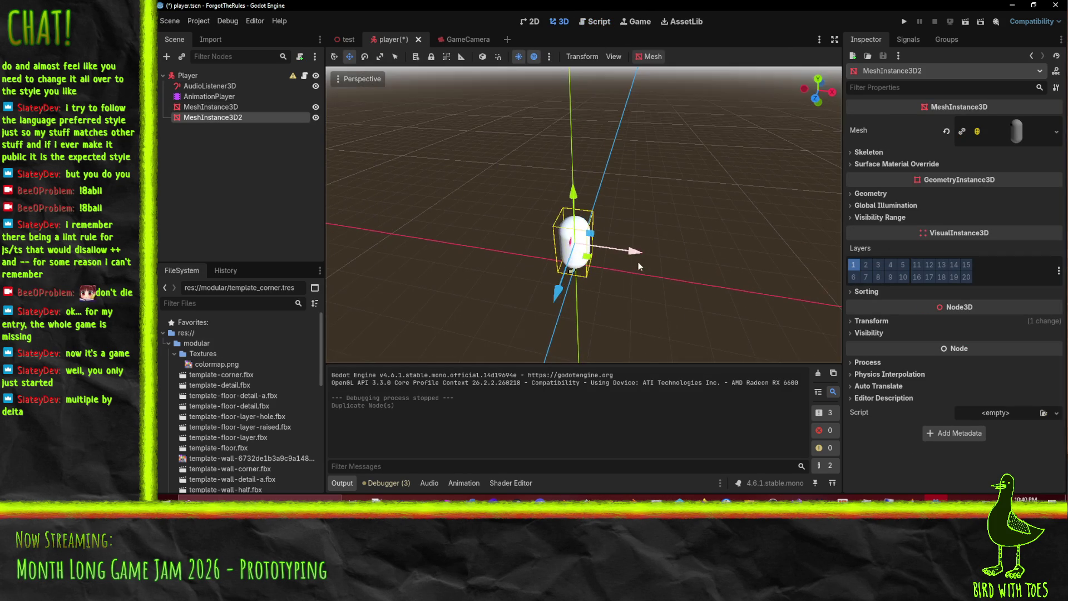
{"action": "left_click_drag", "start_coordinate": [638, 261], "coordinate": [646, 251]}
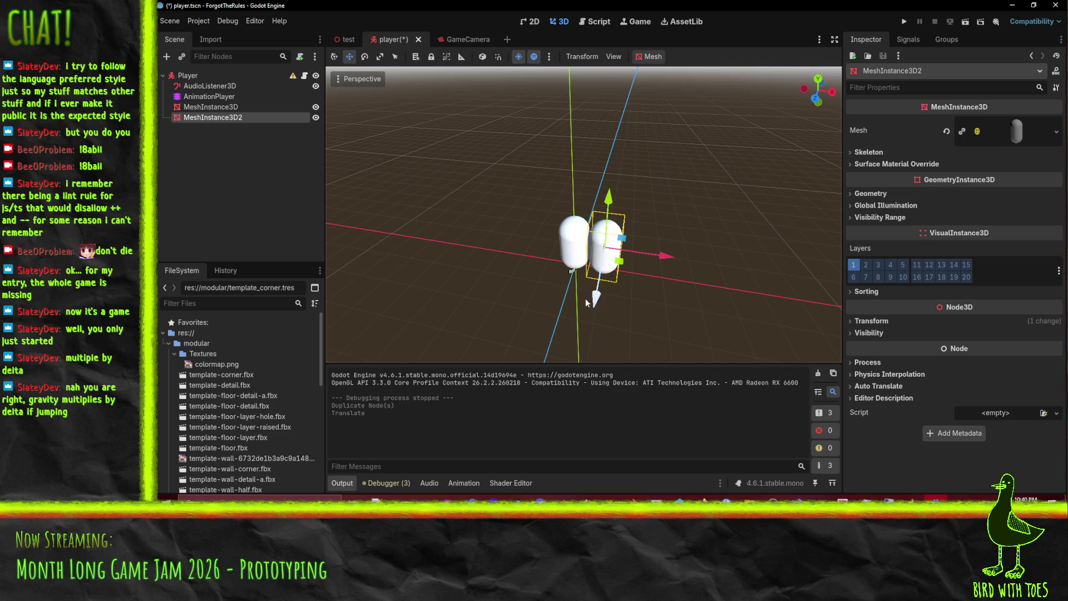
{"action": "left_click_drag", "start_coordinate": [666, 256], "coordinate": [646, 250]}
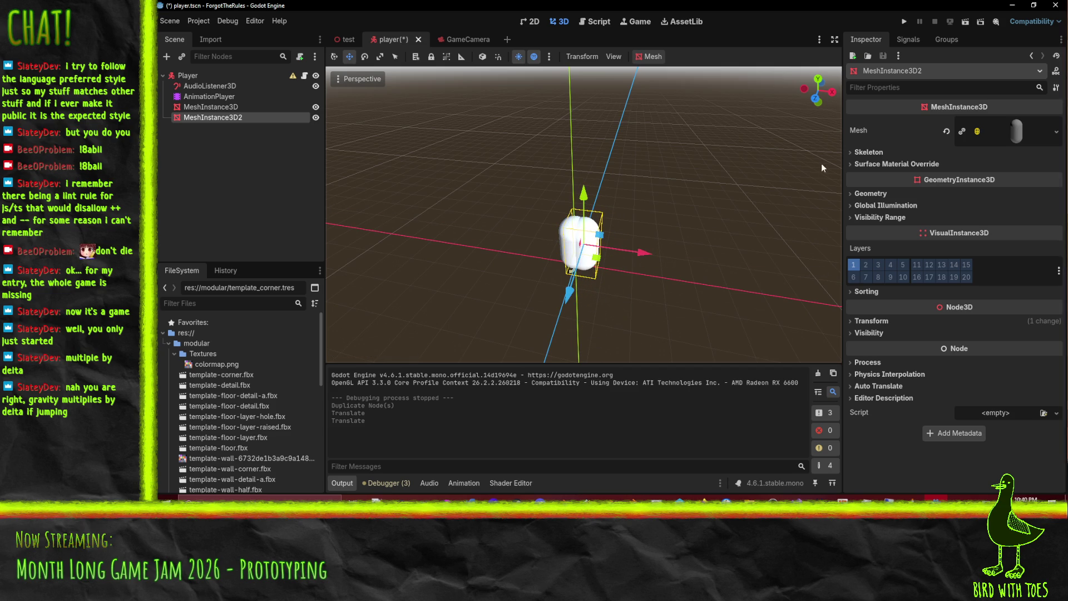
- Give the copy a New SphereMesh, move it near the capsule top, save and run the scene
{"action": "left_click", "coordinate": [1055, 132]}
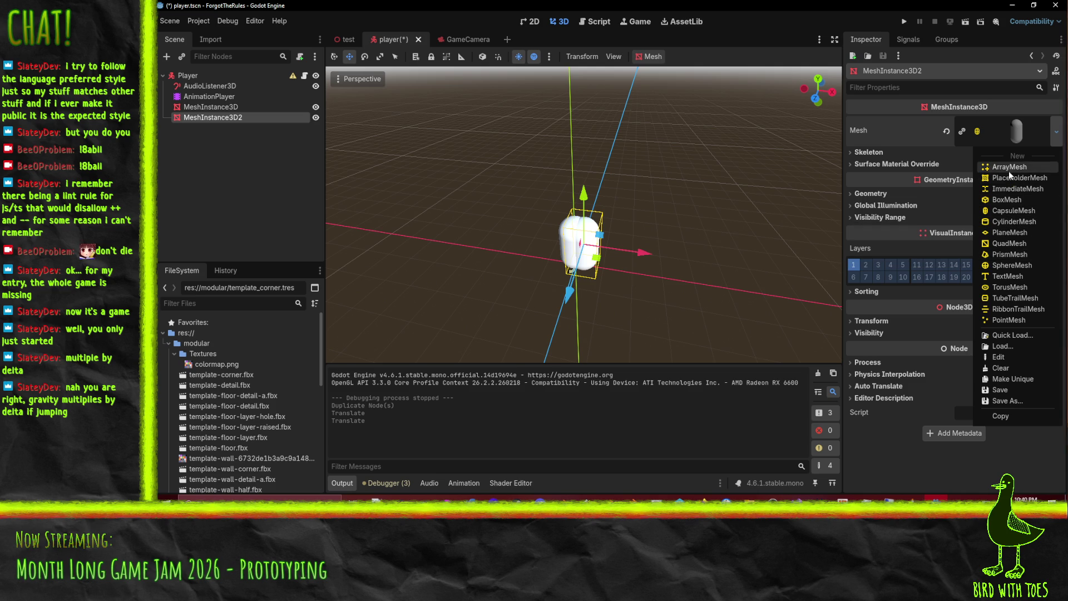
{"action": "left_click", "coordinate": [1011, 266]}
{"action": "left_click_drag", "start_coordinate": [584, 197], "coordinate": [593, 174]}
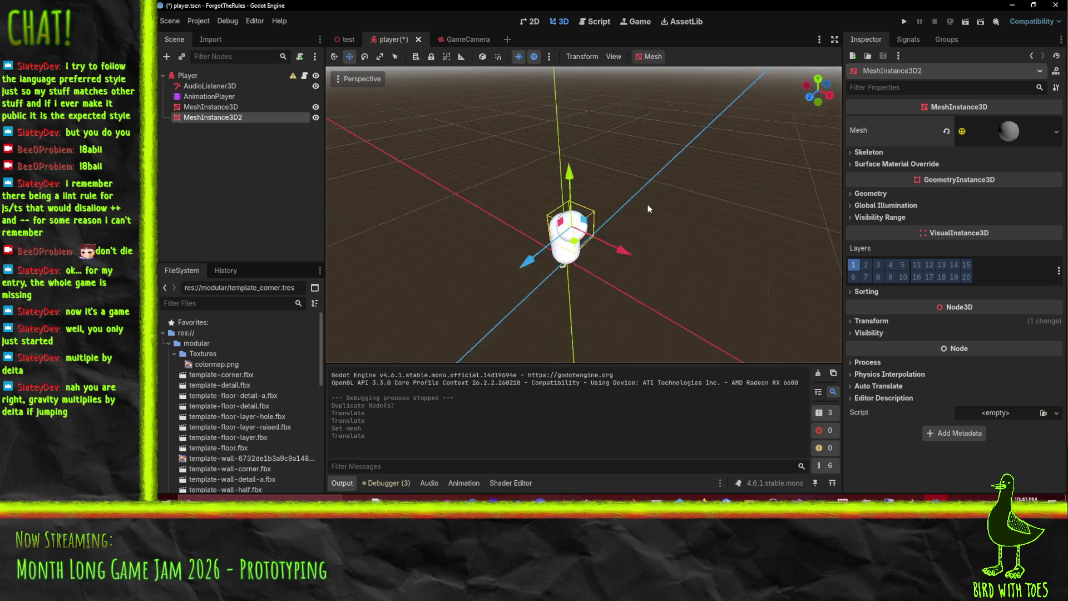
{"action": "left_click_drag", "start_coordinate": [585, 274], "coordinate": [575, 266]}
{"action": "left_click_drag", "start_coordinate": [500, 244], "coordinate": [614, 266]}
{"action": "key", "text": "ctrl+s"}
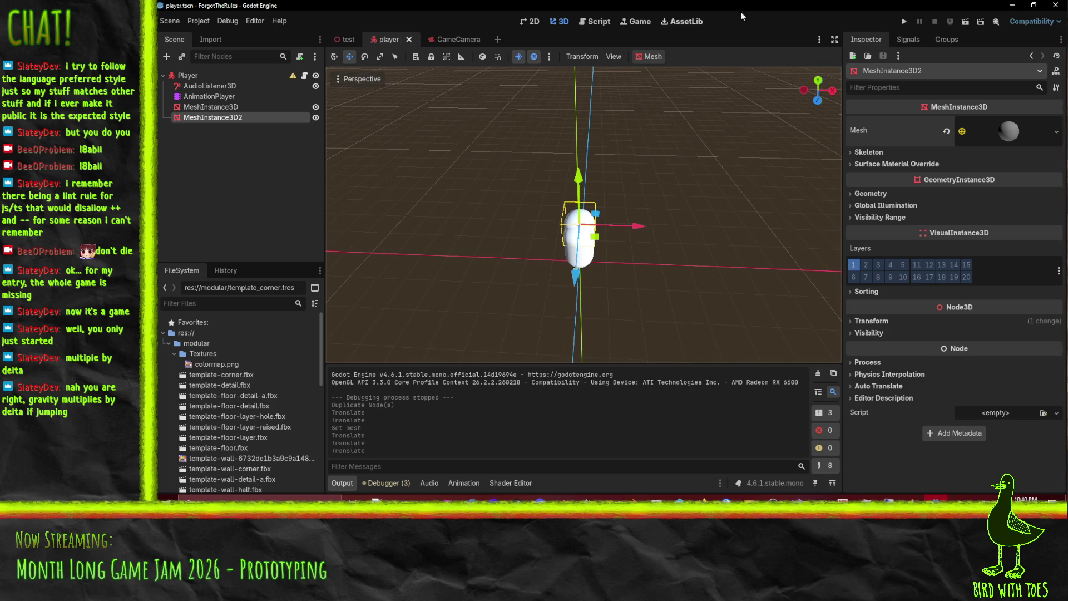
{"action": "left_click", "coordinate": [907, 21]}
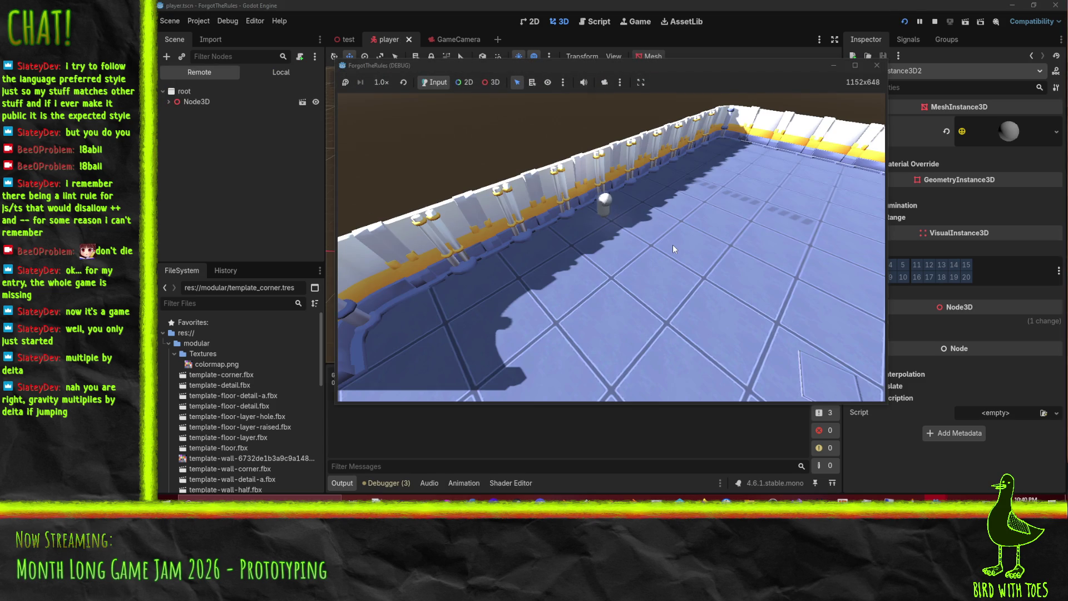
- Move the sphere 0.5 along Z, then rerun the game and drive the character to test it
{"action": "left_click", "coordinate": [876, 65]}
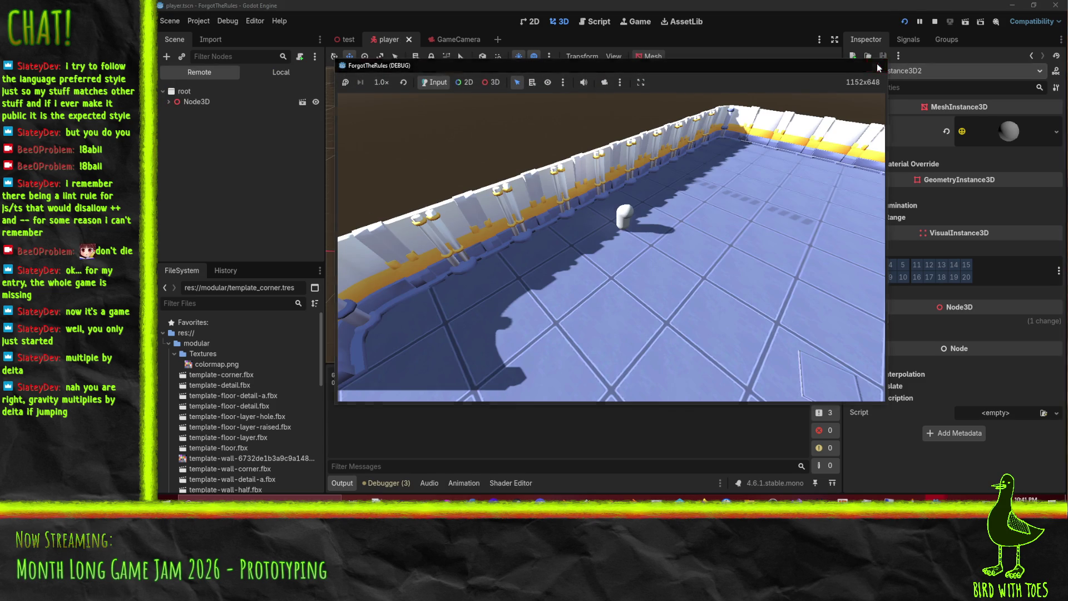
{"action": "key", "text": "g"}
{"action": "key", "text": "z"}
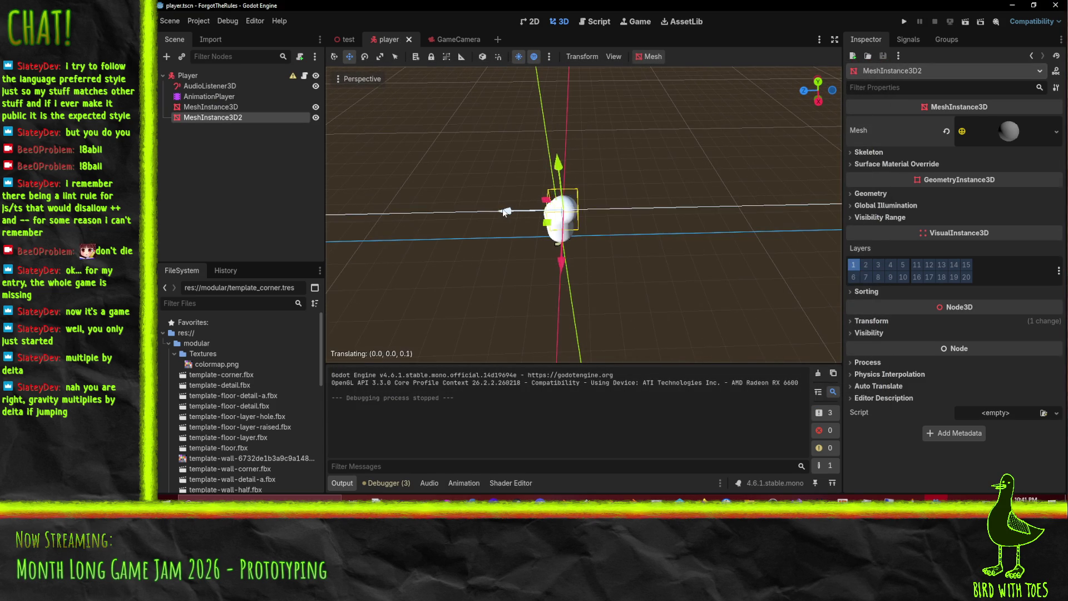
{"action": "left_click", "coordinate": [490, 212]}
{"action": "left_click", "coordinate": [904, 21]}
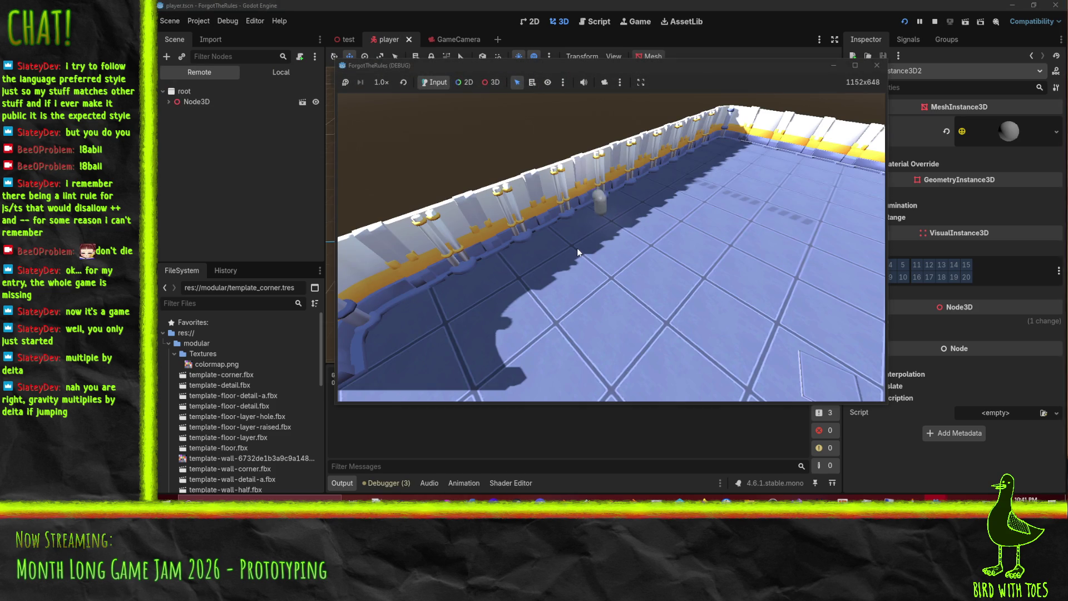
{"action": "key", "text": "Right"}
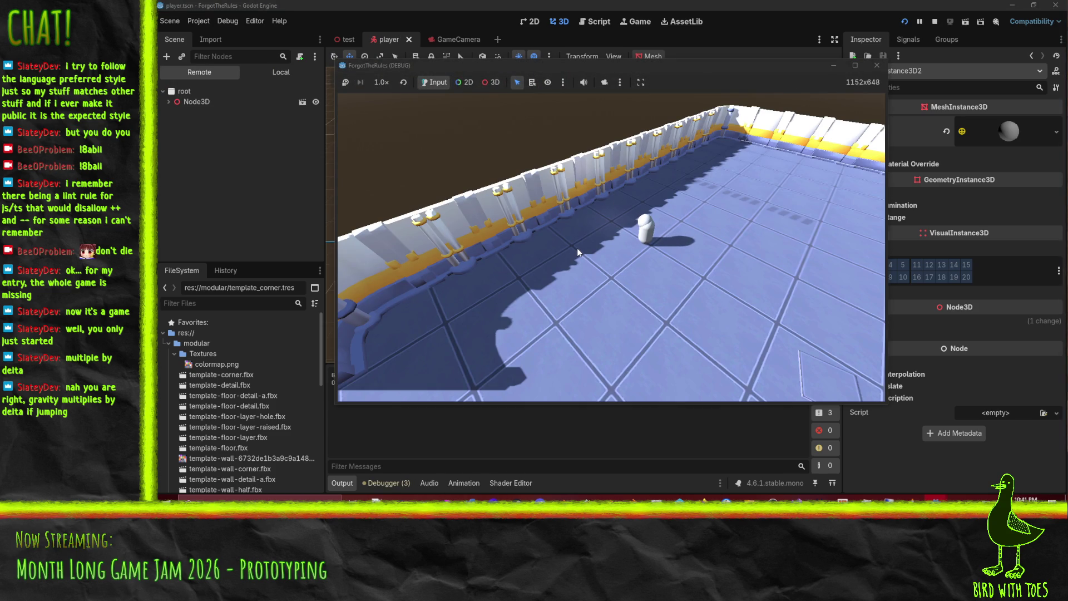
{"action": "left_click", "coordinate": [876, 65]}
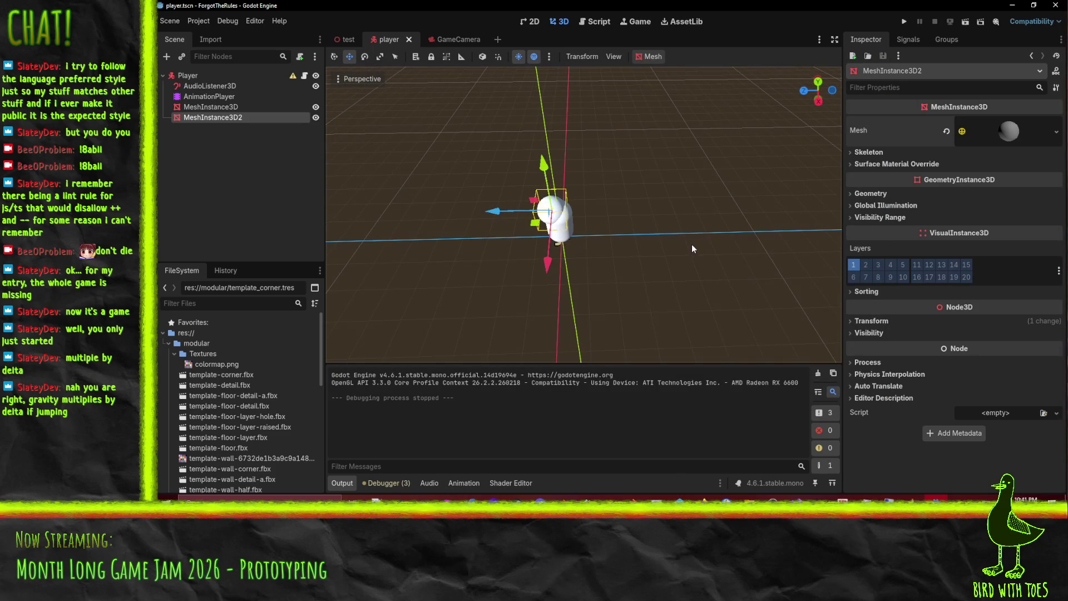
- Cycle through the GameCamera and test scene tabs back to the player scene and open its script
{"action": "mouse_move", "coordinate": [656, 252]}
{"action": "left_mouse_down"}
{"action": "mouse_move", "coordinate": [596, 239]}
{"action": "mouse_move", "coordinate": [654, 224]}
{"action": "left_mouse_up"}
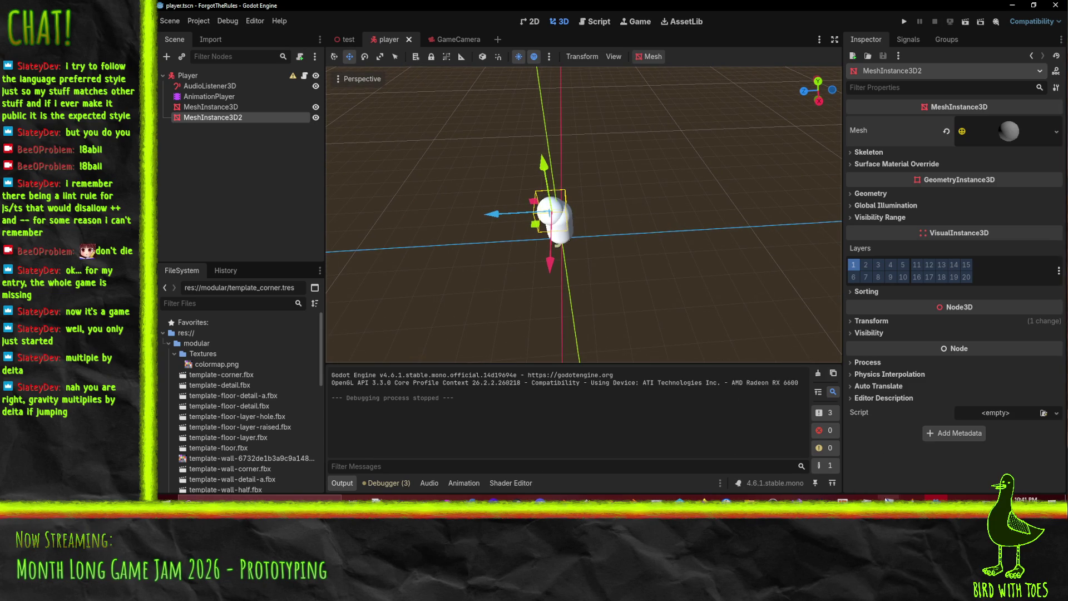
{"action": "left_click", "coordinate": [458, 42]}
{"action": "left_click", "coordinate": [348, 39]}
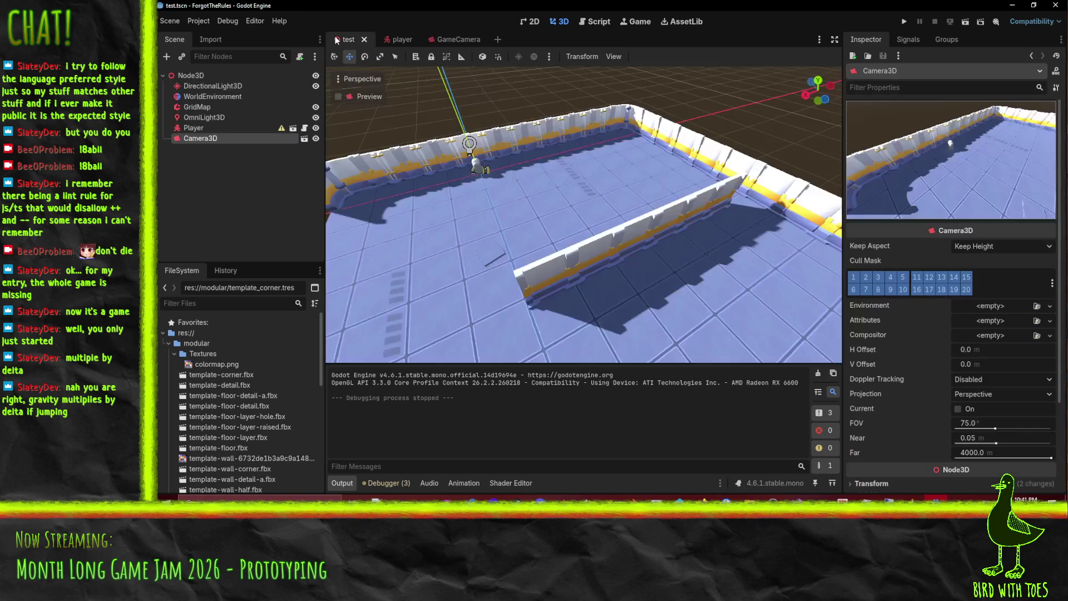
{"action": "left_click", "coordinate": [396, 39]}
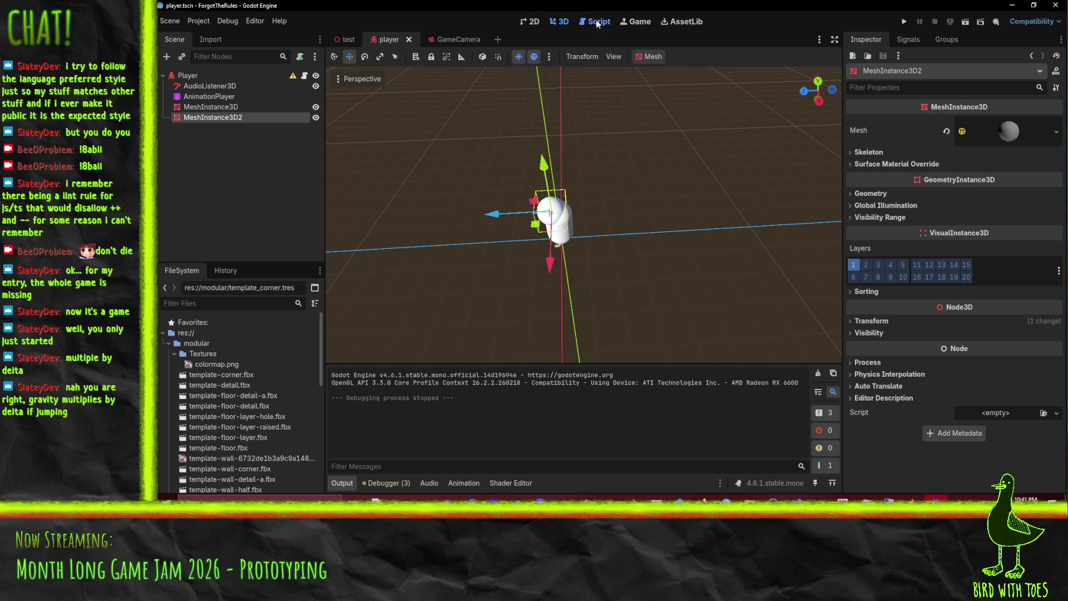
{"action": "left_click", "coordinate": [595, 22]}
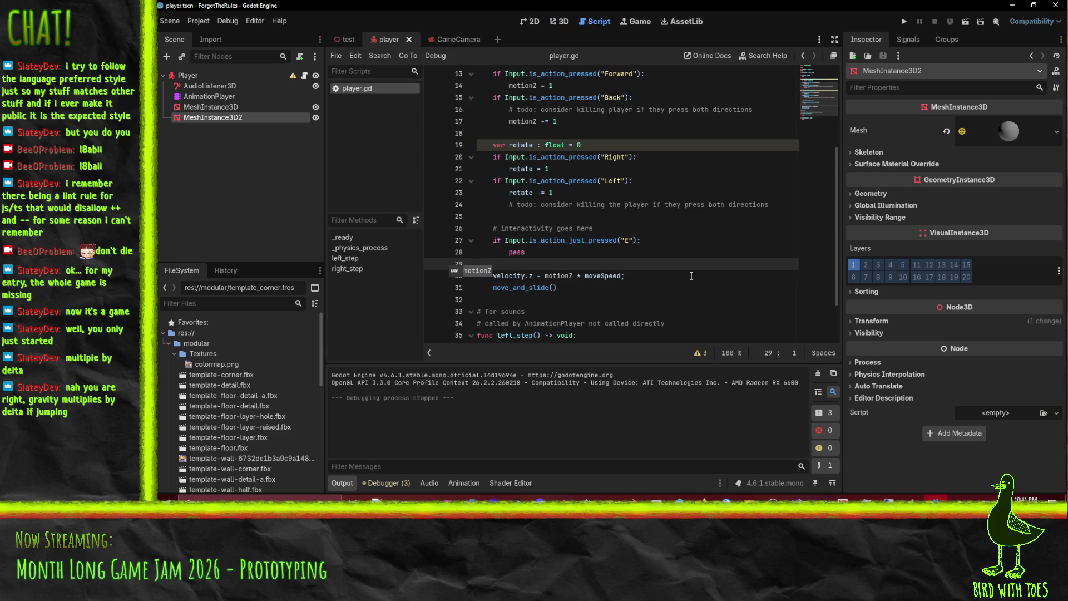
- Insert a blank line above move_and_slide(), try typing angular_v, then switch to the CharacterBody3D docs
{"action": "left_click", "coordinate": [567, 287]}
{"action": "key", "text": "Return"}
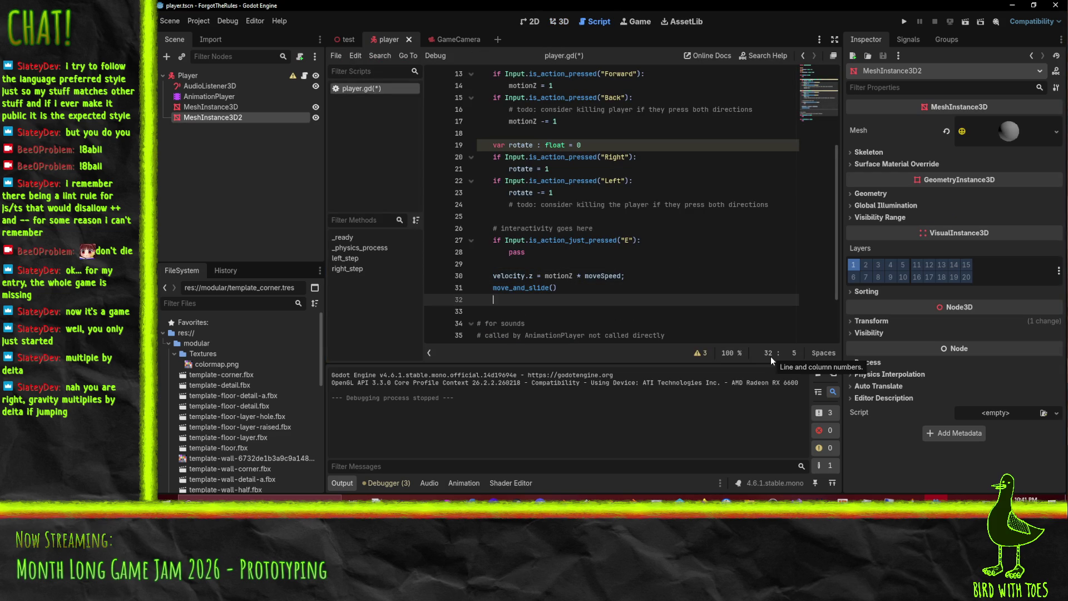
{"action": "key", "text": "alt+Up"}
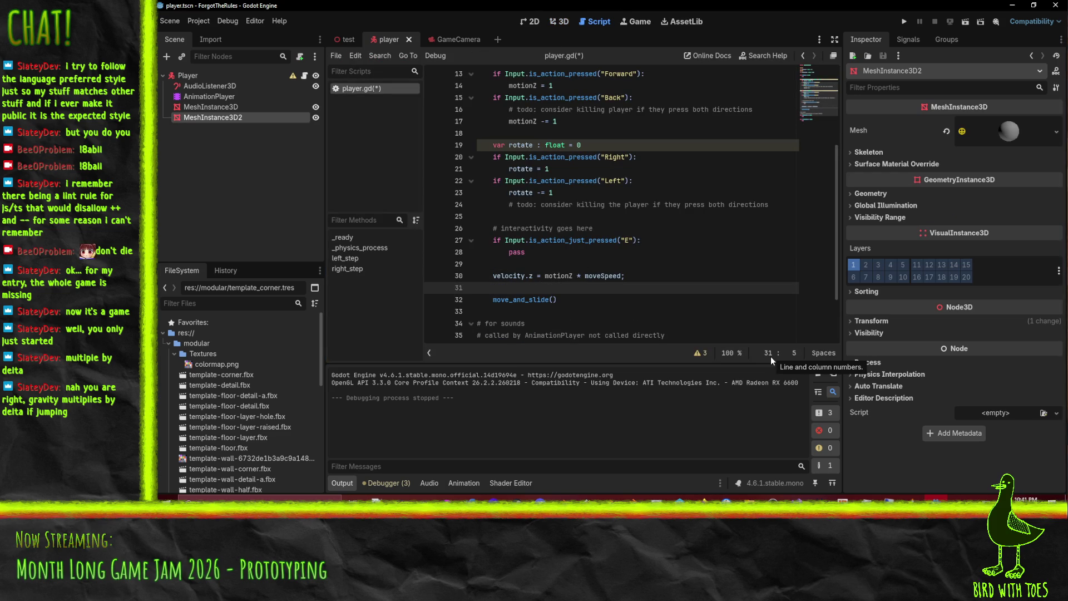
{"action": "type", "text": "angular"}
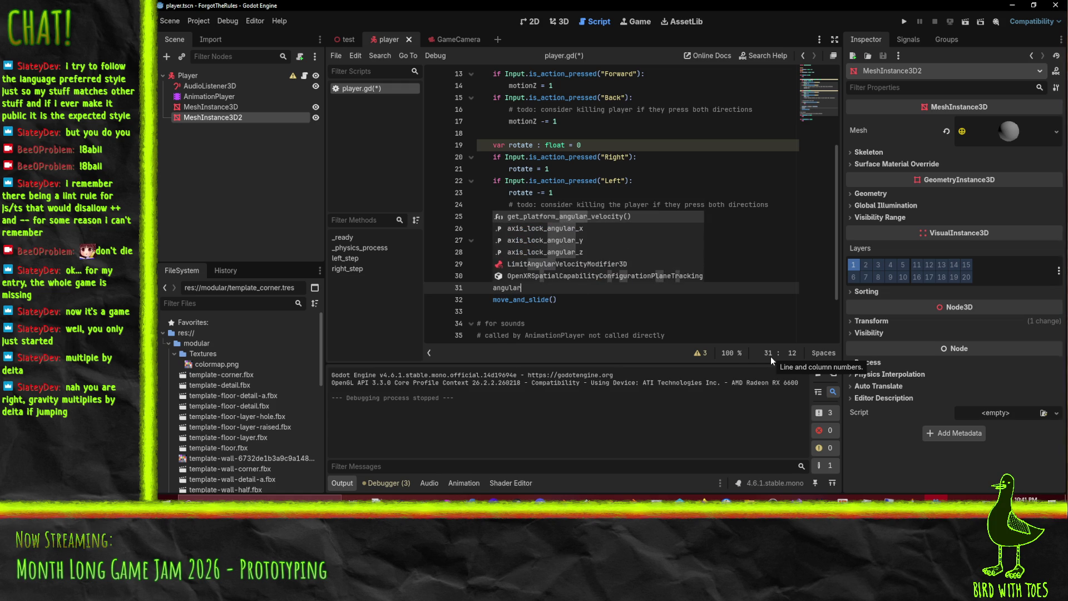
{"action": "type", "text": "_v"}
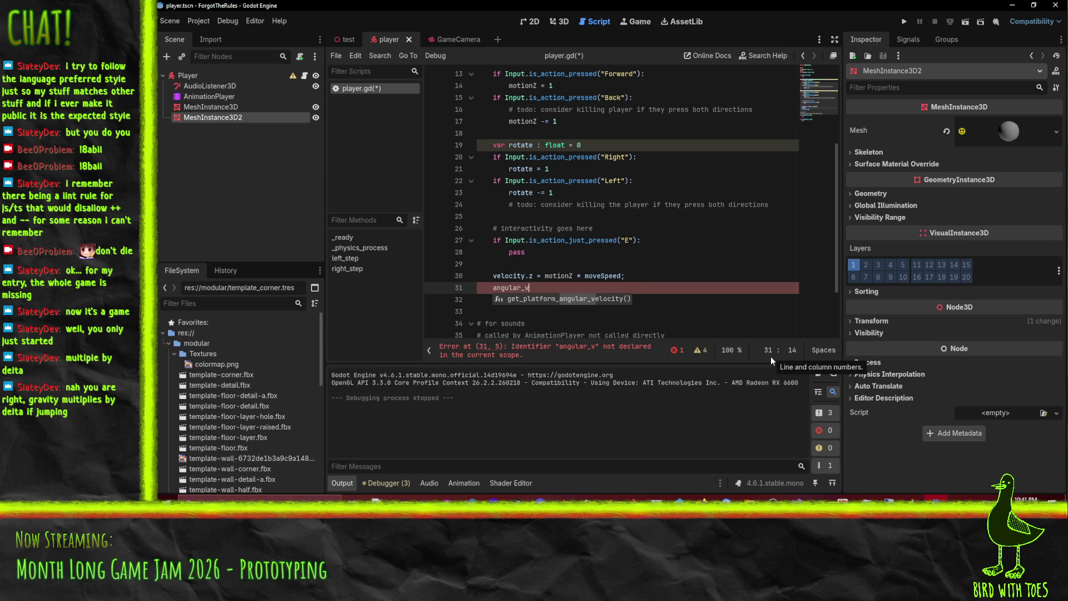
{"action": "key", "text": "BackSpace"}
{"action": "key", "text": "BackSpace"}
{"action": "key", "text": "BackSpace"}
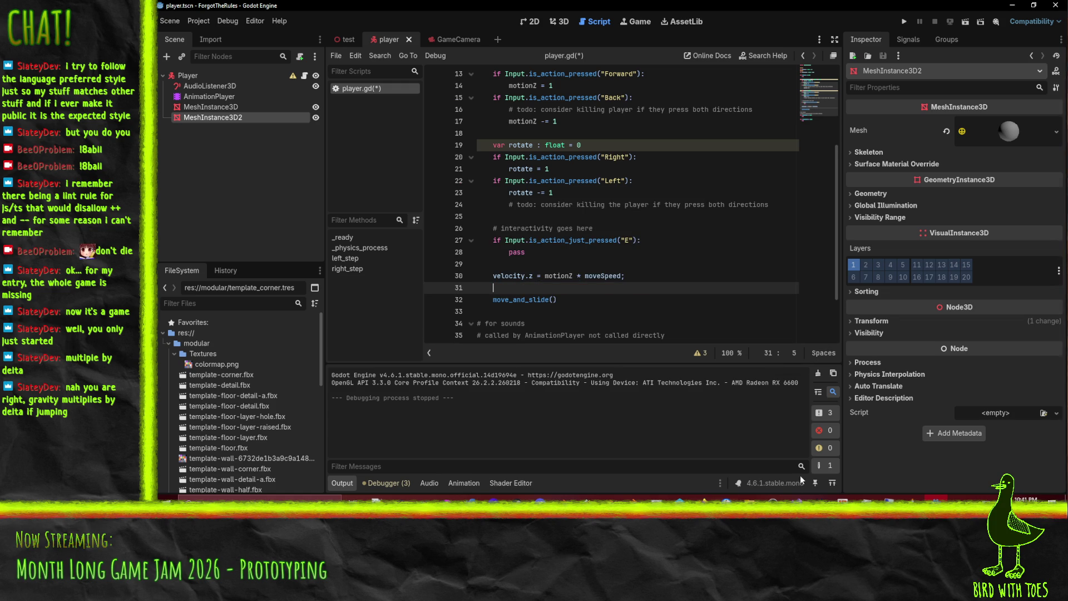
{"action": "left_click", "coordinate": [680, 497]}
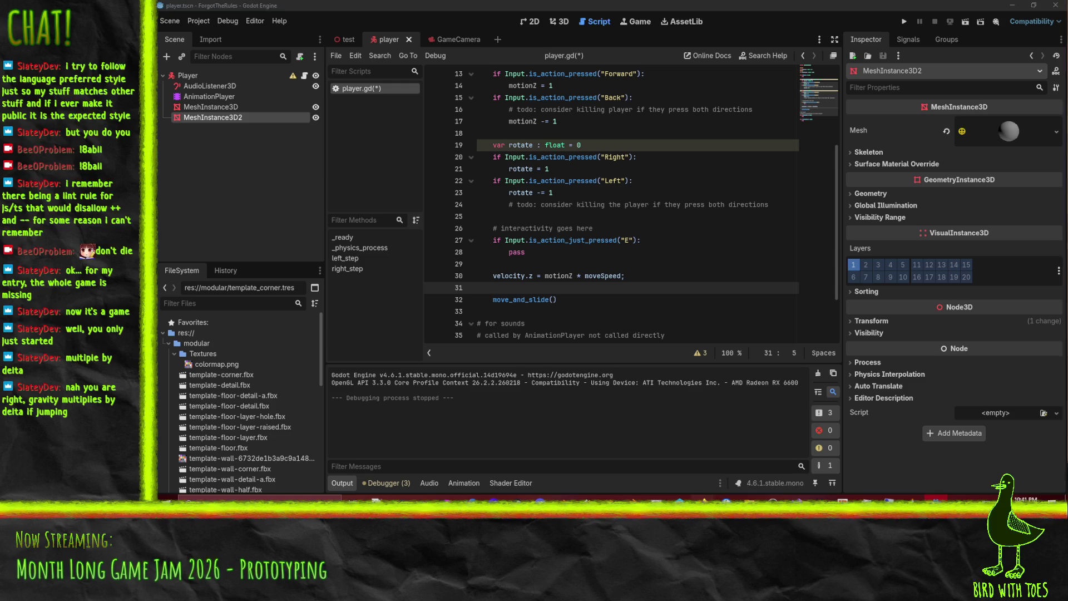
{"action": "left_click", "coordinate": [684, 463]}
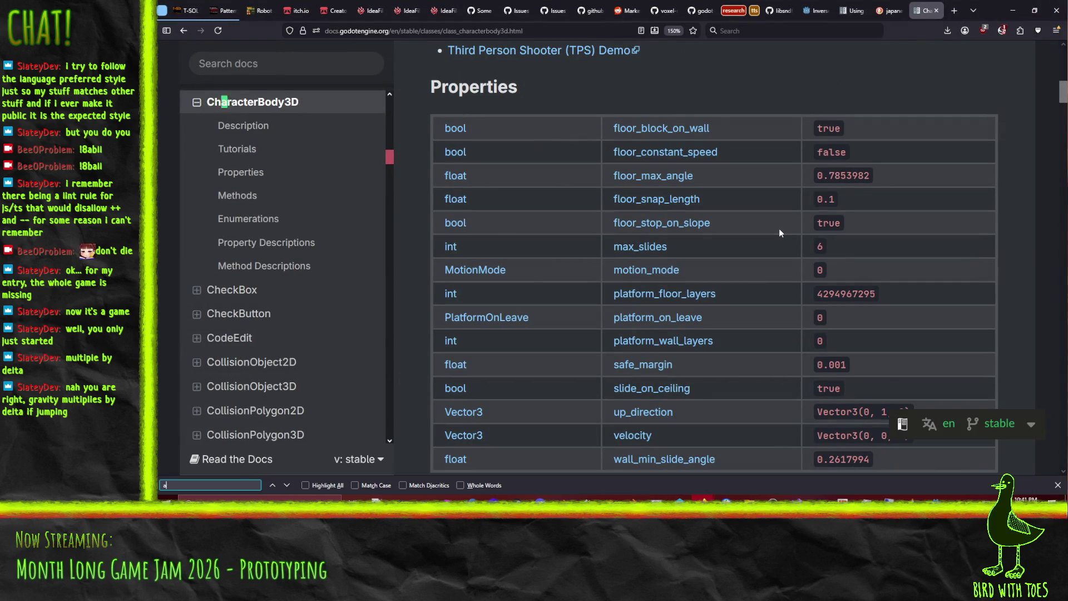
- Search the CharacterBody3D reference page for 'rotate'
{"action": "type", "text": "ngular"}
{"action": "key", "text": "ctrl+a"}
{"action": "type", "text": "rotation"}
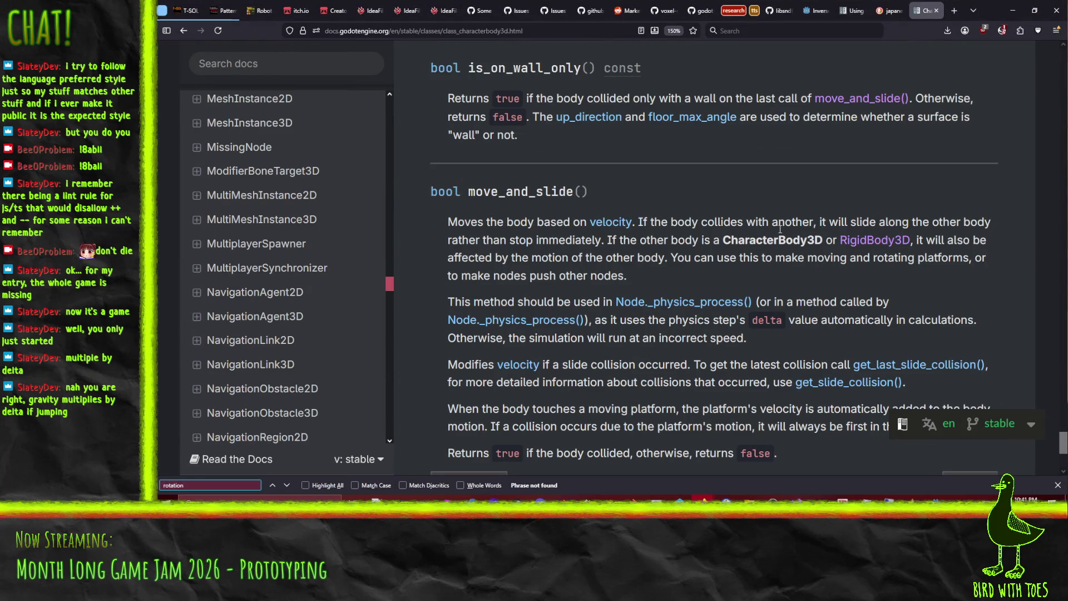
{"action": "key", "text": "BackSpace"}
{"action": "type", "text": "e"}
{"action": "key", "text": "BackSpace"}
{"action": "key", "text": "BackSpace"}
{"action": "type", "text": "e"}
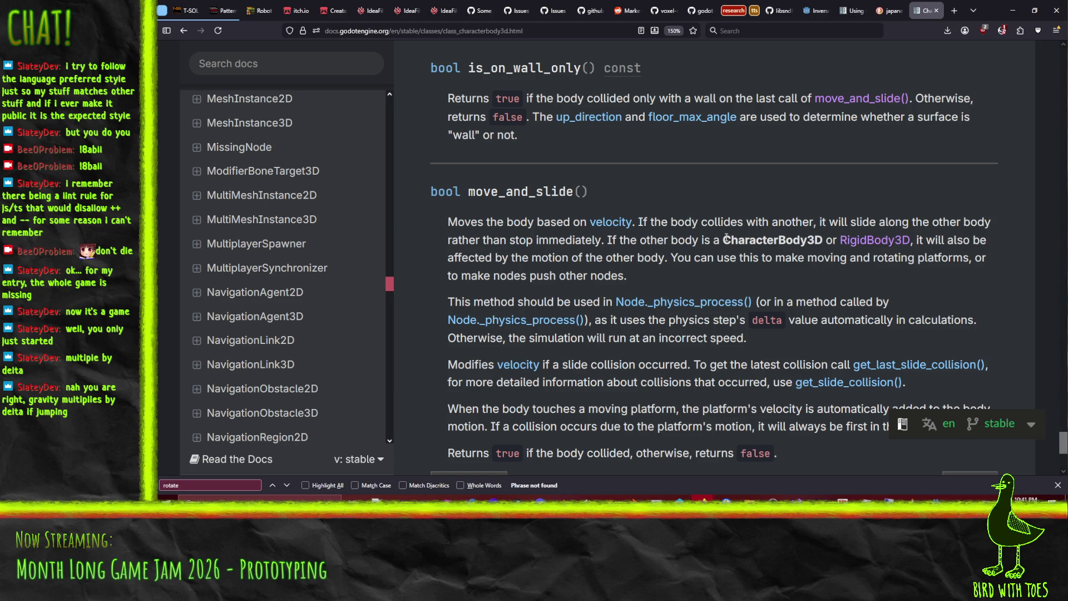
- Look through the Properties and Methods tables, then return to player.gd in Godot
{"action": "scroll", "coordinate": [726, 237], "scroll_direction": "down", "scroll_amount": 2}
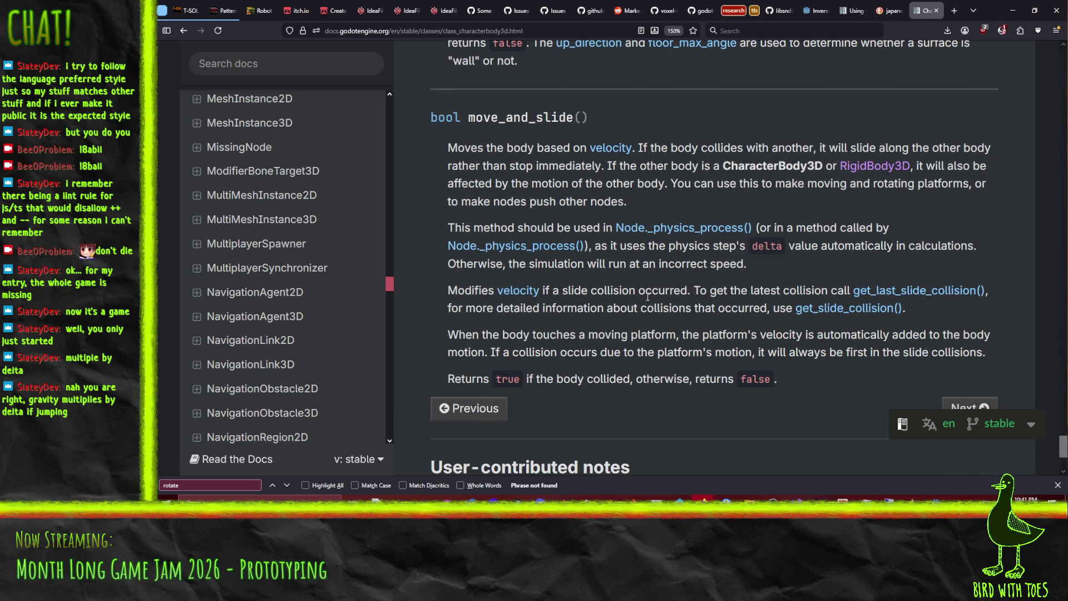
{"action": "scroll", "coordinate": [647, 297], "scroll_direction": "down", "scroll_amount": 5}
{"action": "scroll", "coordinate": [646, 304], "scroll_direction": "up", "scroll_amount": 15}
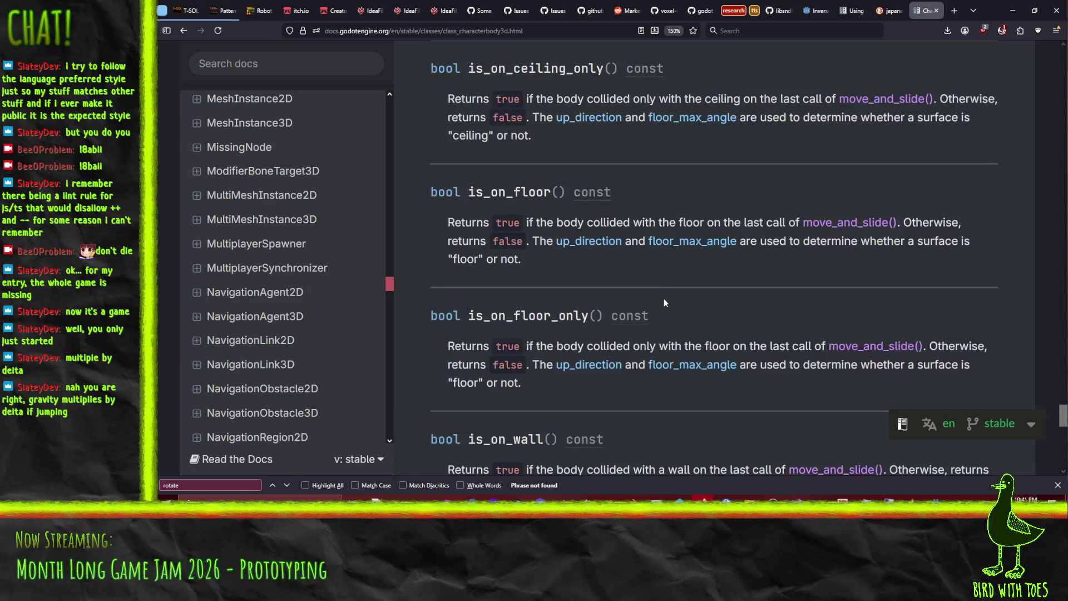
{"action": "scroll", "coordinate": [678, 308], "scroll_direction": "up", "scroll_amount": 5}
{"action": "scroll", "coordinate": [751, 332], "scroll_direction": "up", "scroll_amount": 12}
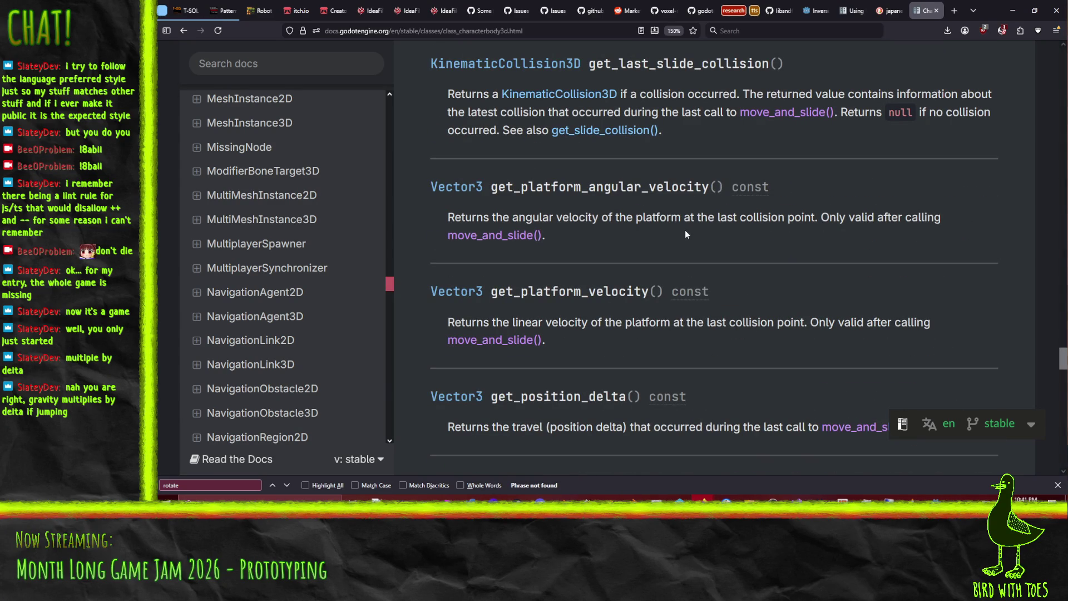
{"action": "scroll", "coordinate": [685, 229], "scroll_direction": "up", "scroll_amount": 8}
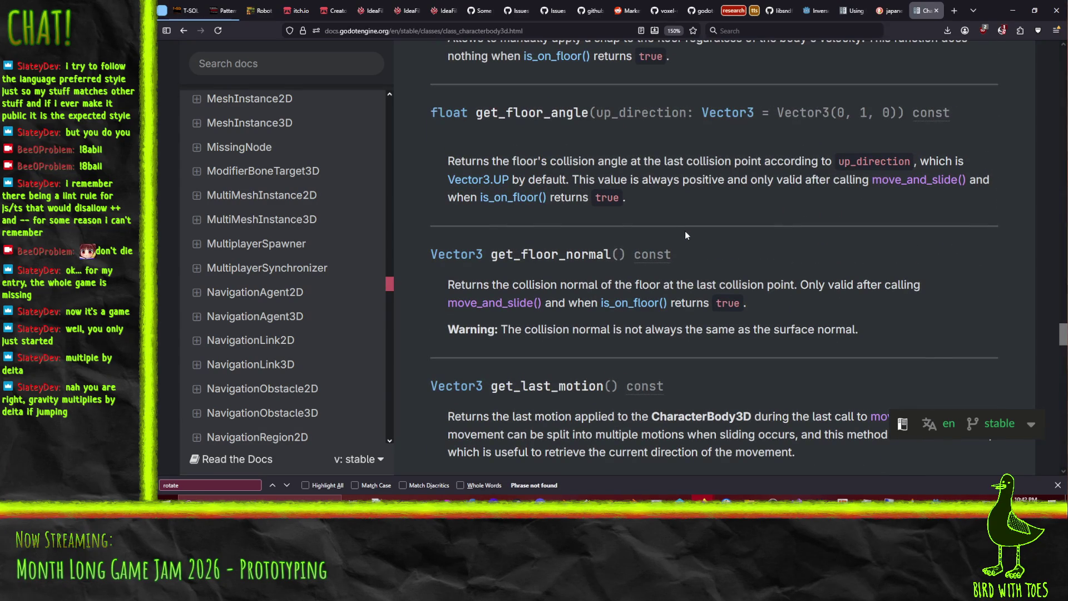
{"action": "scroll", "coordinate": [712, 258], "scroll_direction": "up", "scroll_amount": 7}
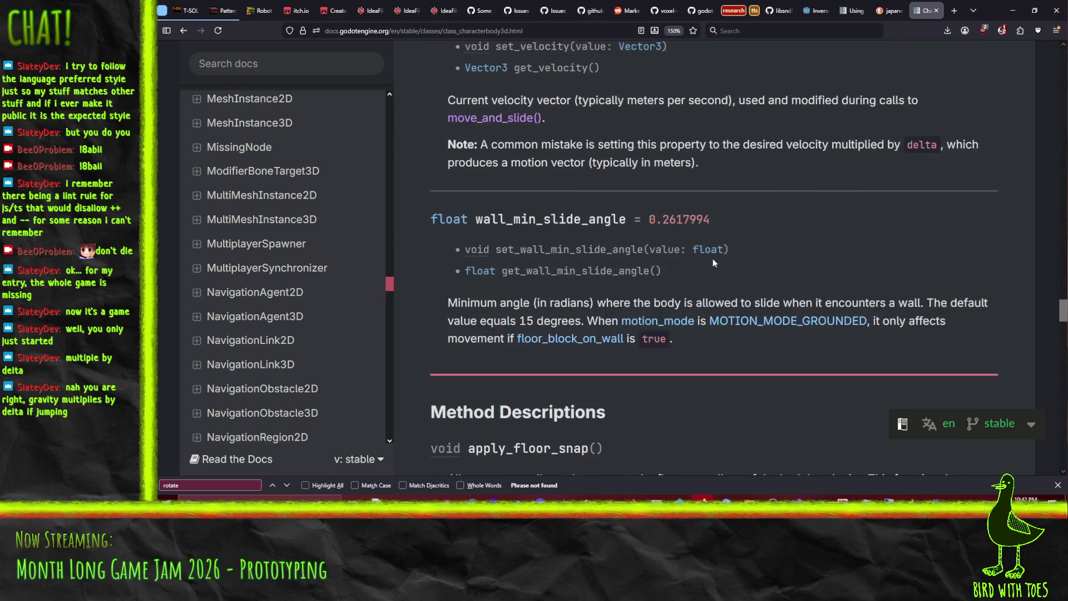
{"action": "scroll", "coordinate": [793, 271], "scroll_direction": "up", "scroll_amount": 10}
{"action": "right_click", "coordinate": [792, 275]}
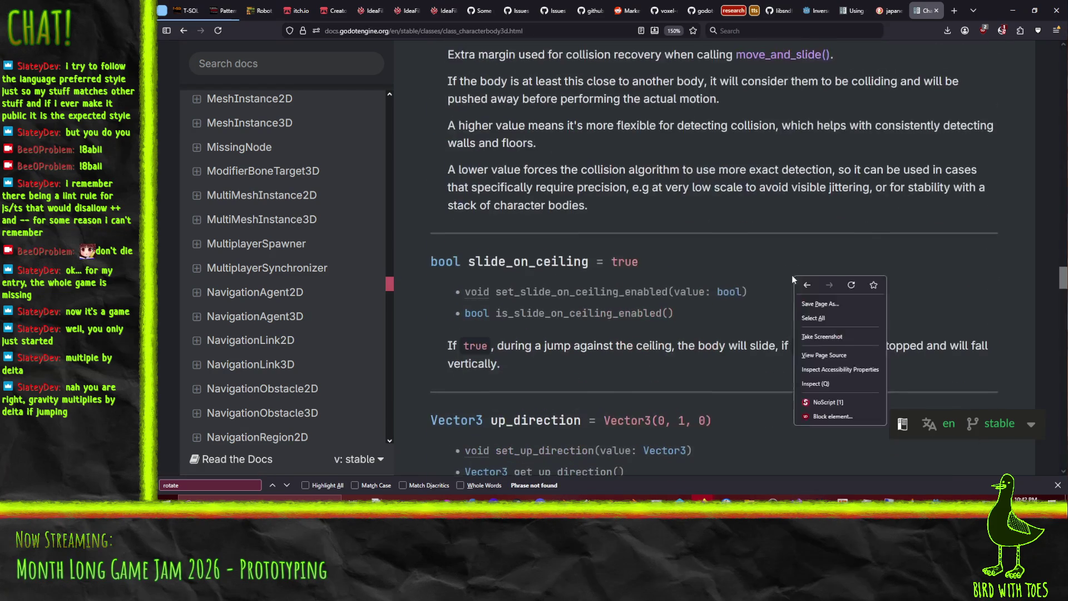
{"action": "scroll", "coordinate": [734, 233], "scroll_direction": "up", "scroll_amount": 15}
{"action": "scroll", "coordinate": [745, 255], "scroll_direction": "up", "scroll_amount": 15}
{"action": "scroll", "coordinate": [765, 230], "scroll_direction": "up", "scroll_amount": 3}
{"action": "scroll", "coordinate": [770, 239], "scroll_direction": "up", "scroll_amount": 2}
{"action": "scroll", "coordinate": [771, 239], "scroll_direction": "down", "scroll_amount": 8}
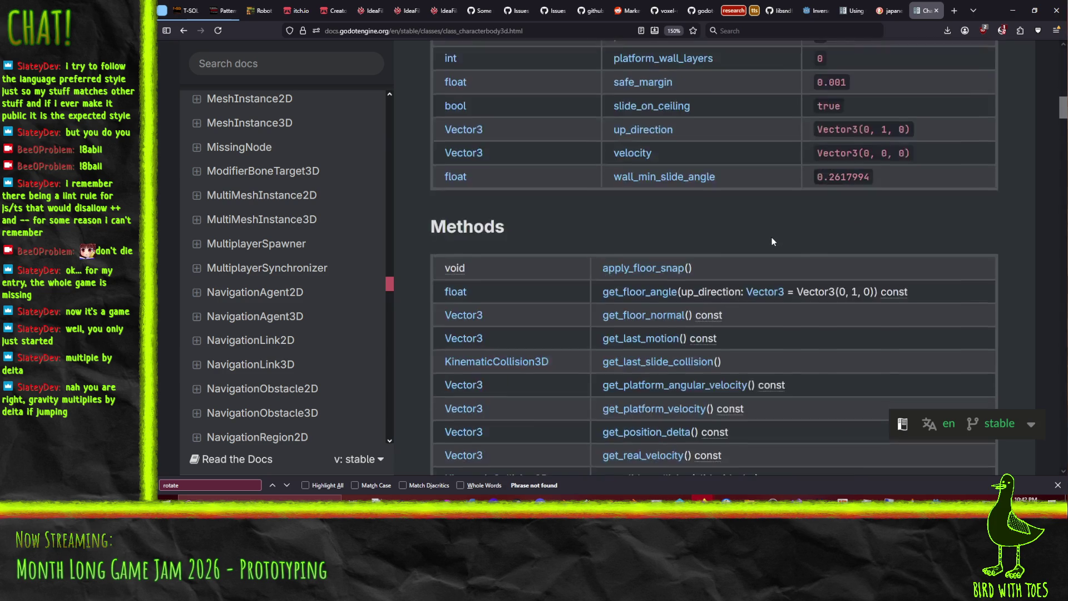
{"action": "scroll", "coordinate": [771, 238], "scroll_direction": "down", "scroll_amount": 10}
{"action": "scroll", "coordinate": [772, 238], "scroll_direction": "up", "scroll_amount": 7}
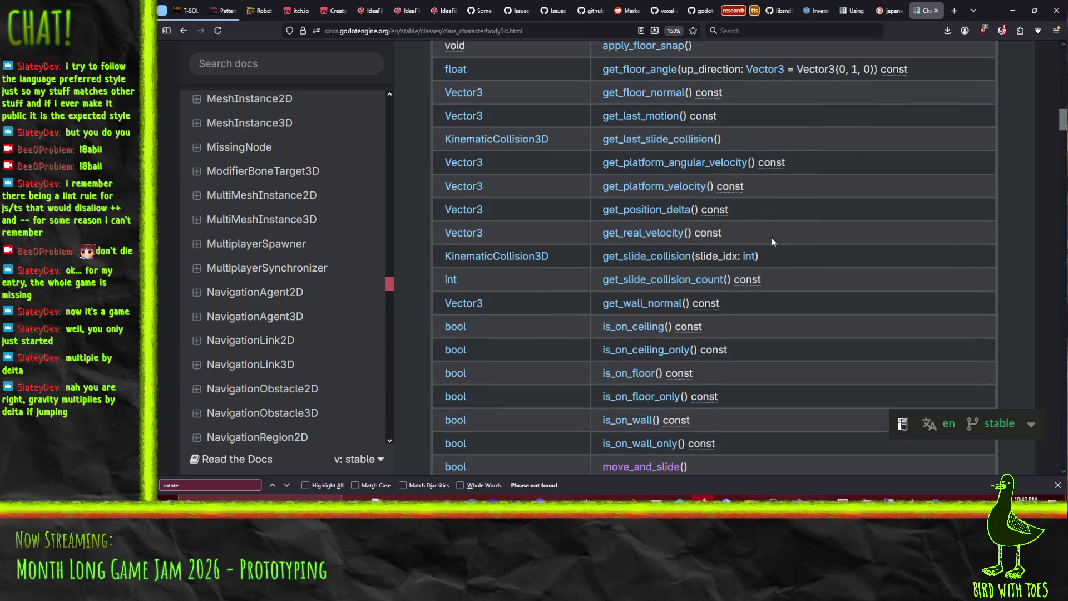
{"action": "scroll", "coordinate": [772, 238], "scroll_direction": "up", "scroll_amount": 2}
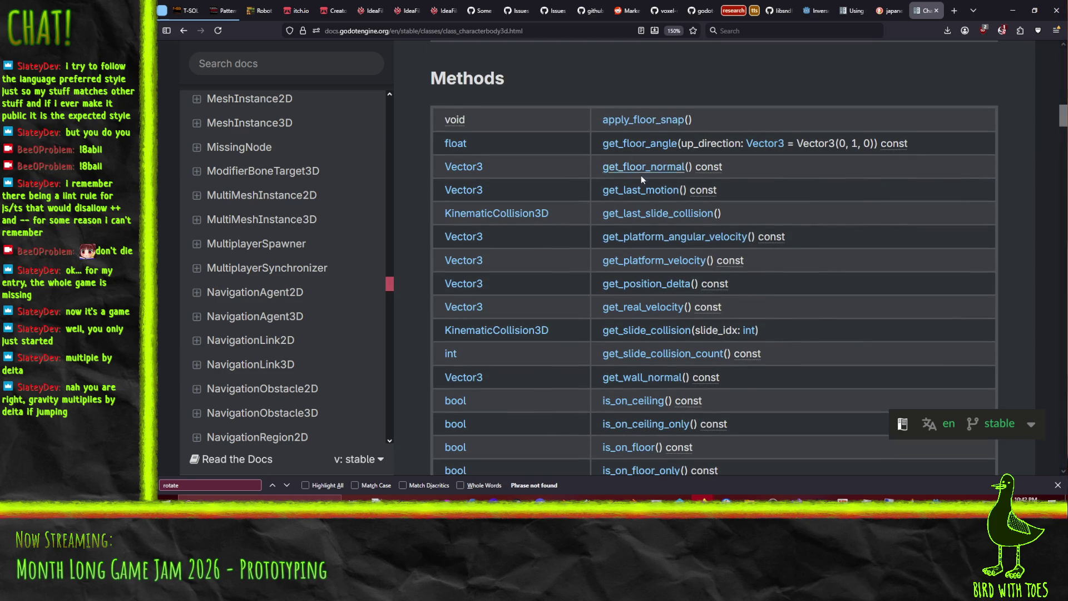
{"action": "scroll", "coordinate": [648, 475], "scroll_direction": "down", "scroll_amount": 4}
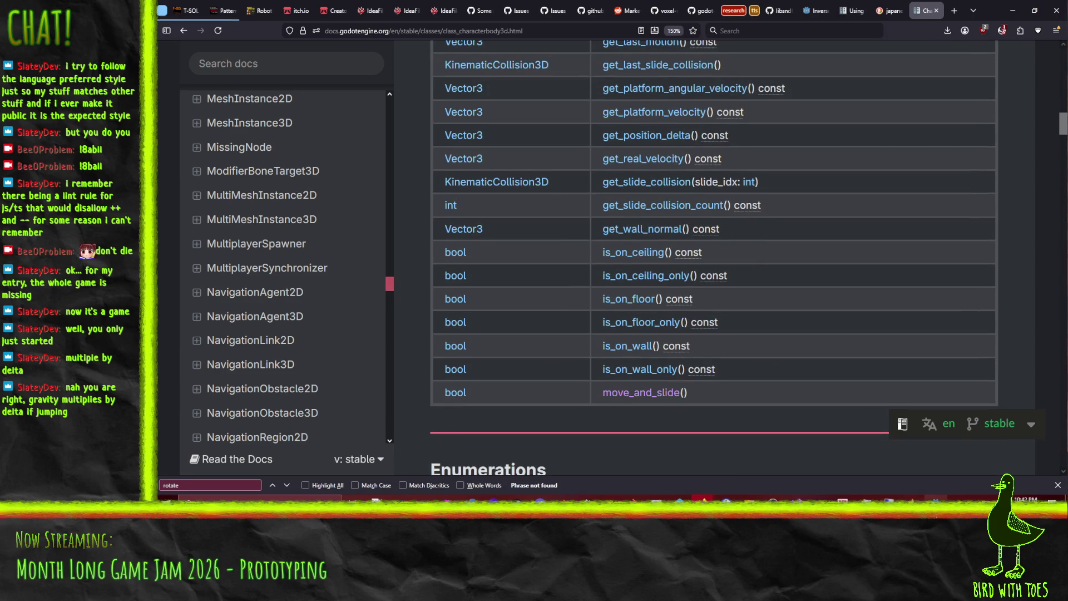
{"action": "mouse_move", "coordinate": [938, 518]}
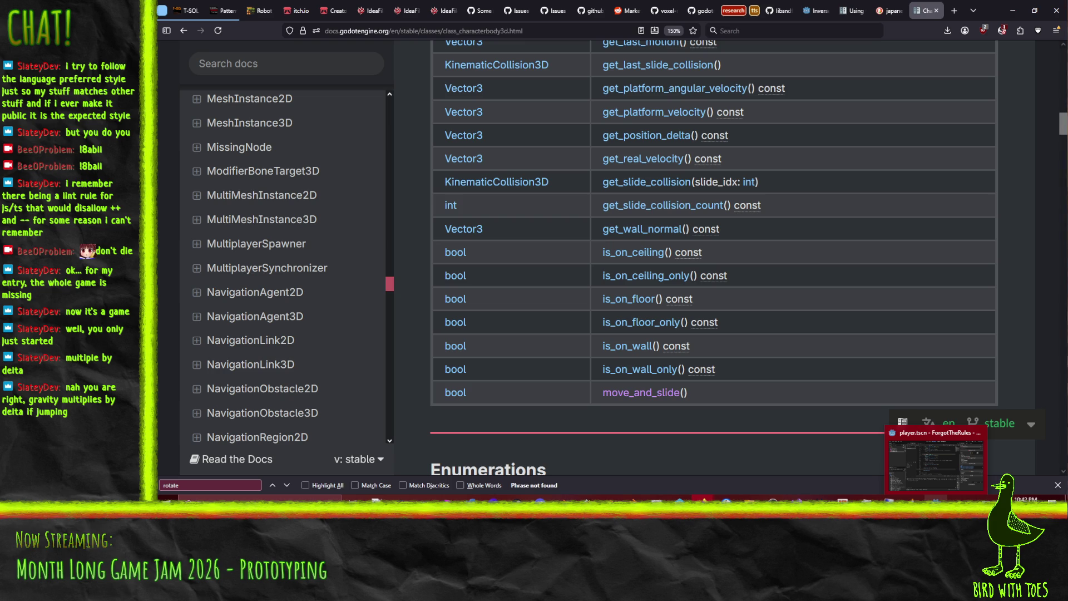
{"action": "left_click", "coordinate": [937, 489]}
- Add line 30 'rotation.y += rotate * rotateSpeed * delta' to player.gd and run the game
{"action": "left_click", "coordinate": [528, 268]}
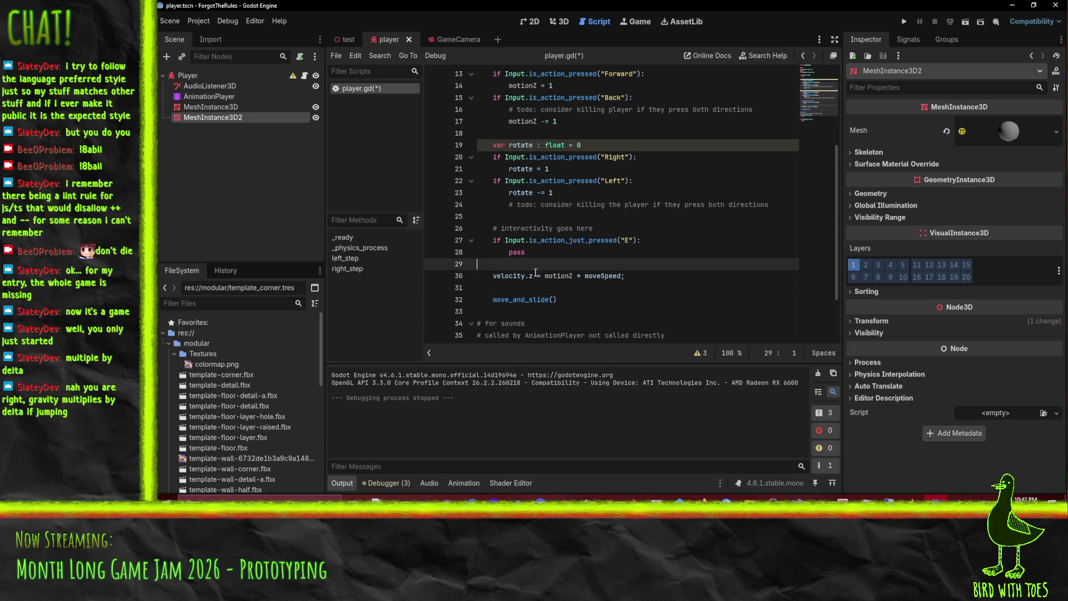
{"action": "key", "text": "Return"}
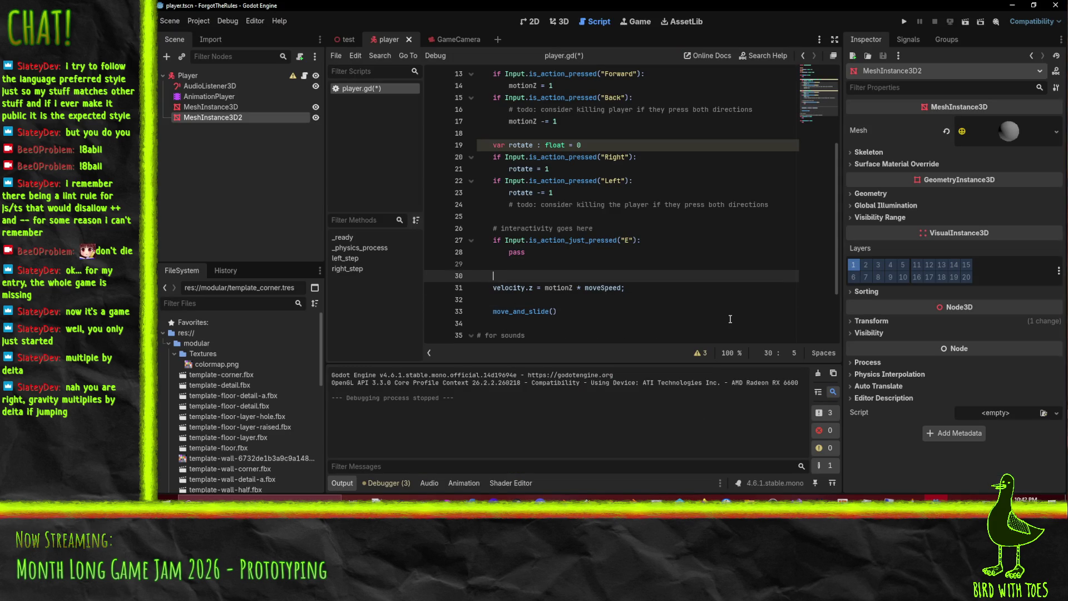
{"action": "type", "text": "n"}
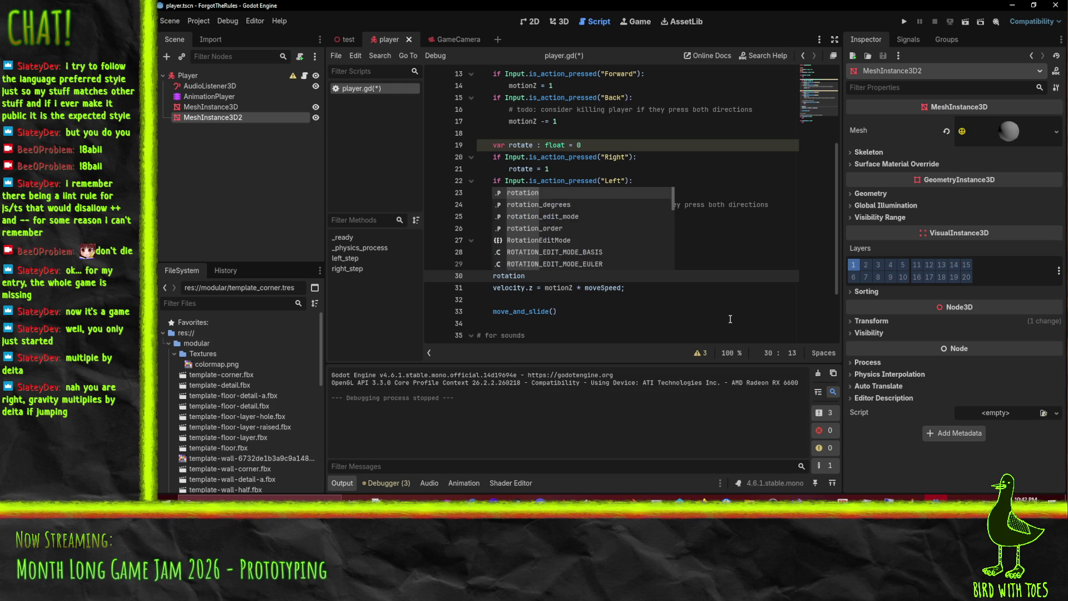
{"action": "type", "text": "."}
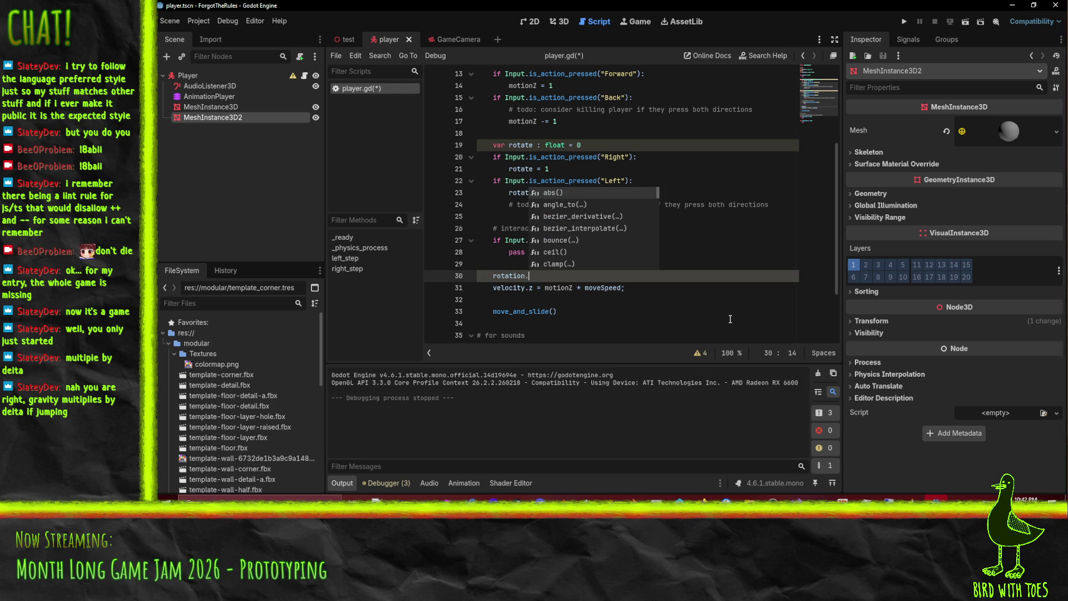
{"action": "type", "text": "y +="}
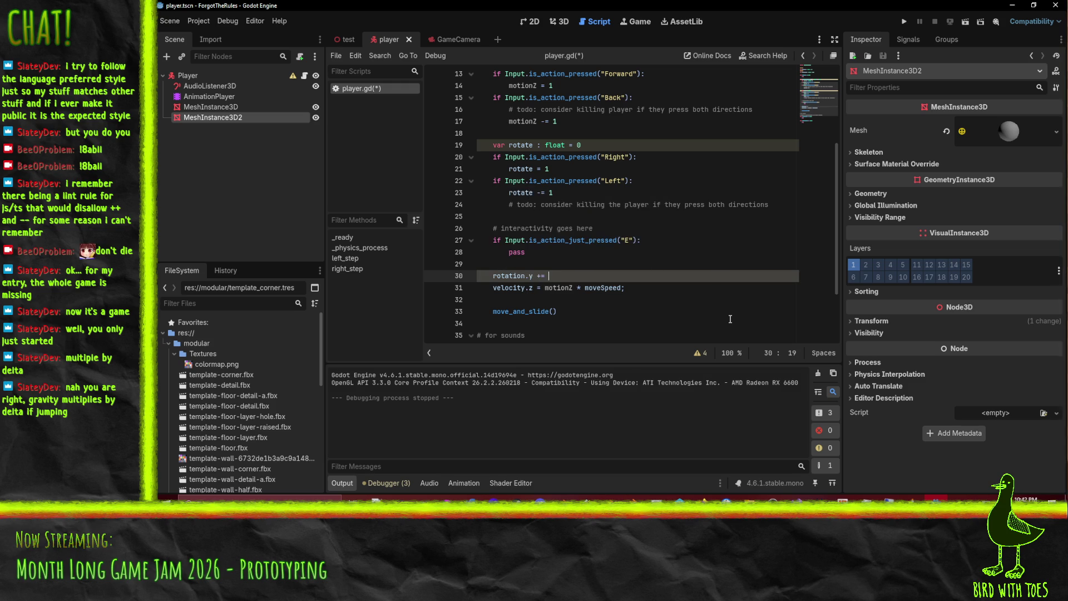
{"action": "key", "text": "ctrl+space"}
{"action": "type", "text": "ro"}
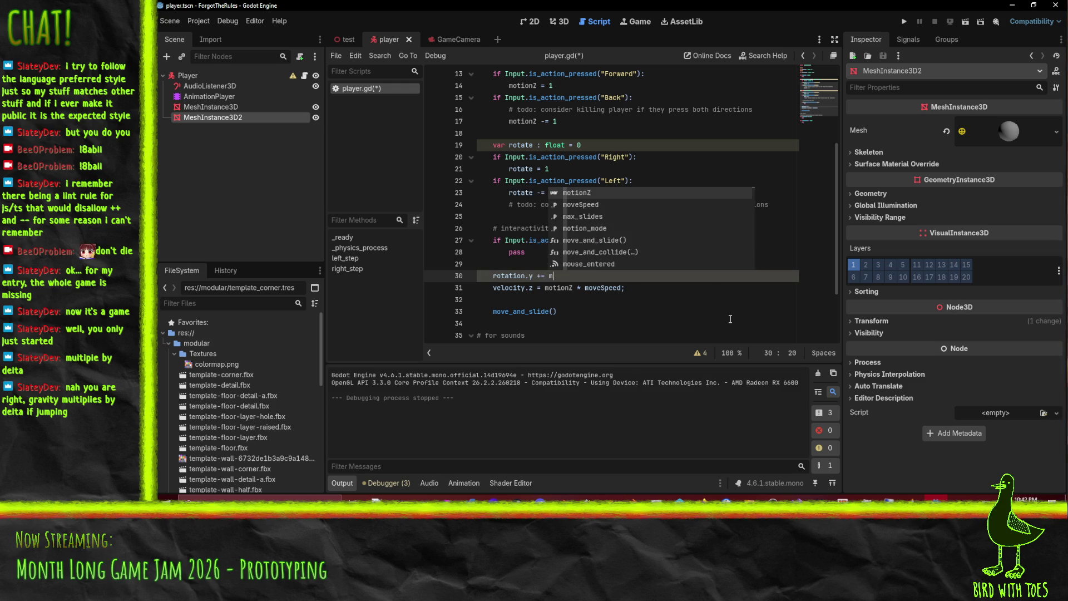
{"action": "type", "text": "tate * rotati"}
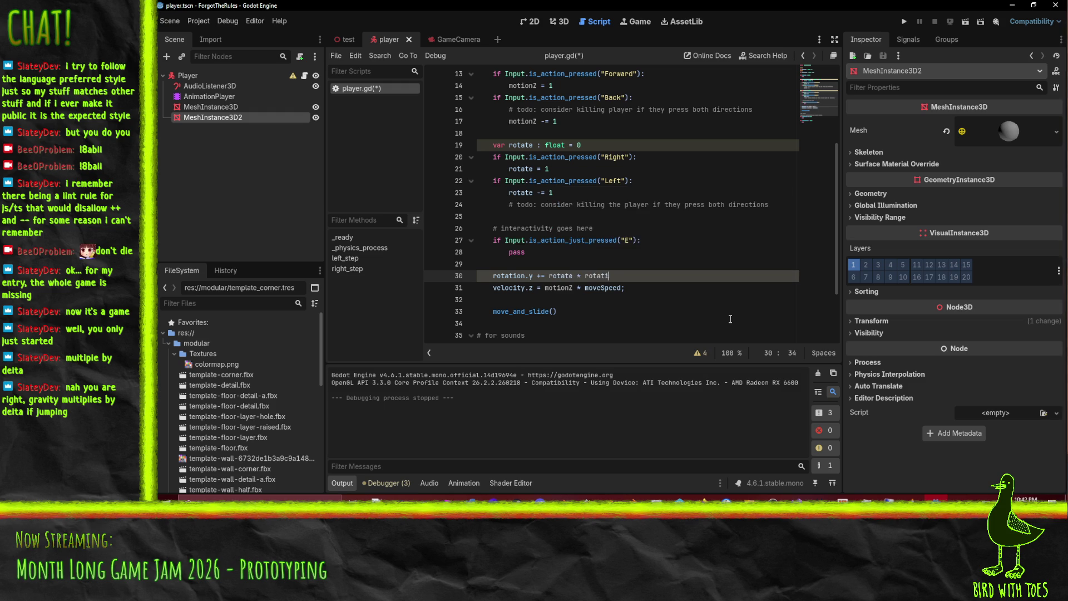
{"action": "type", "text": "on"}
{"action": "key", "text": "BackSpace"}
{"action": "key", "text": "BackSpace"}
{"action": "key", "text": "BackSpace"}
{"action": "type", "text": "turn"}
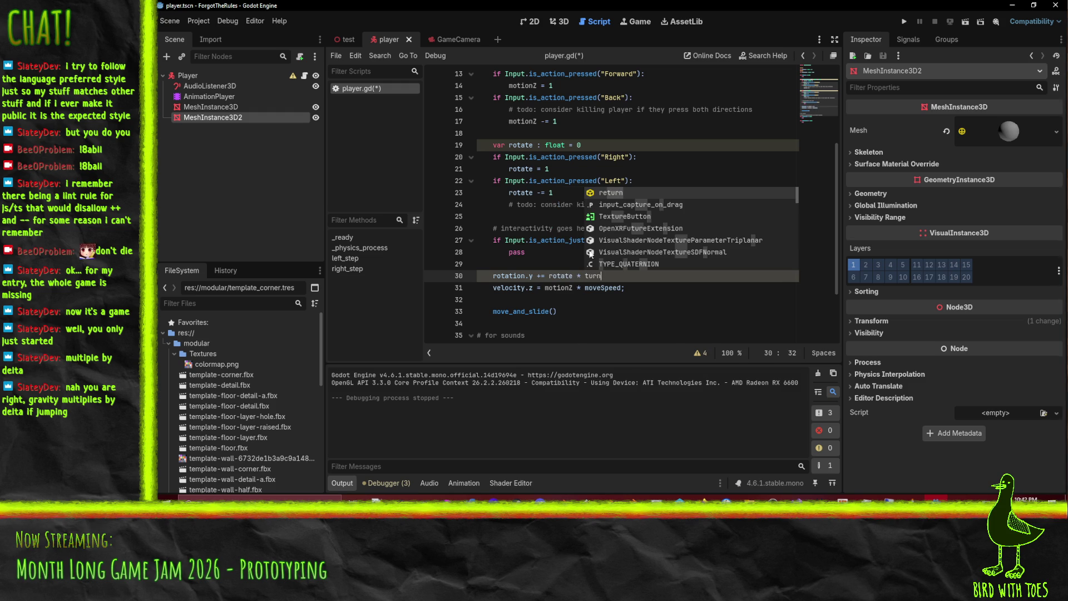
{"action": "scroll", "coordinate": [519, 189], "scroll_direction": "up", "scroll_amount": 4}
{"action": "scroll", "coordinate": [624, 192], "scroll_direction": "down", "scroll_amount": 5}
{"action": "key", "text": "BackSpace"}
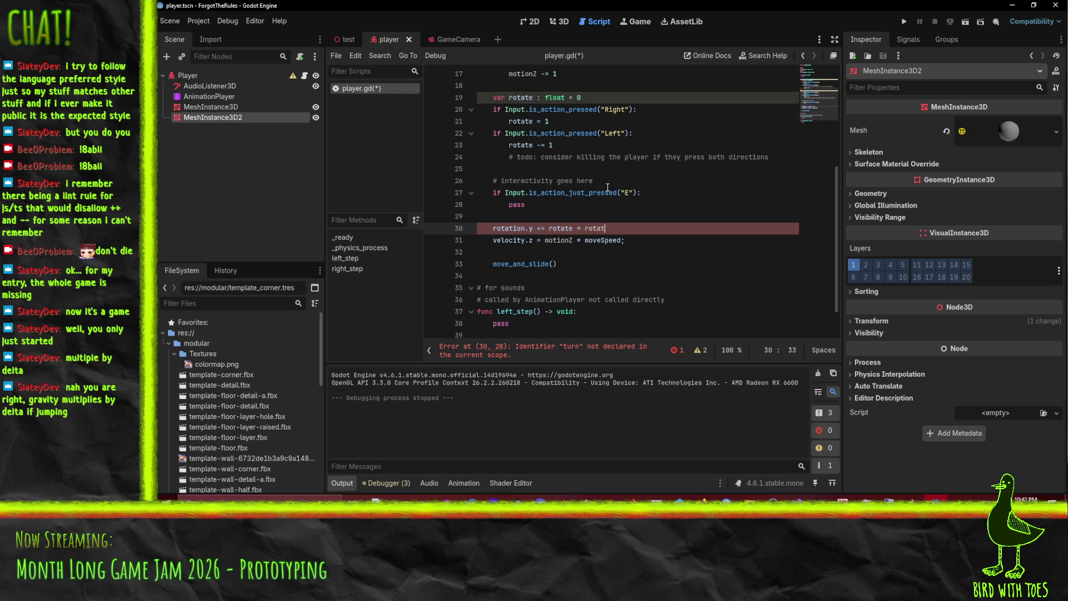
{"action": "key", "text": "Return"}
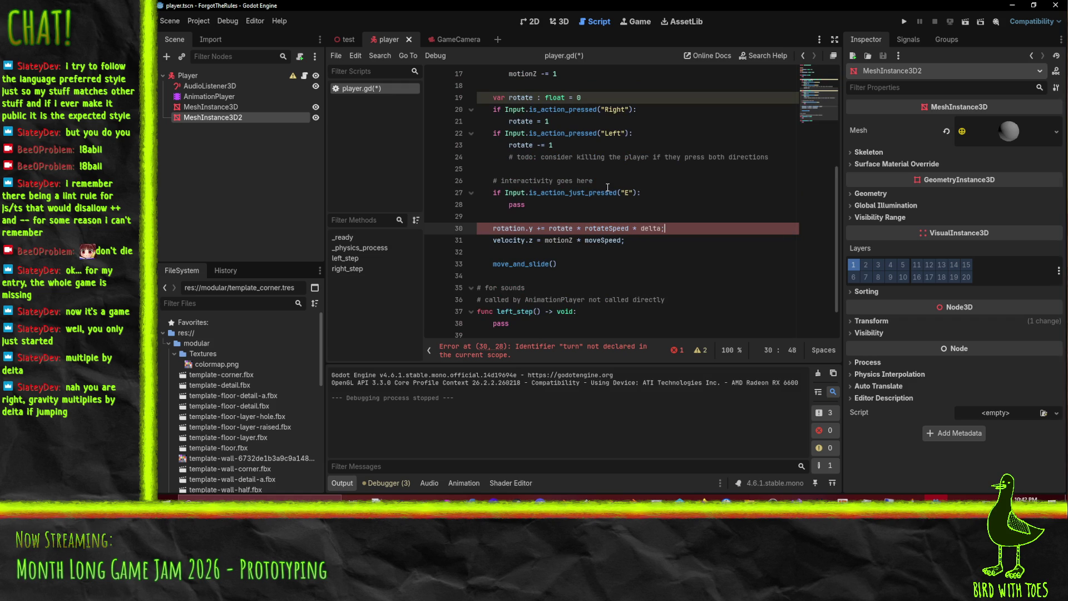
{"action": "left_click", "coordinate": [903, 22]}
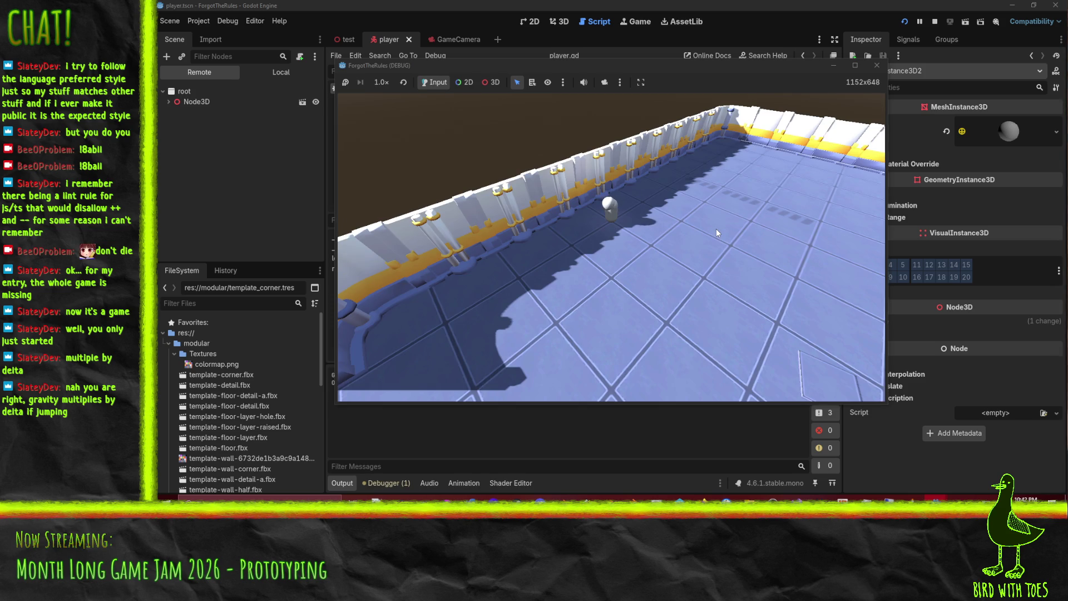
- Drive the capsule across the tiled floor with D, then stop the test run
{"action": "key", "text": "d"}
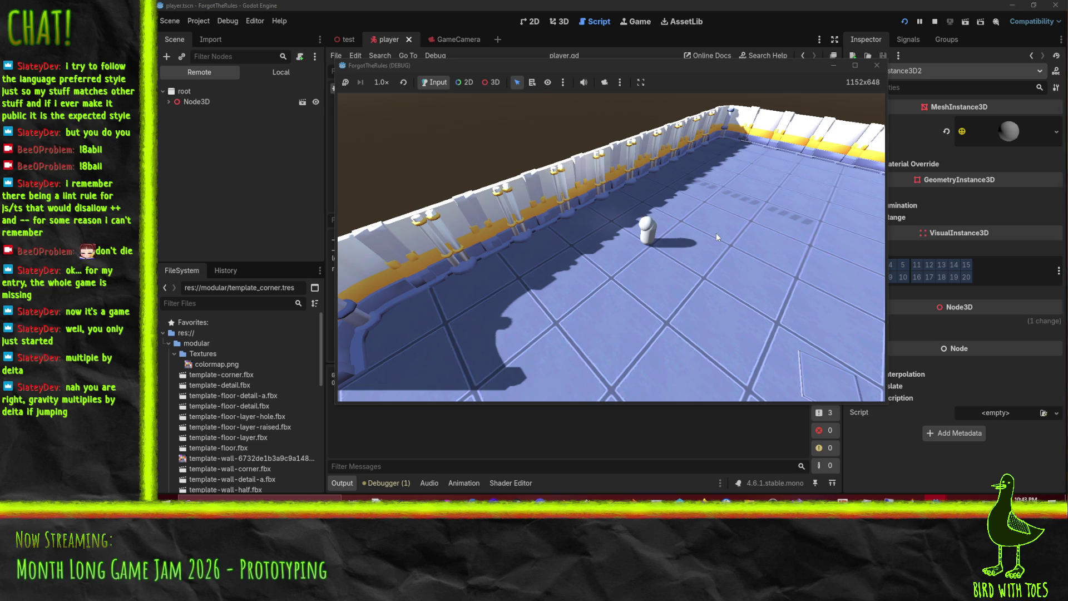
{"action": "left_click", "coordinate": [877, 66]}
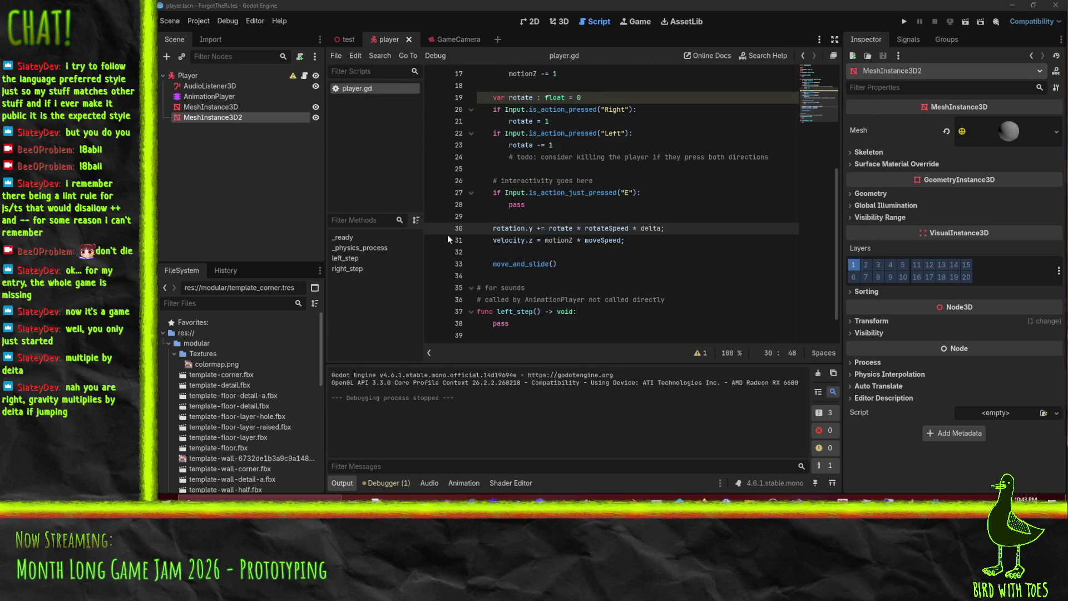
- Select velocity on line 31 and bring up the CharacterBody3D reference in Firefox
{"action": "mouse_move", "coordinate": [510, 241]}
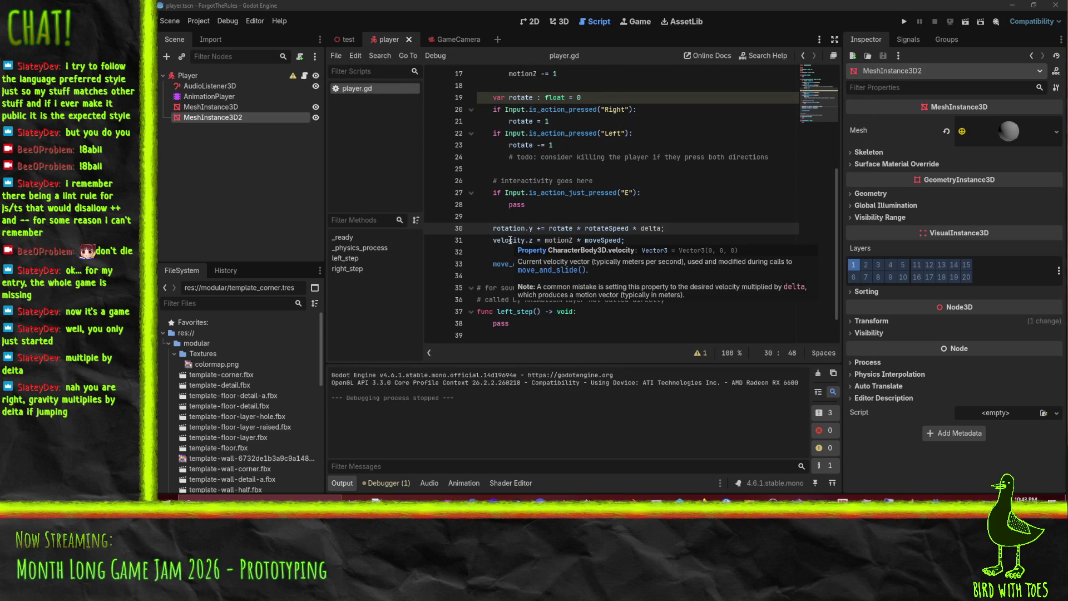
{"action": "double_click", "coordinate": [507, 240]}
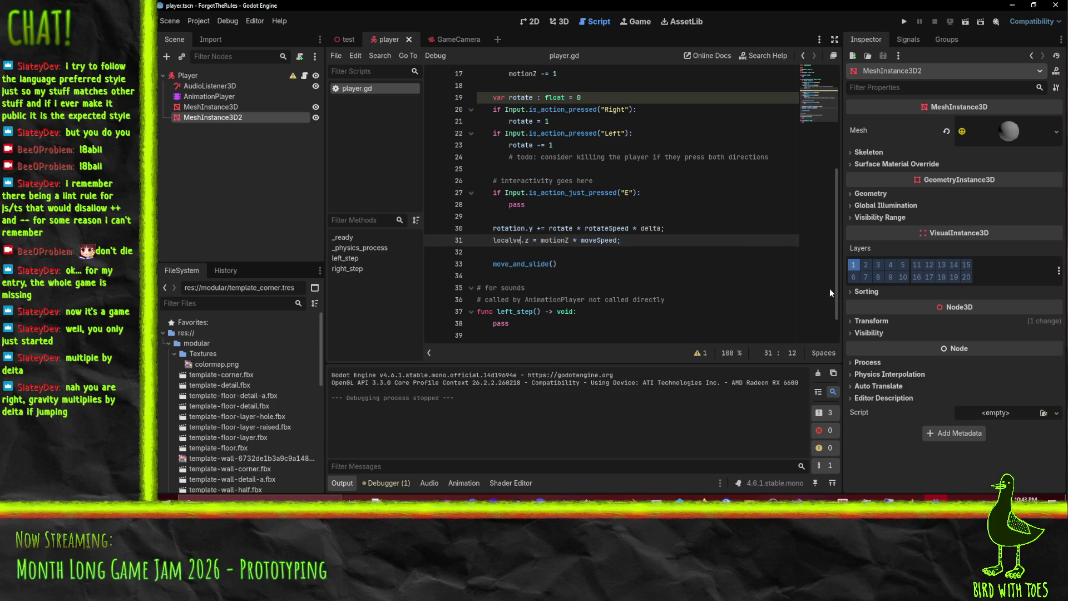
{"action": "left_click", "coordinate": [936, 497]}
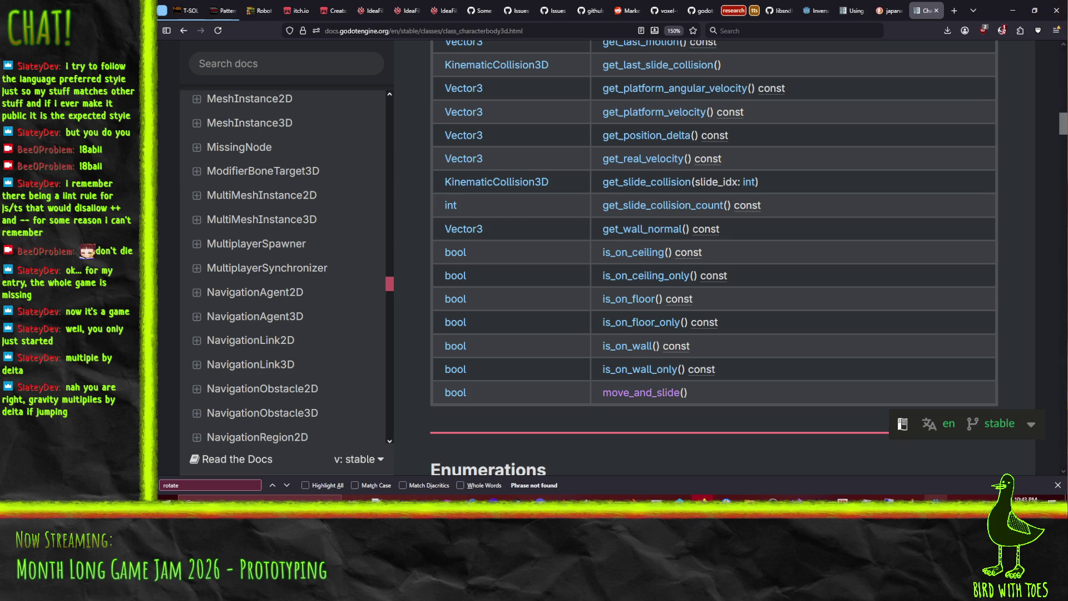
- Check the CharacterBody3D docs and GroundMovement.cs, then return to the end of player.gd line 31
{"action": "scroll", "coordinate": [777, 345], "scroll_direction": "up", "scroll_amount": 10}
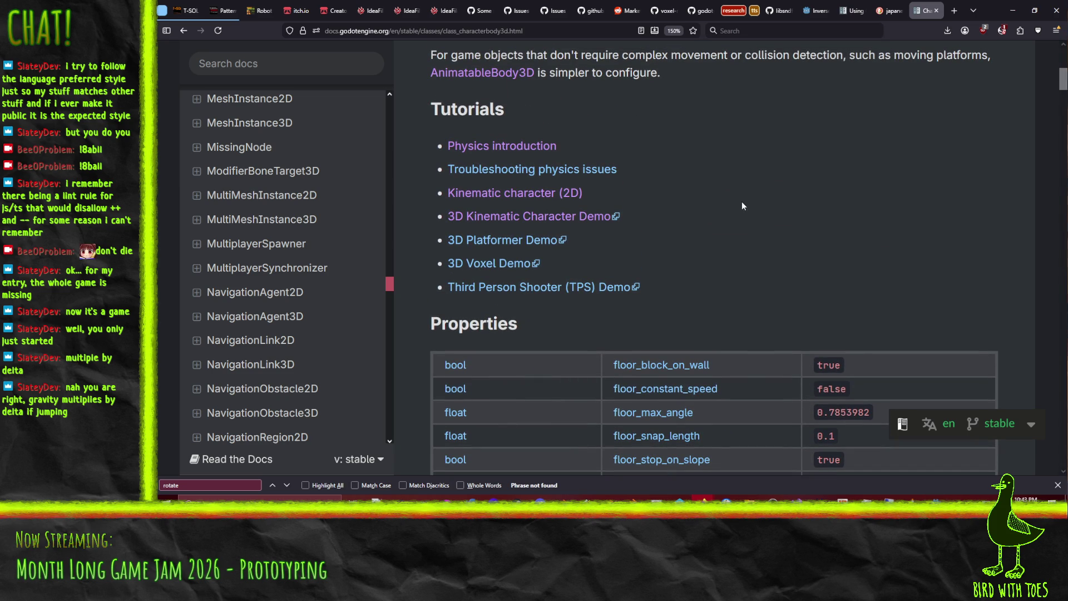
{"action": "scroll", "coordinate": [750, 194], "scroll_direction": "down", "scroll_amount": 5}
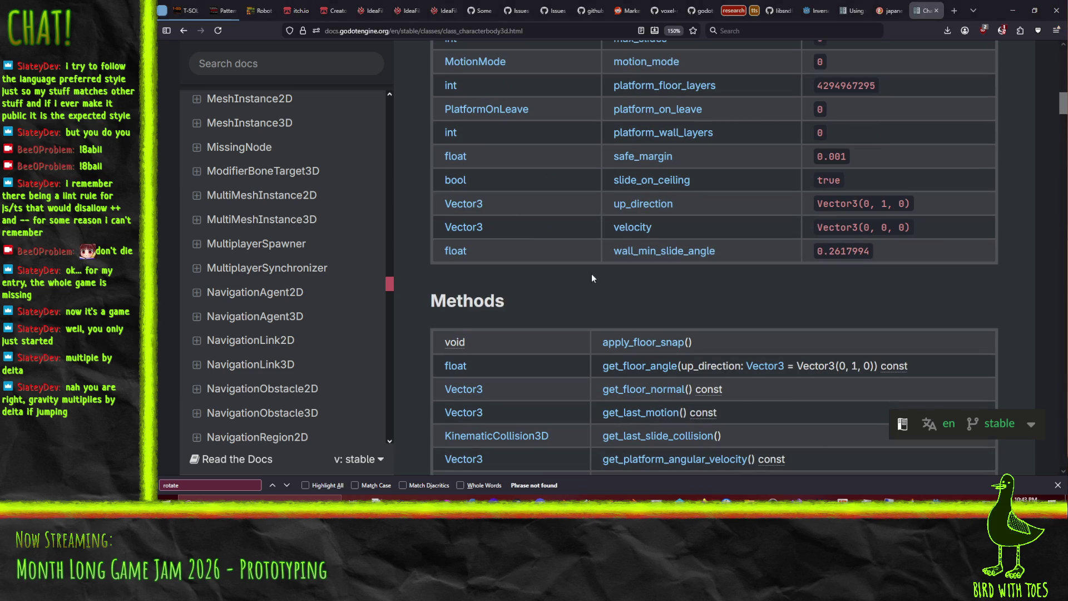
{"action": "key", "text": "alt+Tab"}
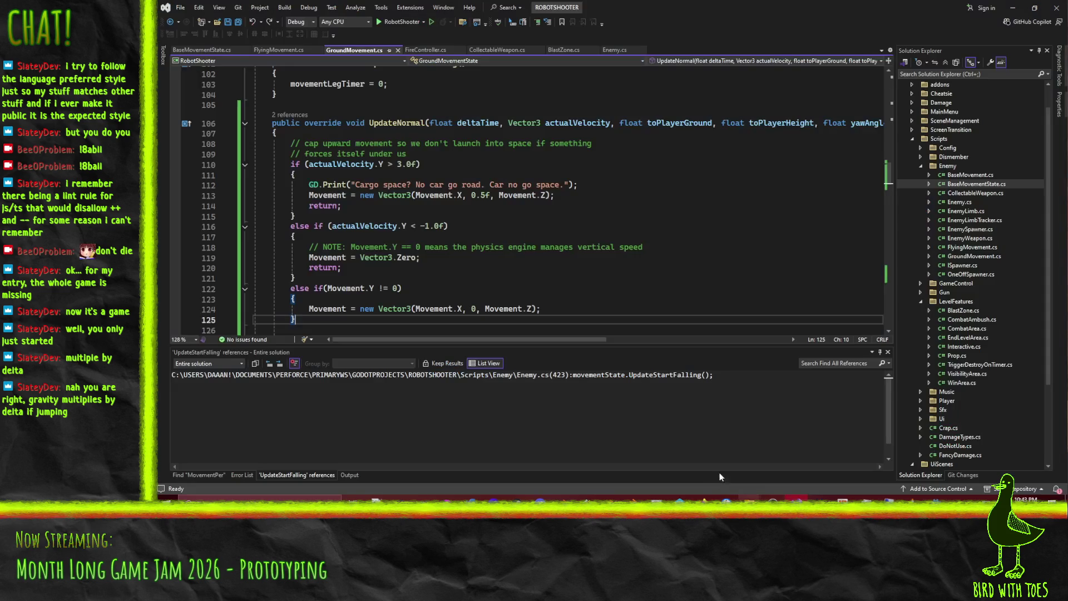
{"action": "scroll", "coordinate": [570, 229], "scroll_direction": "down", "scroll_amount": 4}
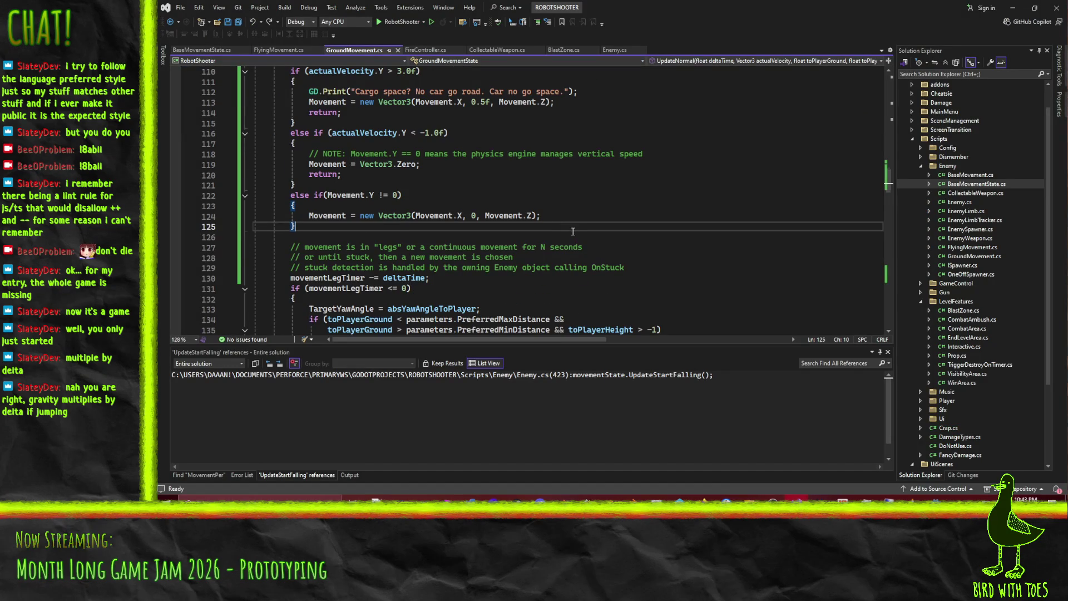
{"action": "scroll", "coordinate": [573, 231], "scroll_direction": "up", "scroll_amount": 1}
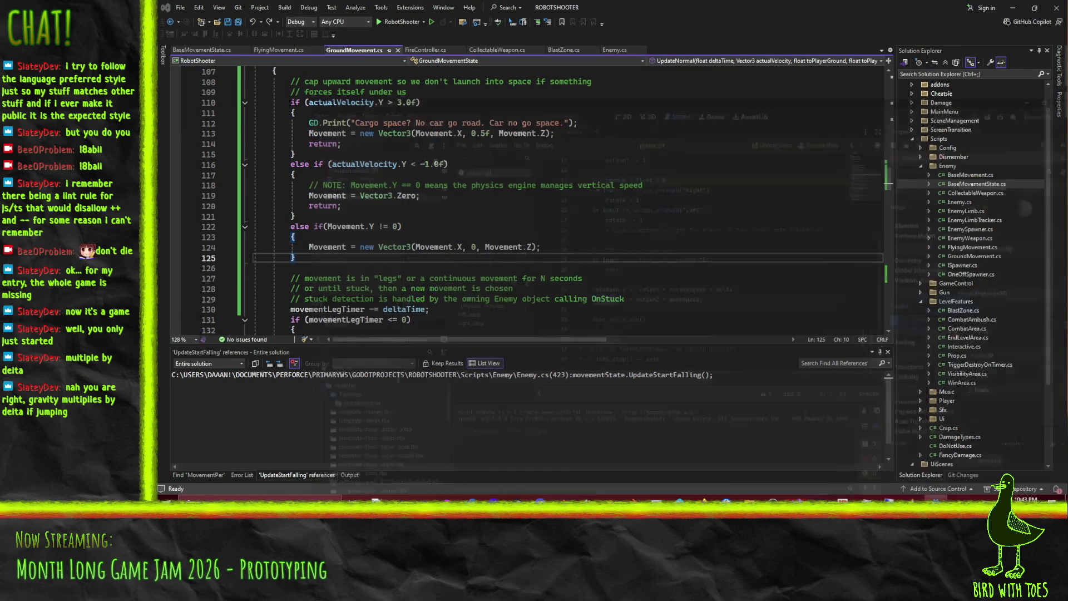
{"action": "key", "text": "alt+Tab"}
{"action": "left_click", "coordinate": [622, 240]}
- Append '* basis.get_rotation_quaternion()' to line 31 and parenthesize motionZ * moveSpeed
{"action": "type", "text": "* basis.qu"}
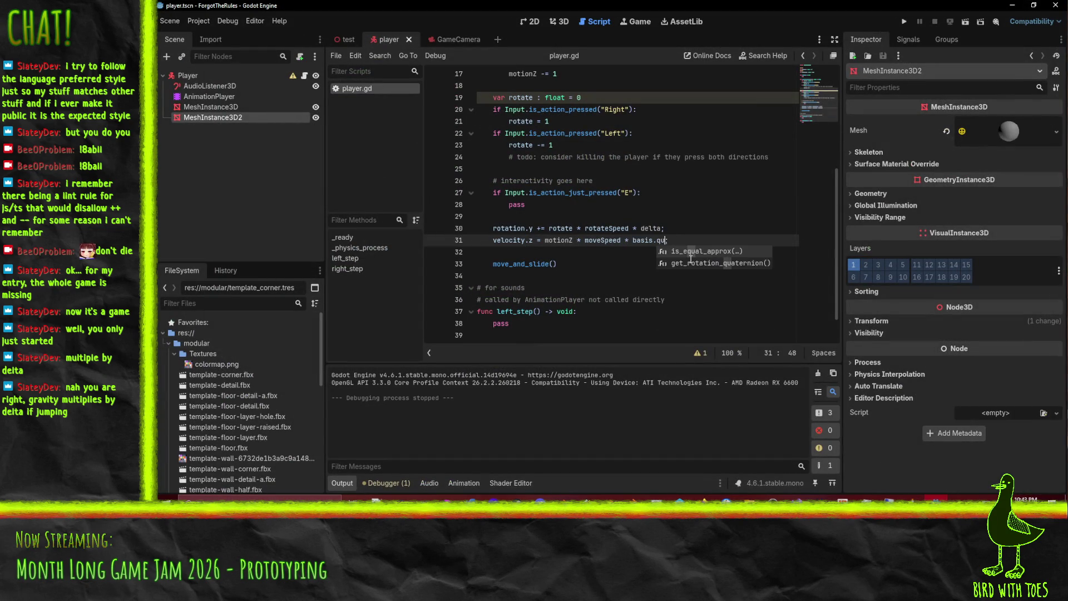
{"action": "left_click", "coordinate": [690, 262]}
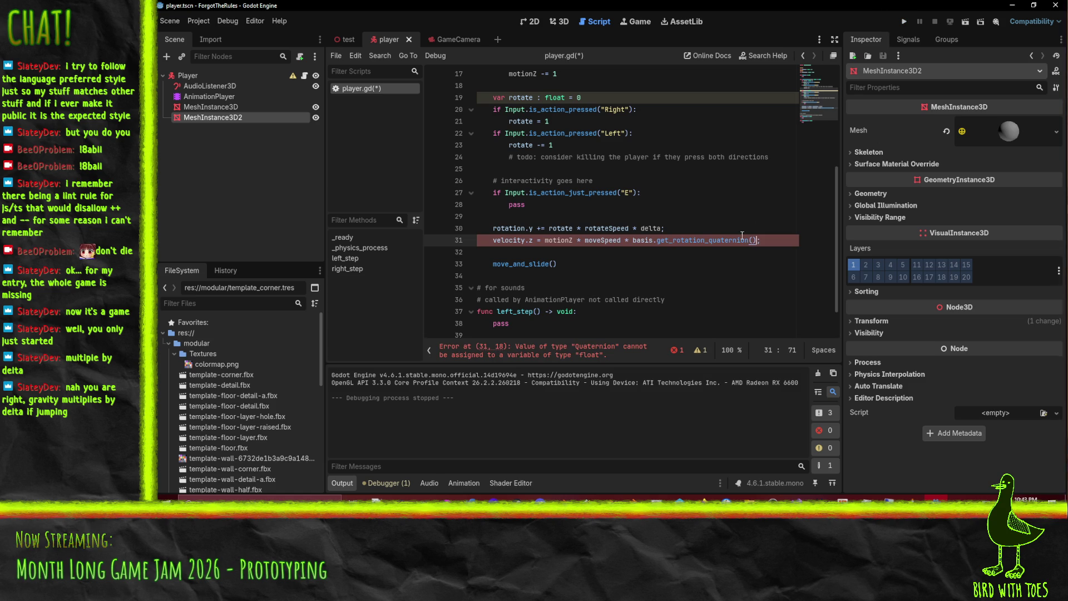
{"action": "left_click", "coordinate": [620, 240]}
{"action": "type", "text": ")"}
{"action": "left_click", "coordinate": [546, 240]}
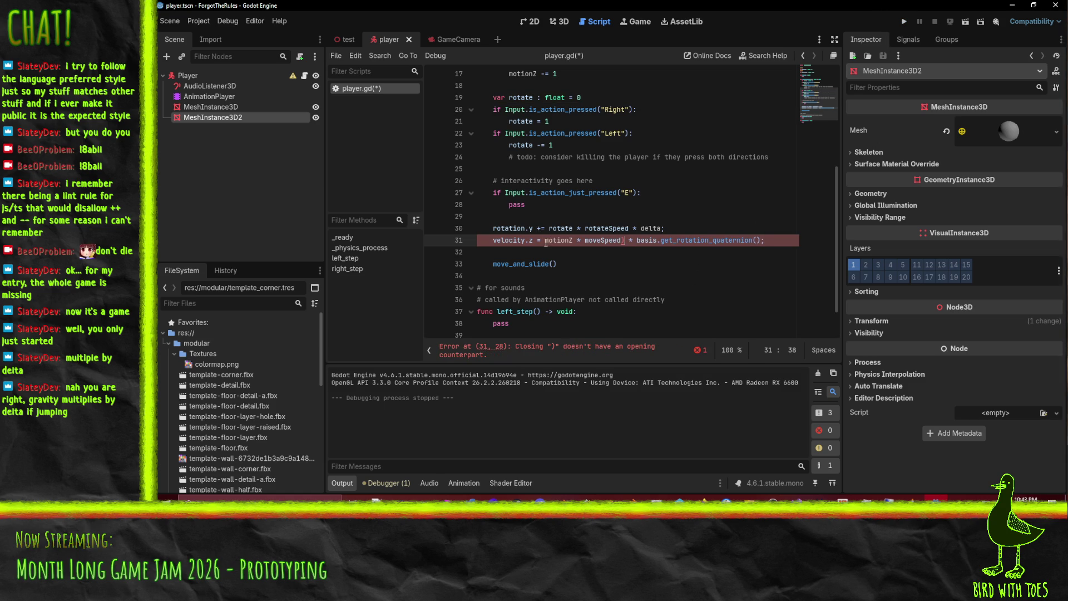
{"action": "type", "text": "("}
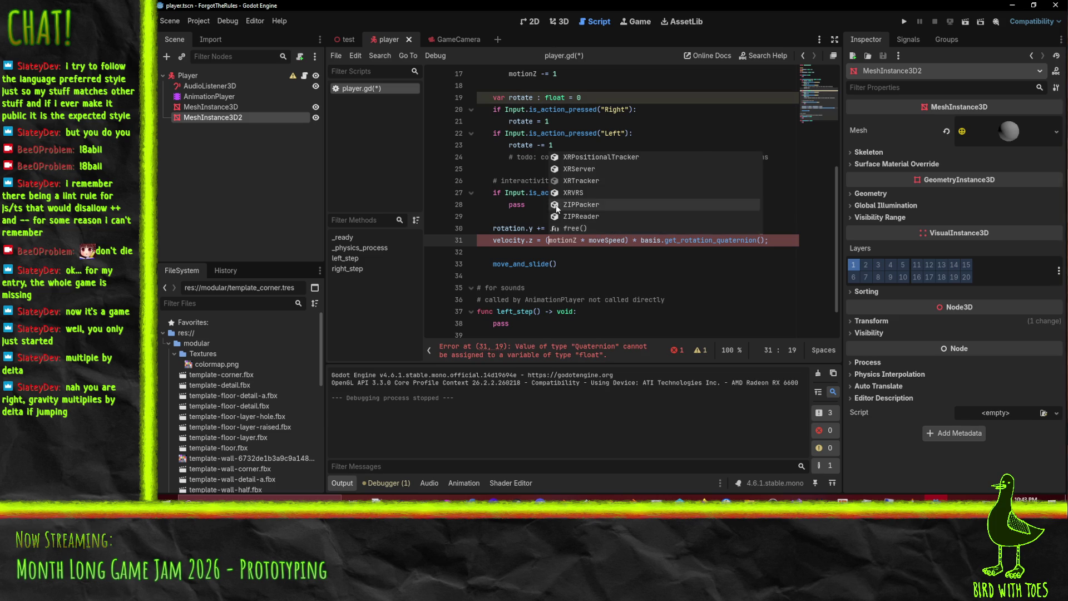
{"action": "left_click", "coordinate": [619, 236]}
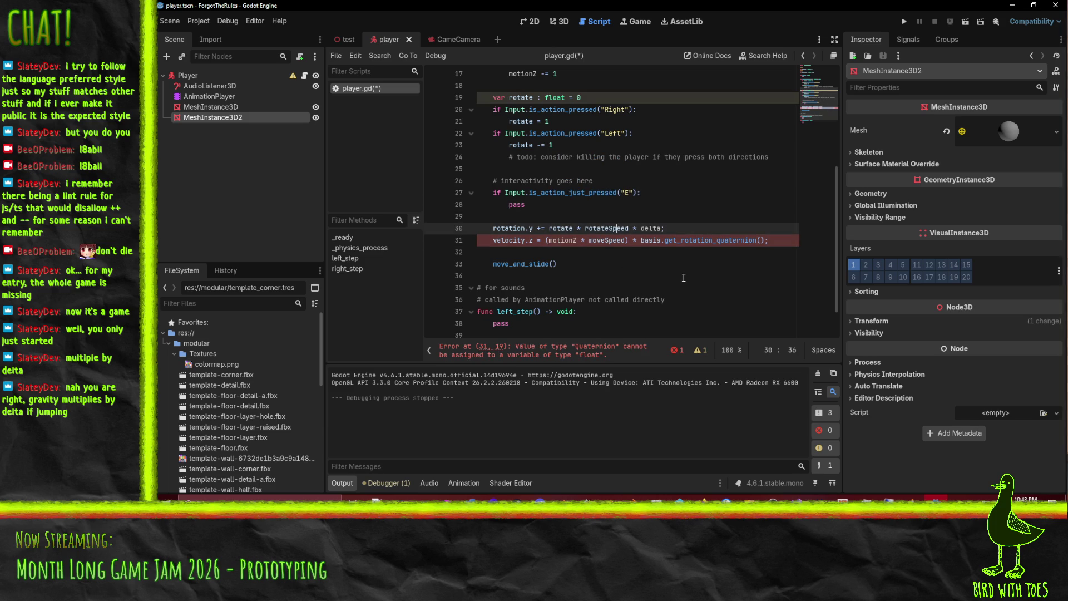
- Assign the whole velocity, with the bracketed product starting Vector3.FORWARD * motionZ * moveSpeed
{"action": "left_click", "coordinate": [513, 243]}
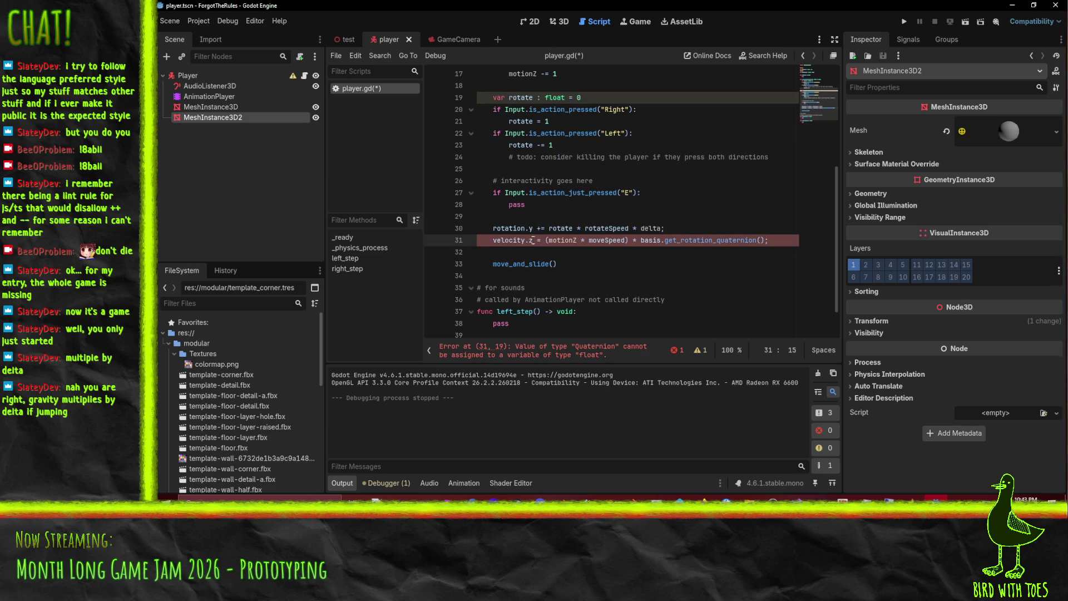
{"action": "key", "text": "BackSpace"}
{"action": "key", "text": "BackSpace"}
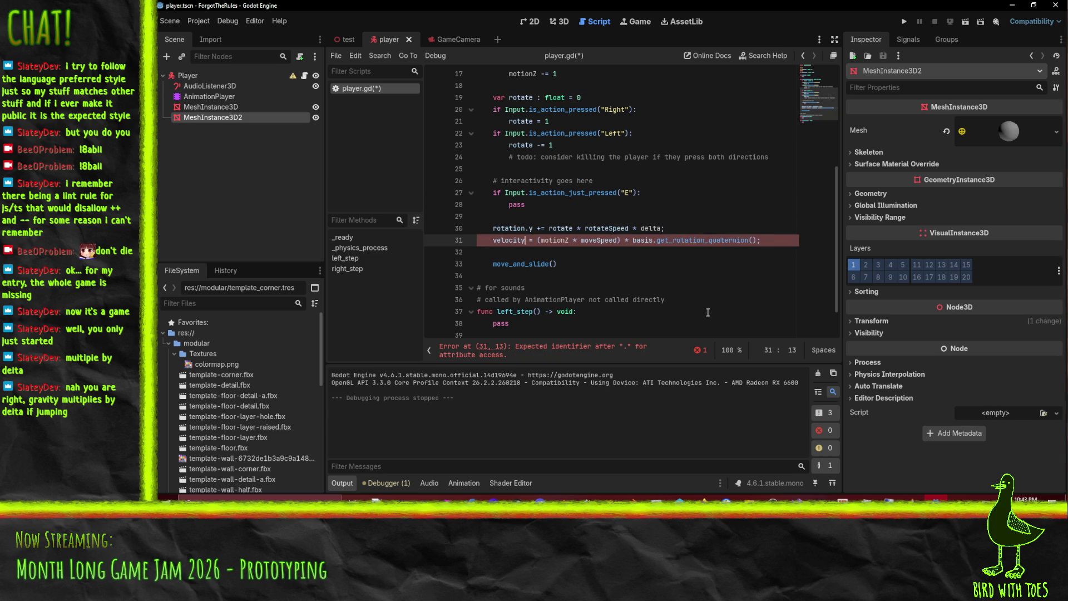
{"action": "type", "text": "(vector3("}
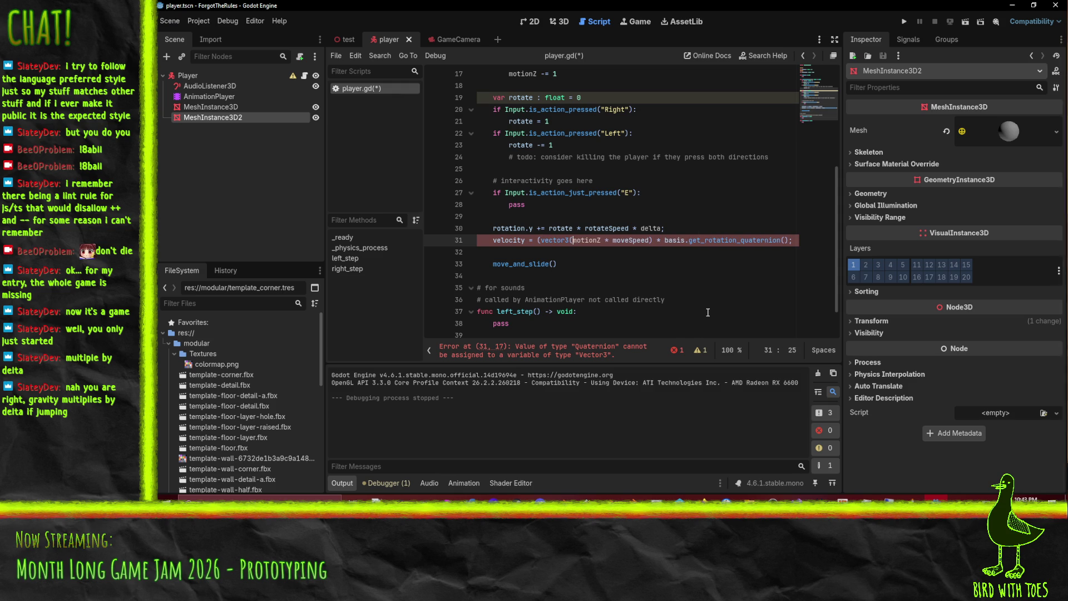
{"action": "key", "text": "BackSpace"}
{"action": "key", "text": "BackSpace"}
{"action": "key", "text": "BackSpace"}
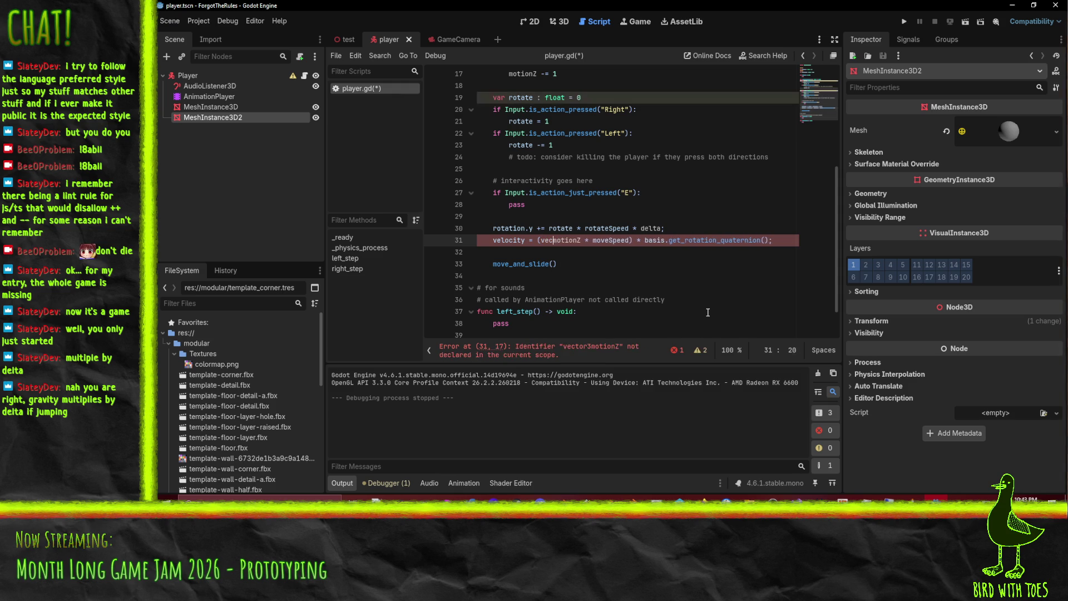
{"action": "type", "text": "Vector3.for"}
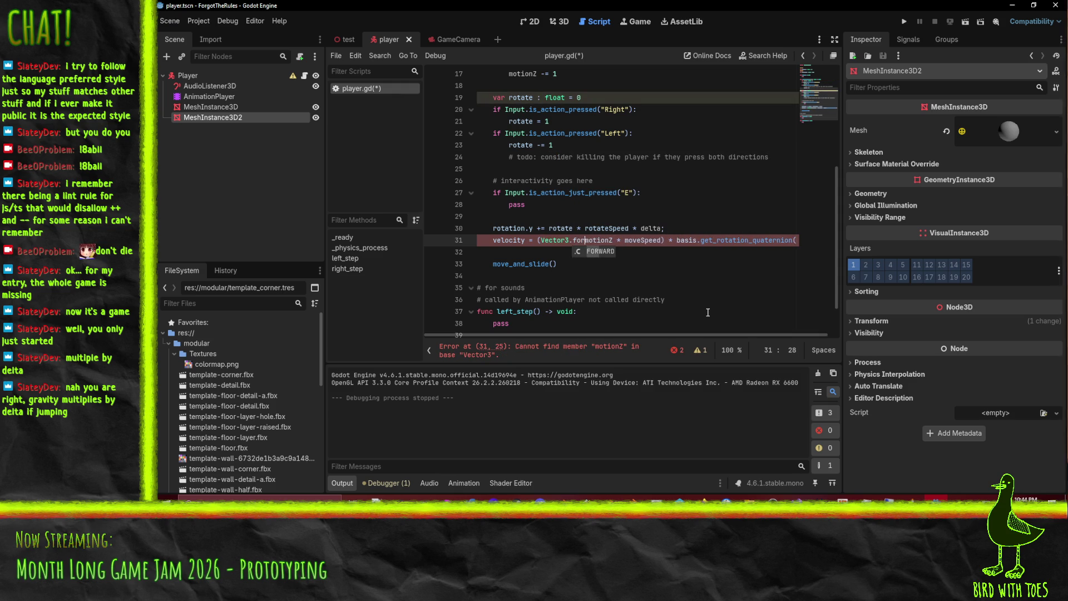
{"action": "key", "text": "Tab"}
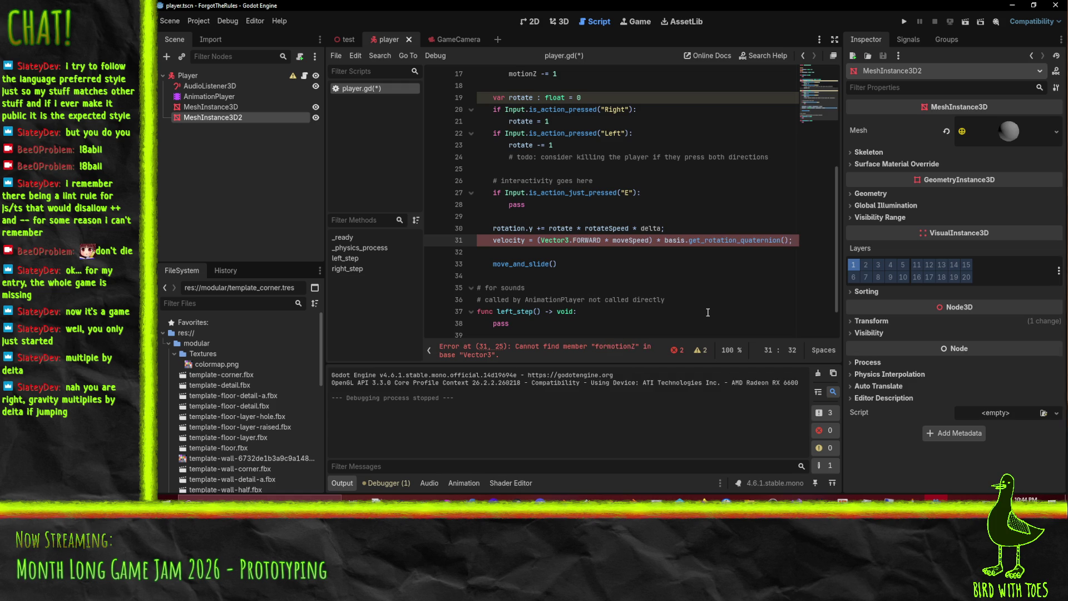
{"action": "type", "text": "* "}
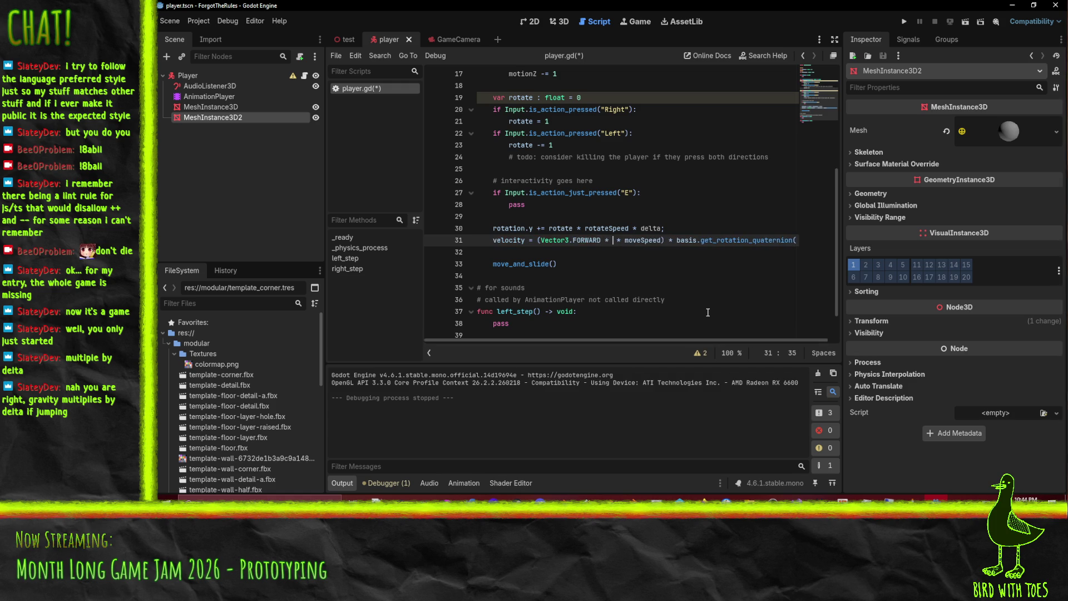
{"action": "type", "text": "motion"}
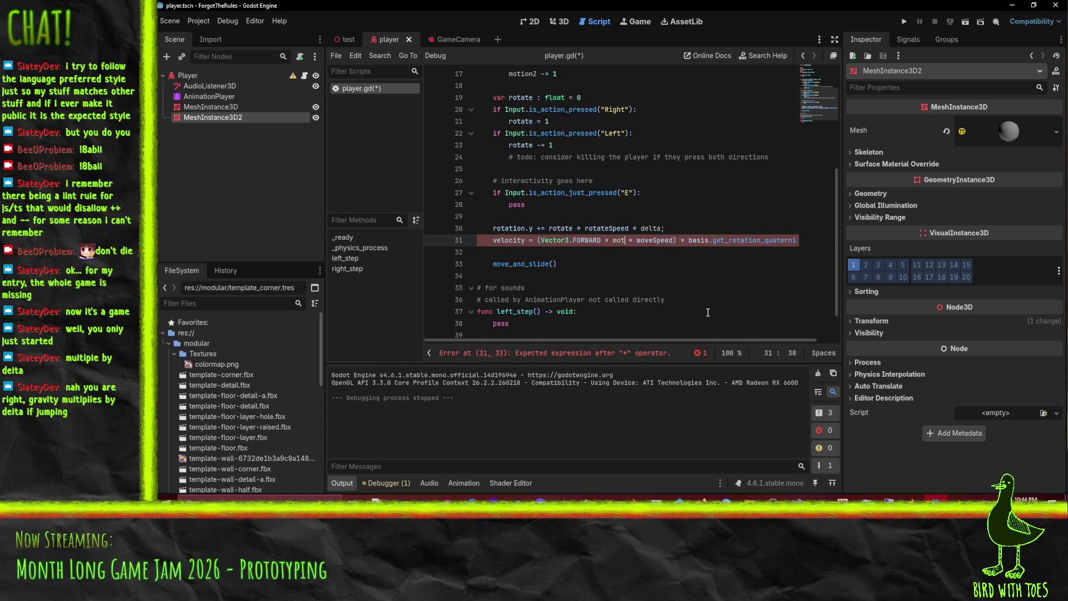
{"action": "key", "text": "Tab"}
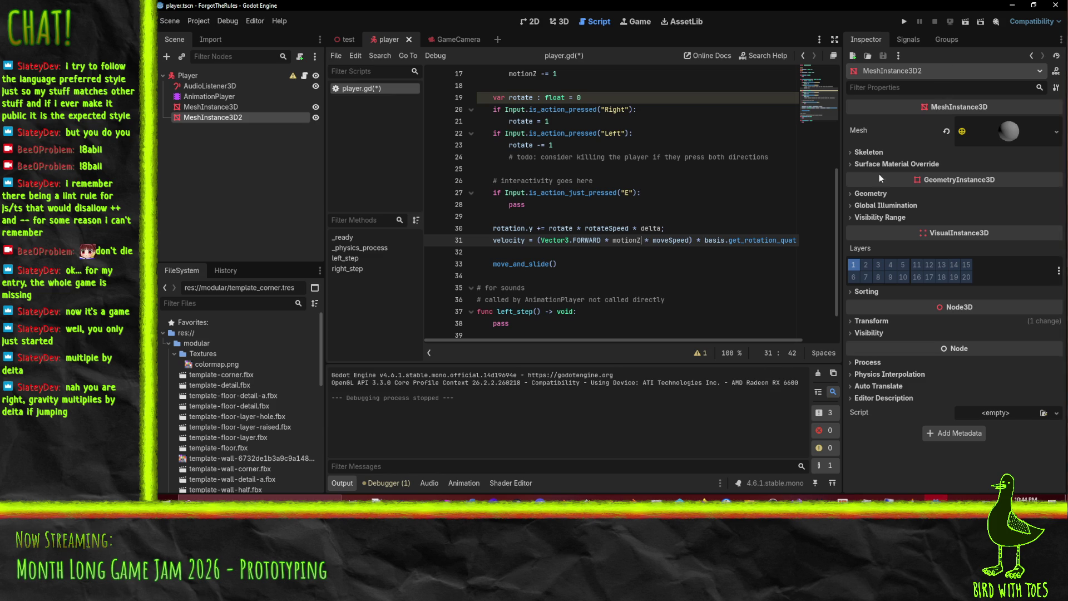
- Test the turning movement with D, W, Space, A and S, then stop the game
{"action": "left_click", "coordinate": [904, 21]}
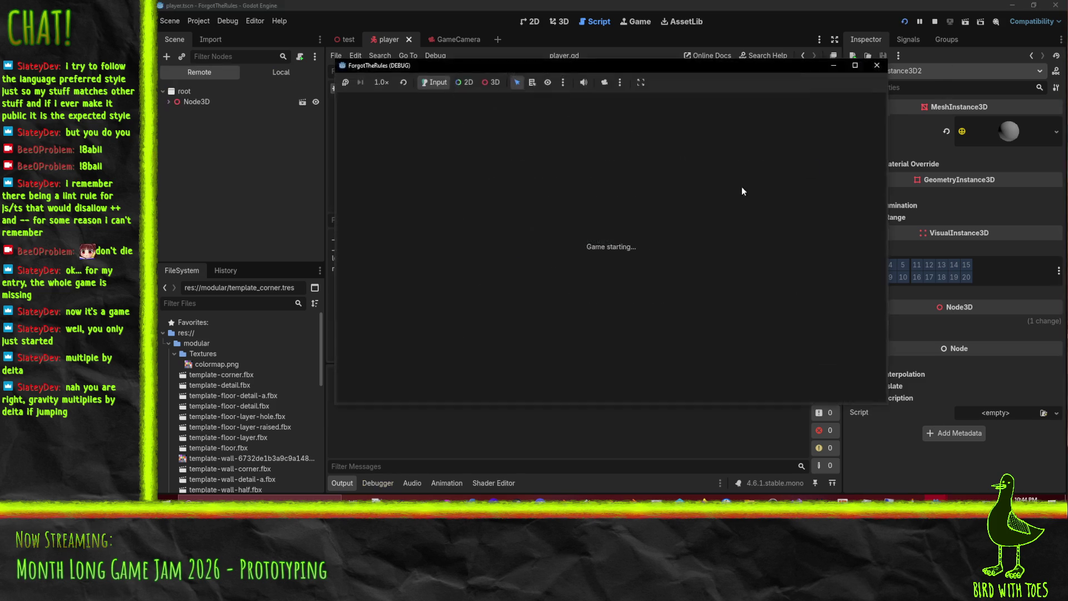
{"action": "key", "text": "d"}
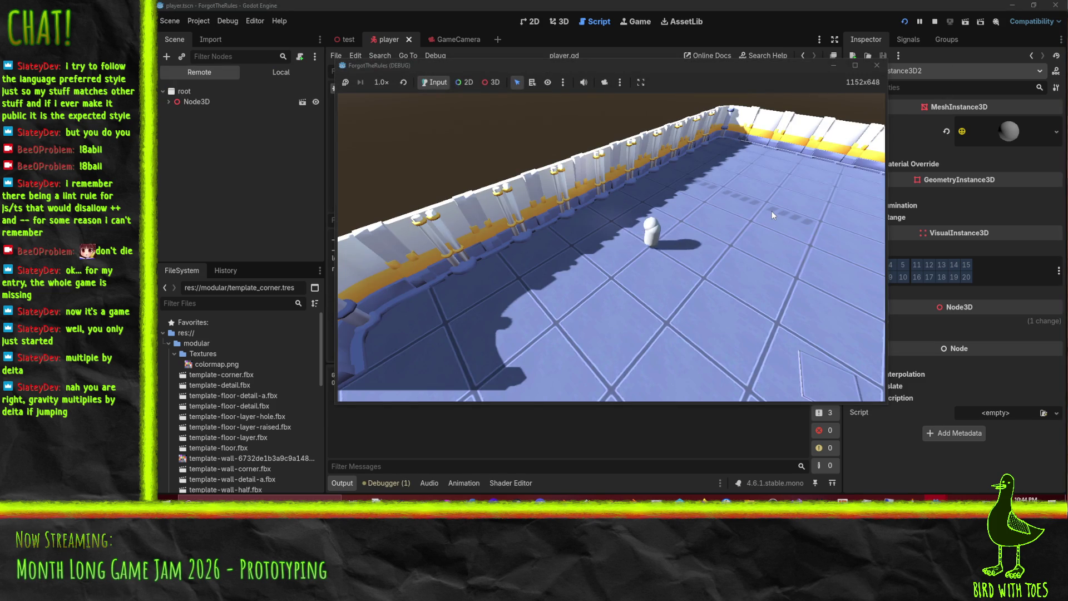
{"action": "key", "text": "w"}
{"action": "key", "text": "space"}
{"action": "key", "text": "a"}
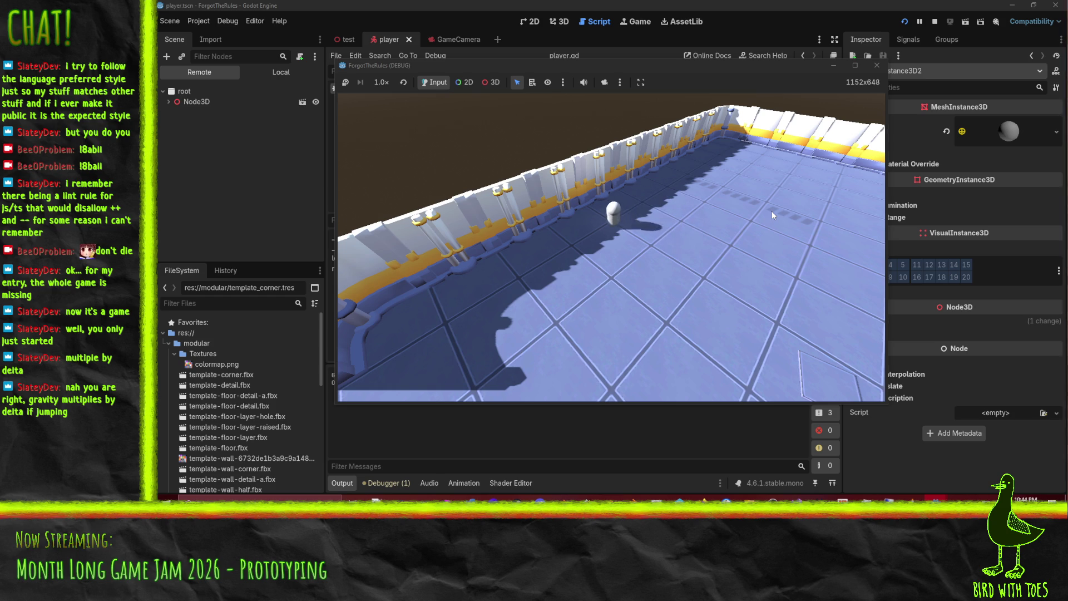
{"action": "key", "text": "d"}
{"action": "key", "text": "s"}
{"action": "key", "text": "w"}
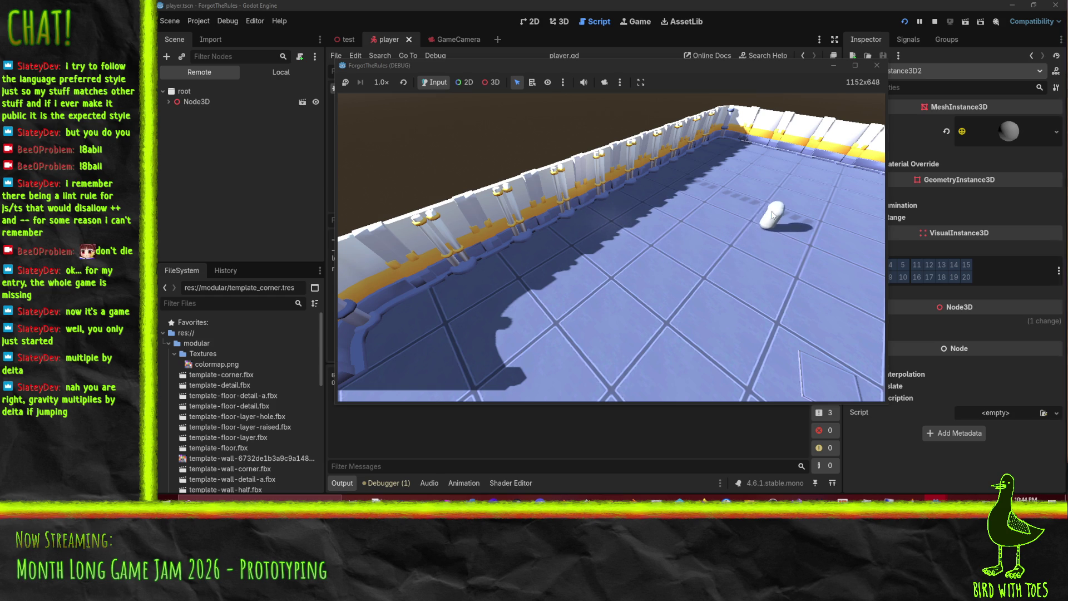
{"action": "left_click", "coordinate": [877, 66]}
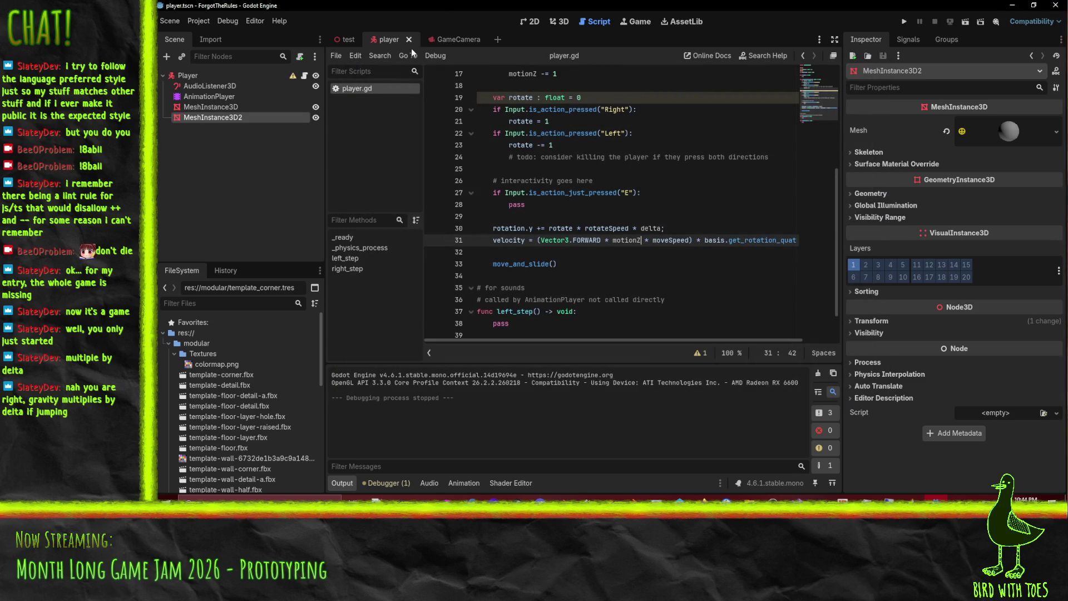
- In the player scene's 3D view, shift the player mesh 0.4 units along -Z
{"action": "left_click", "coordinate": [344, 40]}
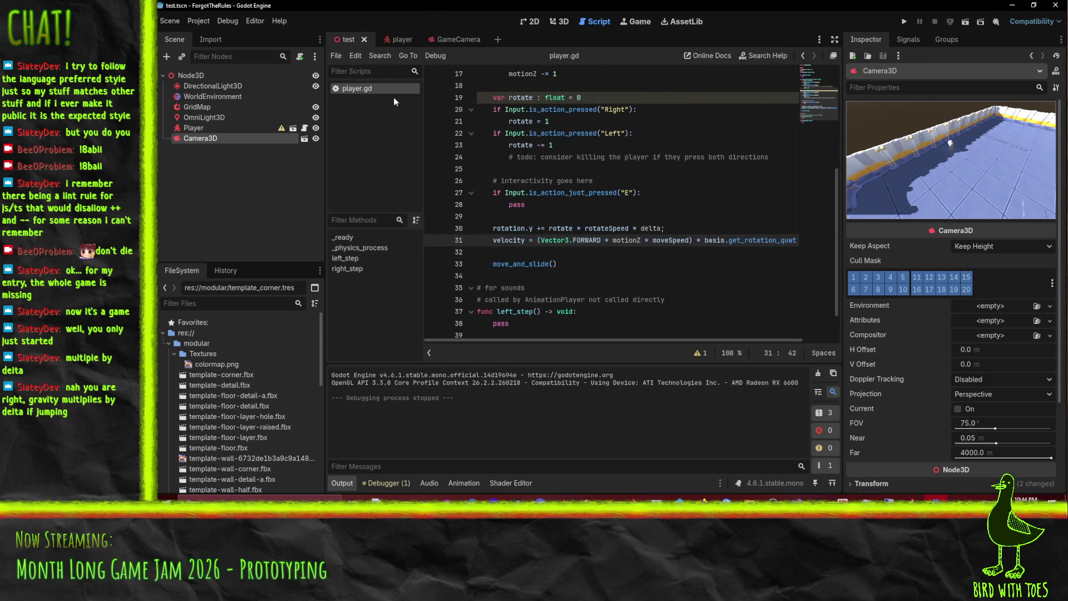
{"action": "left_click", "coordinate": [391, 40]}
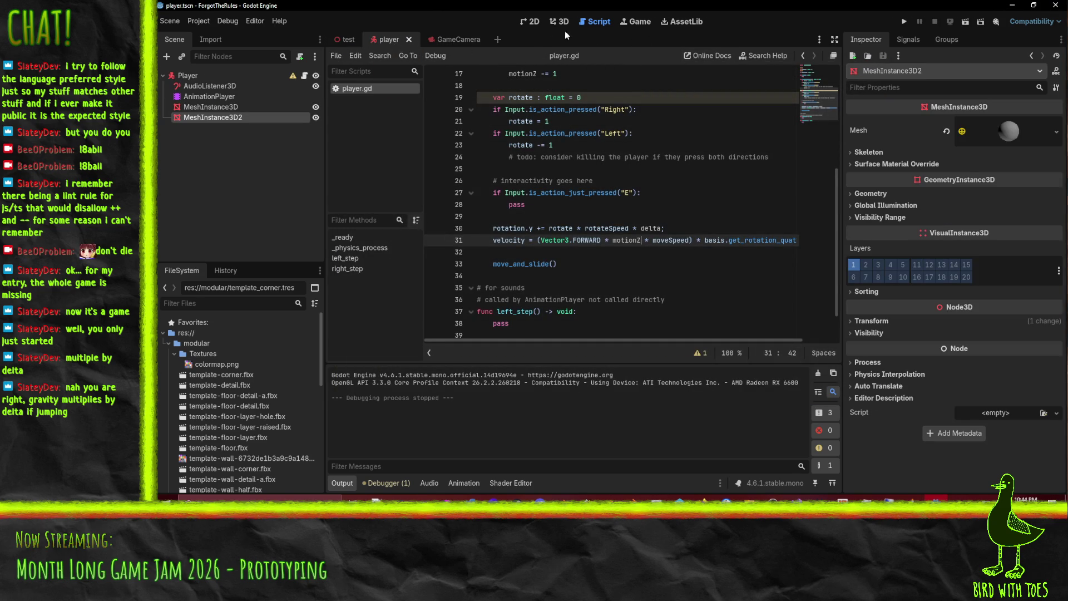
{"action": "left_click", "coordinate": [555, 22]}
{"action": "left_click_drag", "start_coordinate": [489, 215], "coordinate": [502, 217]}
- Restart the game, test the capsule with S and D, stop it, and switch to Visual Studio
{"action": "left_click", "coordinate": [965, 21]}
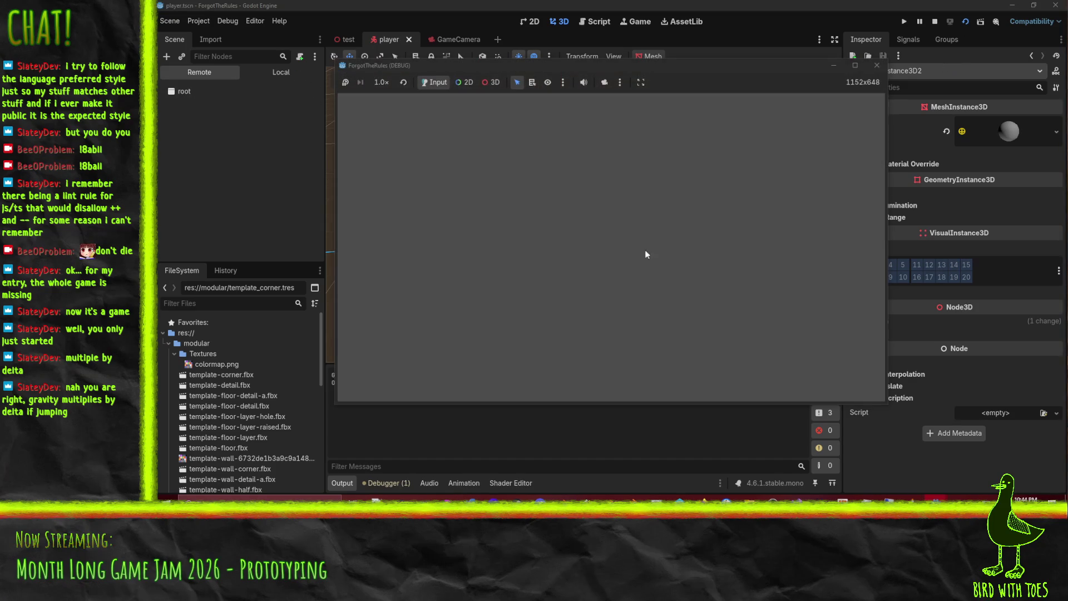
{"action": "left_click", "coordinate": [904, 21]}
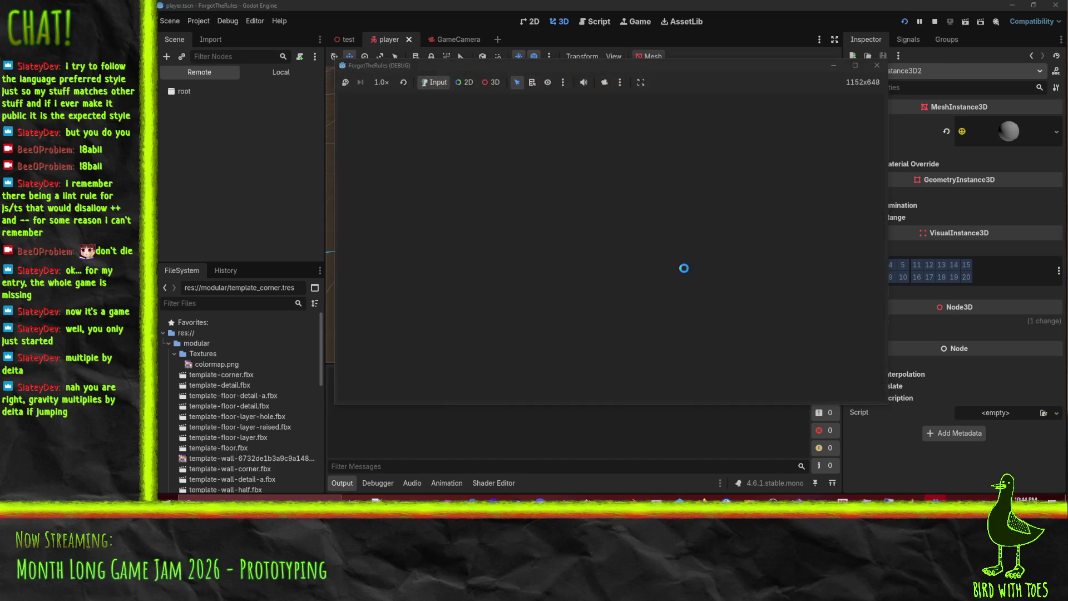
{"action": "key", "text": "s"}
{"action": "key", "text": "d"}
{"action": "key", "text": "d"}
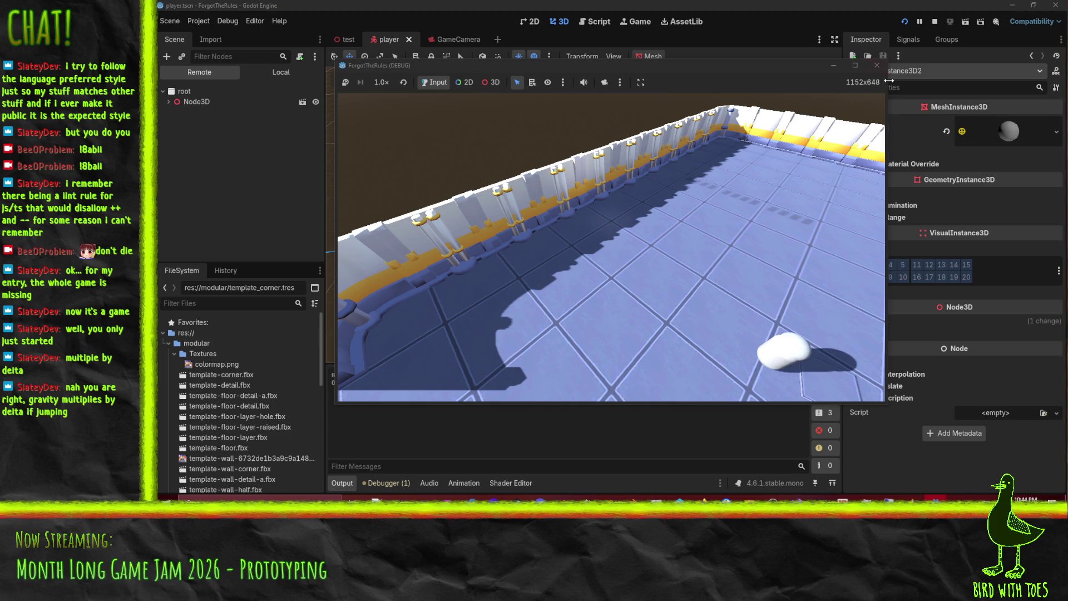
{"action": "left_click", "coordinate": [876, 65]}
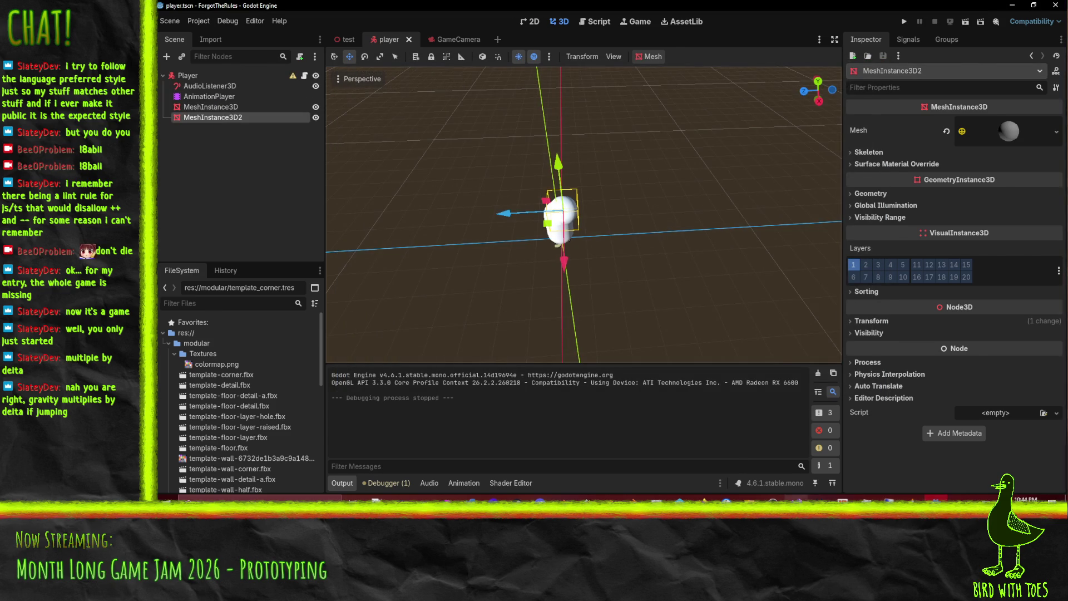
{"action": "key", "text": "alt+Tab"}
{"action": "scroll", "coordinate": [556, 264], "scroll_direction": "down", "scroll_amount": 1}
- Scroll through GroundMovement.cs in Visual Studio and return to the Godot editor
{"action": "scroll", "coordinate": [562, 268], "scroll_direction": "up", "scroll_amount": 1}
{"action": "scroll", "coordinate": [236, 250], "scroll_direction": "down", "scroll_amount": 7}
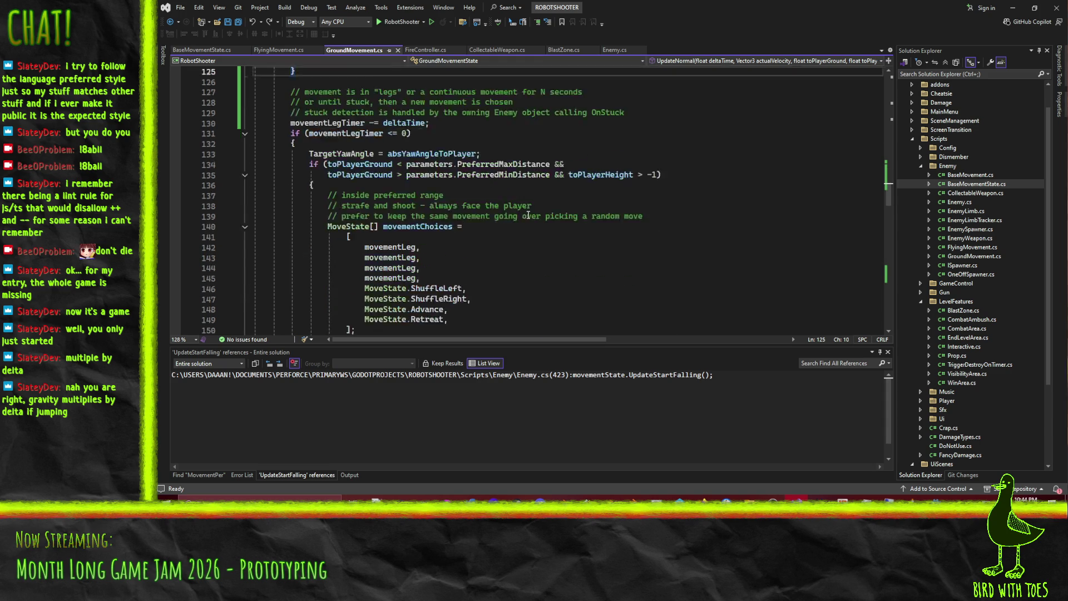
{"action": "scroll", "coordinate": [236, 250], "scroll_direction": "up", "scroll_amount": 4}
{"action": "key", "text": "alt+Tab"}
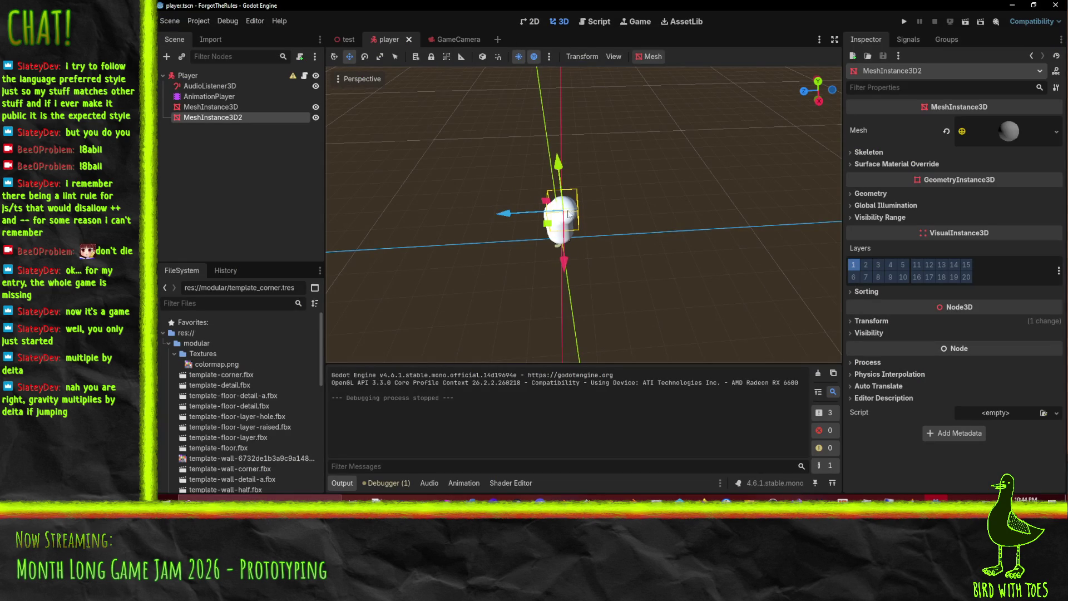
- Replace basis with global_basis on line 31, then test-run with F5 and stop with F8
{"action": "left_click", "coordinate": [595, 21]}
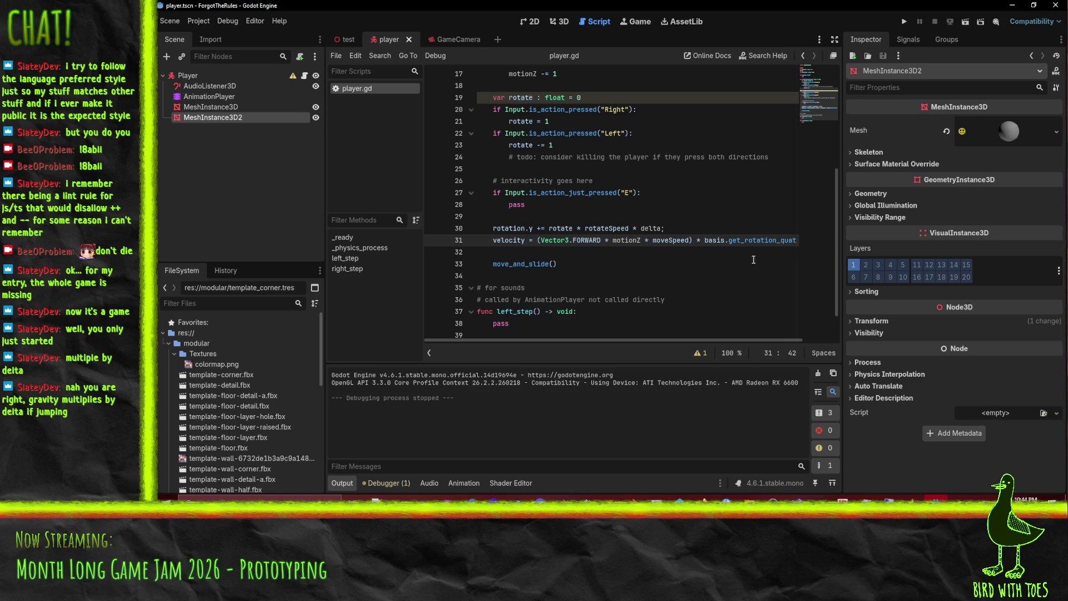
{"action": "double_click", "coordinate": [747, 240]}
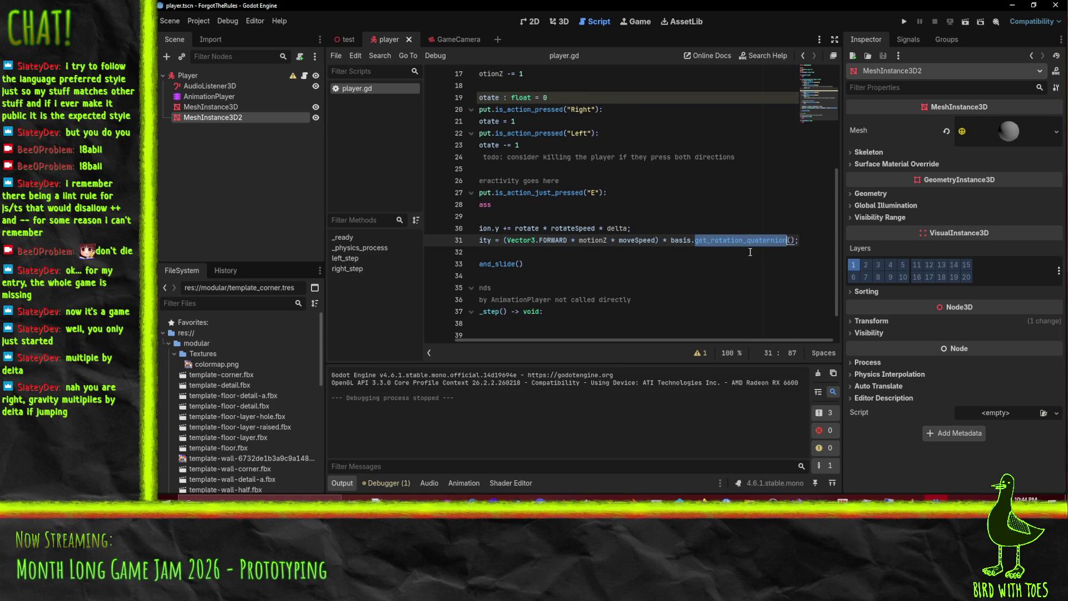
{"action": "double_click", "coordinate": [672, 240]}
{"action": "type", "text": "global_basis"}
{"action": "key", "text": "F5"}
{"action": "key", "text": "s"}
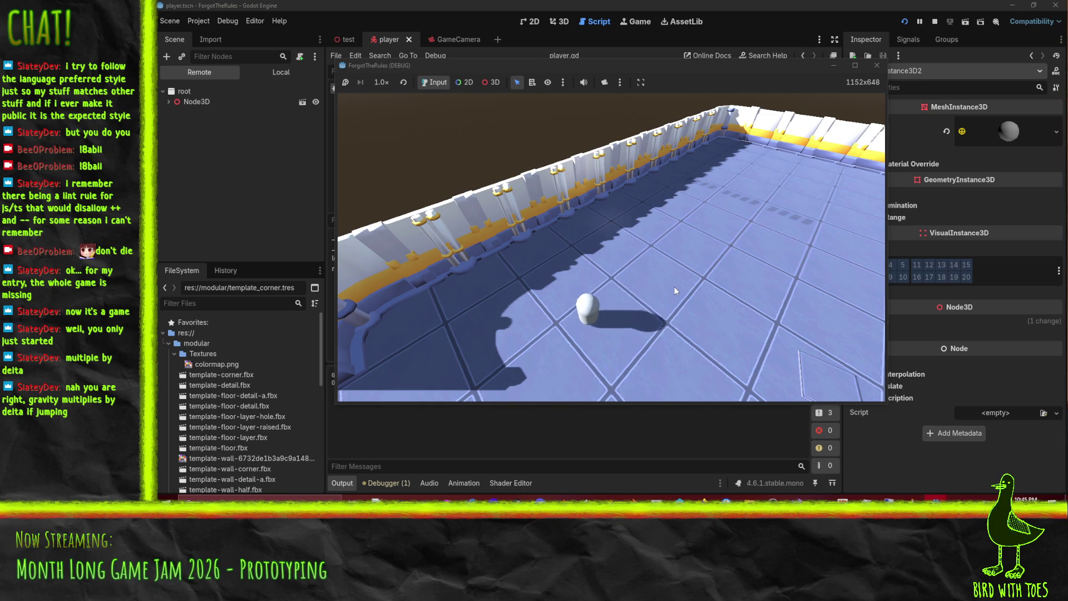
{"action": "key", "text": "F8"}
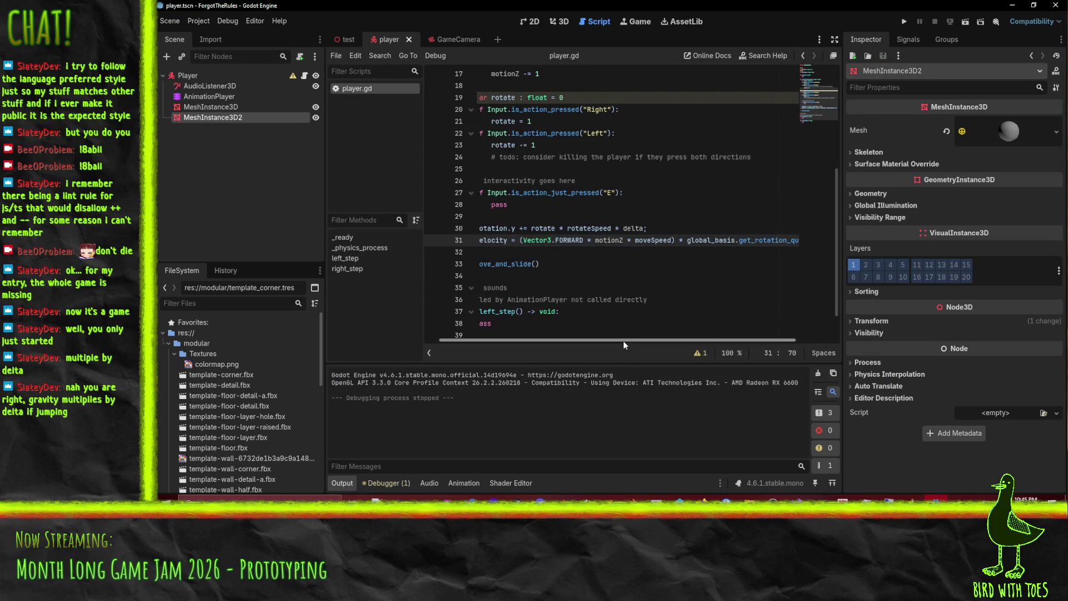
- Review the get_rotation_quaternion call on line 31 and switch to the CharacterBody3D docs
{"action": "left_click_drag", "start_coordinate": [622, 340], "coordinate": [672, 338]}
{"action": "scroll", "coordinate": [656, 332], "scroll_direction": "left", "scroll_amount": 5}
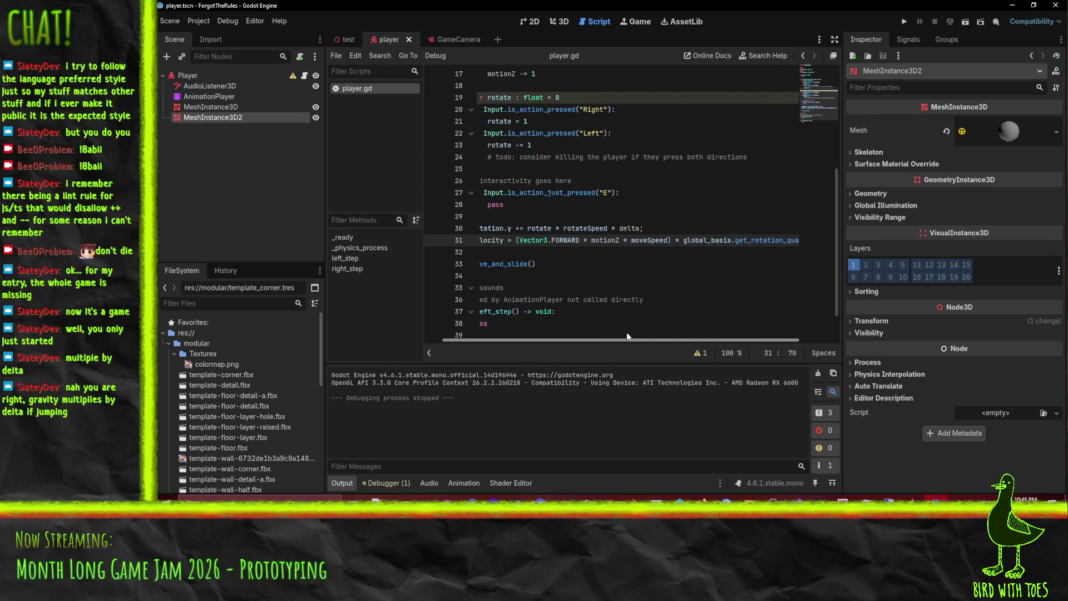
{"action": "scroll", "coordinate": [667, 290], "scroll_direction": "right", "scroll_amount": 3}
{"action": "left_click", "coordinate": [748, 240]}
{"action": "scroll", "coordinate": [576, 346], "scroll_direction": "left", "scroll_amount": 1}
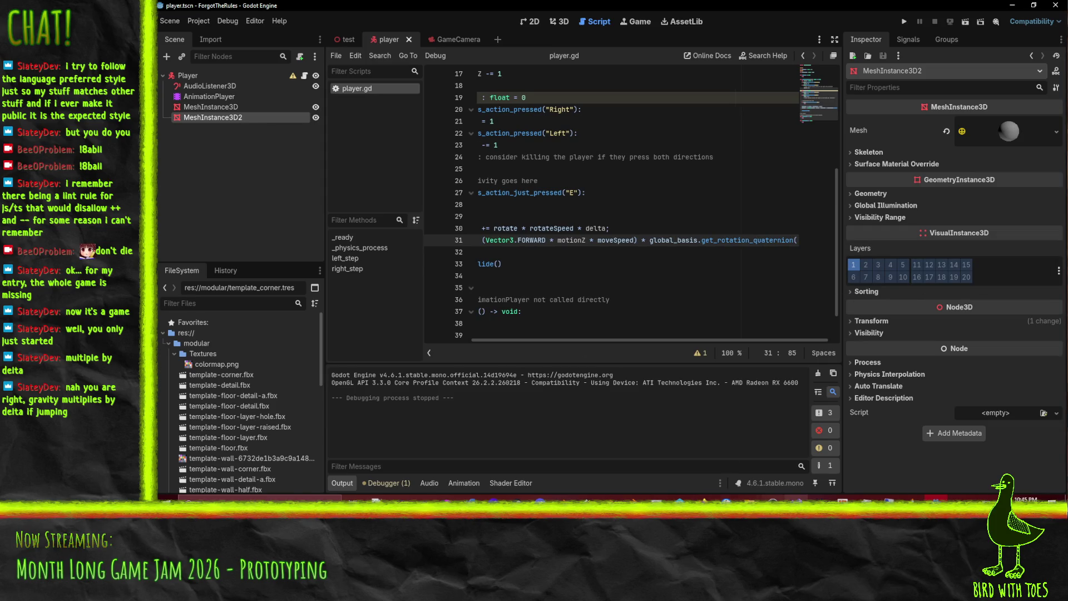
{"action": "mouse_move", "coordinate": [702, 498]}
{"action": "left_click", "coordinate": [650, 464]}
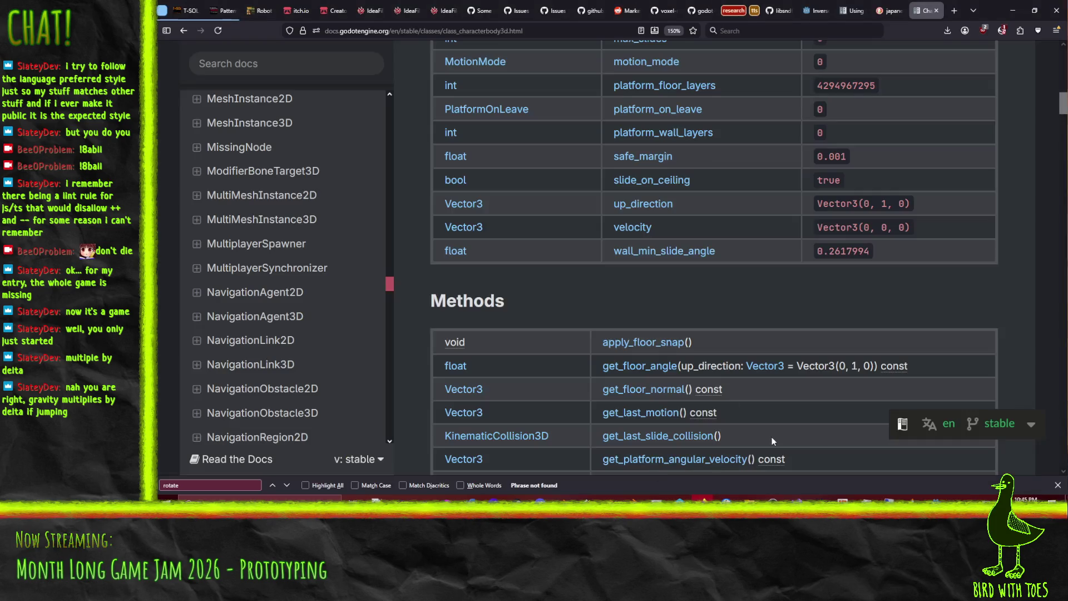
- From the CharacterBody3D docs, open the 3D Kinematic Character Demo's source files on GitHub
{"action": "scroll", "coordinate": [723, 390], "scroll_direction": "up", "scroll_amount": 10}
{"action": "scroll", "coordinate": [702, 341], "scroll_direction": "down", "scroll_amount": 3}
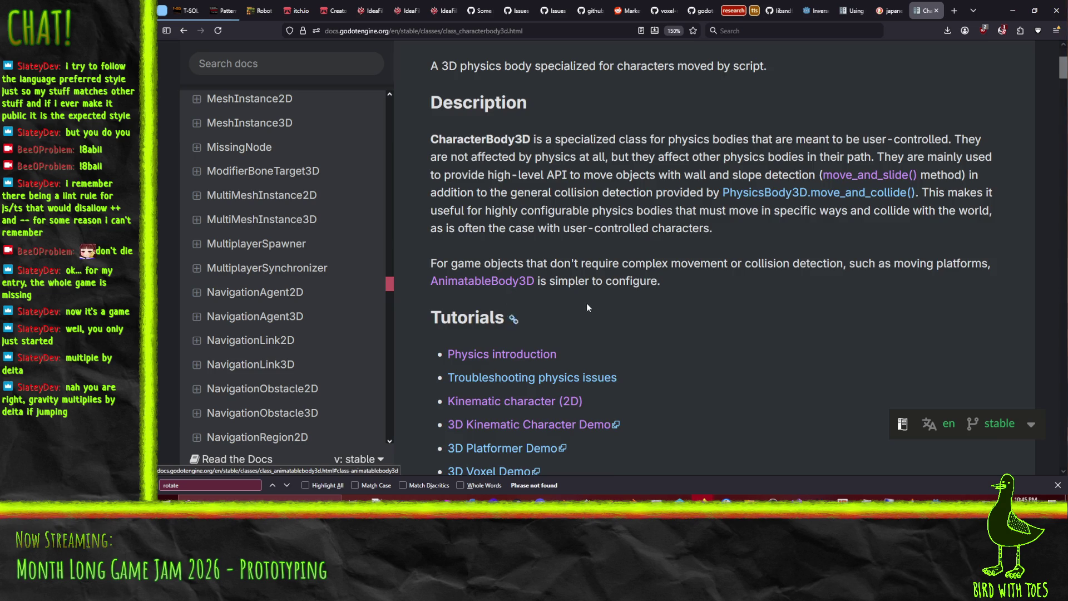
{"action": "scroll", "coordinate": [566, 307], "scroll_direction": "down", "scroll_amount": 3}
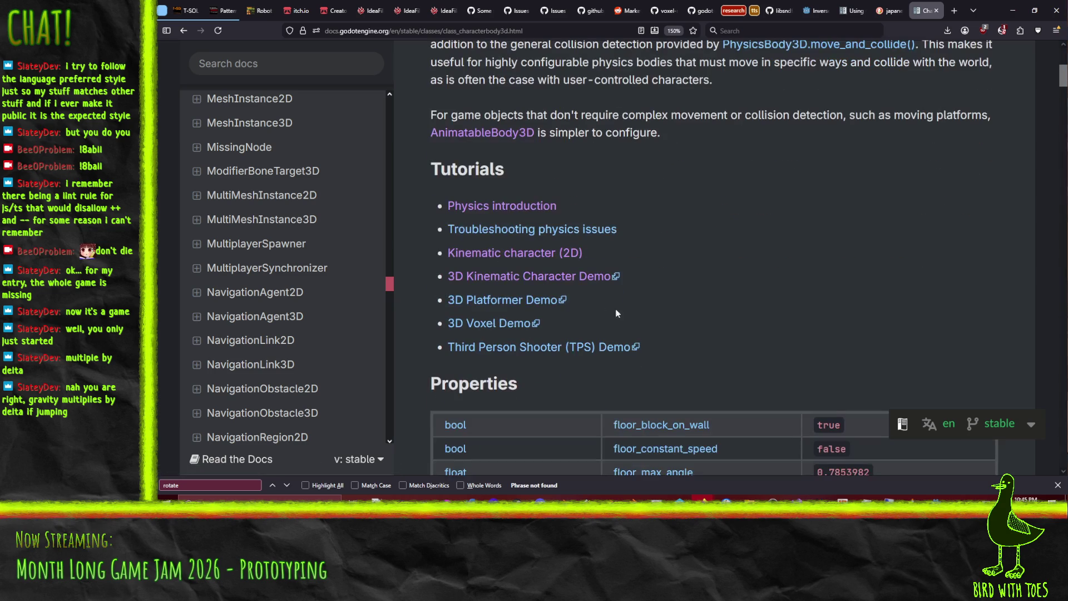
{"action": "left_click", "coordinate": [495, 278]}
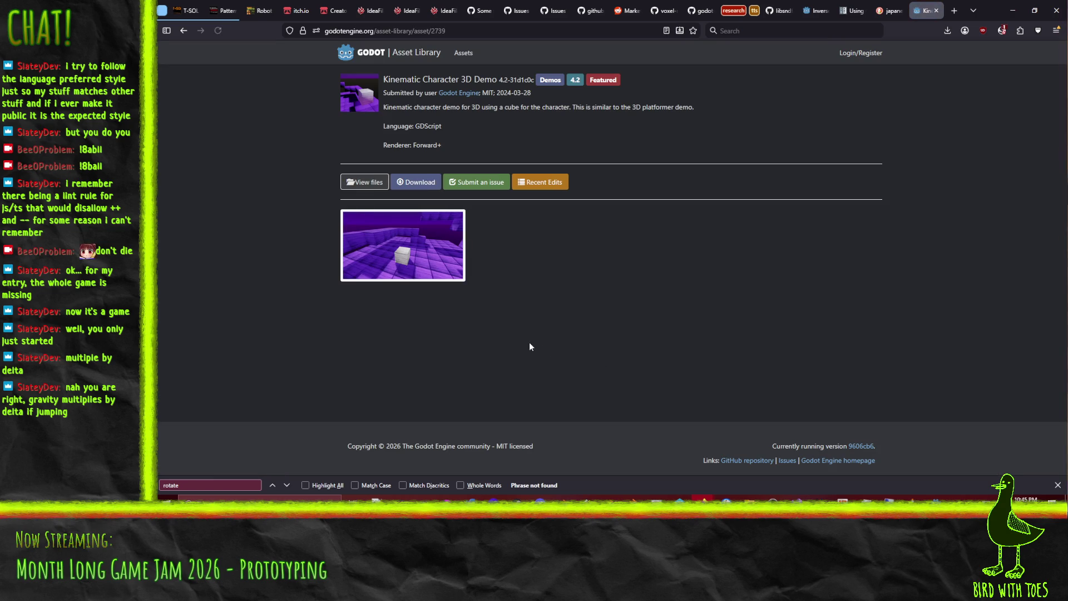
{"action": "left_click", "coordinate": [376, 183]}
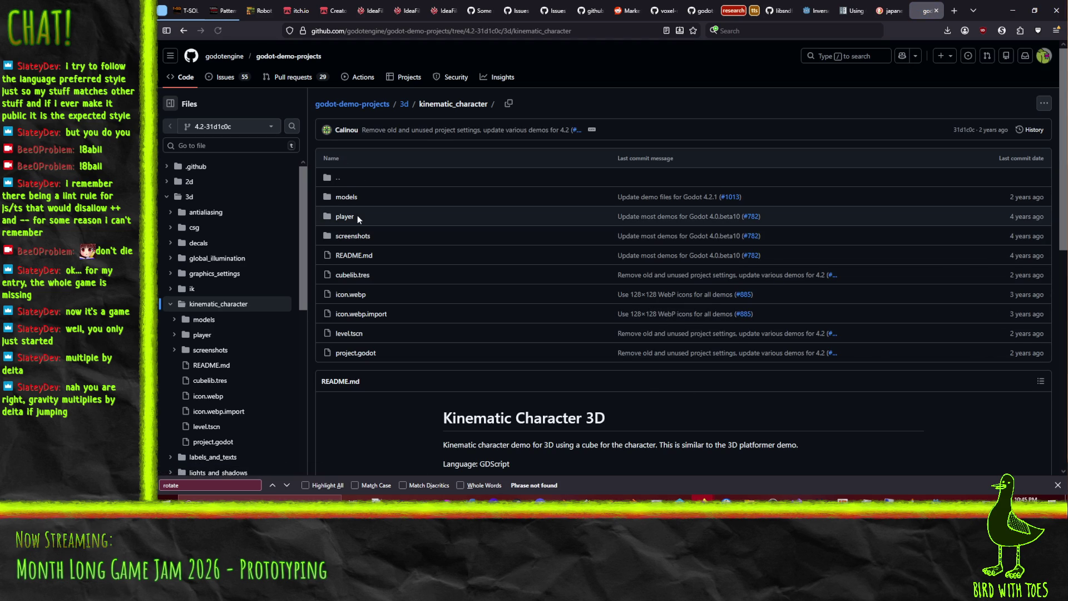
- Open the demo's player/cubio.gd script on GitHub and read through it
{"action": "left_click", "coordinate": [357, 216]}
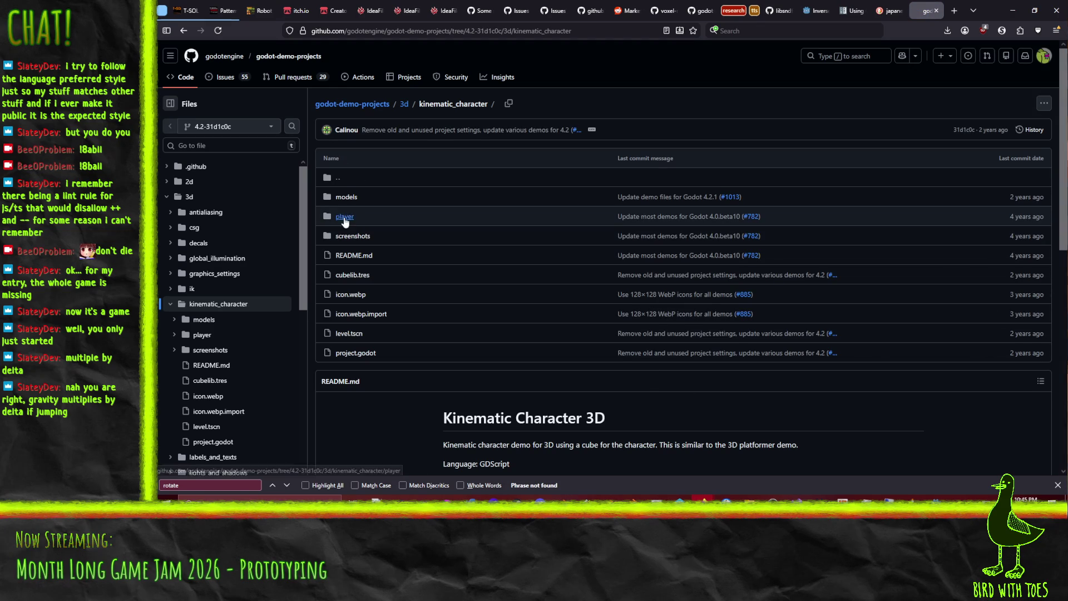
{"action": "left_click", "coordinate": [351, 198]}
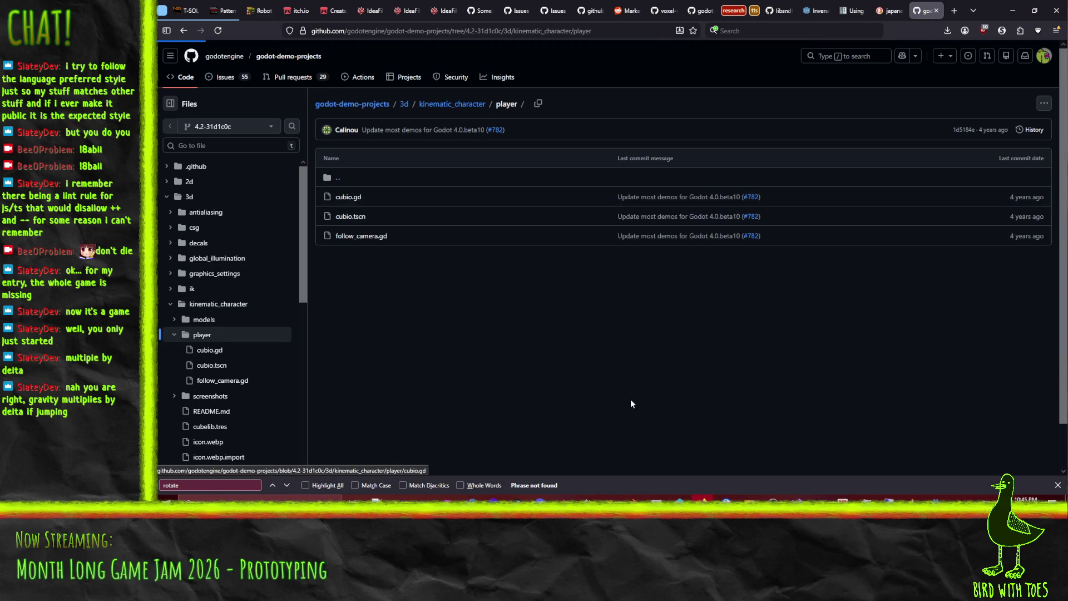
{"action": "scroll", "coordinate": [613, 276], "scroll_direction": "down", "scroll_amount": 3}
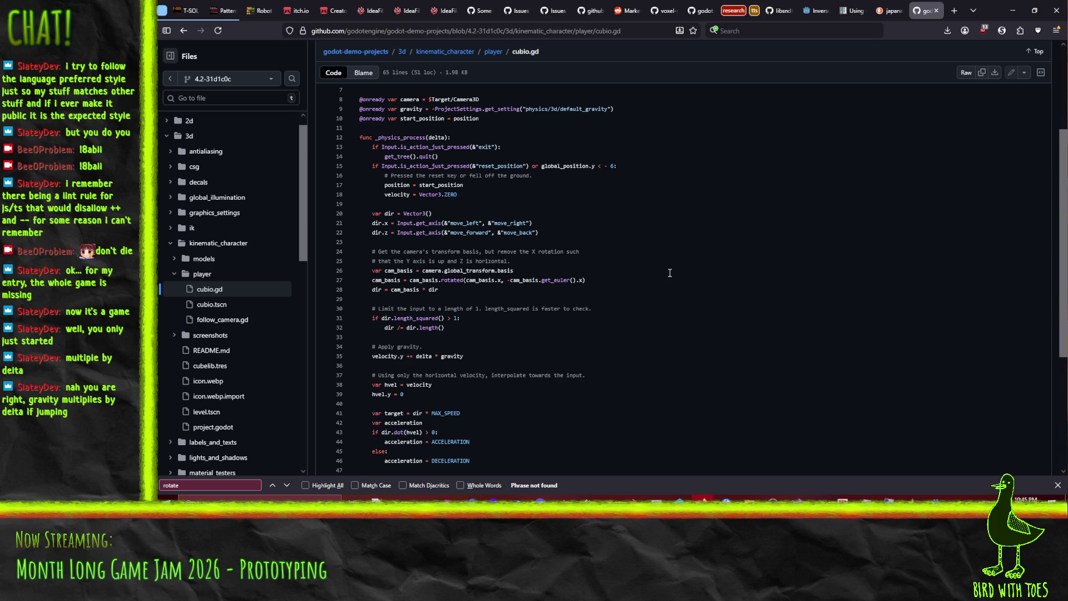
{"action": "scroll", "coordinate": [669, 272], "scroll_direction": "down", "scroll_amount": 2}
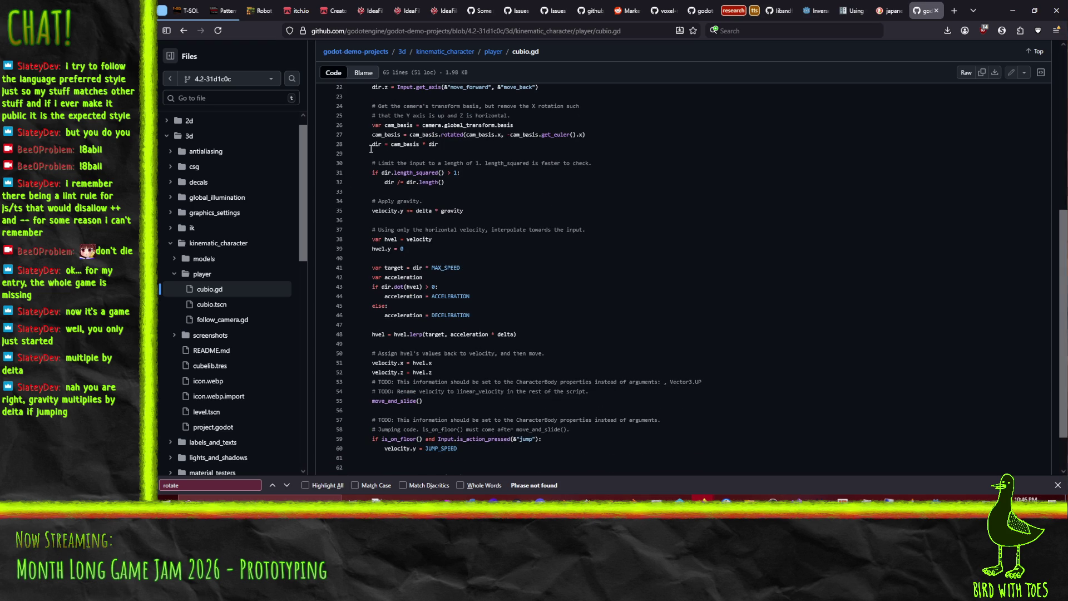
{"action": "scroll", "coordinate": [389, 150], "scroll_direction": "up", "scroll_amount": 2}
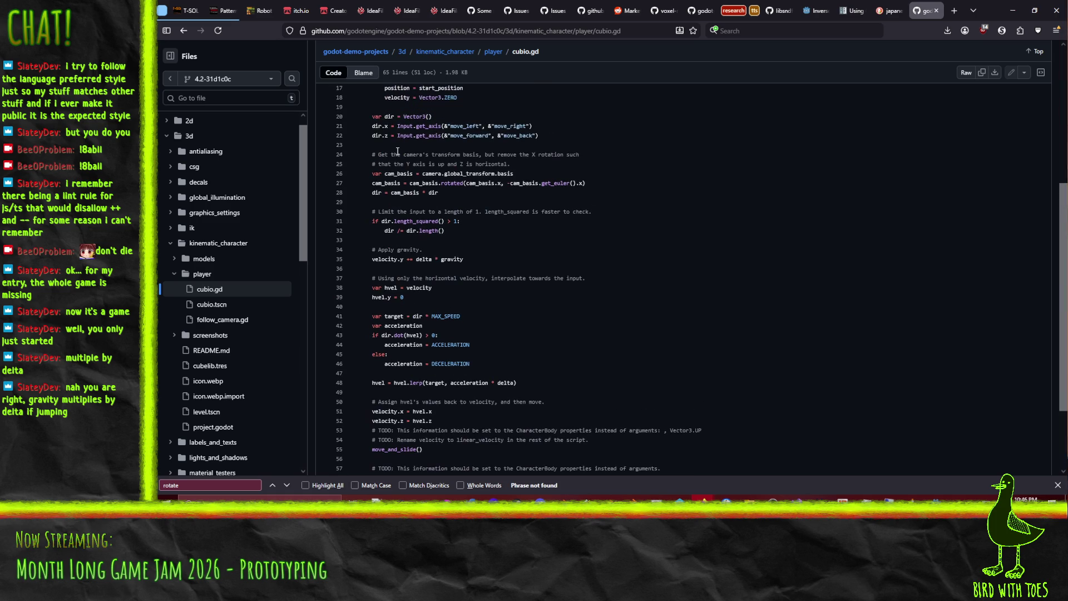
{"action": "scroll", "coordinate": [413, 180], "scroll_direction": "down", "scroll_amount": 2}
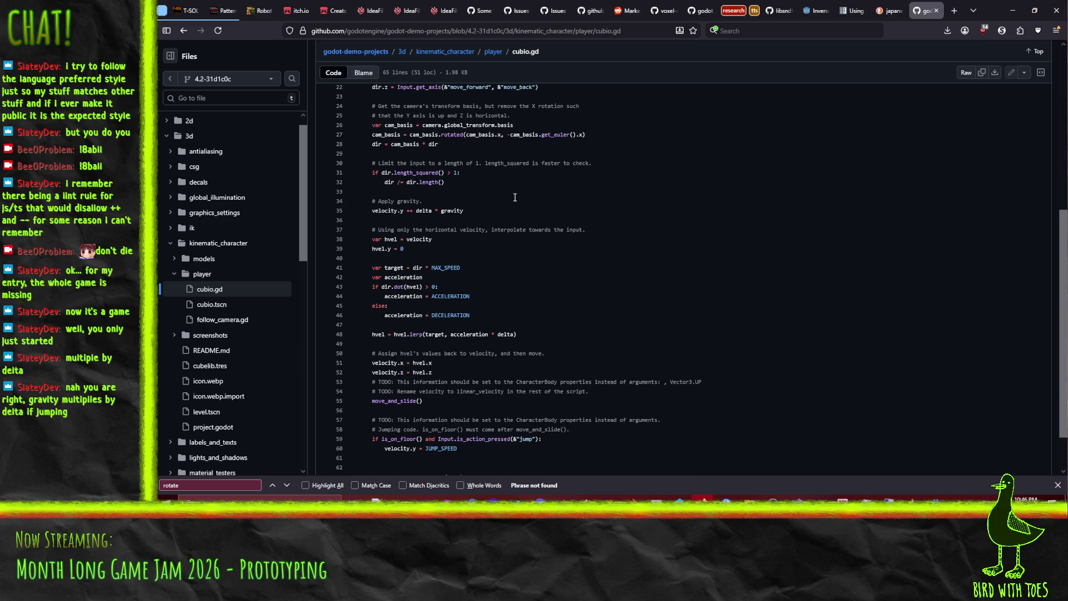
{"action": "scroll", "coordinate": [458, 232], "scroll_direction": "down", "scroll_amount": 2}
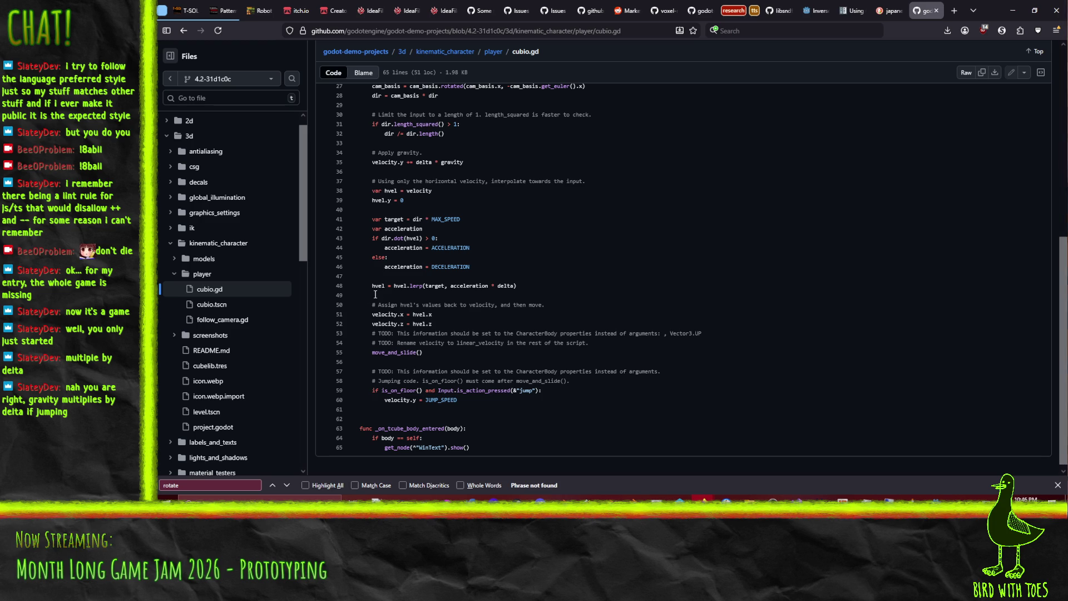
- Study the hvel interpolation block, list hvel and velocity references, then return to Godot
{"action": "mouse_move", "coordinate": [372, 185]}
{"action": "left_mouse_down"}
{"action": "mouse_move", "coordinate": [432, 191]}
{"action": "mouse_move", "coordinate": [423, 229]}
{"action": "mouse_move", "coordinate": [495, 268]}
{"action": "left_mouse_up"}
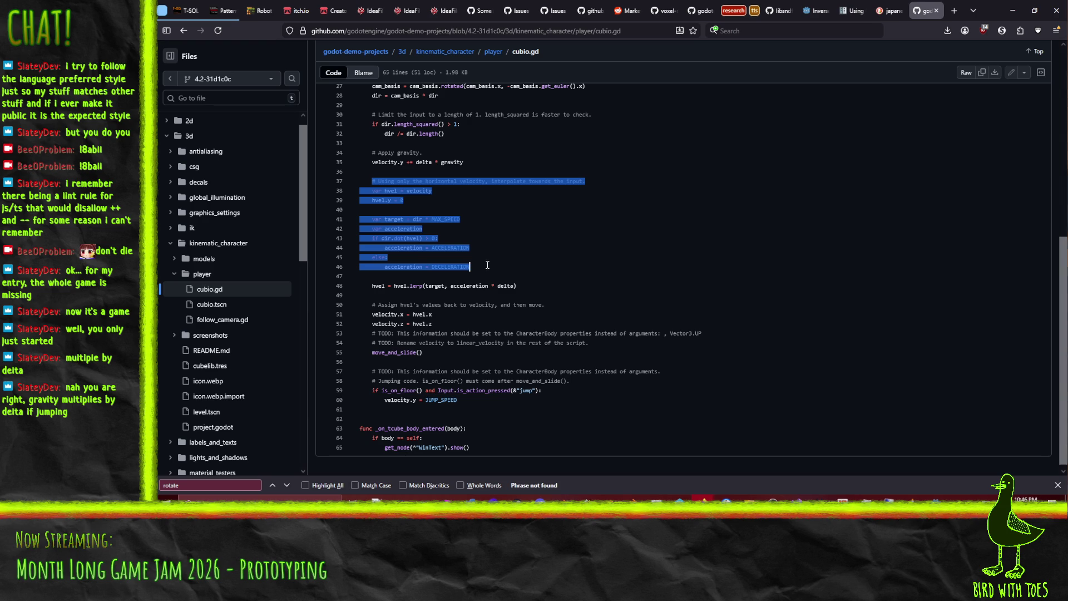
{"action": "left_click", "coordinate": [534, 286]}
{"action": "left_click", "coordinate": [372, 281]}
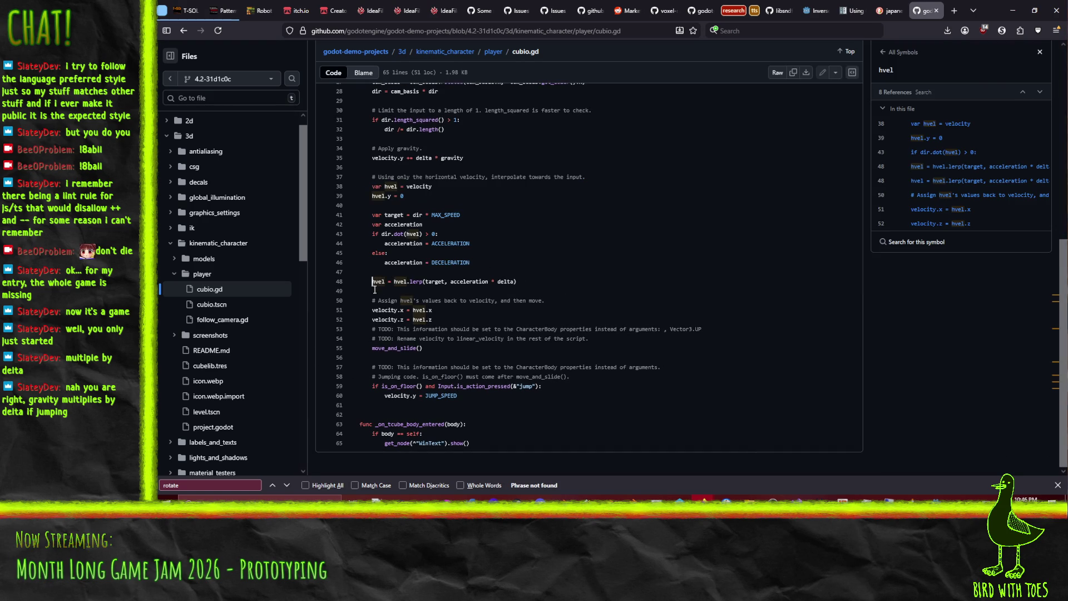
{"action": "left_click", "coordinate": [379, 319]}
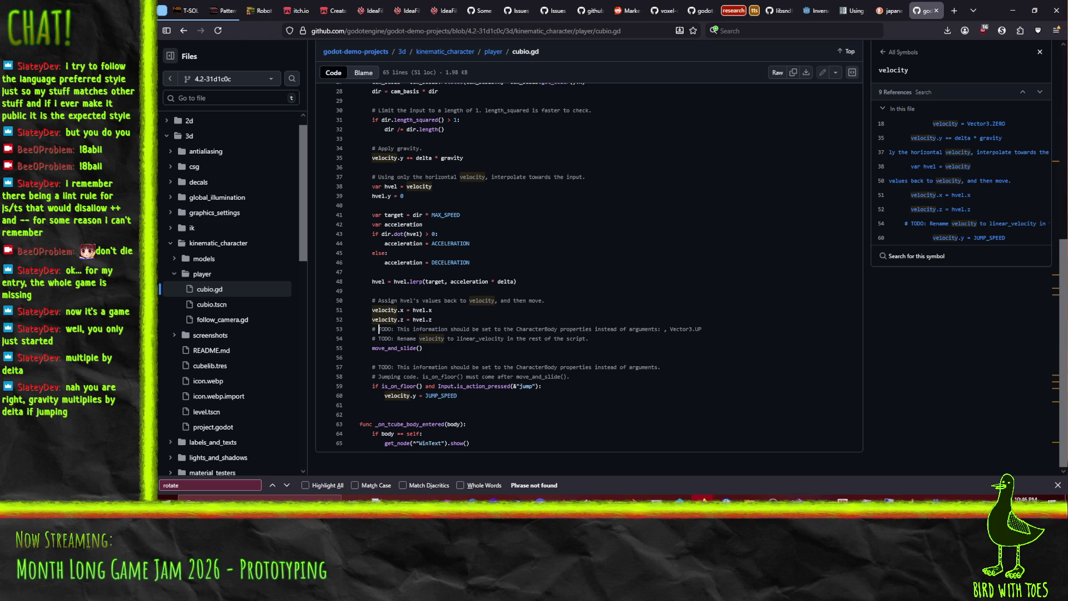
{"action": "key", "text": "alt+Tab"}
{"action": "left_click_drag", "start_coordinate": [577, 343], "coordinate": [506, 342]}
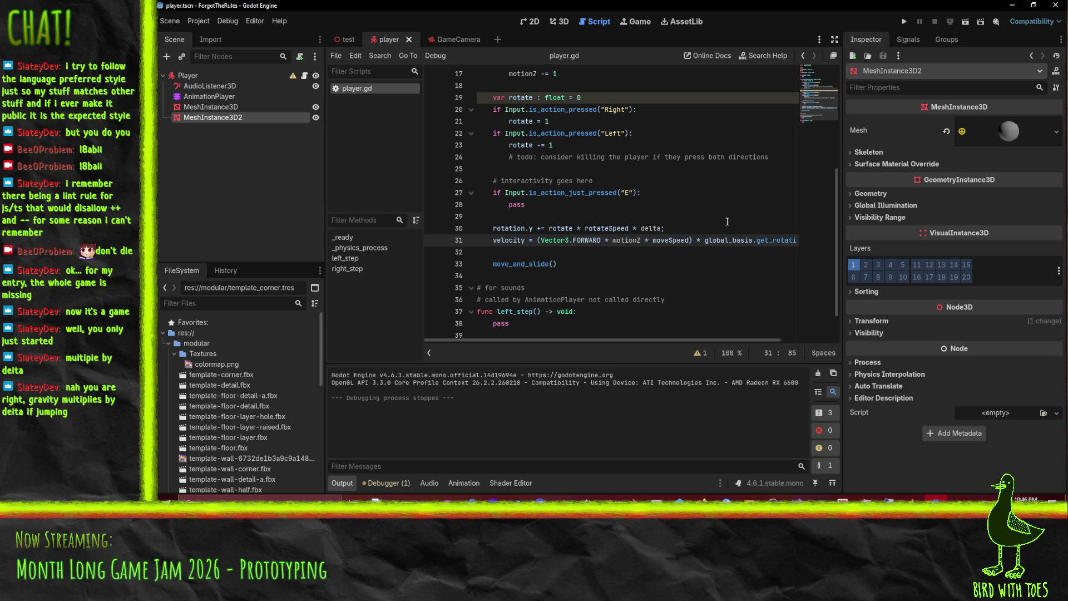
- Replace line 31's global_basis rotation with .rotated(Vector3.UP, rotation.y) in player.gd
{"action": "key", "text": "shift+End"}
{"action": "key", "text": "BackSpace"}
{"action": "key", "text": "BackSpace"}
{"action": "key", "text": "BackSpace"}
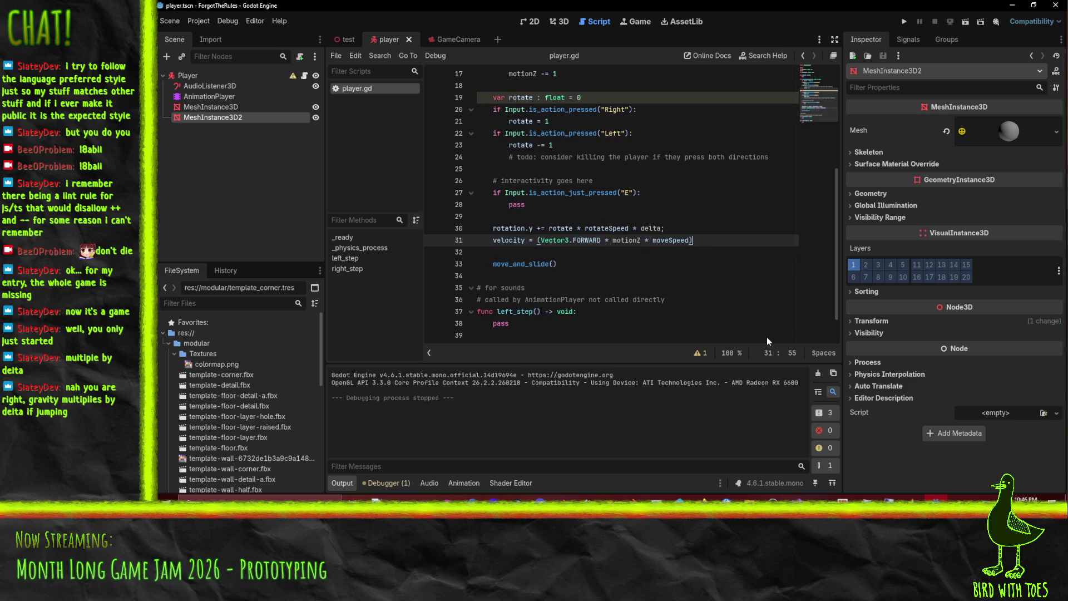
{"action": "type", "text": ".rota"}
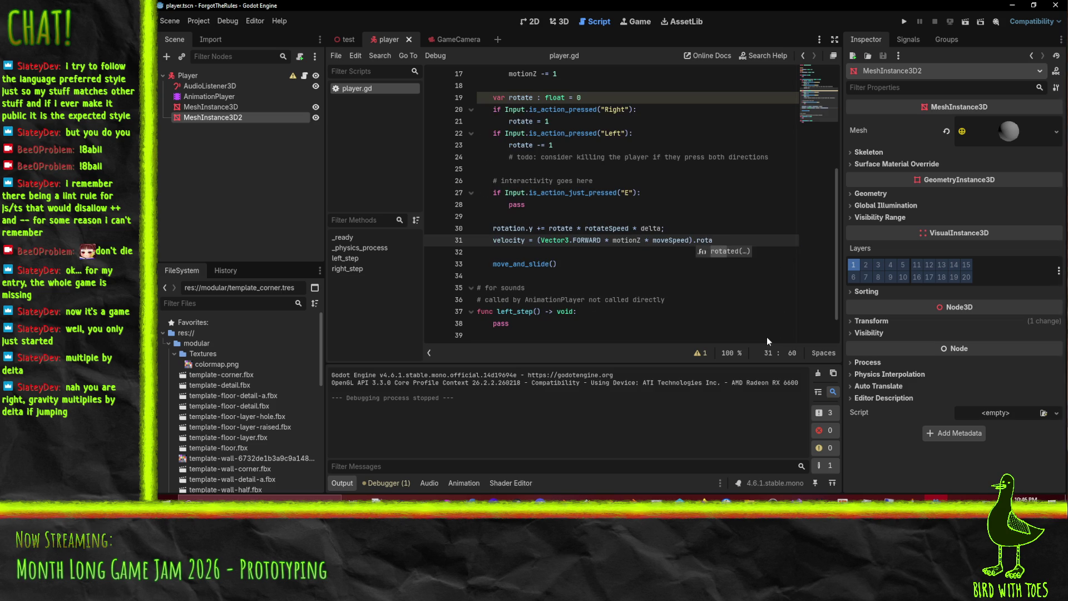
{"action": "key", "text": "Return"}
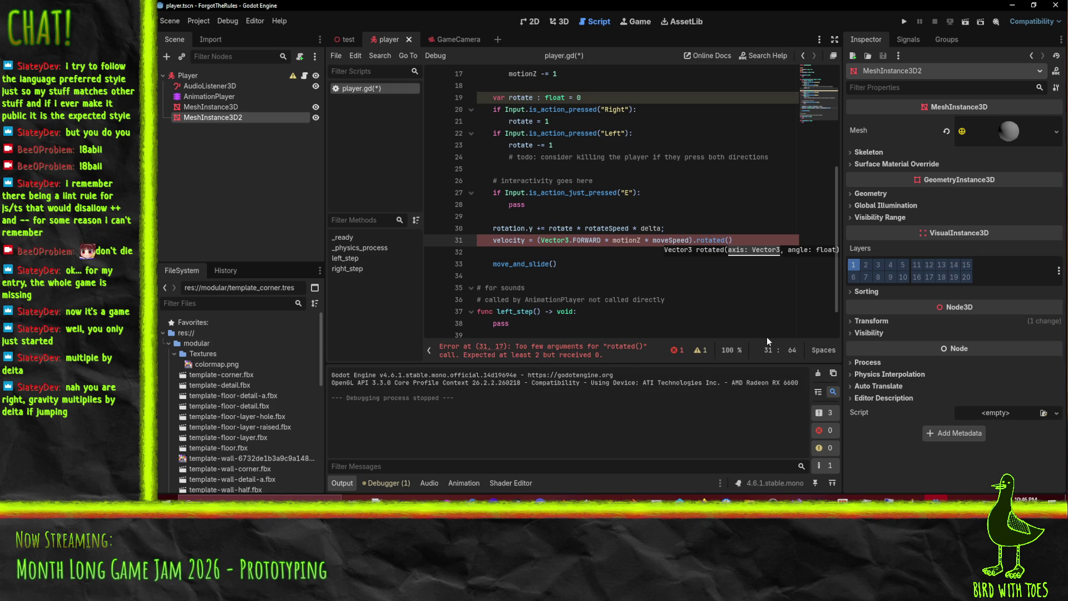
{"action": "type", "text": "Vector3.y,"}
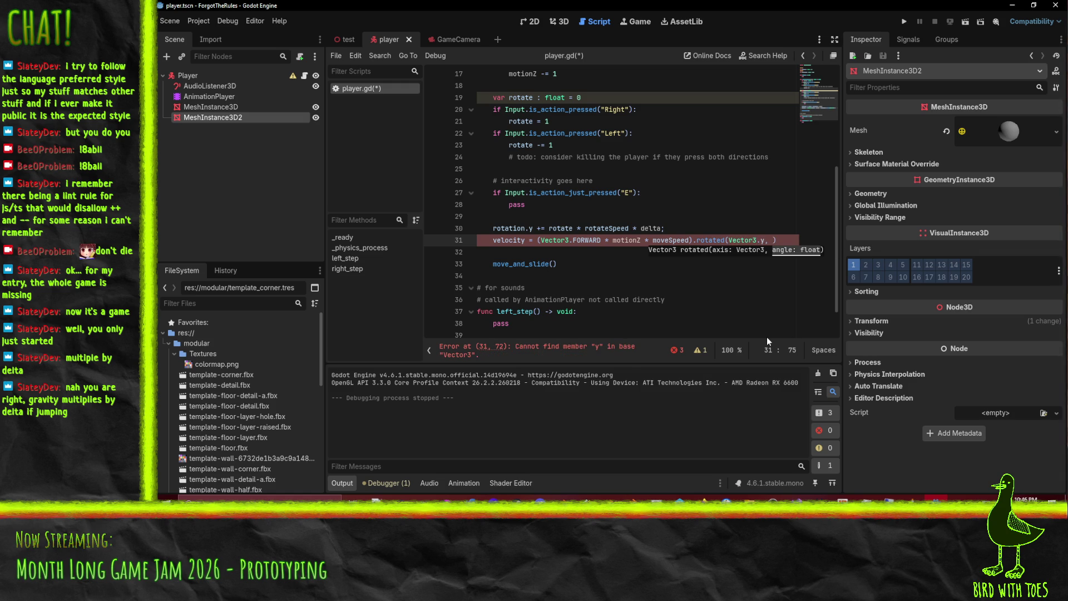
{"action": "key", "text": "Left"}
{"action": "key", "text": "Left"}
{"action": "key", "text": "BackSpace"}
{"action": "type", "text": "UP"}
{"action": "key", "text": "Right"}
{"action": "key", "text": "Right"}
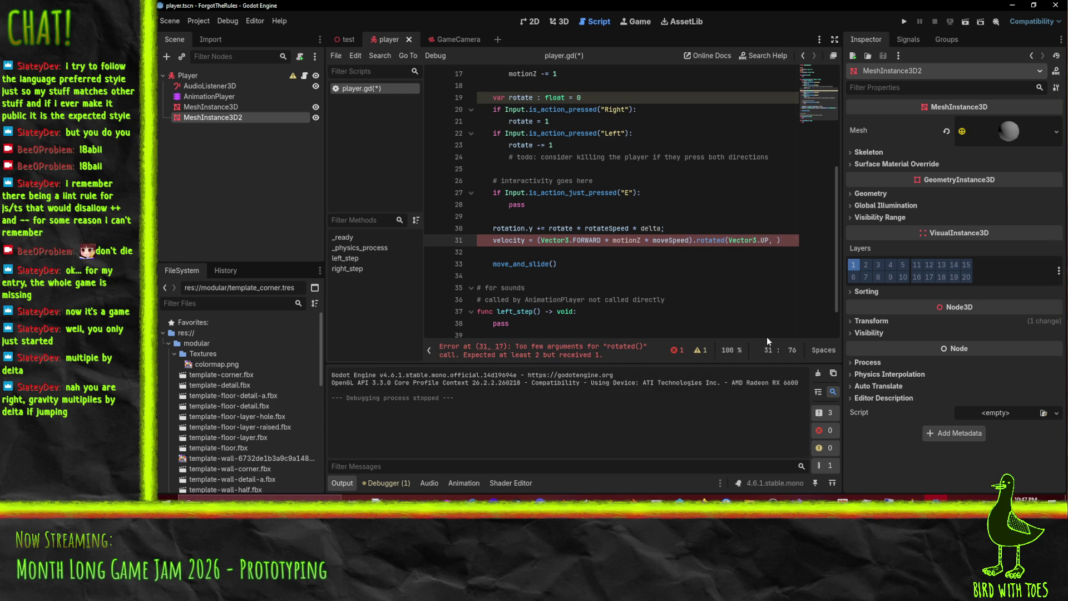
{"action": "type", "text": "rotation.y)"}
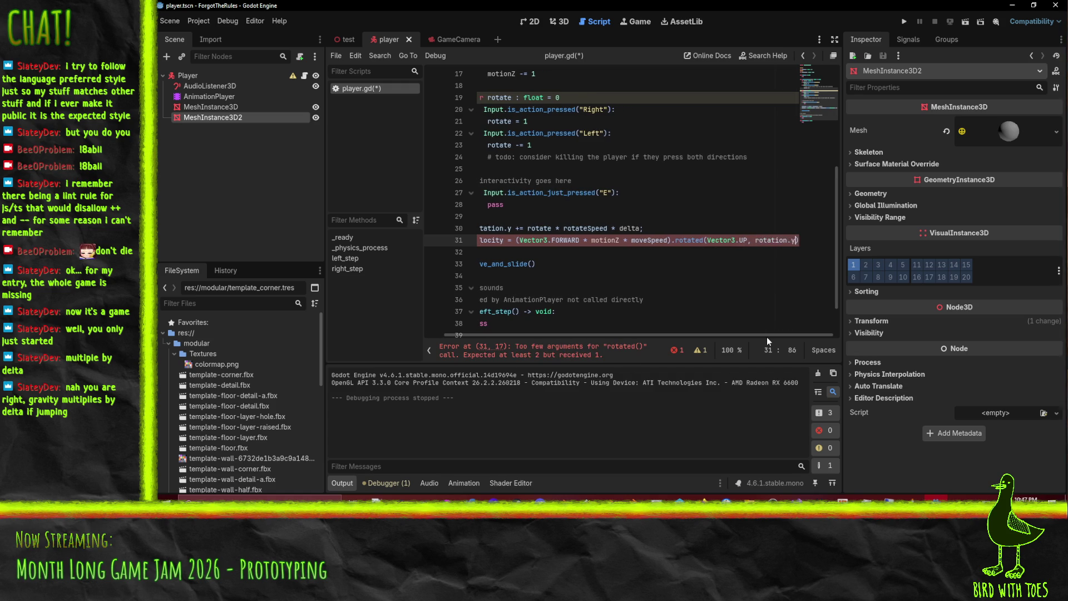
- Remove the trailing semicolon after delta on line 30 and run the project
{"action": "key", "text": "Home"}
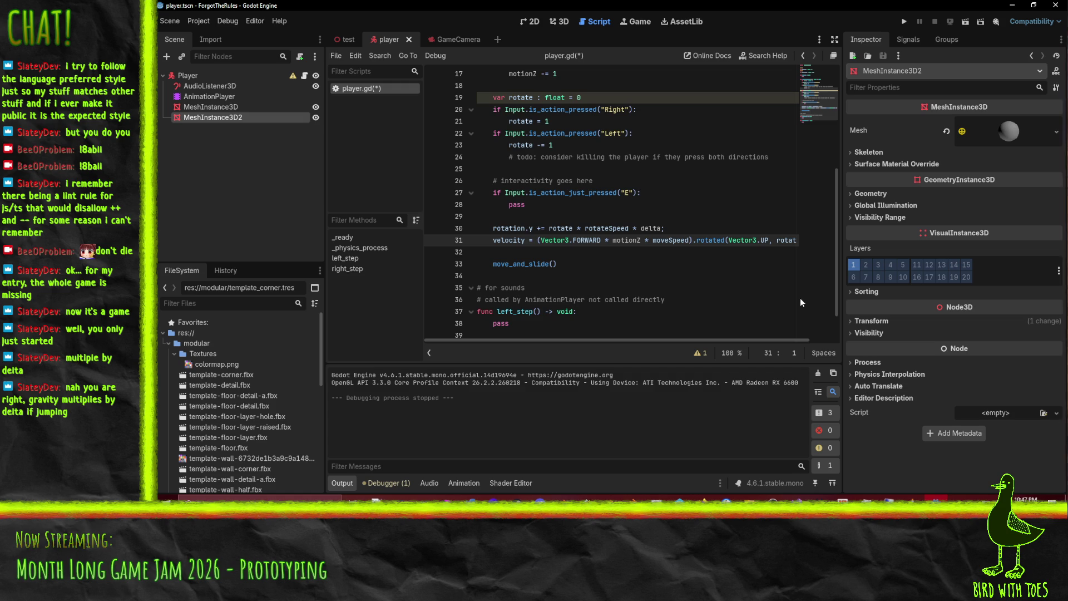
{"action": "key", "text": "End"}
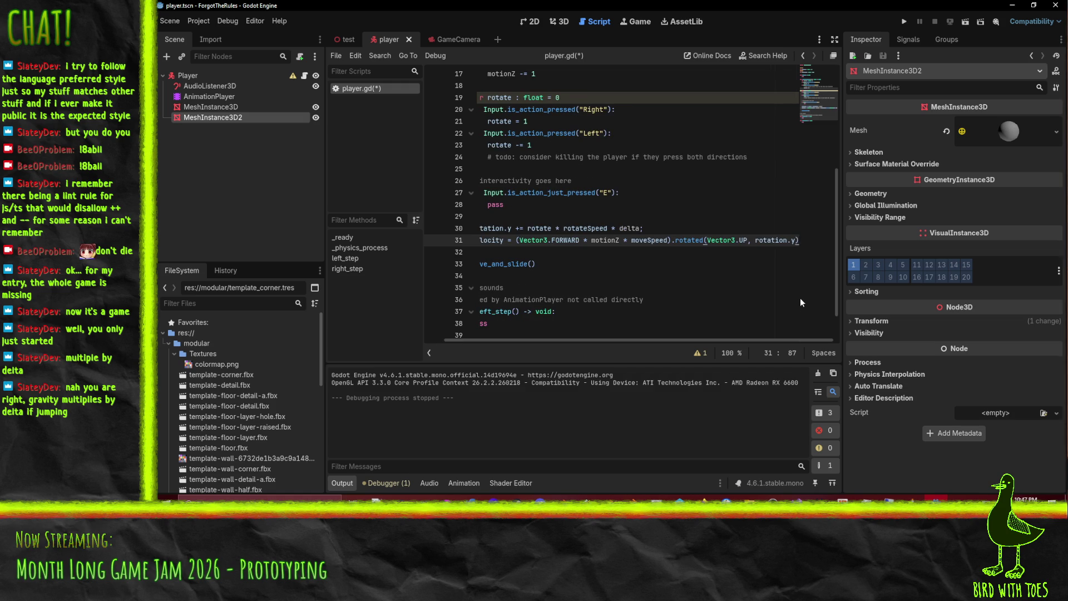
{"action": "key", "text": "Up"}
{"action": "key", "text": "BackSpace"}
{"action": "left_click", "coordinate": [903, 21]}
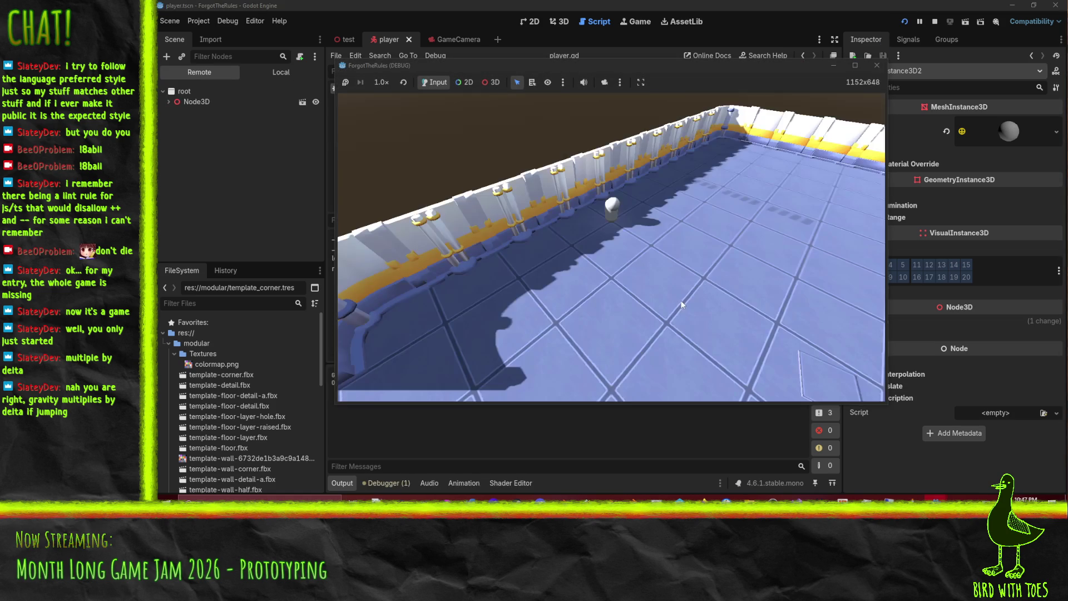
- Drive the capsule with the D, W, A and S keys to test turning, then stop the game
{"action": "key", "text": "d"}
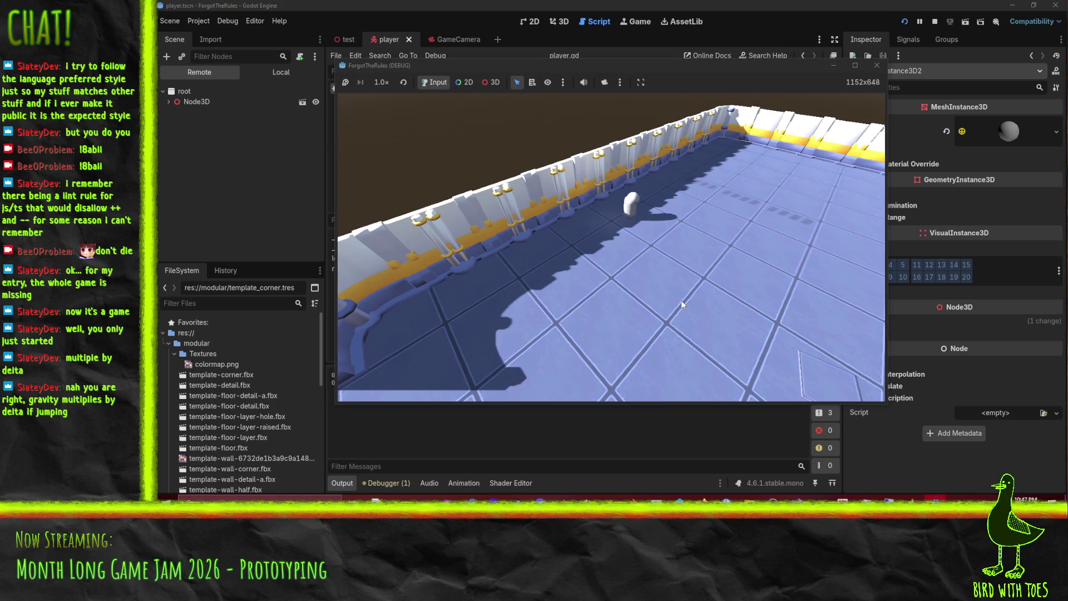
{"action": "key", "text": "d"}
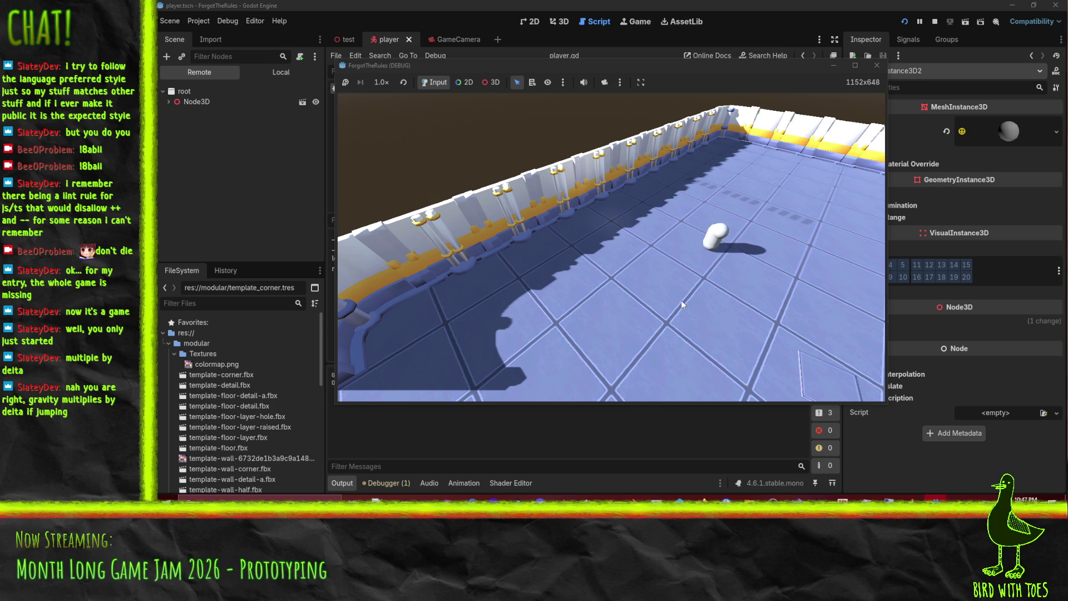
{"action": "key", "text": "w"}
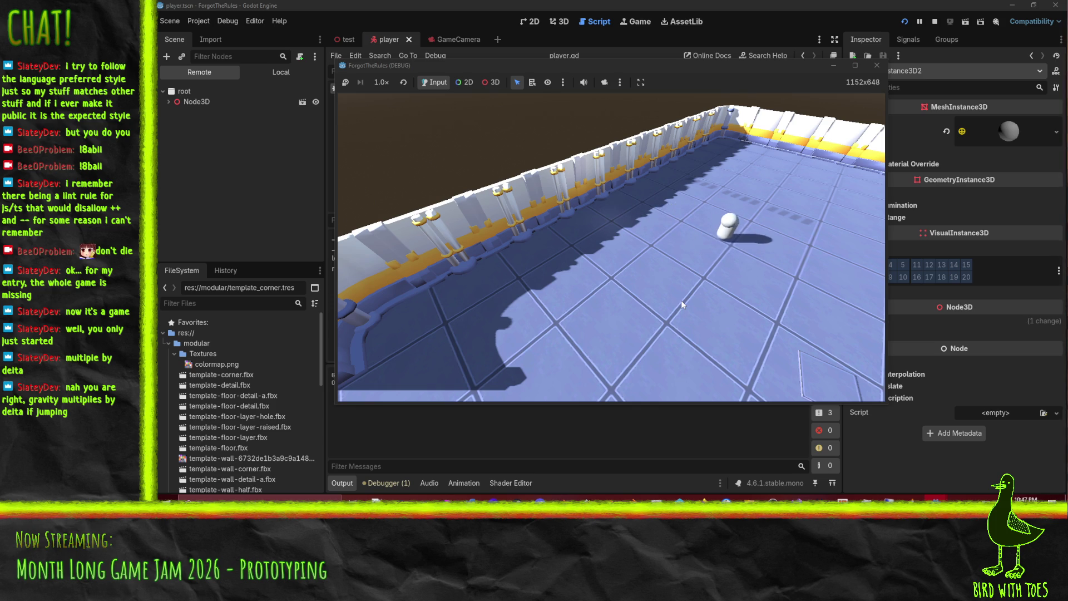
{"action": "key", "text": "a"}
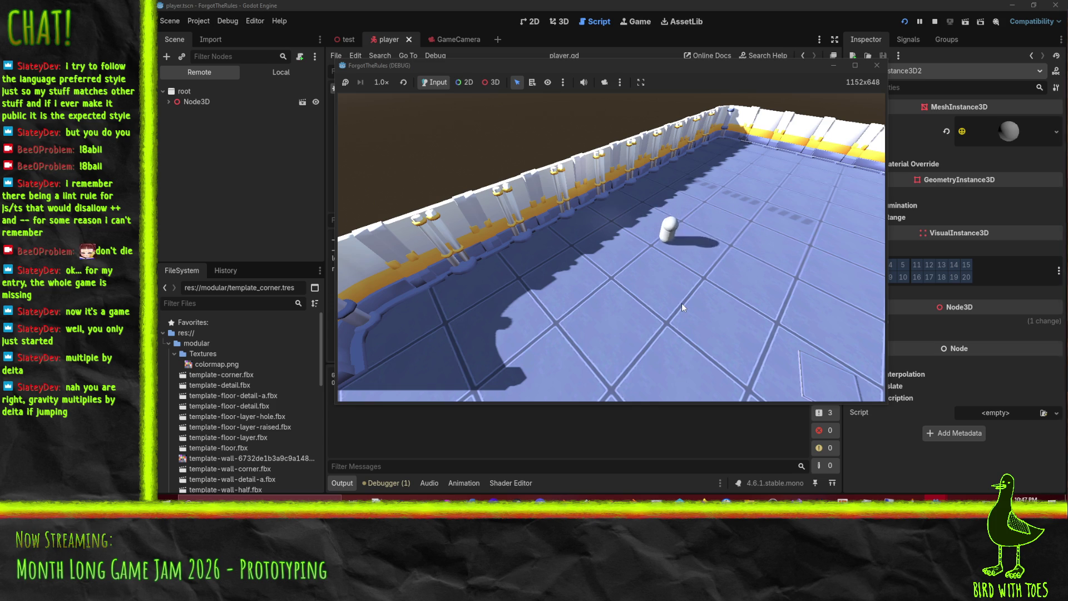
{"action": "key", "text": "s"}
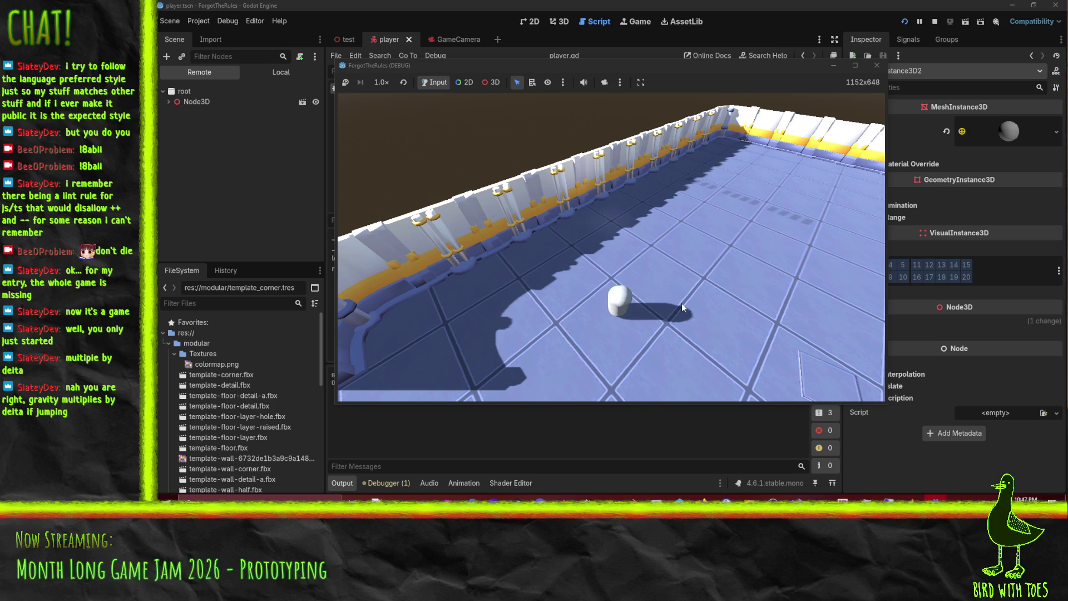
{"action": "key", "text": "d"}
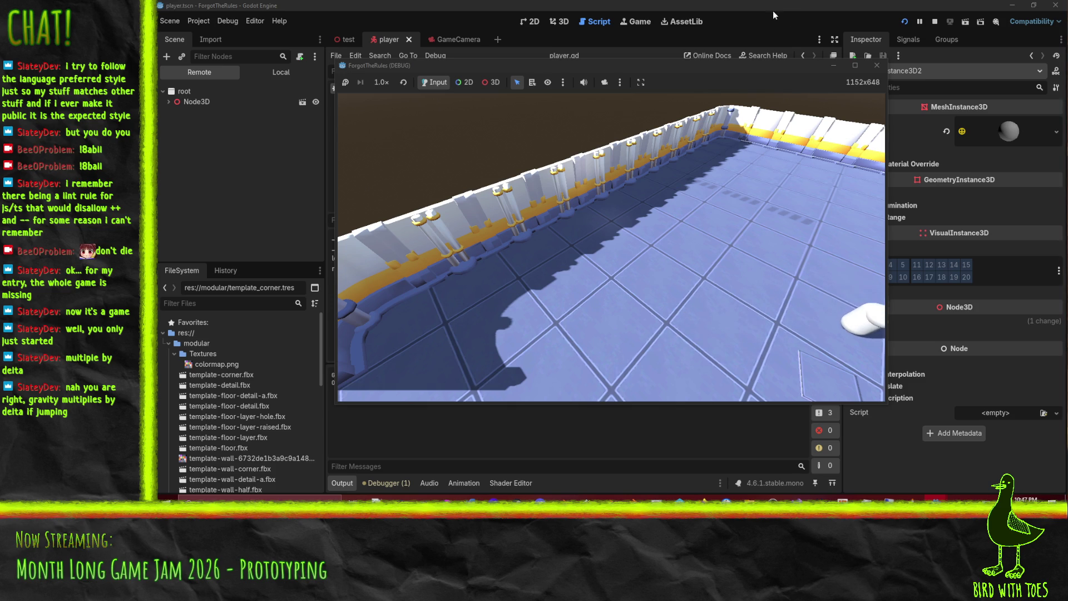
{"action": "left_click", "coordinate": [878, 67]}
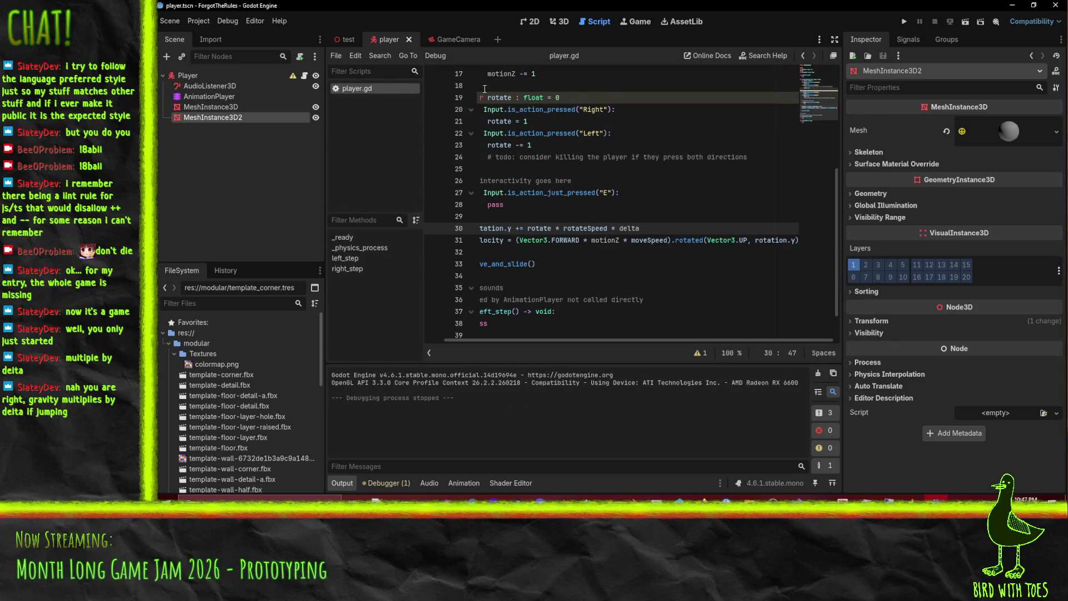
- Set the Player's Rotate Speed to 90 and test-drive the capsule's turning
{"action": "left_click", "coordinate": [559, 22]}
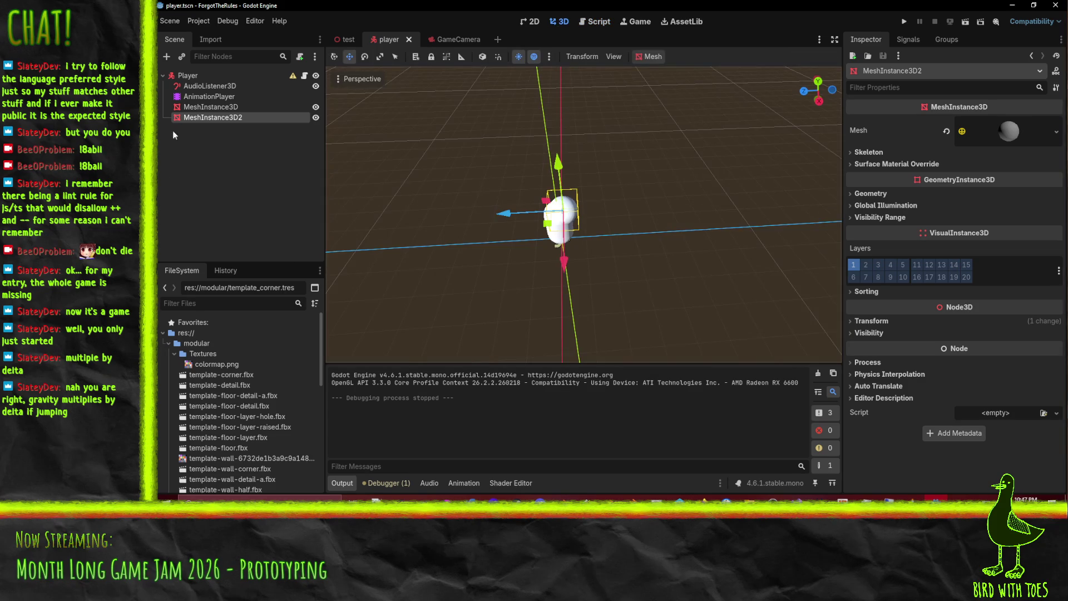
{"action": "left_click", "coordinate": [188, 76]}
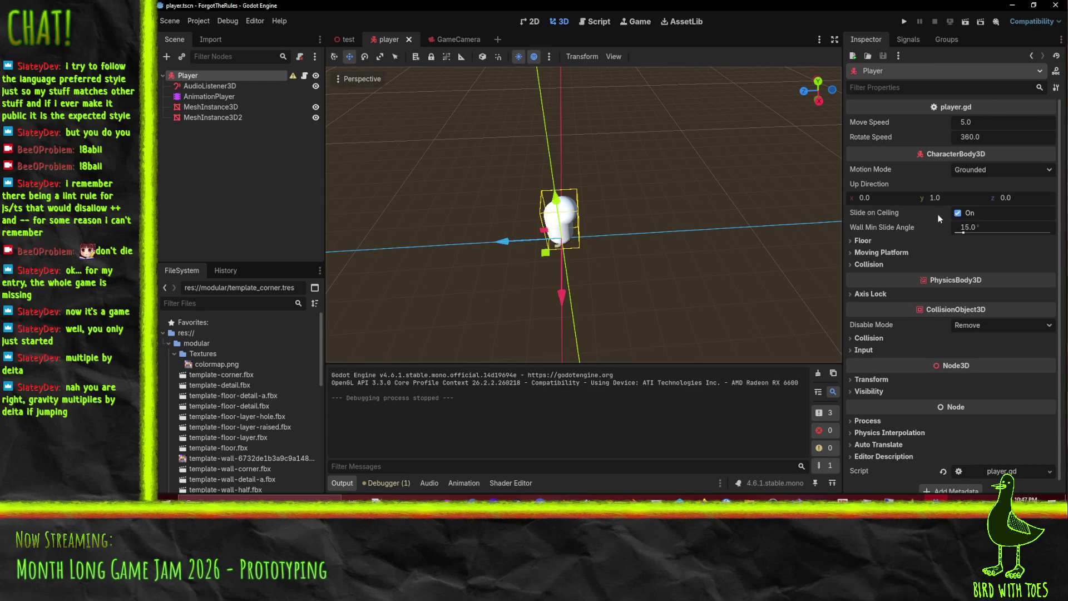
{"action": "left_click", "coordinate": [992, 140]}
{"action": "type", "text": "90"}
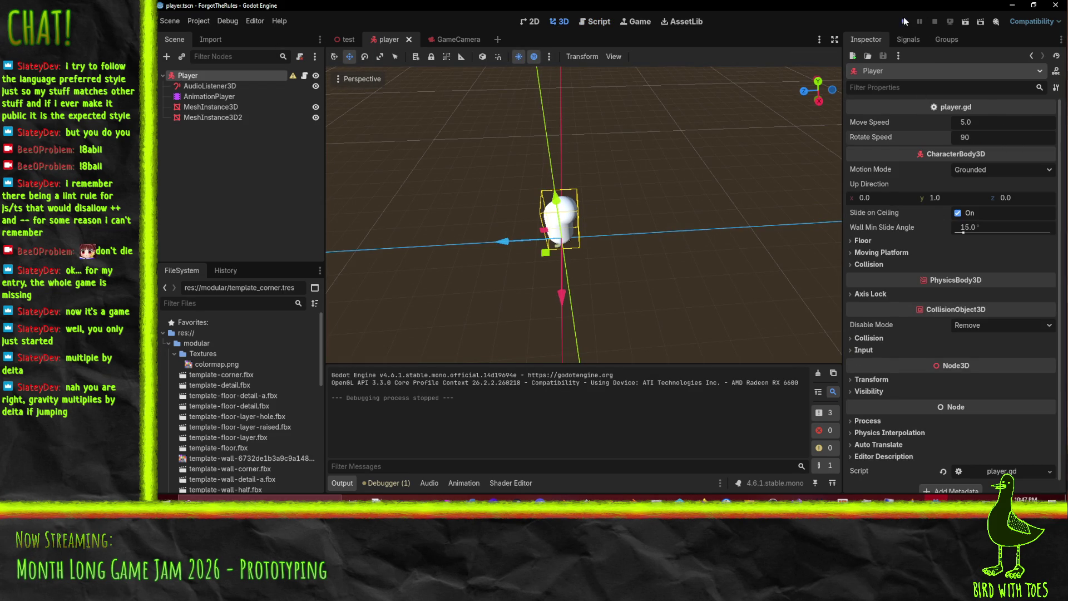
{"action": "left_click", "coordinate": [904, 22]}
{"action": "key", "text": "d"}
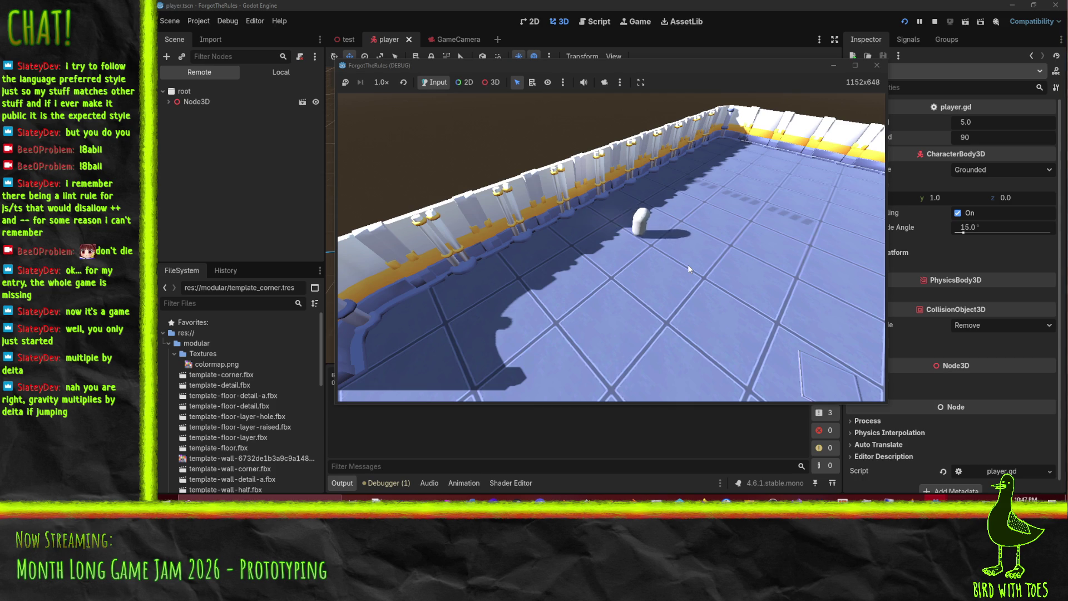
{"action": "key", "text": "a"}
{"action": "key", "text": "d"}
{"action": "key", "text": "a"}
{"action": "key", "text": "s"}
{"action": "key", "text": "d"}
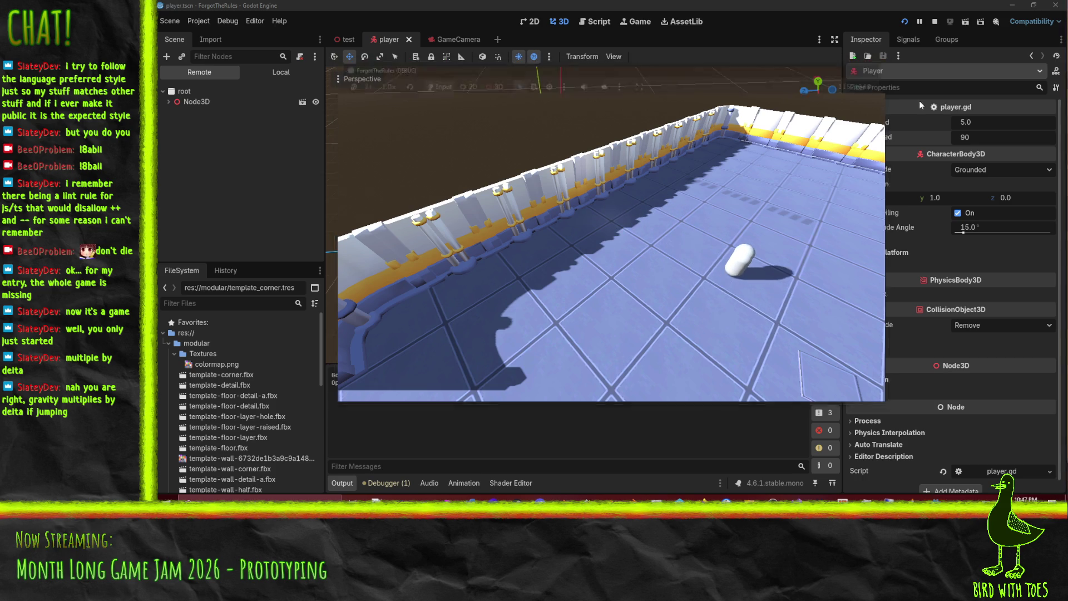
{"action": "left_click", "coordinate": [877, 65]}
- Change Rotate Speed to 3.12/2 (1.57) and test the game again
{"action": "type", "text": "3.12"}
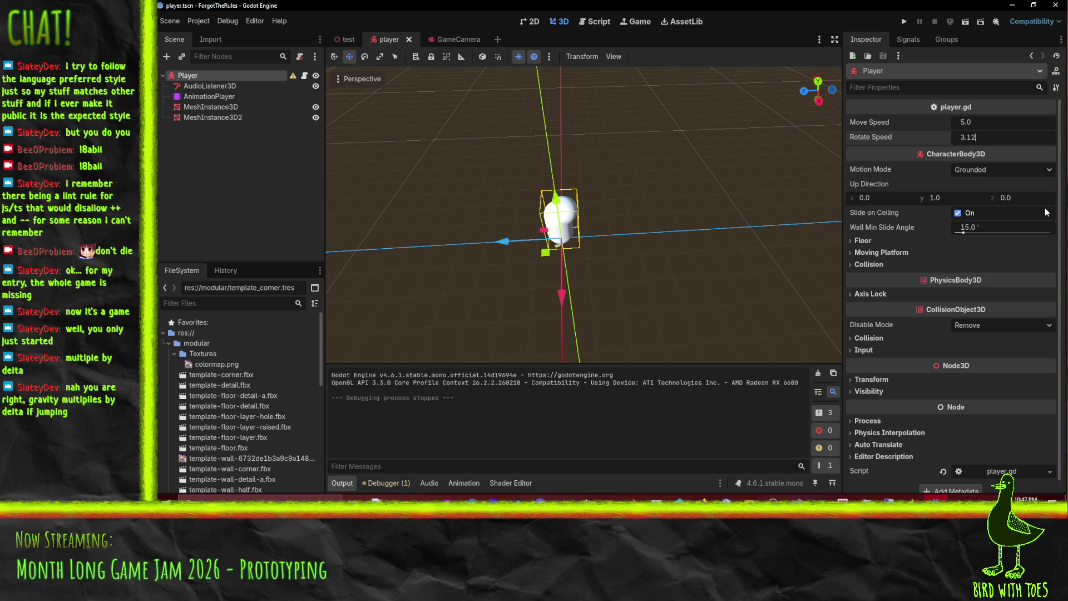
{"action": "type", "text": "/2"}
{"action": "key", "text": "Return"}
{"action": "left_click", "coordinate": [904, 21]}
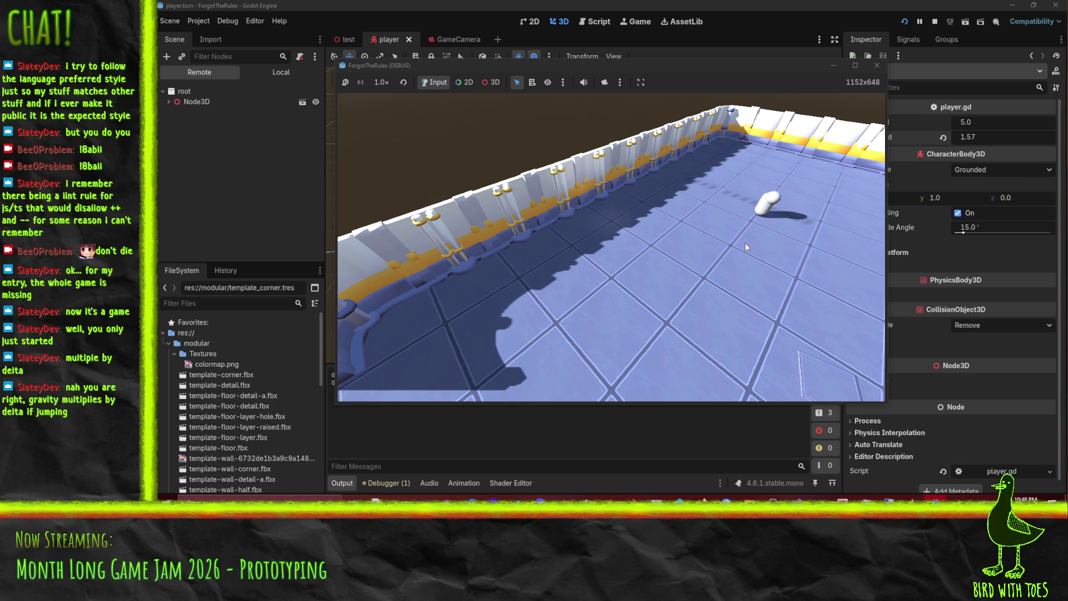
{"action": "left_click", "coordinate": [876, 65]}
- Set Rotate Speed to 3.142, then save and run another test
{"action": "left_click", "coordinate": [991, 136]}
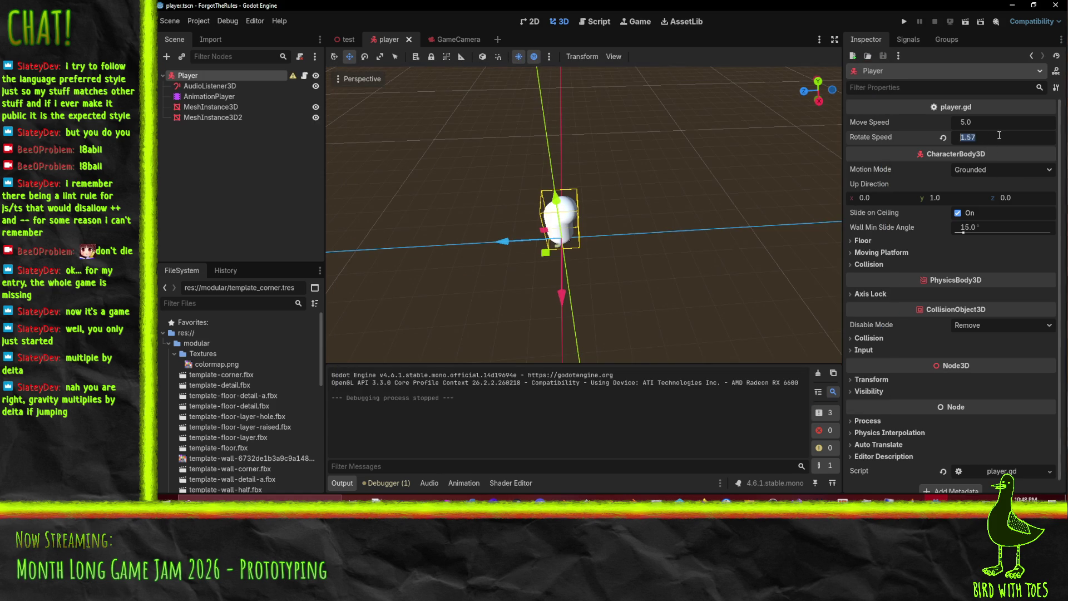
{"action": "type", "text": "3"}
{"action": "key", "text": "Return"}
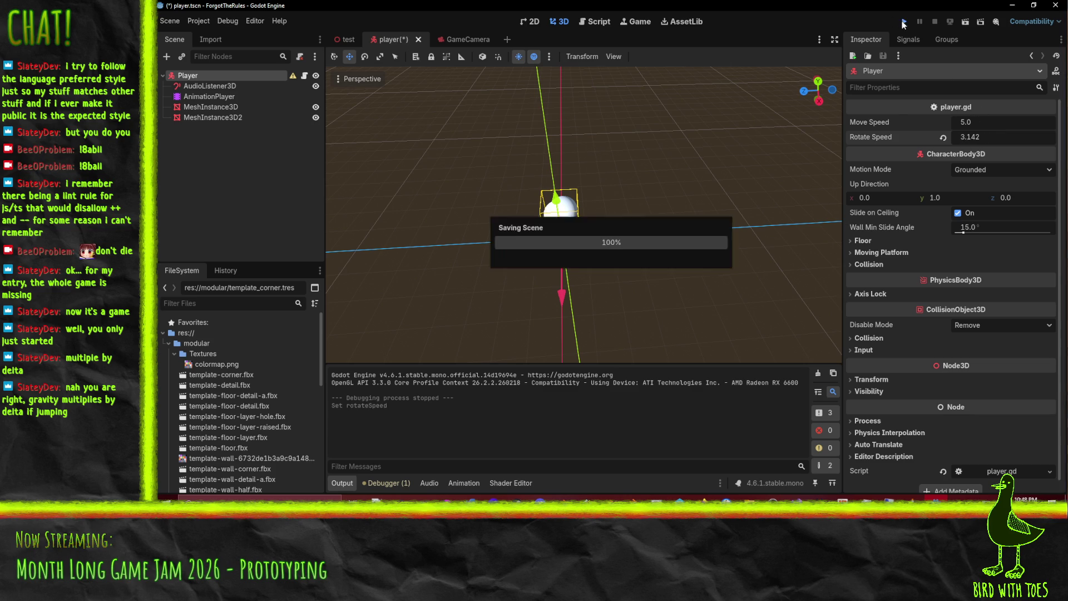
{"action": "left_click", "coordinate": [904, 22]}
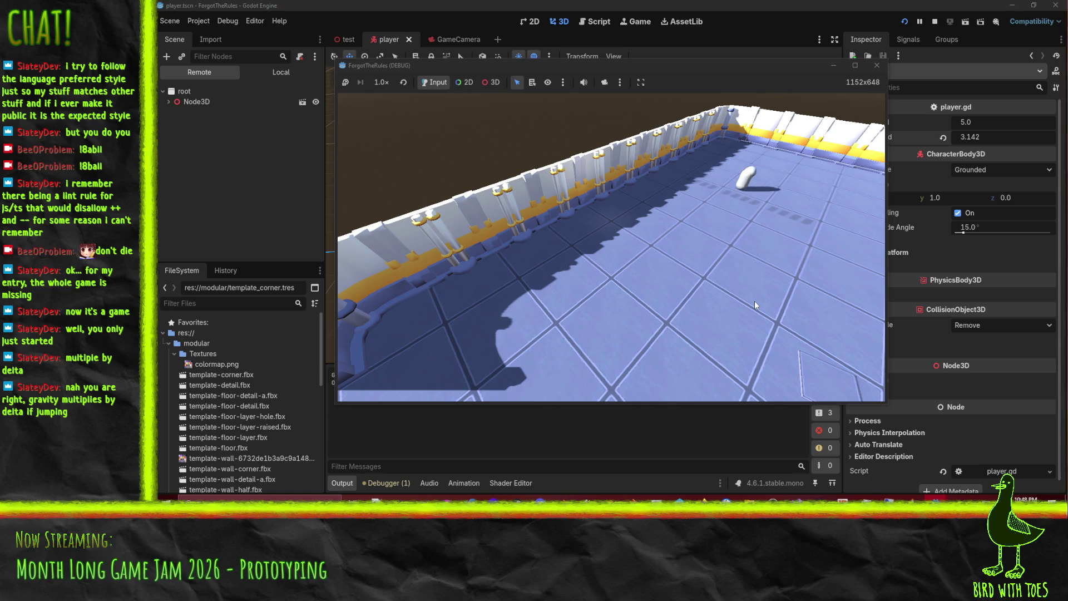
{"action": "left_click", "coordinate": [877, 66]}
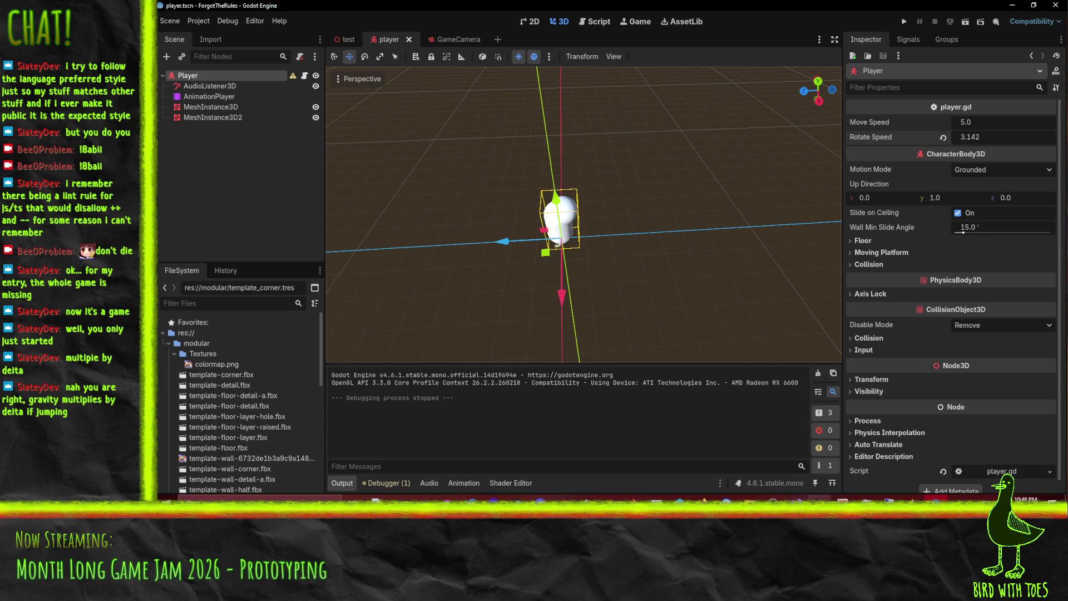
- Glance at Visual Studio, then bring the Godot editor back to the front
{"action": "key", "text": "alt+Tab"}
{"action": "scroll", "coordinate": [509, 200], "scroll_direction": "down", "scroll_amount": 1}
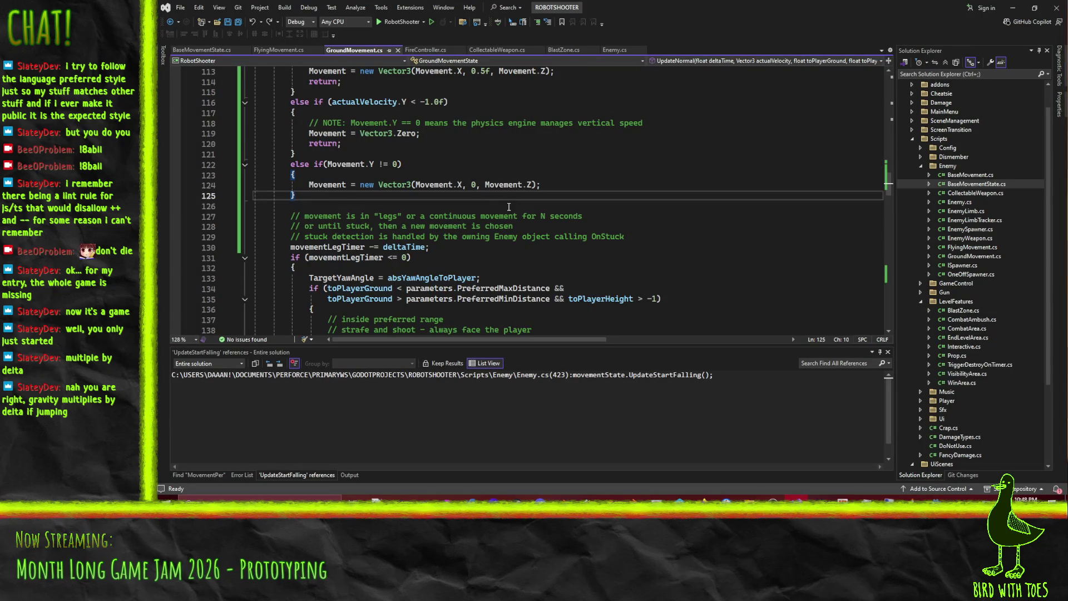
{"action": "scroll", "coordinate": [509, 201], "scroll_direction": "up", "scroll_amount": 2}
{"action": "right_click", "coordinate": [936, 499]}
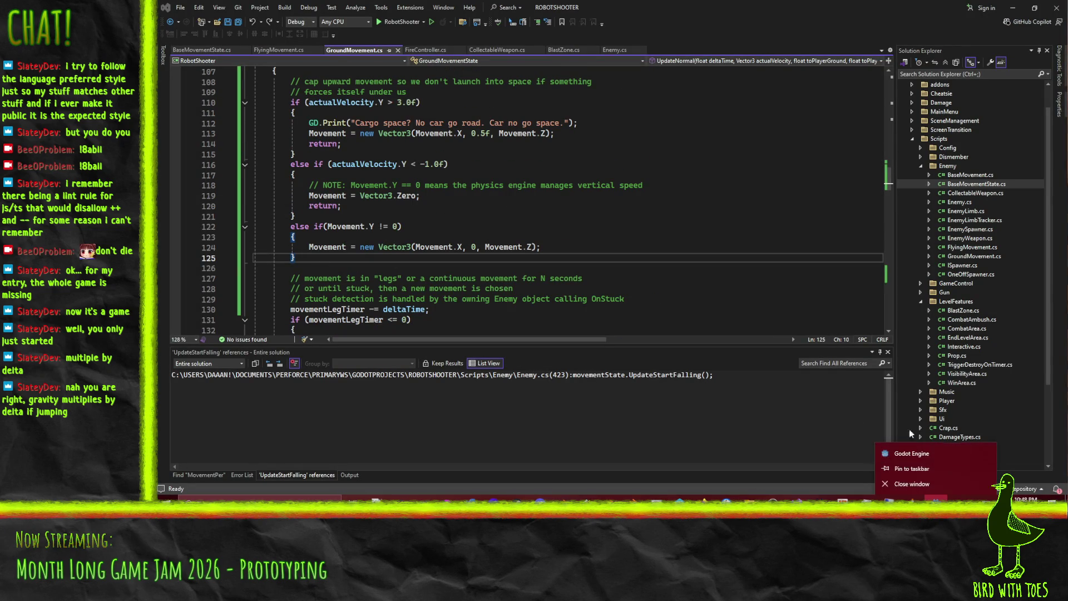
{"action": "left_click", "coordinate": [911, 454]}
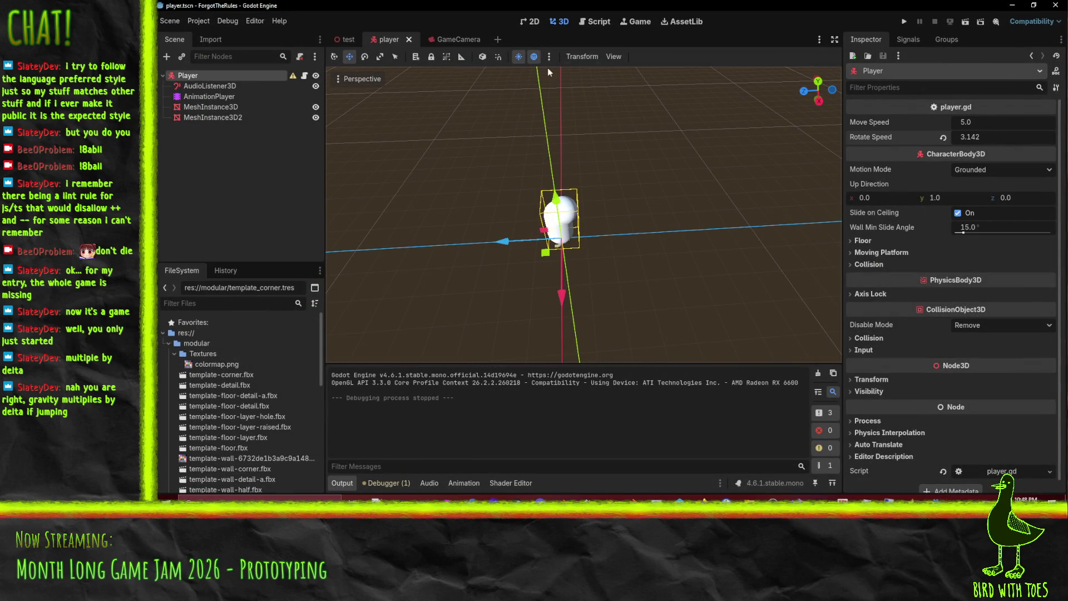
{"action": "left_click", "coordinate": [594, 22]}
{"action": "key", "text": "Home"}
{"action": "left_click", "coordinate": [568, 229]}
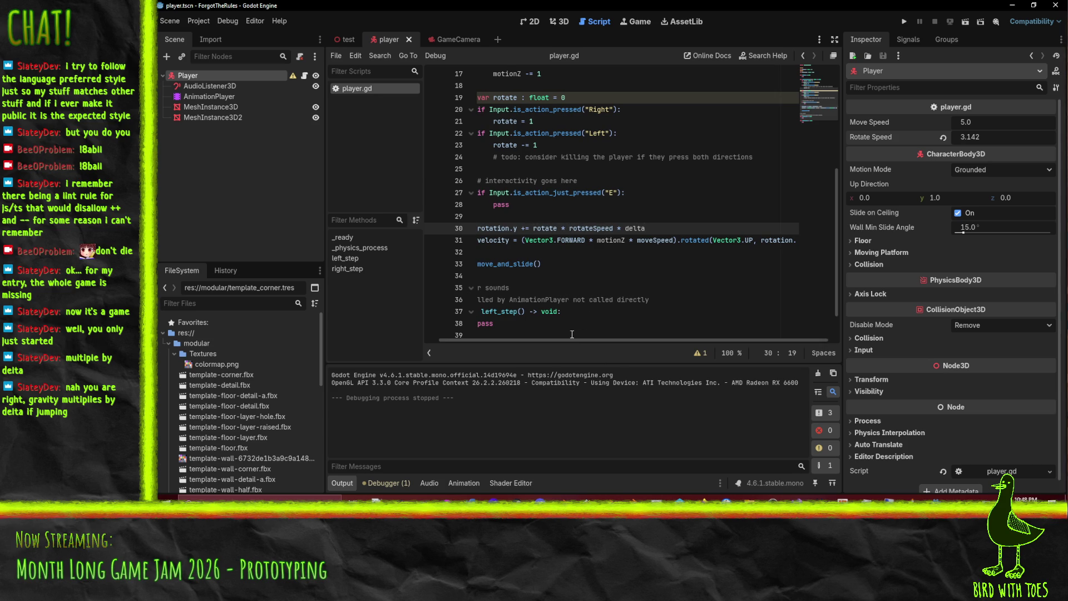
{"action": "scroll", "coordinate": [576, 341], "scroll_direction": "left", "scroll_amount": 2}
{"action": "key", "text": "Left"}
{"action": "key", "text": "Left"}
{"action": "key", "text": "Left"}
{"action": "key", "text": "Right"}
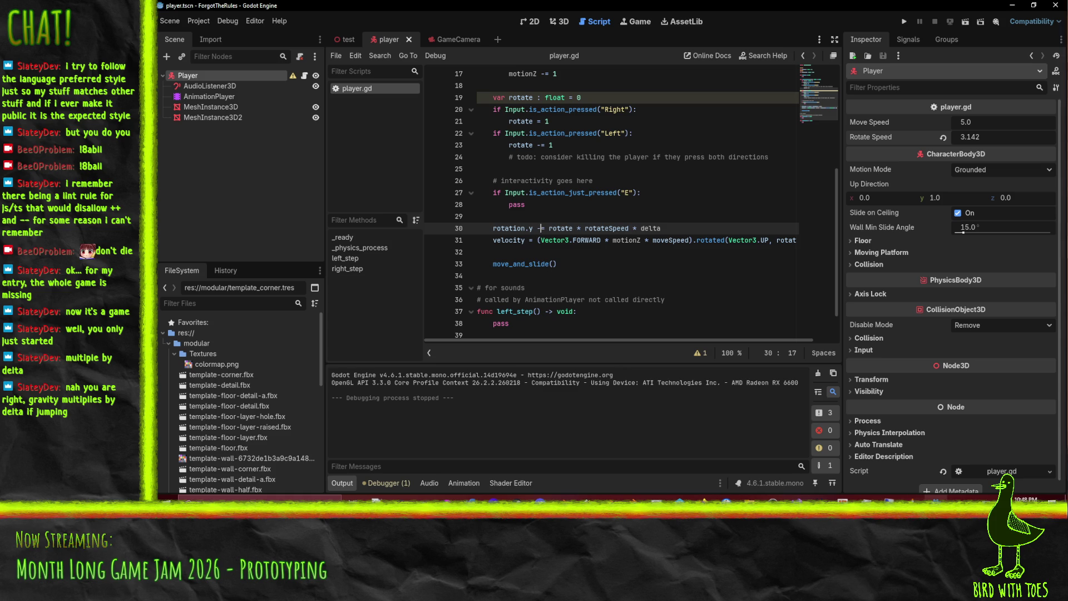
{"action": "left_click", "coordinate": [904, 21]}
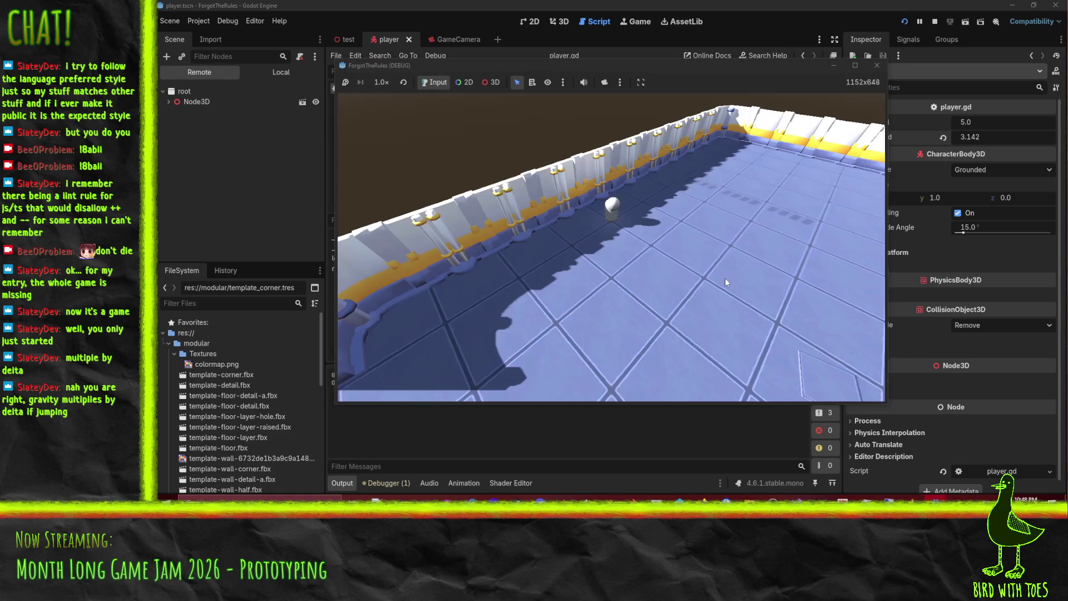
{"action": "key", "text": "d"}
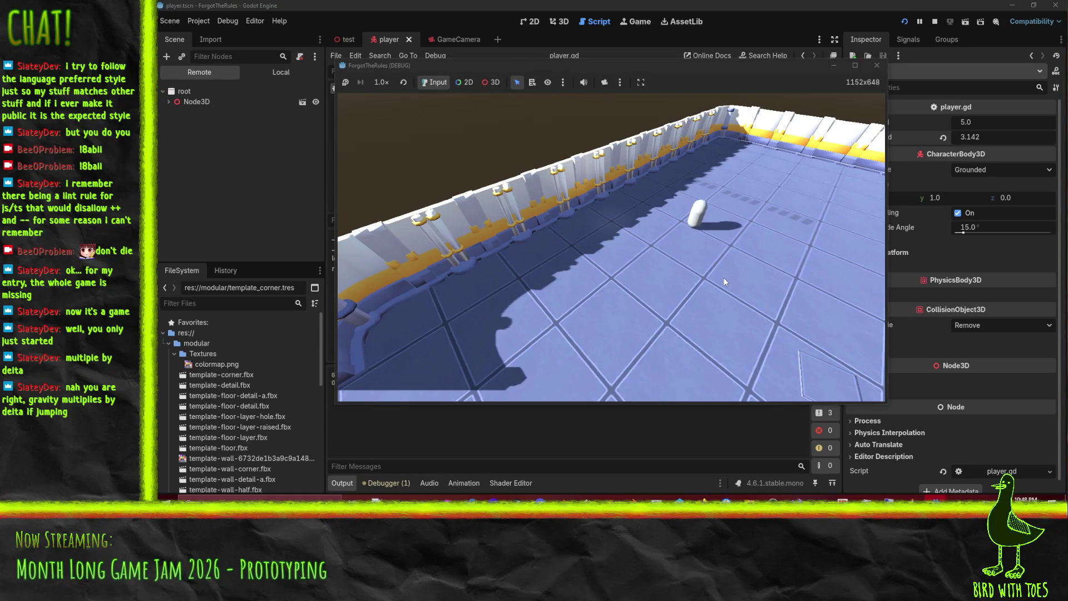
{"action": "key", "text": "s"}
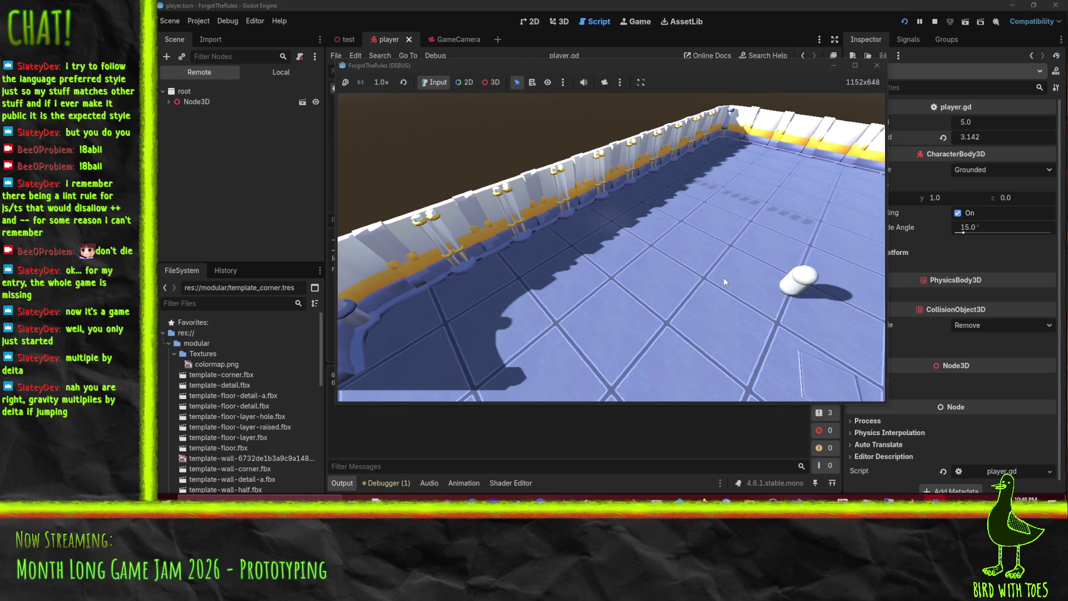
{"action": "key", "text": "a"}
{"action": "key", "text": "w"}
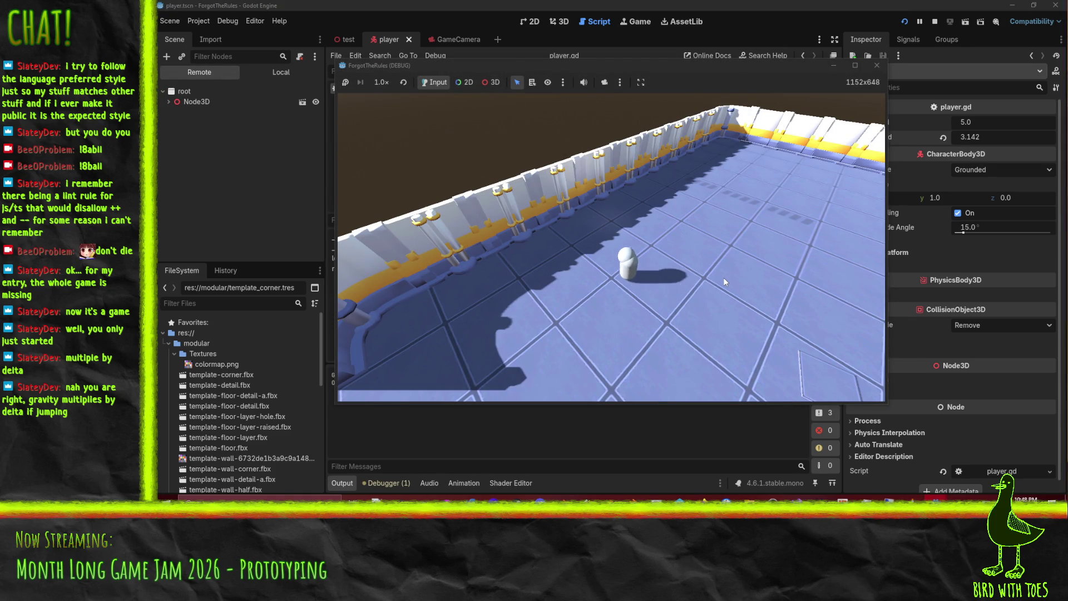
{"action": "key", "text": "w"}
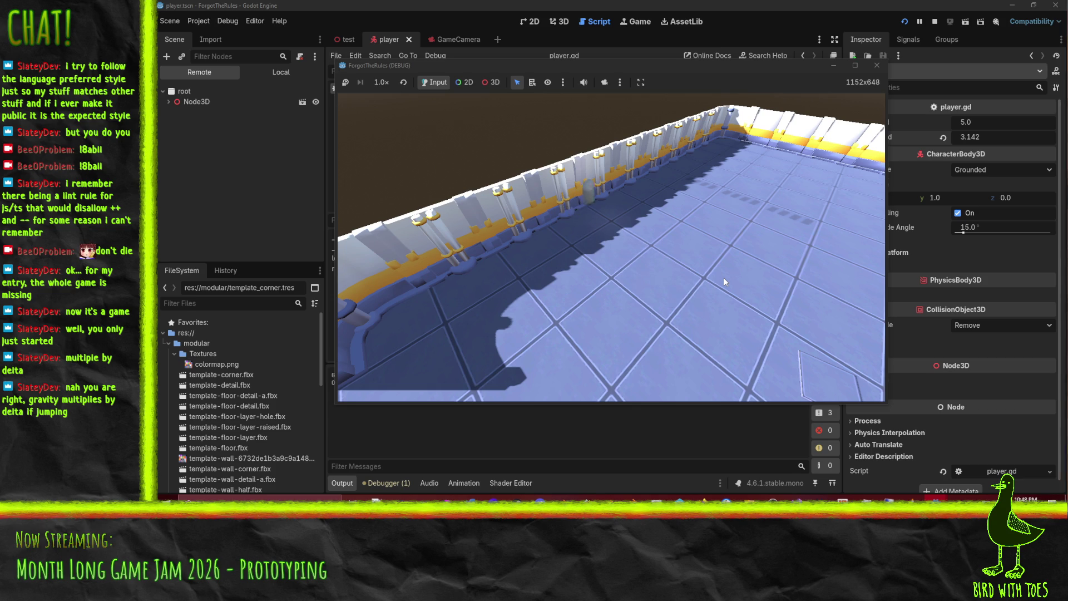
{"action": "key", "text": "d"}
{"action": "key", "text": "d"}
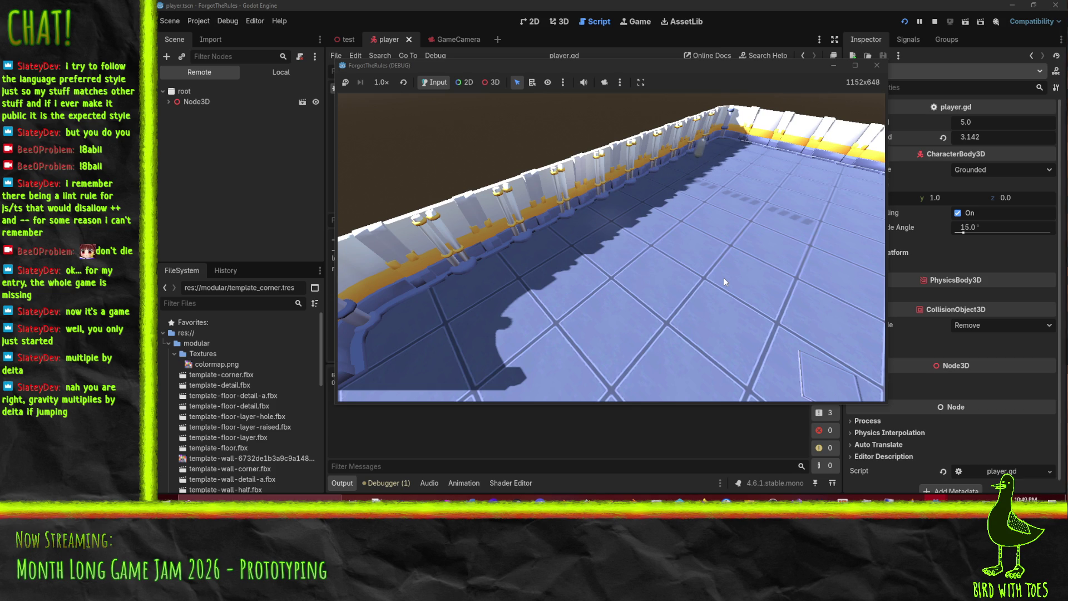
{"action": "left_click", "coordinate": [876, 65]}
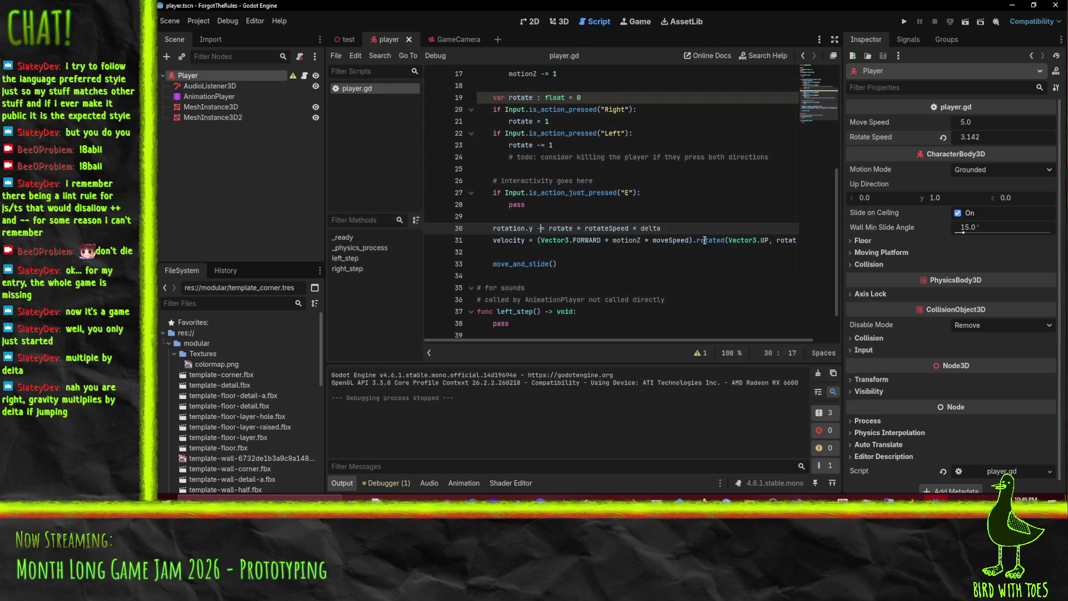
{"action": "mouse_move", "coordinate": [703, 241]}
{"action": "left_click", "coordinate": [559, 22]}
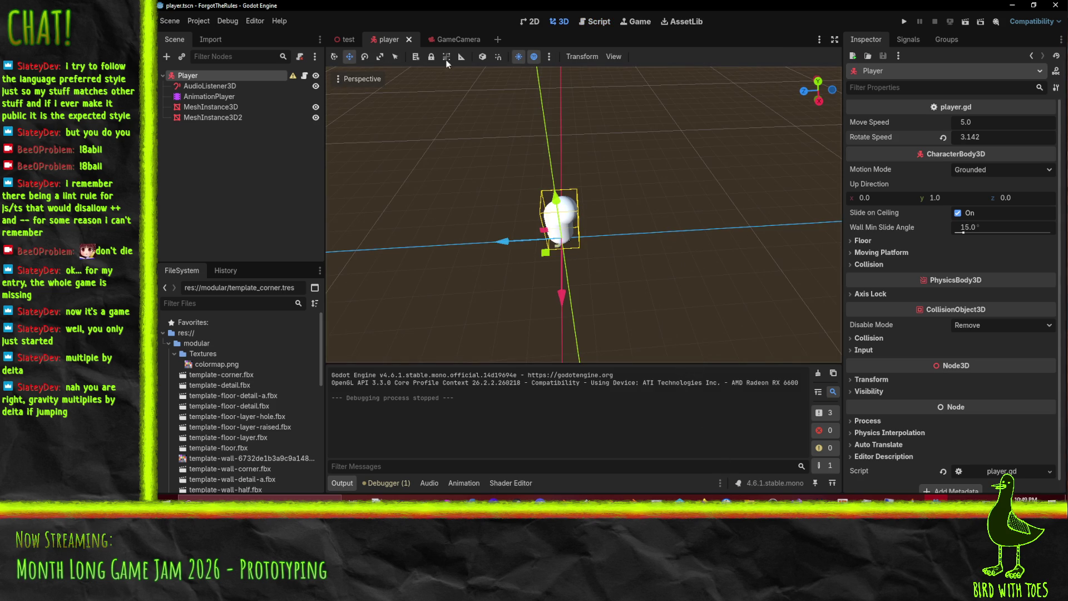
- Search the Using GridMaps docs in Firefox for 'colli' to read about collisions, then return to Godot
{"action": "mouse_move", "coordinate": [703, 499]}
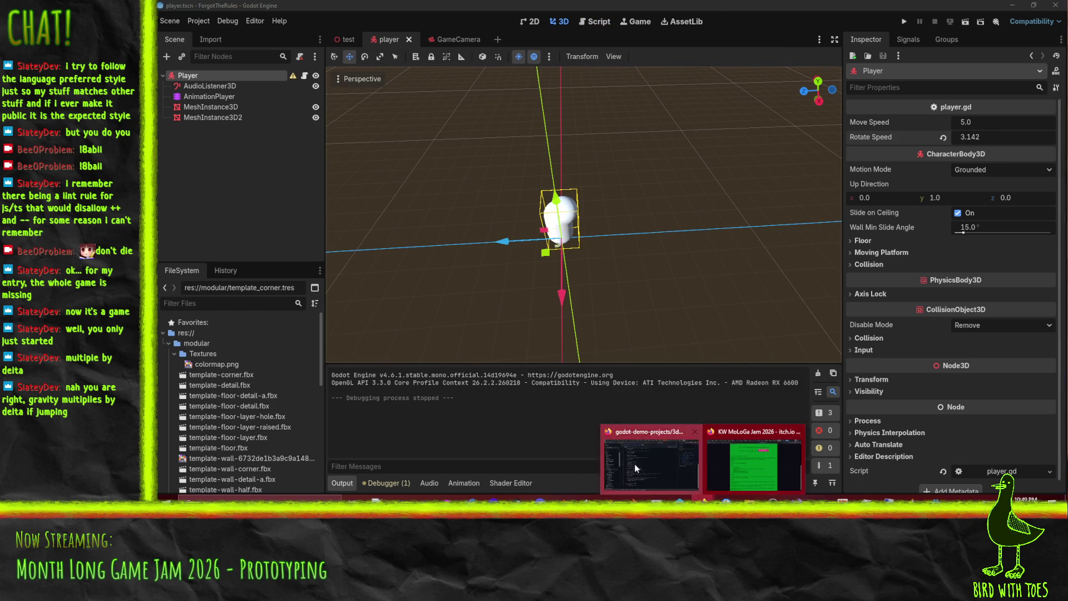
{"action": "left_click", "coordinate": [651, 462]}
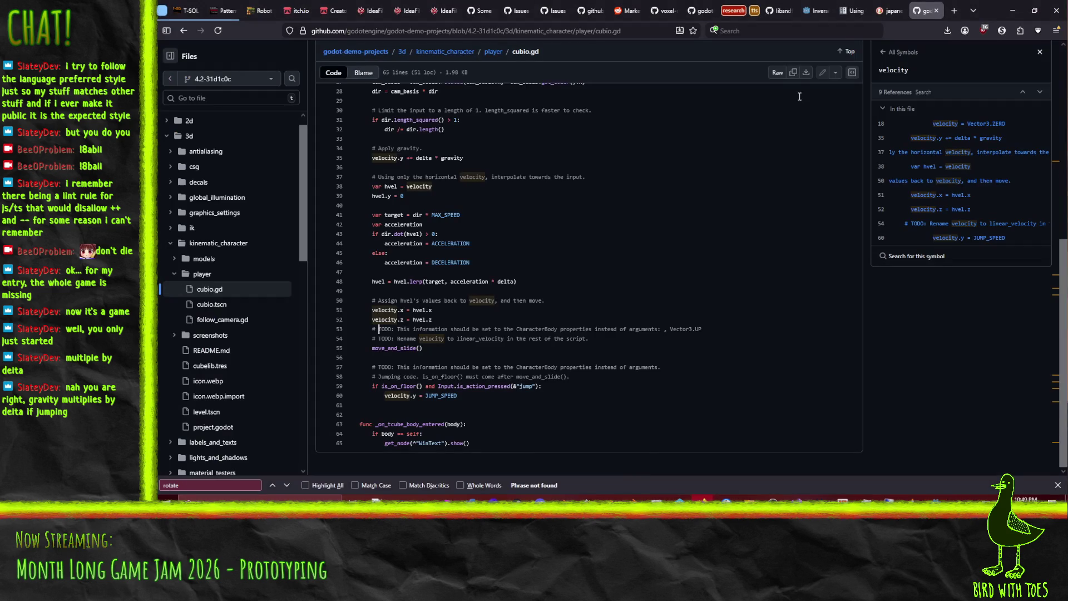
{"action": "left_click", "coordinate": [848, 9]}
{"action": "key", "text": "ctrl+f"}
{"action": "type", "text": "colli"}
{"action": "key", "text": "BackSpace"}
{"action": "key", "text": "BackSpace"}
{"action": "scroll", "coordinate": [562, 193], "scroll_direction": "up", "scroll_amount": 3}
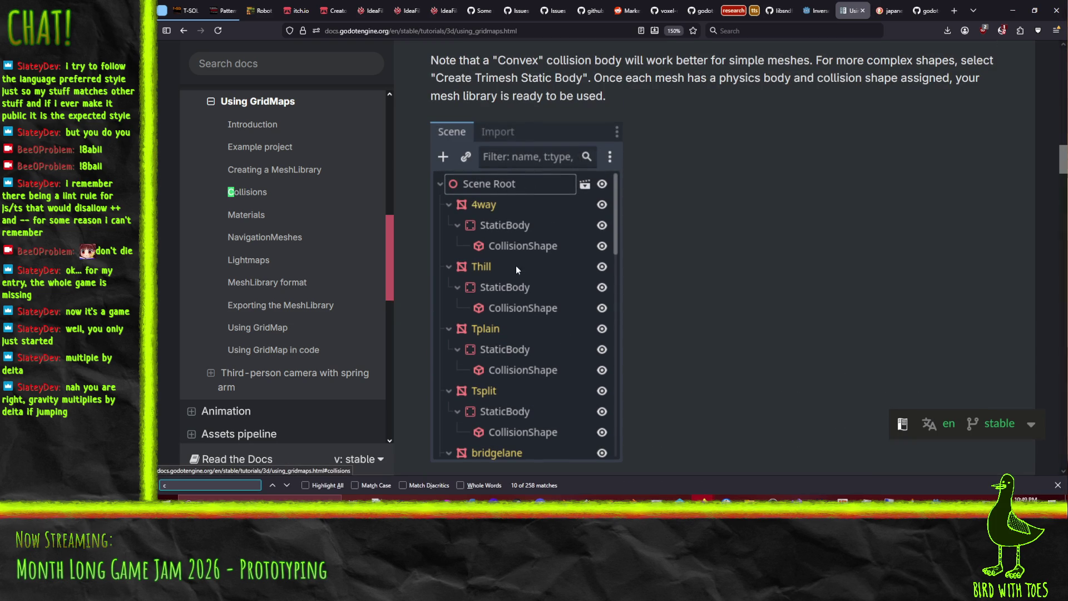
{"action": "scroll", "coordinate": [591, 268], "scroll_direction": "down", "scroll_amount": 4}
{"action": "scroll", "coordinate": [566, 253], "scroll_direction": "up", "scroll_amount": 2}
{"action": "scroll", "coordinate": [622, 299], "scroll_direction": "down", "scroll_amount": 1}
{"action": "key", "text": "alt+Tab"}
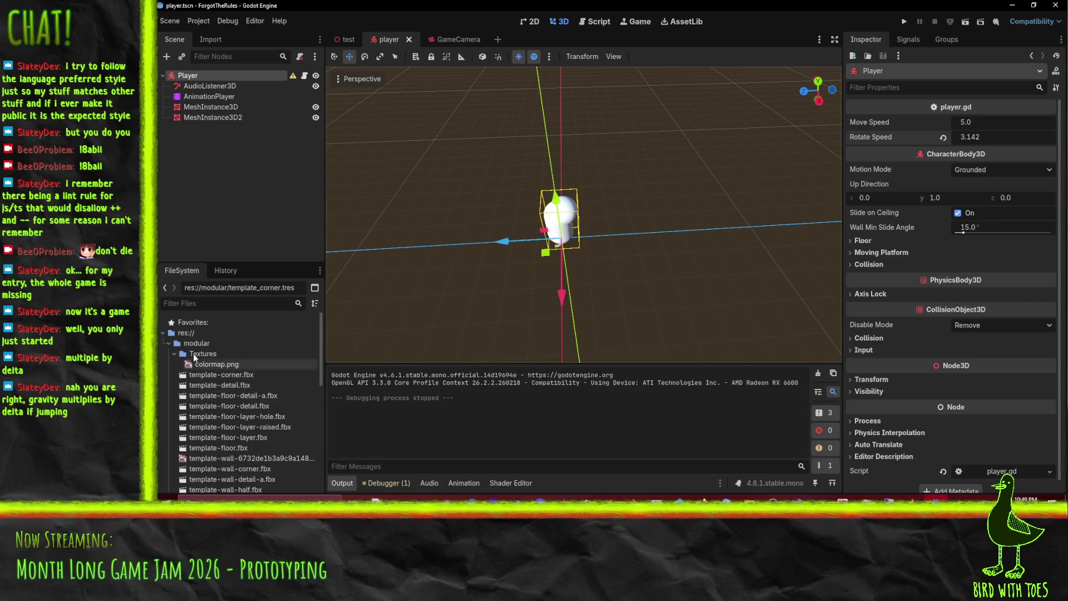
- Collapse the modular folder in FileSystem and open modular.tscn
{"action": "left_click", "coordinate": [168, 342]}
{"action": "double_click", "coordinate": [216, 386]}
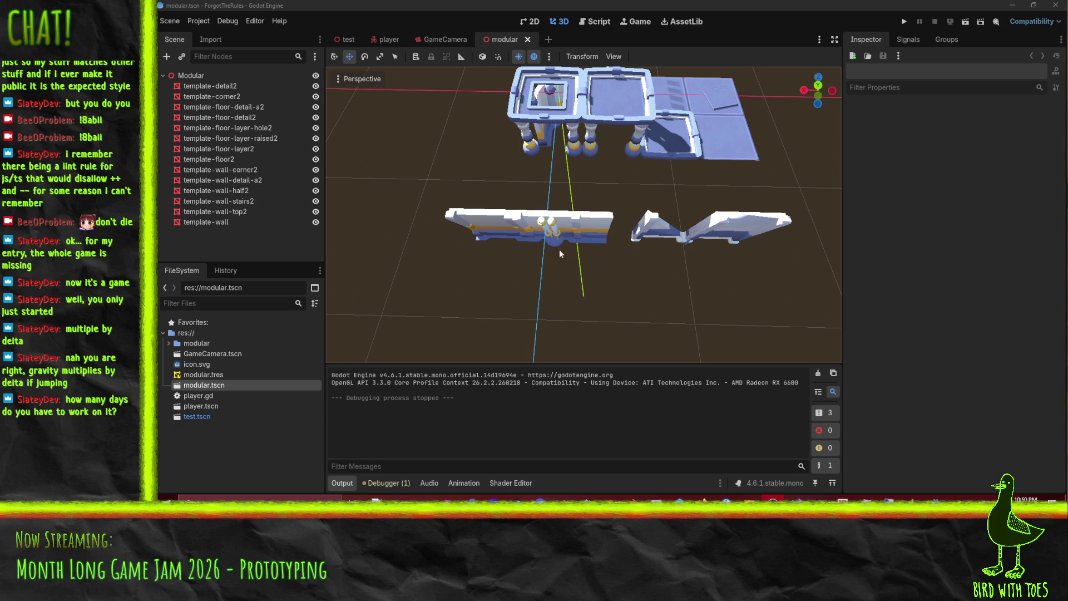
- Select template-detail2, template-corner2 and the six template-wall pieces together, then switch to Firefox
{"action": "left_click", "coordinate": [209, 85]}
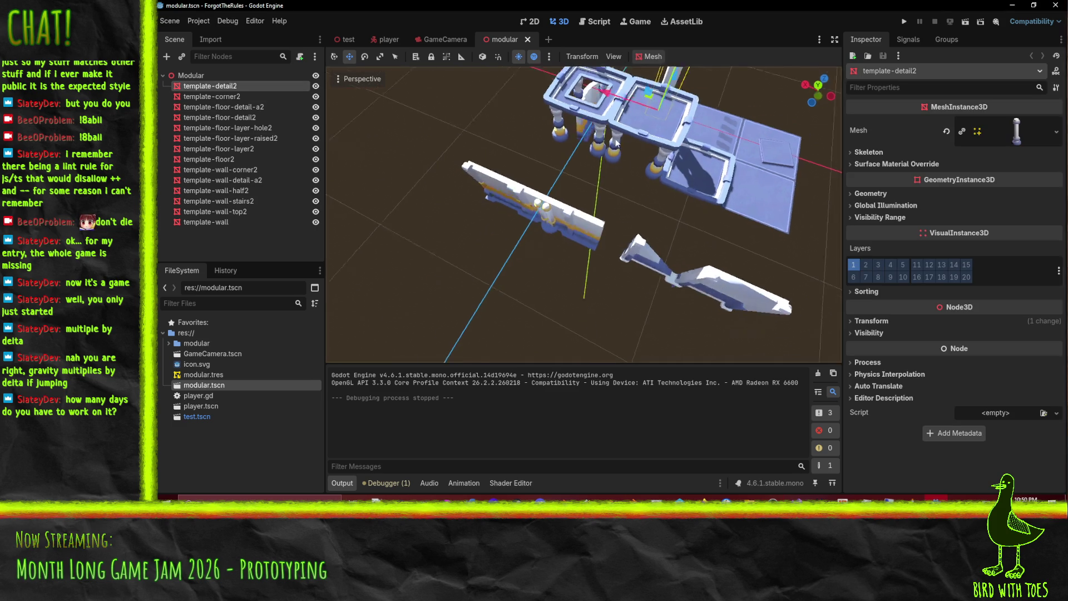
{"action": "scroll", "coordinate": [672, 173], "scroll_direction": "up", "scroll_amount": 3}
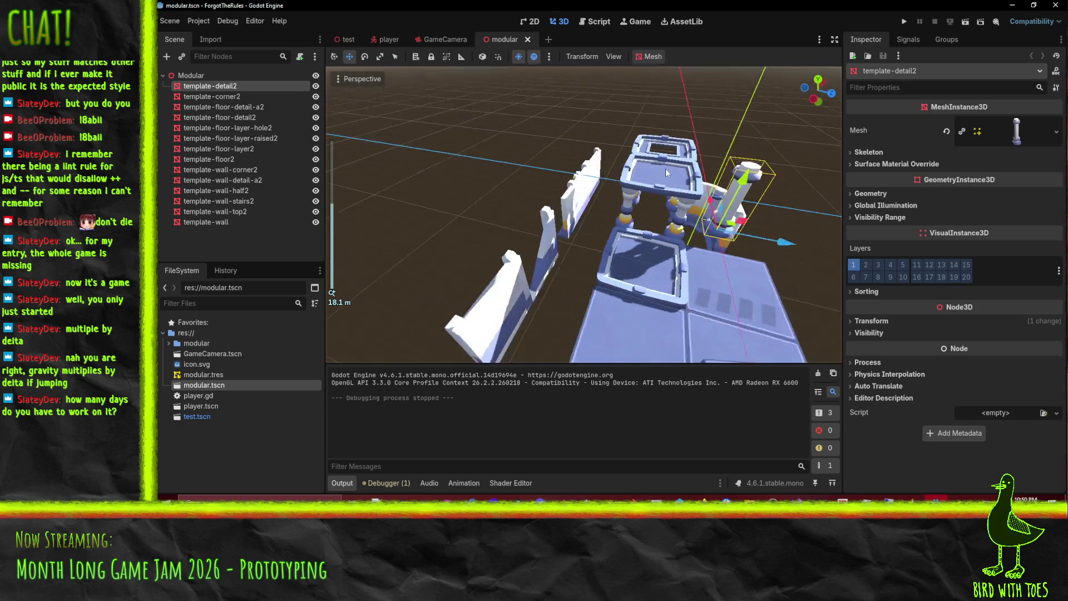
{"action": "right_click", "coordinate": [203, 88]}
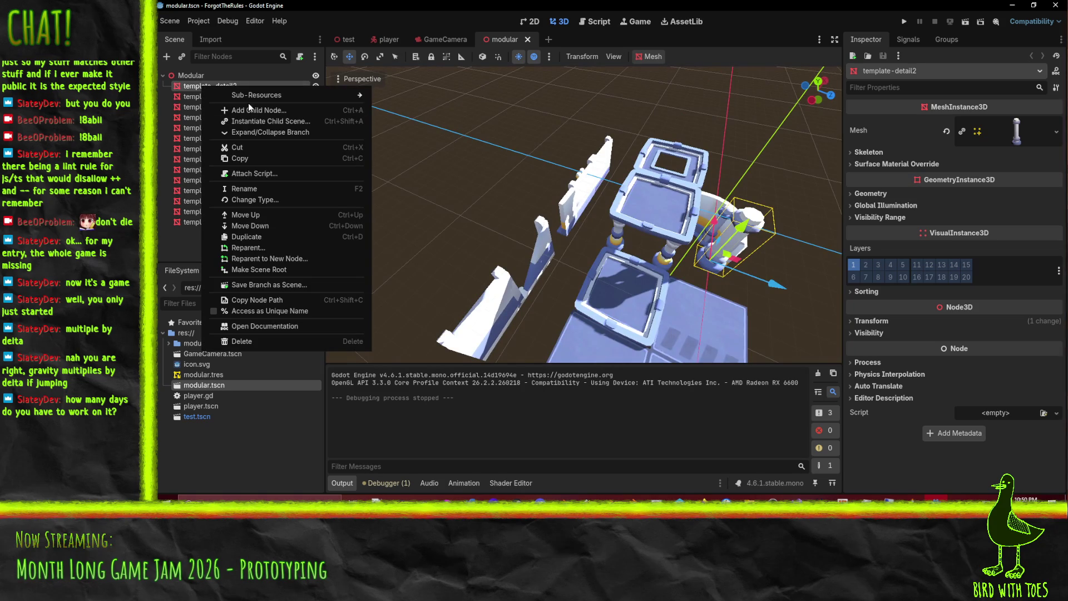
{"action": "left_click", "coordinate": [185, 97]}
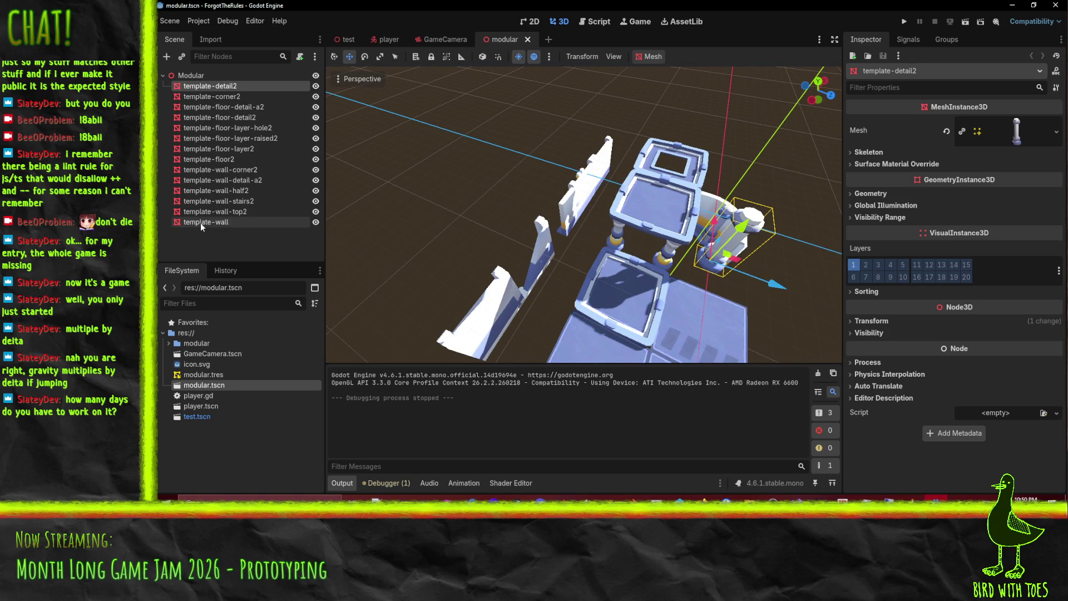
{"action": "left_click", "coordinate": [225, 95], "text": "ctrl"}
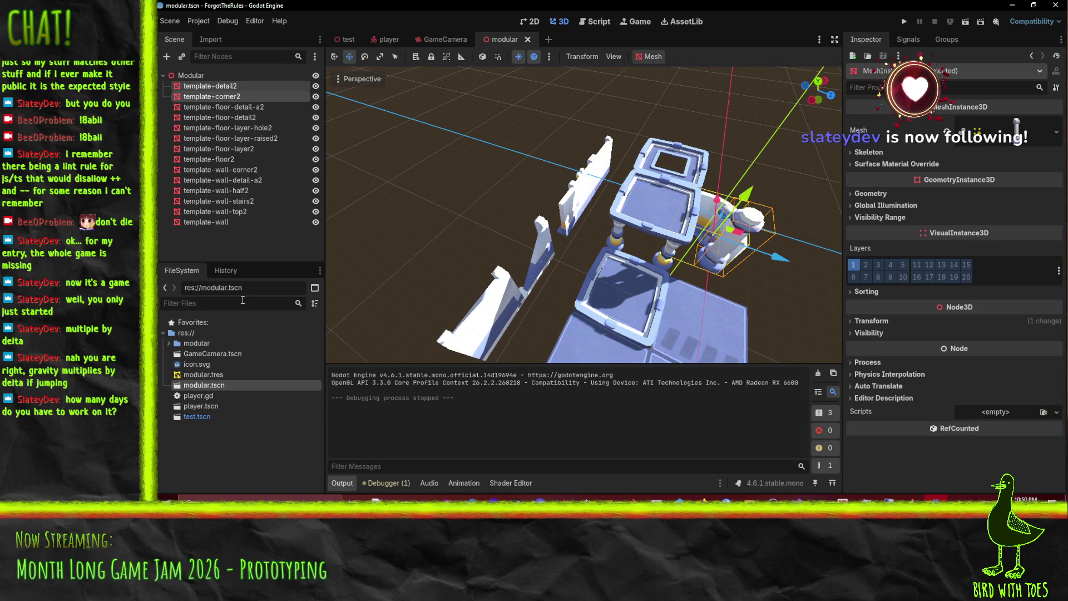
{"action": "left_click", "coordinate": [216, 222], "text": "ctrl"}
{"action": "left_click_drag", "start_coordinate": [214, 221], "coordinate": [218, 169]}
{"action": "right_click", "coordinate": [220, 169]}
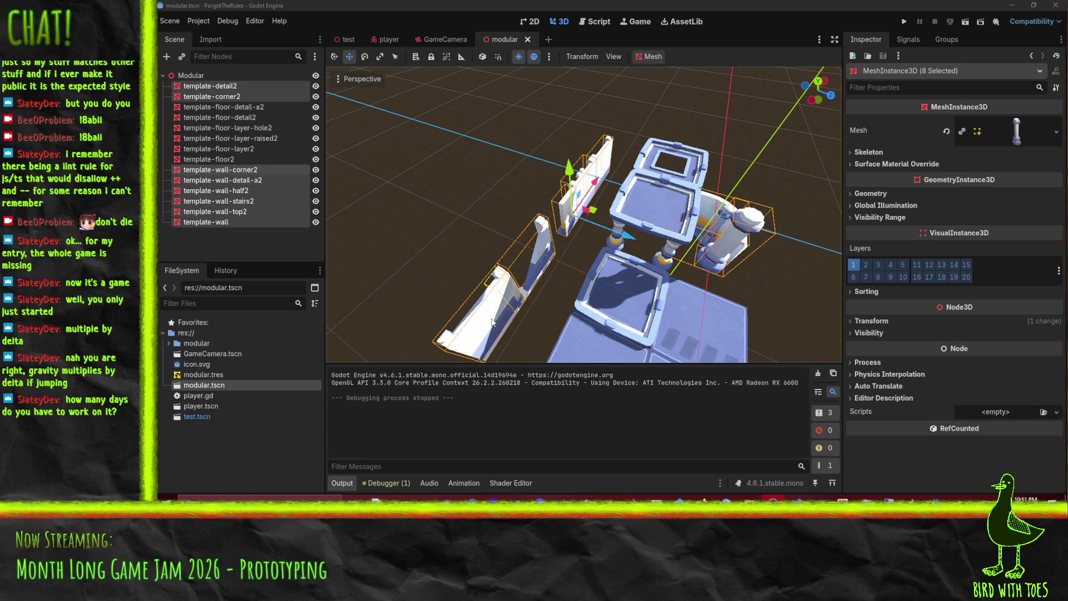
{"action": "mouse_move", "coordinate": [703, 497]}
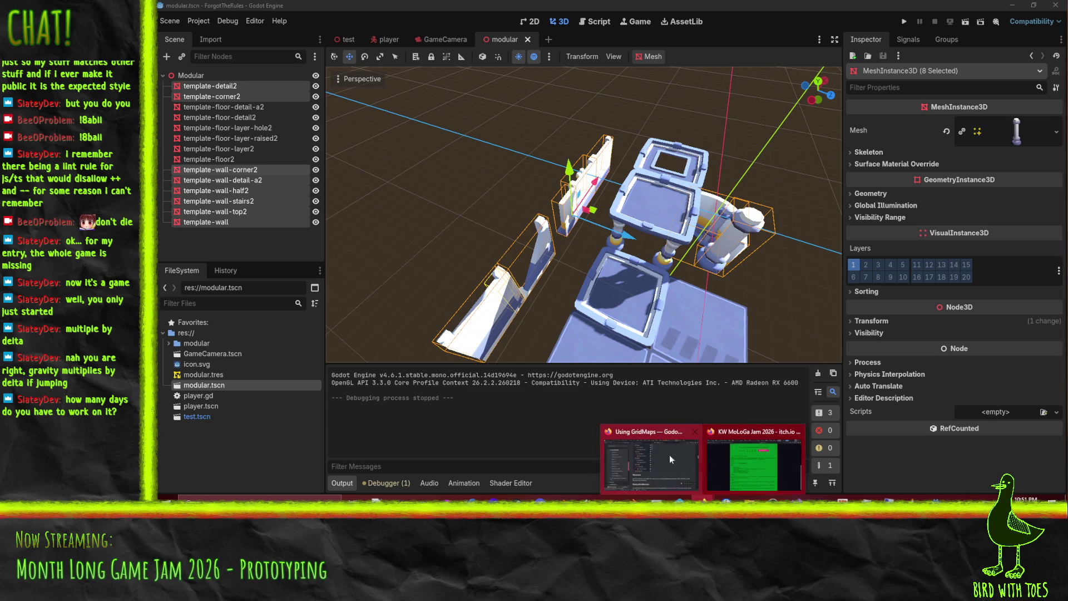
{"action": "left_click", "coordinate": [638, 455]}
{"action": "left_click", "coordinate": [260, 10]}
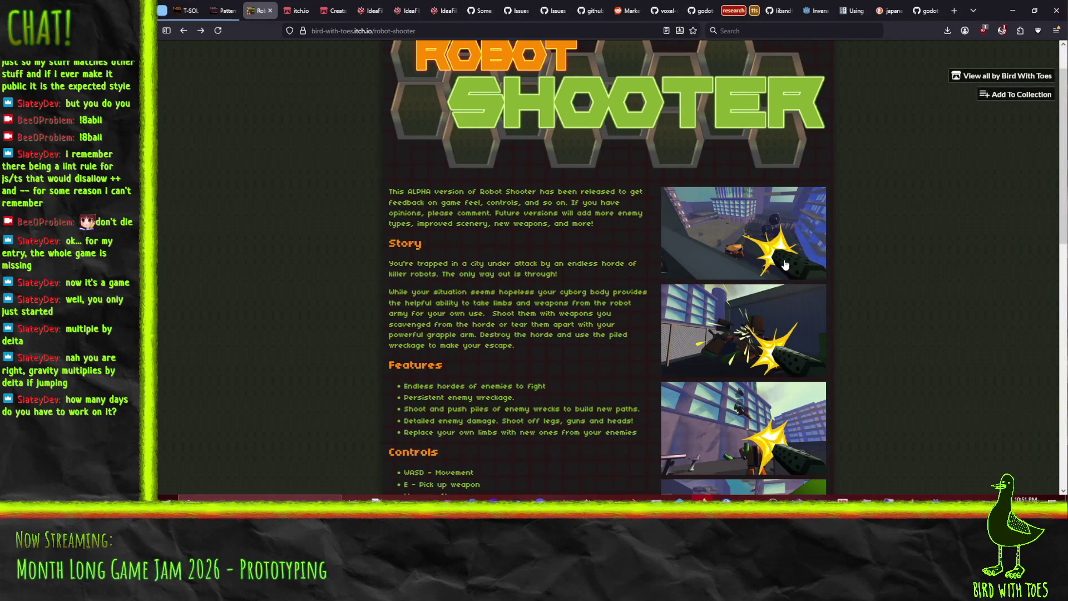
{"action": "left_click", "coordinate": [770, 241]}
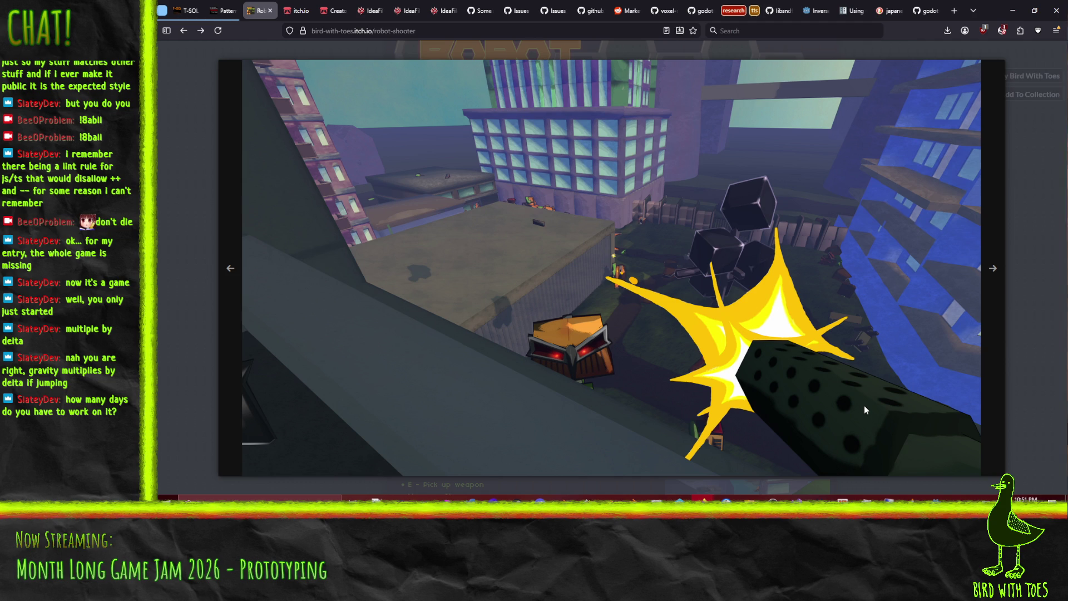
{"action": "left_click", "coordinate": [992, 272]}
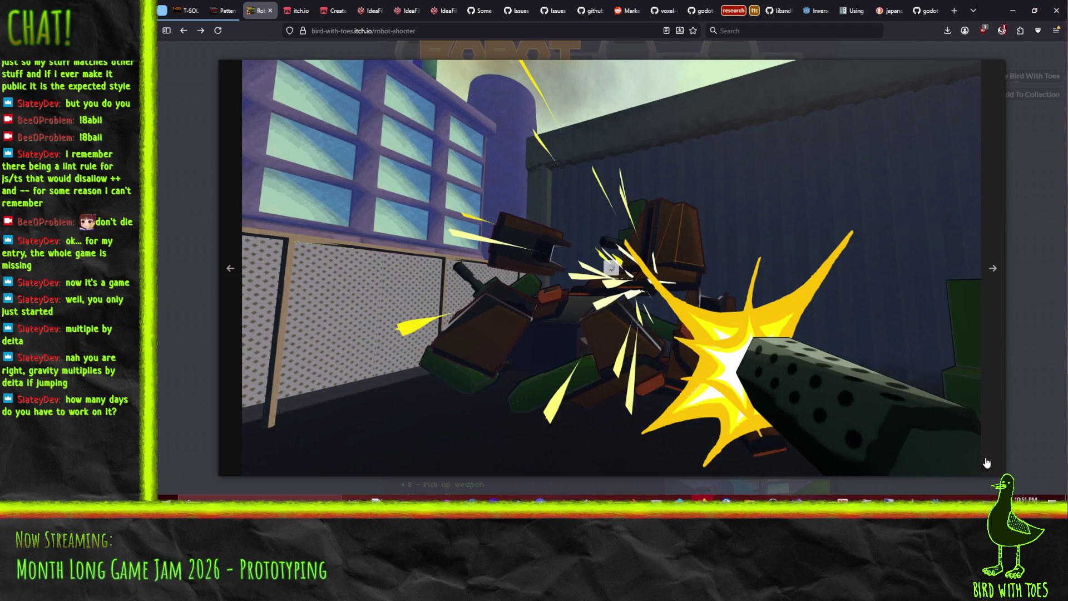
{"action": "left_click", "coordinate": [996, 450]}
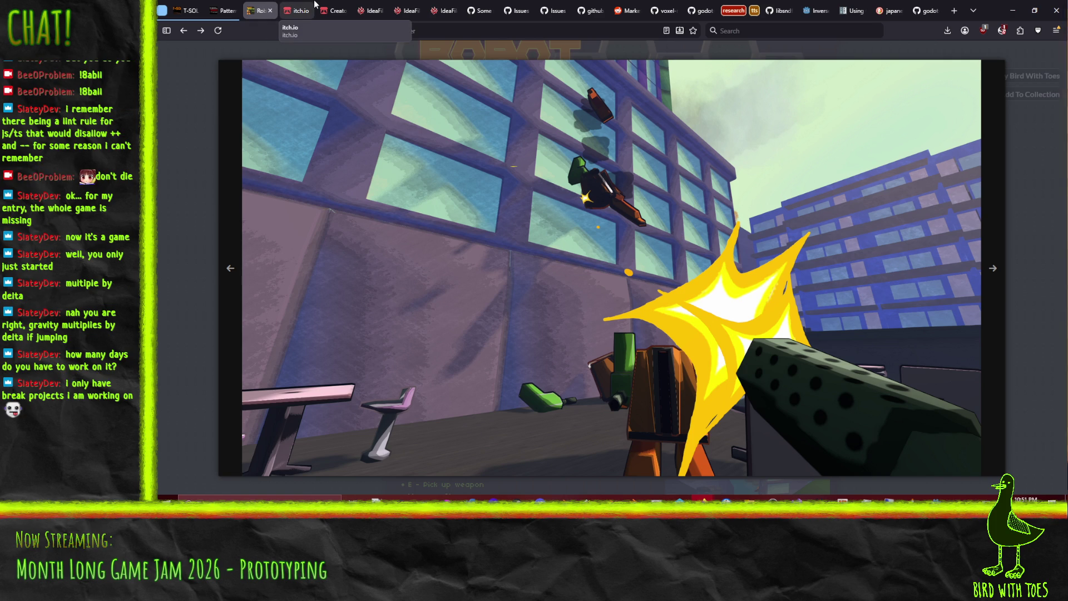
{"action": "left_click", "coordinate": [443, 10]}
{"action": "left_click", "coordinate": [1012, 11]}
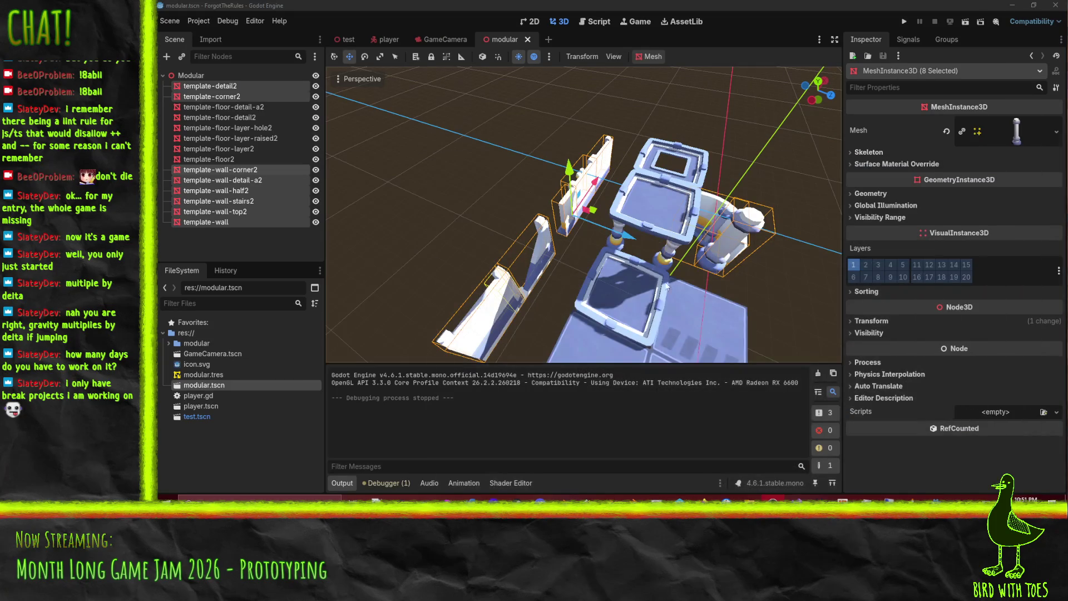
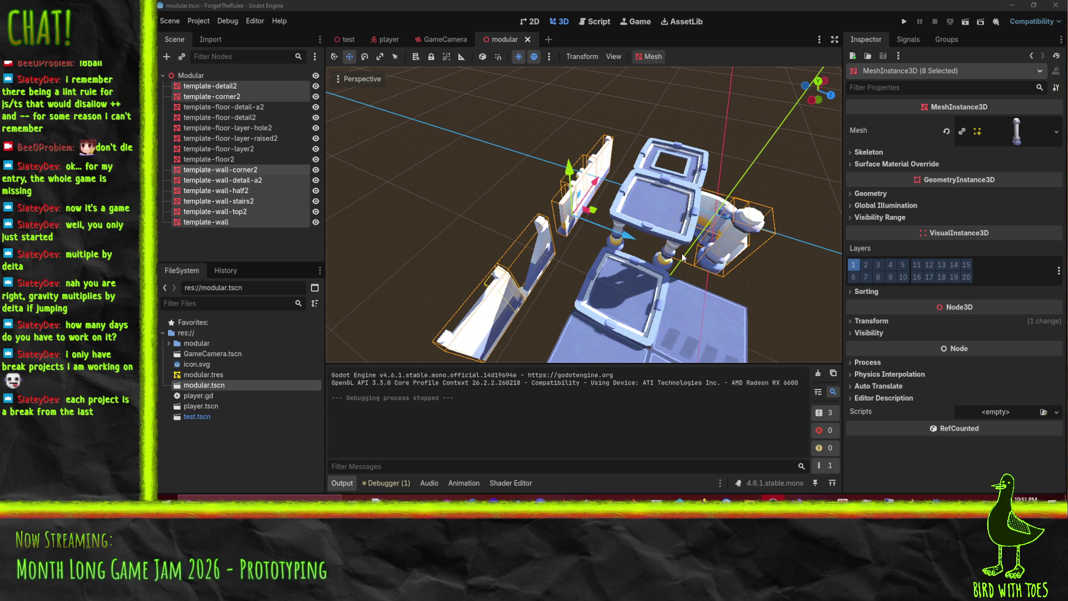
- Add a StaticBody3D child under template-detail2 (search 'stat'), then copy the new node
{"action": "right_click", "coordinate": [235, 222]}
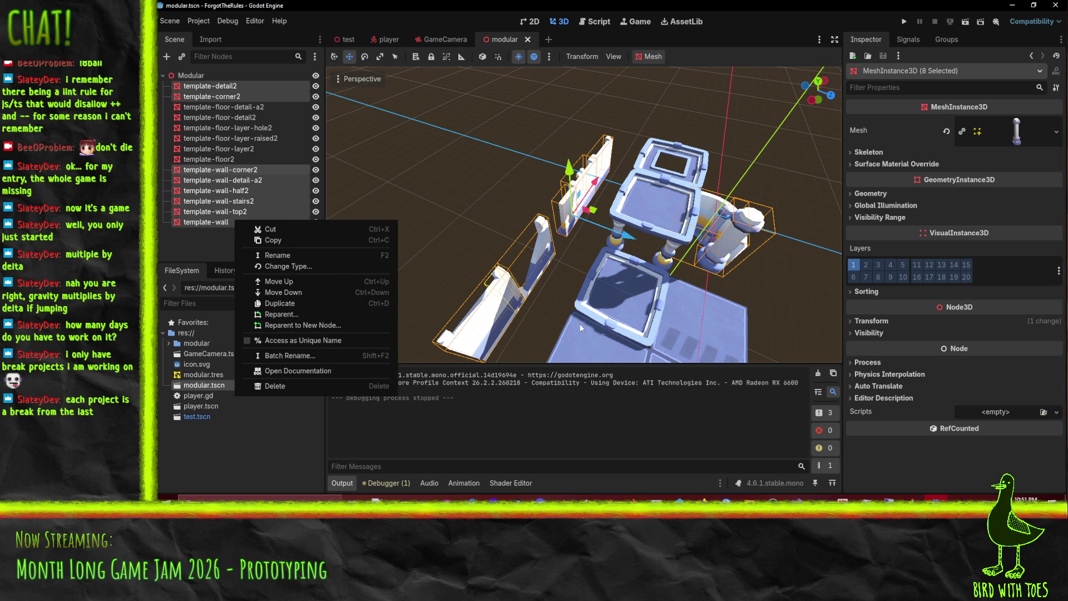
{"action": "left_click", "coordinate": [499, 214]}
{"action": "left_click", "coordinate": [210, 86]}
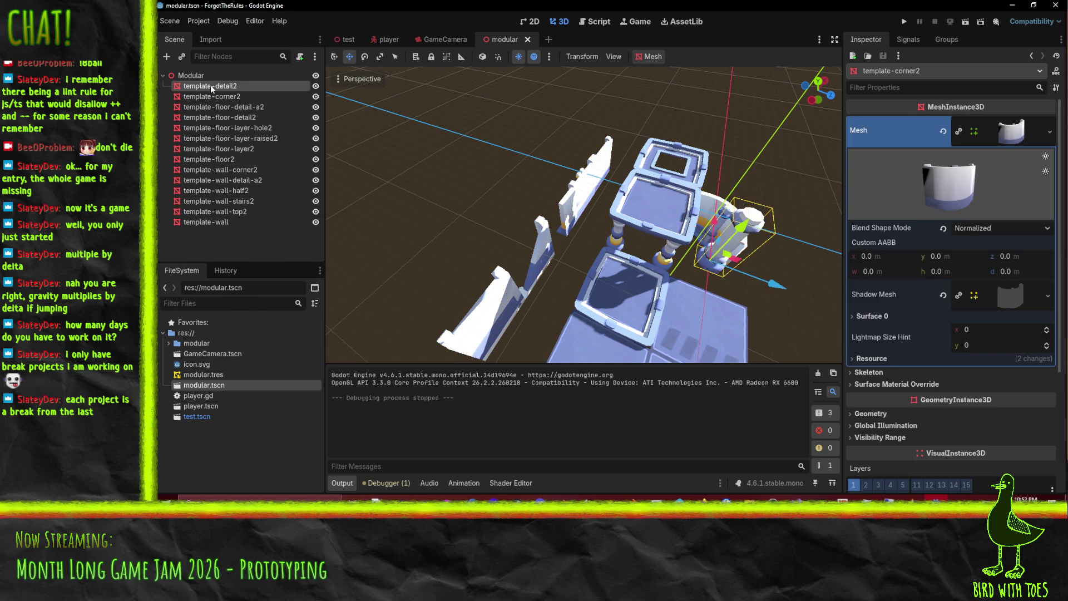
{"action": "right_click", "coordinate": [210, 86]}
{"action": "left_click", "coordinate": [228, 109]}
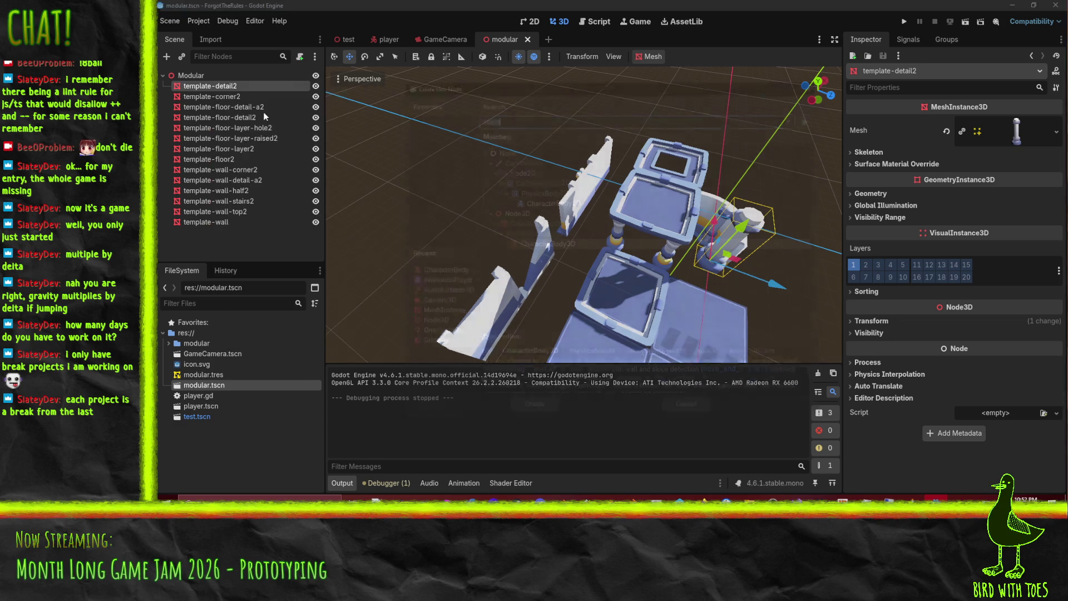
{"action": "type", "text": "stat"}
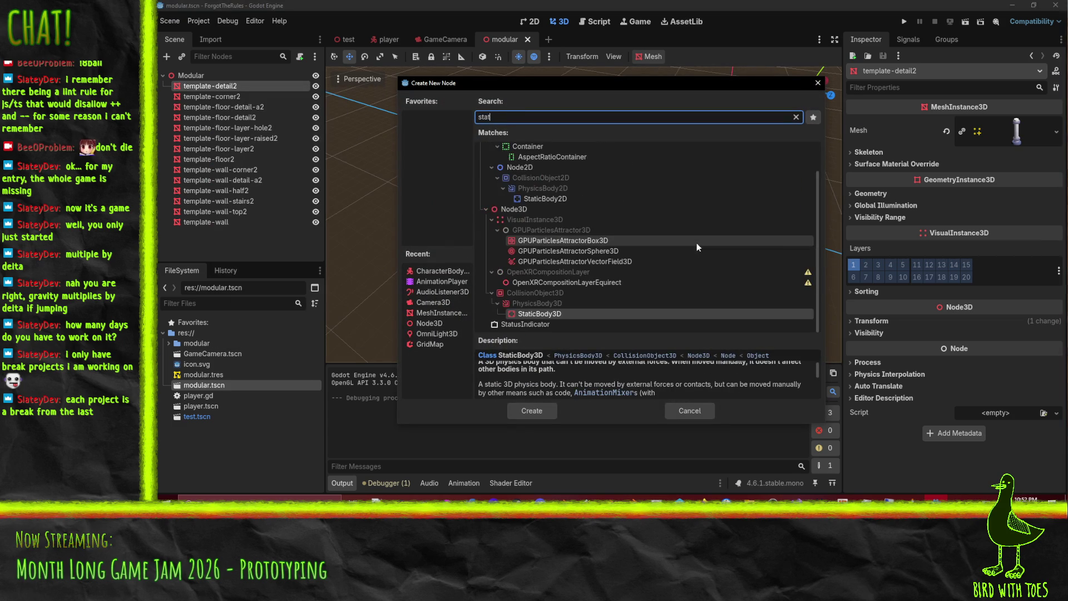
{"action": "left_click", "coordinate": [533, 410]}
{"action": "right_click", "coordinate": [199, 96]}
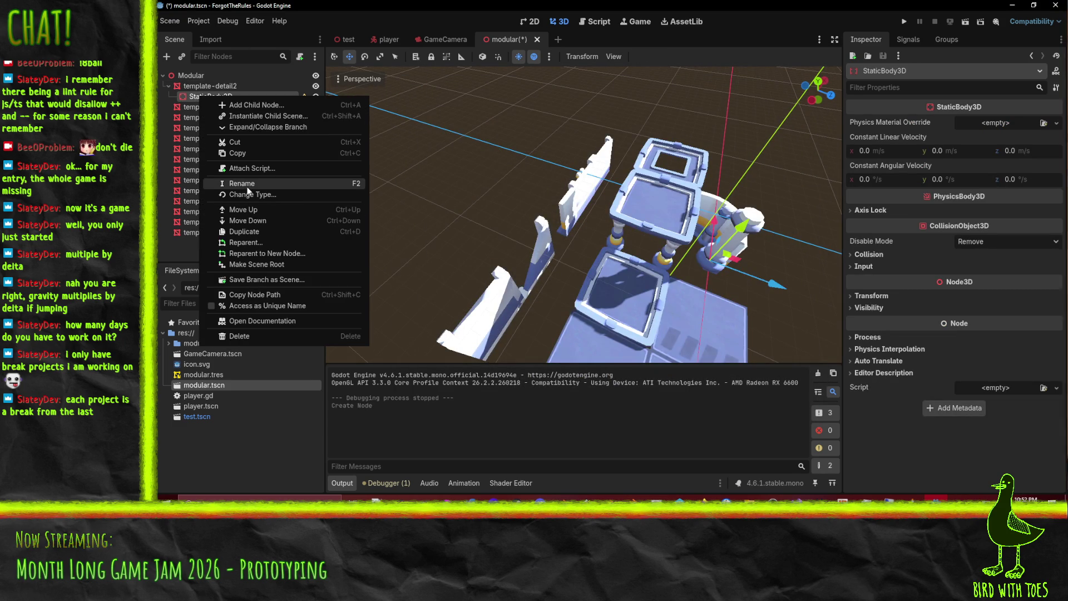
{"action": "left_click", "coordinate": [232, 149]}
- Paste the copied StaticBody3D under template-wall and template-wall-top2
{"action": "right_click", "coordinate": [195, 234]}
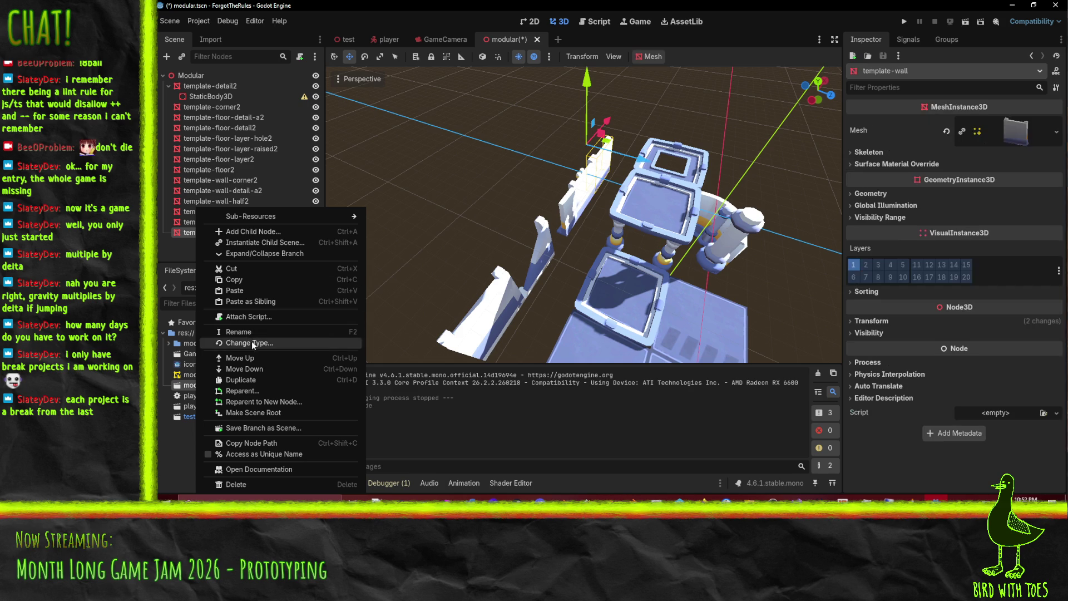
{"action": "left_click", "coordinate": [245, 287]}
{"action": "left_click", "coordinate": [222, 222]}
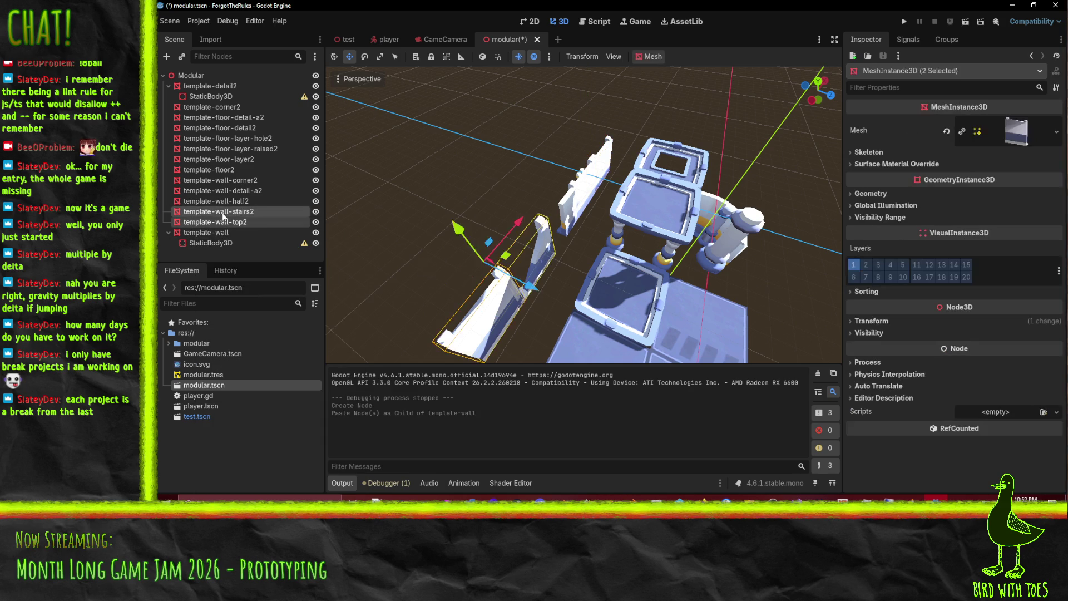
{"action": "left_click", "coordinate": [226, 192], "text": "shift"}
{"action": "left_click", "coordinate": [224, 179], "text": "shift"}
{"action": "right_click", "coordinate": [224, 180]}
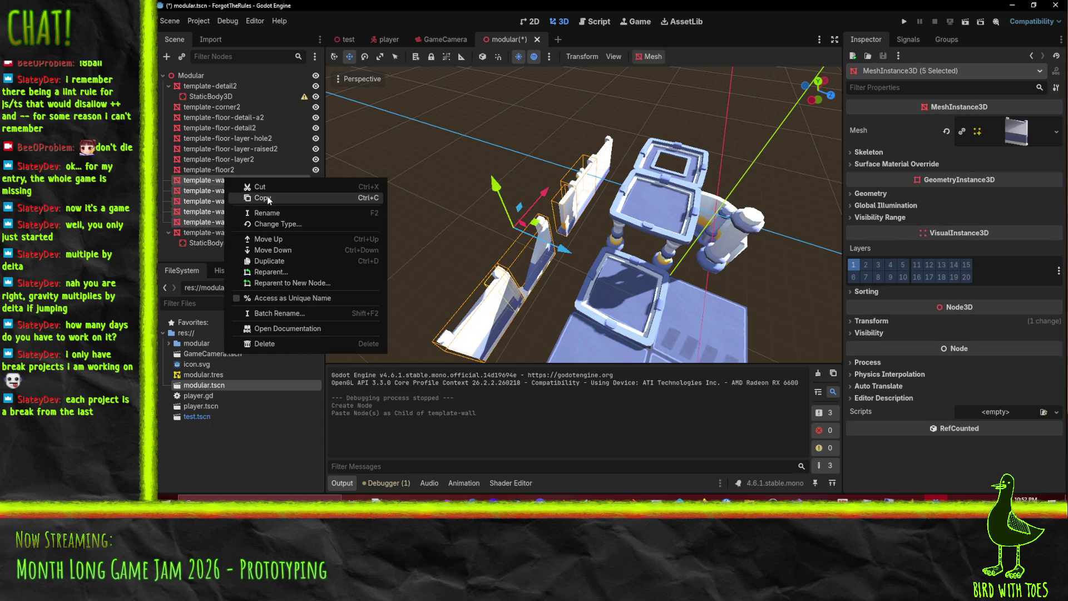
{"action": "left_click", "coordinate": [199, 232]}
{"action": "right_click", "coordinate": [209, 226]}
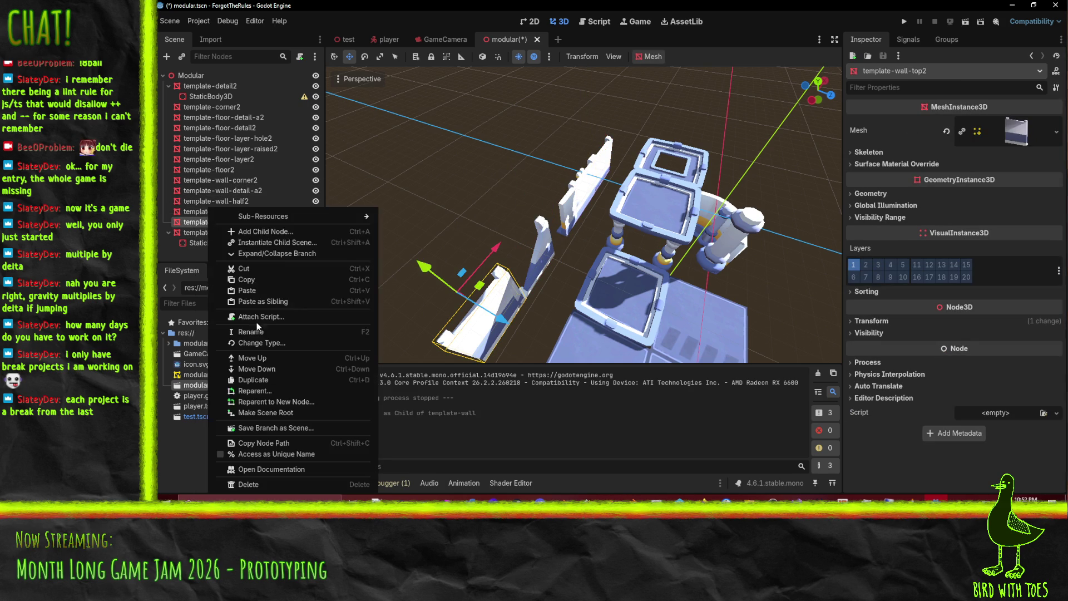
{"action": "left_click", "coordinate": [255, 290]}
- Paste the StaticBody3D under wall-stairs2, wall-half2, wall-detail-a2, wall-corner2 and template-corner2
{"action": "right_click", "coordinate": [219, 211]}
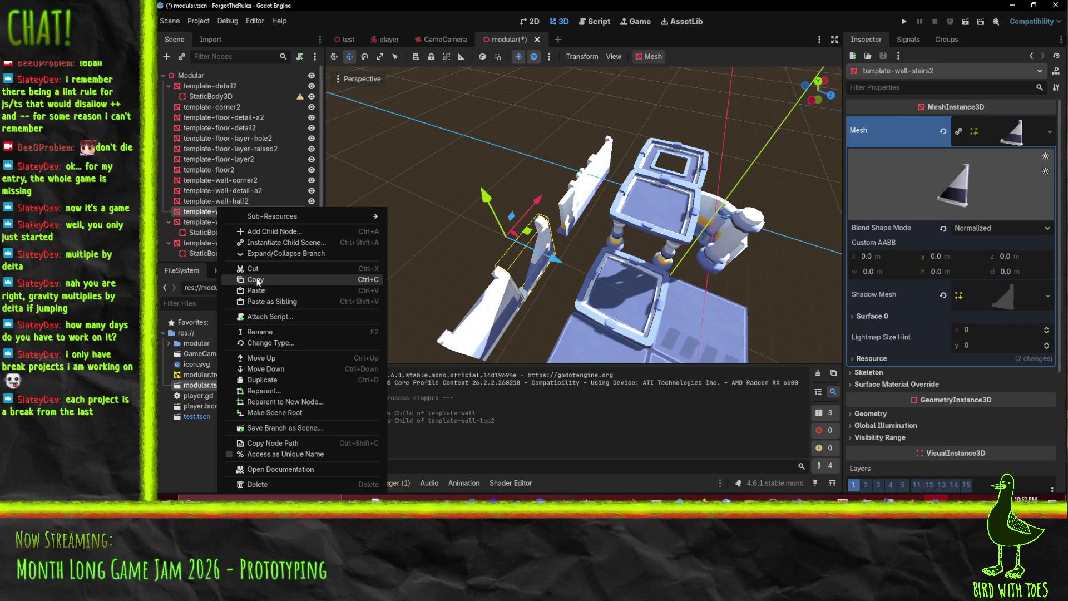
{"action": "left_click", "coordinate": [254, 290]}
{"action": "left_click", "coordinate": [226, 202]}
{"action": "key", "text": "ctrl+v"}
{"action": "left_click", "coordinate": [256, 190]}
{"action": "key", "text": "ctrl+v"}
{"action": "left_click", "coordinate": [257, 180]}
{"action": "key", "text": "ctrl+v"}
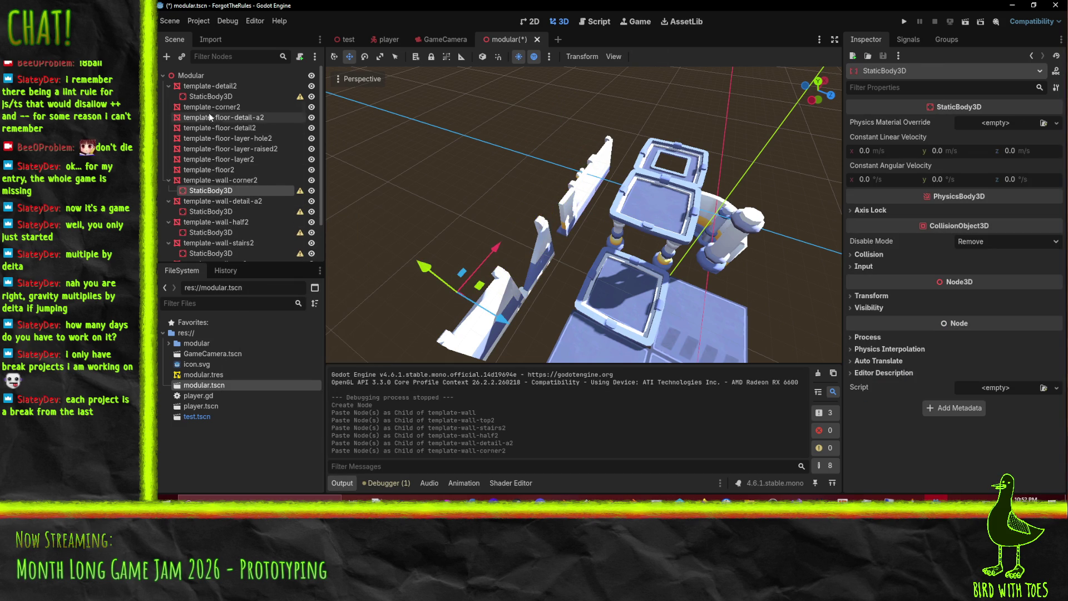
{"action": "left_click", "coordinate": [212, 109]}
{"action": "key", "text": "ctrl+v"}
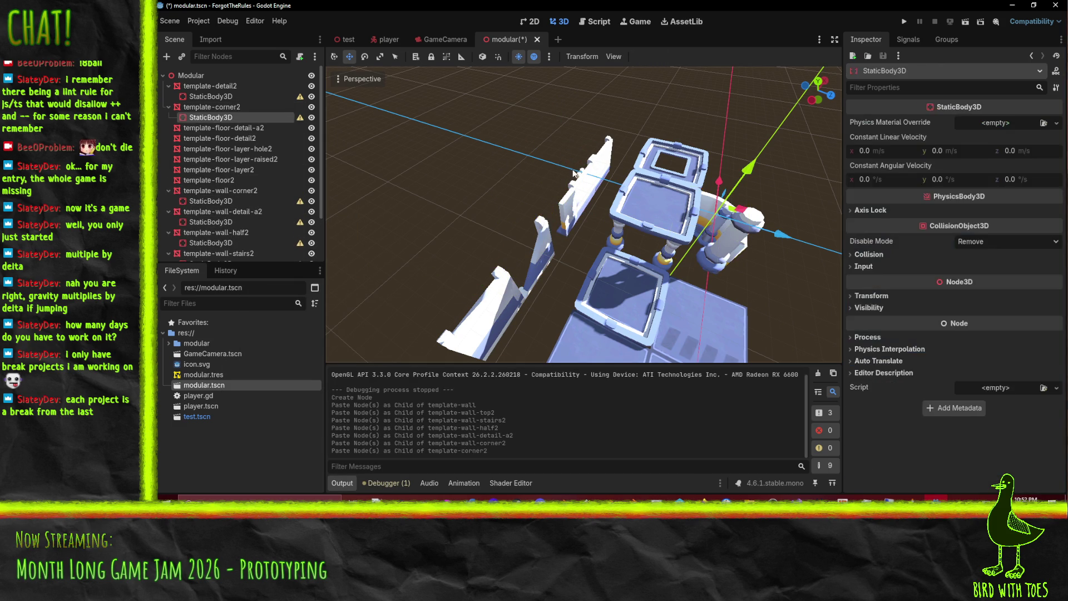
{"action": "left_click_drag", "start_coordinate": [457, 135], "coordinate": [512, 198]}
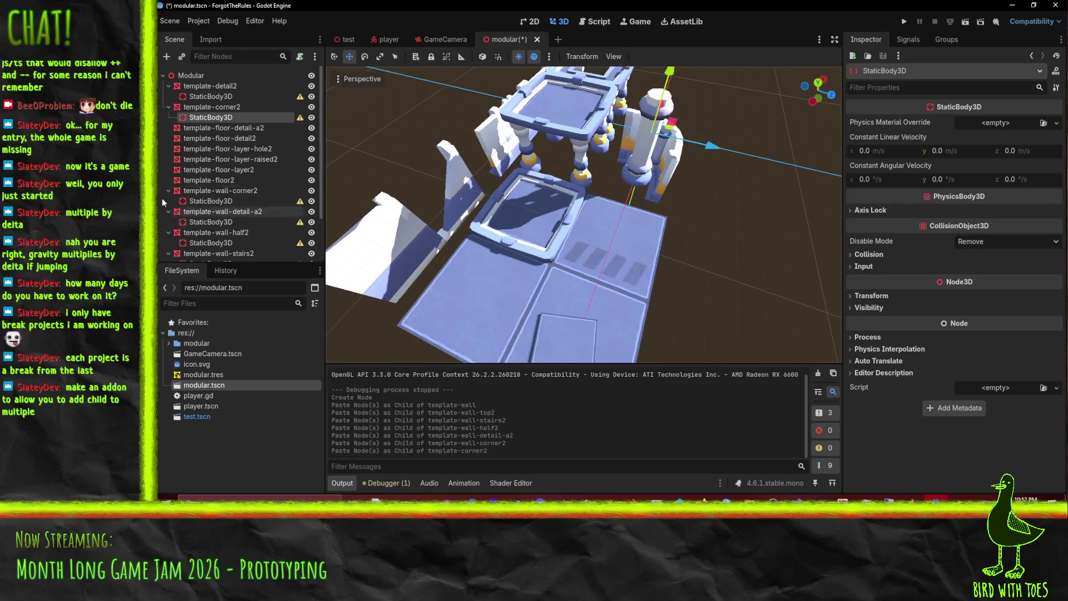
- Hide the six floor pieces, including template-floor-layer2 and template-floor2
{"action": "left_click", "coordinate": [312, 127]}
{"action": "left_click", "coordinate": [311, 138]}
{"action": "left_click", "coordinate": [311, 148]}
{"action": "left_click", "coordinate": [311, 159]}
{"action": "left_click", "coordinate": [312, 169]}
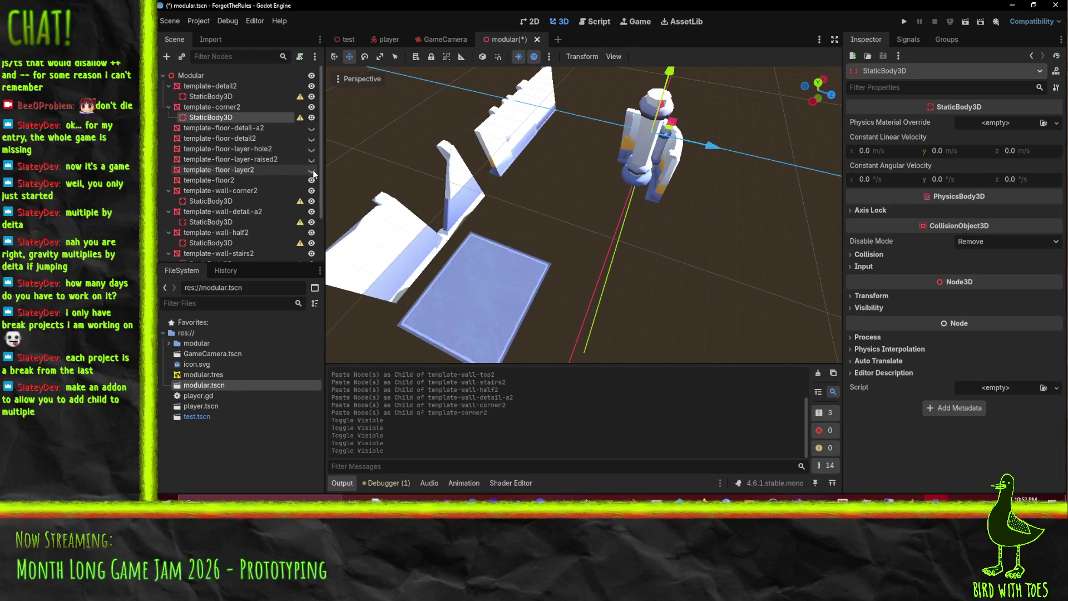
{"action": "left_click", "coordinate": [311, 180]}
- Orbit the view toward the walls and select the template-wall-top2 piece
{"action": "mouse_move", "coordinate": [678, 239]}
{"action": "left_mouse_down"}
{"action": "mouse_move", "coordinate": [669, 166]}
{"action": "mouse_move", "coordinate": [611, 160]}
{"action": "left_mouse_up"}
{"action": "mouse_move", "coordinate": [559, 179]}
{"action": "left_mouse_down"}
{"action": "mouse_move", "coordinate": [591, 234]}
{"action": "mouse_move", "coordinate": [466, 216]}
{"action": "mouse_move", "coordinate": [593, 205]}
{"action": "mouse_move", "coordinate": [568, 205]}
{"action": "mouse_move", "coordinate": [657, 240]}
{"action": "mouse_move", "coordinate": [593, 203]}
{"action": "mouse_move", "coordinate": [609, 210]}
{"action": "mouse_move", "coordinate": [593, 228]}
{"action": "mouse_move", "coordinate": [544, 207]}
{"action": "mouse_move", "coordinate": [678, 200]}
{"action": "mouse_move", "coordinate": [744, 259]}
{"action": "mouse_move", "coordinate": [589, 264]}
{"action": "left_mouse_up"}
{"action": "scroll", "coordinate": [658, 240], "scroll_direction": "up", "scroll_amount": 5}
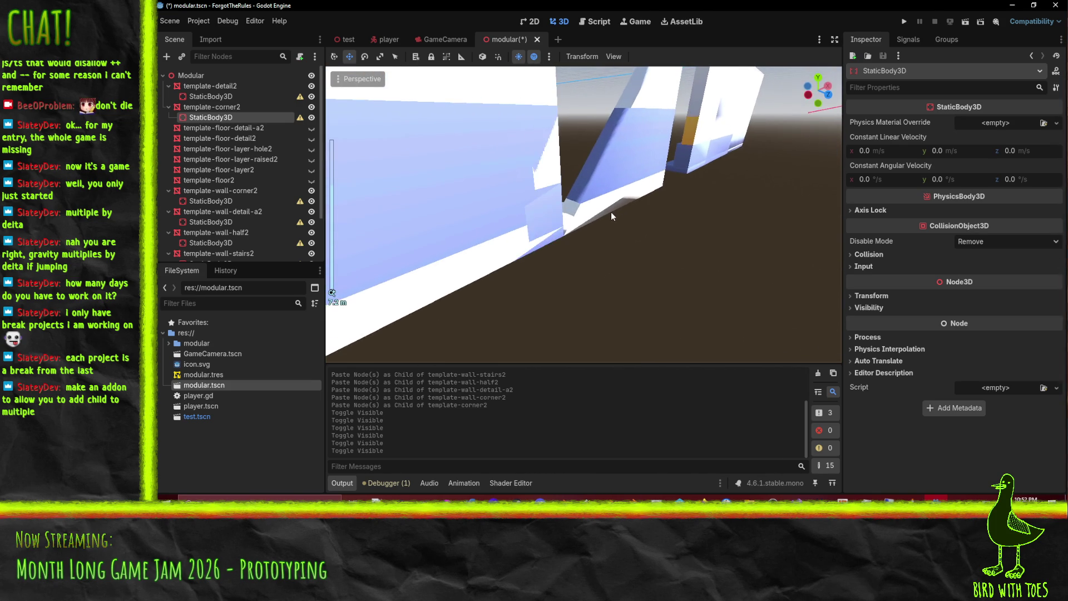
{"action": "scroll", "coordinate": [610, 212], "scroll_direction": "down", "scroll_amount": 3}
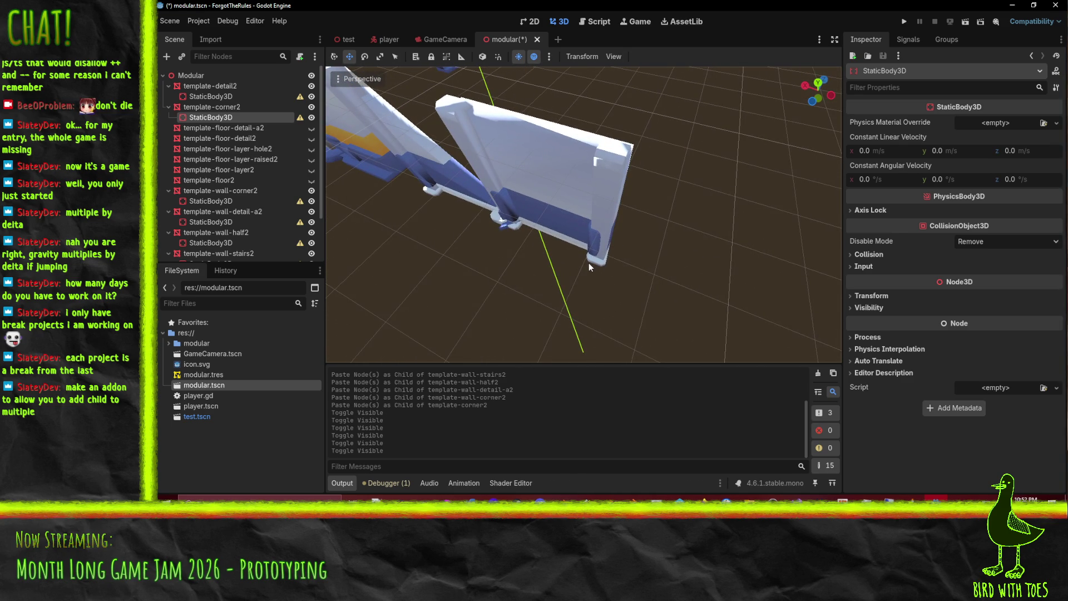
{"action": "left_click", "coordinate": [579, 194]}
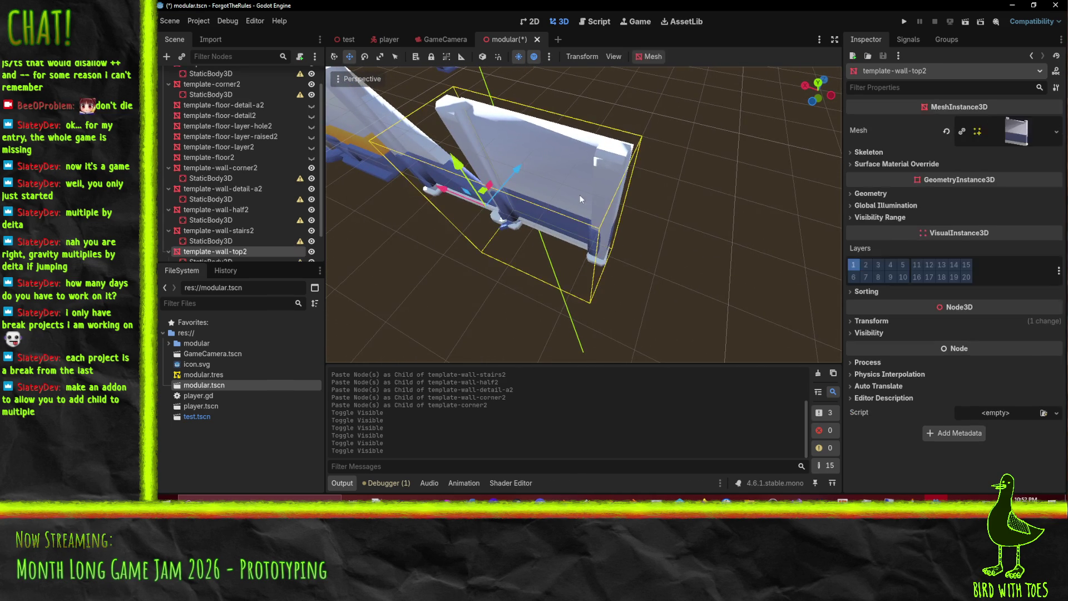
{"action": "scroll", "coordinate": [246, 223], "scroll_direction": "down", "scroll_amount": 2}
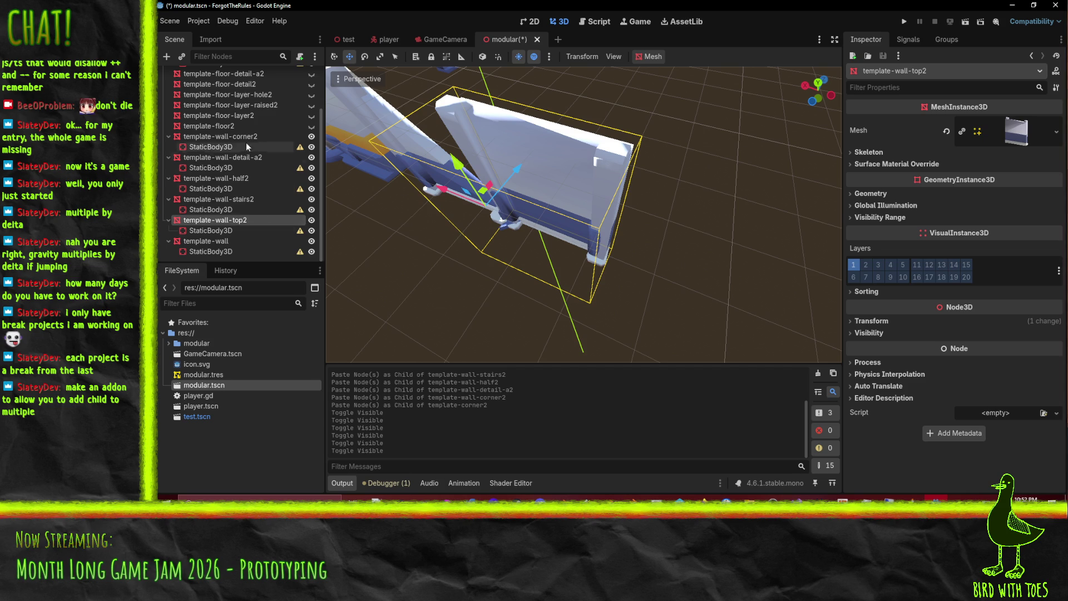
{"action": "right_click", "coordinate": [215, 147]}
- Add a CollisionShape3D child under template-wall-corner2's StaticBody3D
{"action": "left_click", "coordinate": [272, 152]}
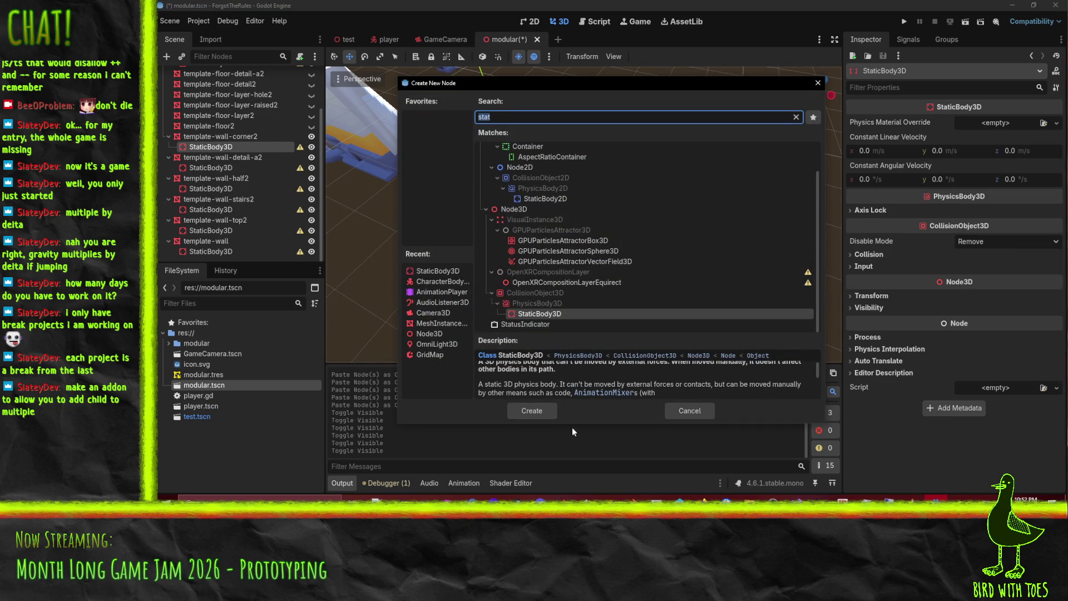
{"action": "left_click", "coordinate": [682, 409]}
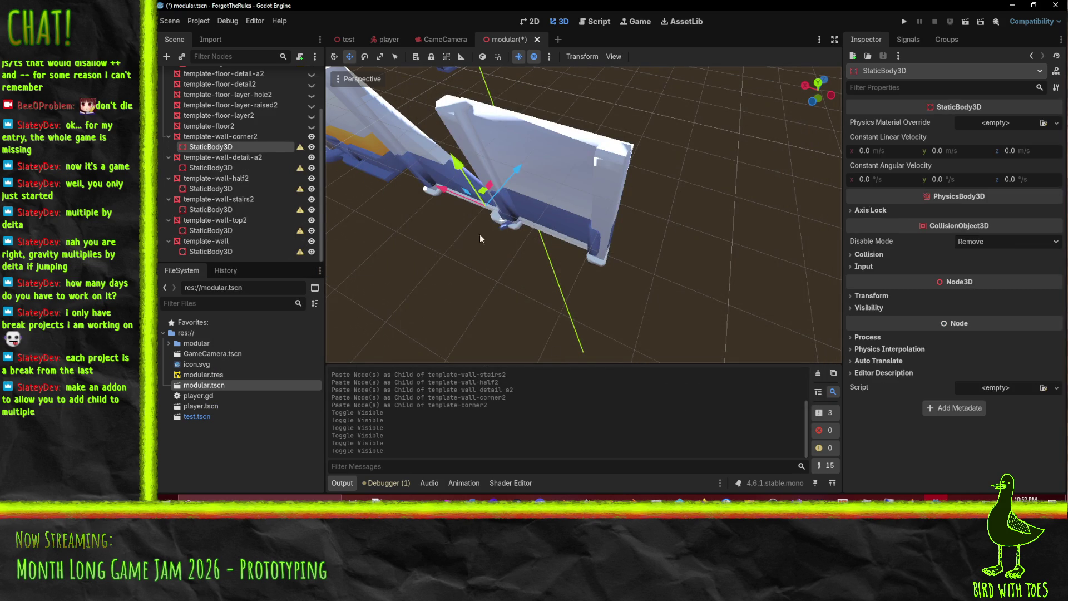
{"action": "right_click", "coordinate": [216, 148]}
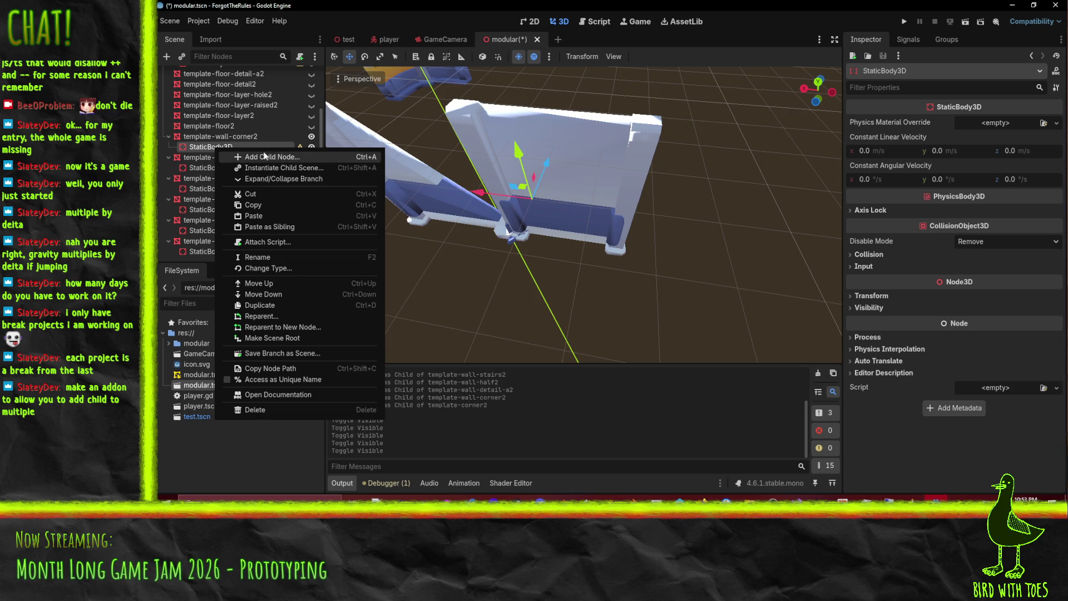
{"action": "left_click", "coordinate": [256, 157]}
{"action": "type", "text": "shape"}
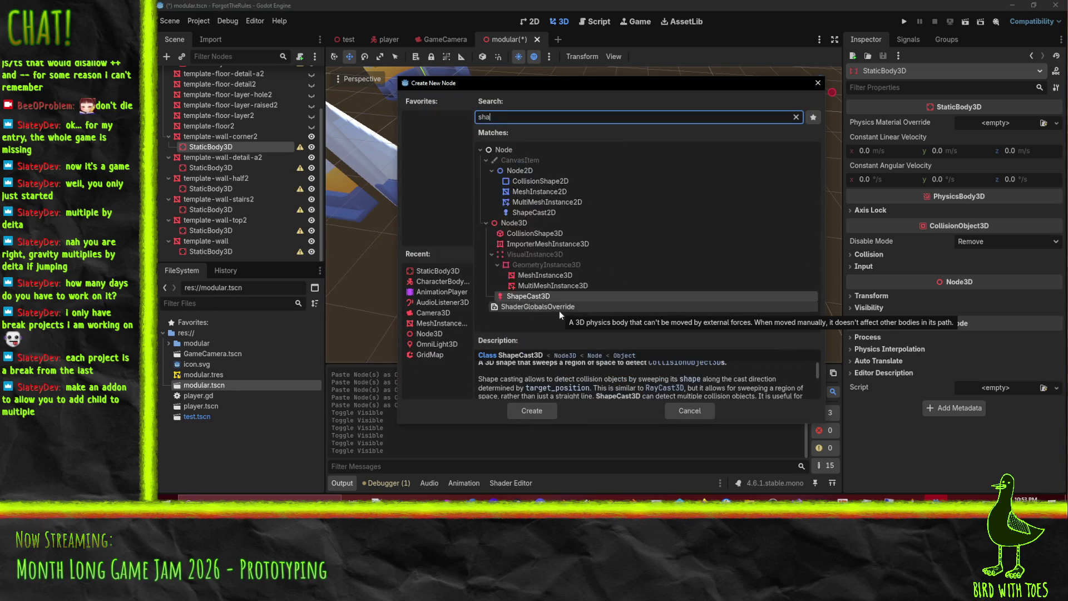
{"action": "left_click", "coordinate": [528, 415]}
- Give the collision shape a new BoxShape3D and widen it to 2 along X
{"action": "left_click", "coordinate": [1056, 123]}
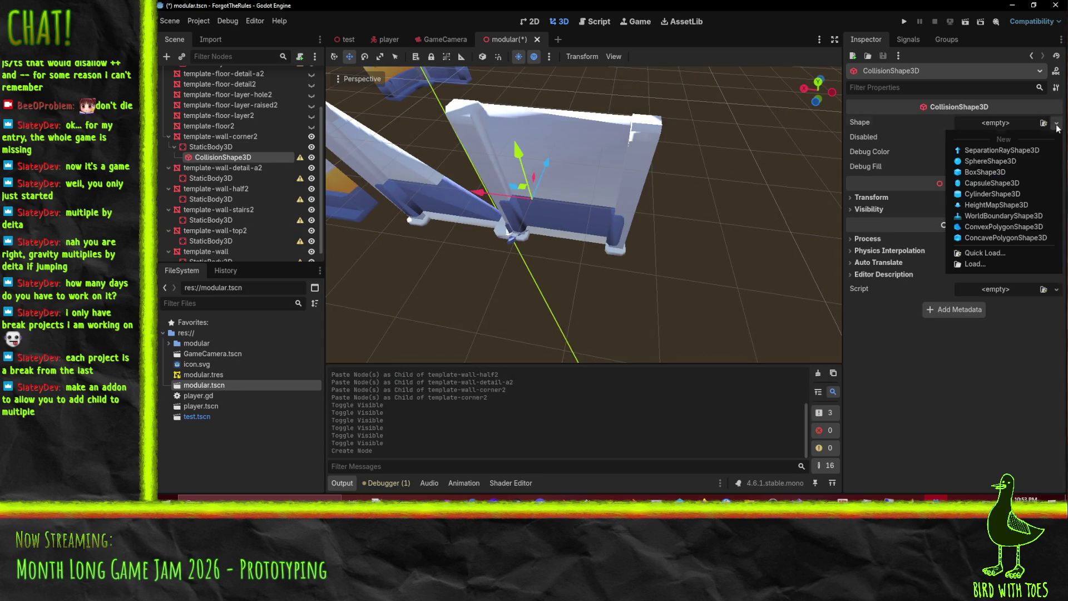
{"action": "left_click", "coordinate": [981, 175]}
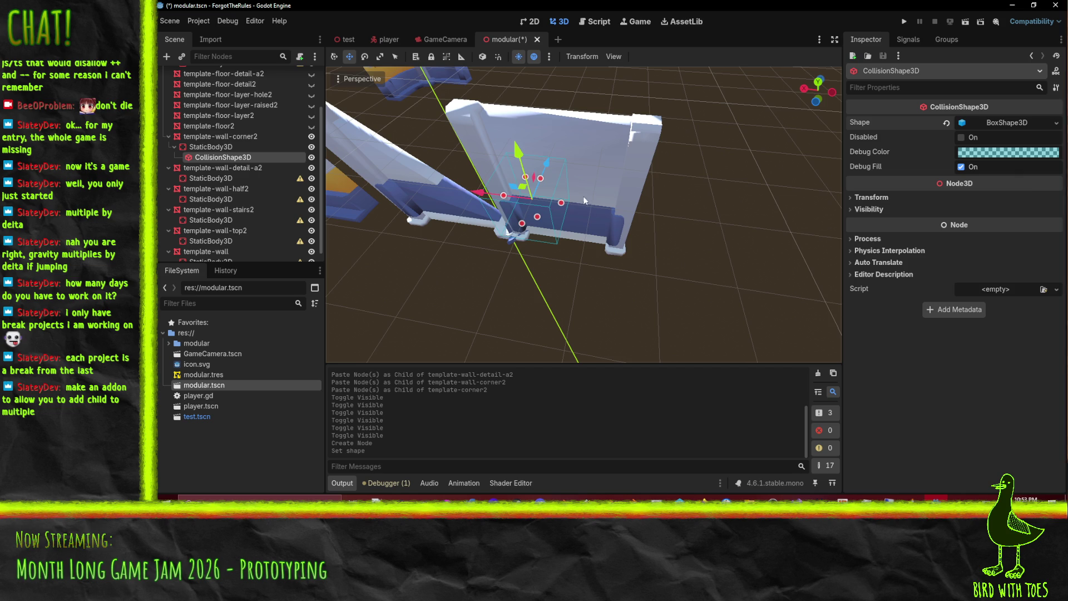
{"action": "mouse_move", "coordinate": [564, 207]}
{"action": "left_mouse_down"}
{"action": "mouse_move", "coordinate": [613, 216]}
{"action": "mouse_move", "coordinate": [648, 198]}
{"action": "mouse_move", "coordinate": [679, 234]}
{"action": "mouse_move", "coordinate": [683, 272]}
{"action": "left_mouse_up"}
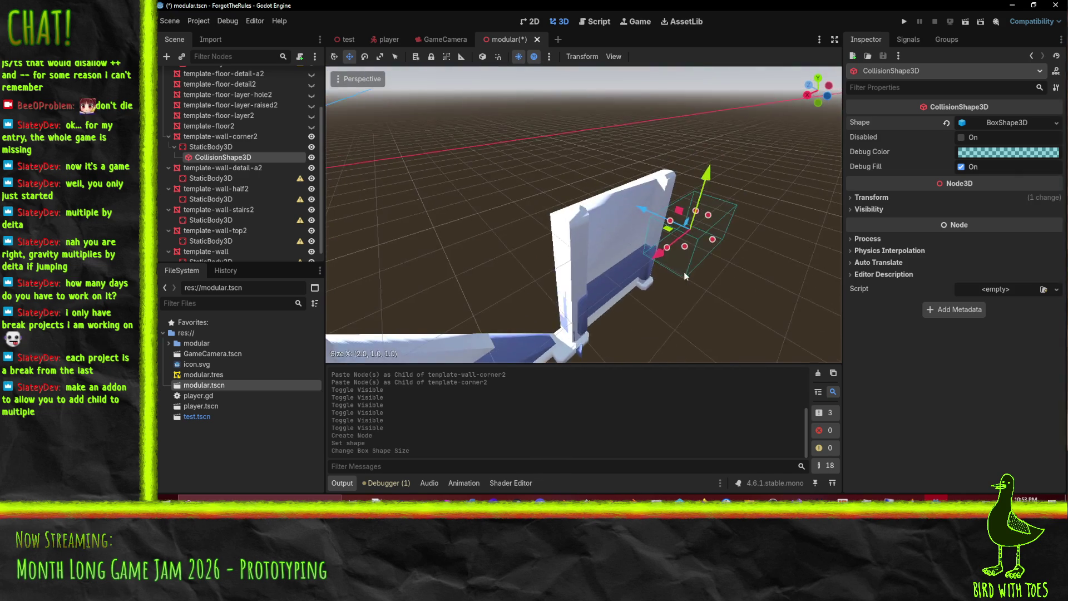
- In top view, widen the collision box along X, shift it left, and thin its depth to 0.8
{"action": "left_click", "coordinate": [817, 78]}
{"action": "scroll", "coordinate": [620, 199], "scroll_direction": "up", "scroll_amount": 2}
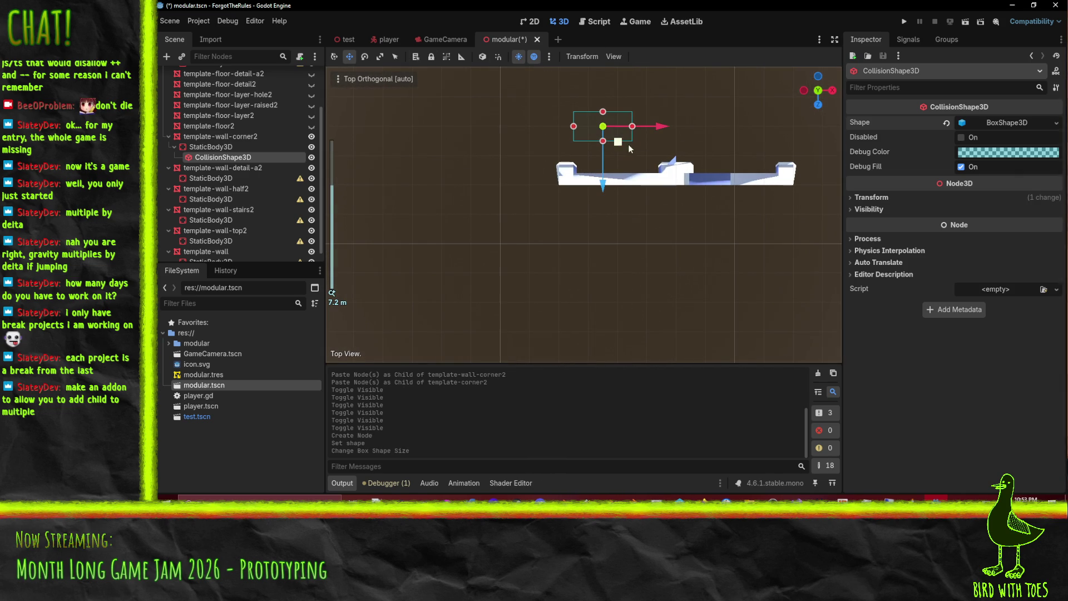
{"action": "mouse_move", "coordinate": [632, 127]}
{"action": "left_mouse_down"}
{"action": "mouse_move", "coordinate": [695, 129]}
{"action": "mouse_move", "coordinate": [685, 130]}
{"action": "left_mouse_up"}
{"action": "left_click_drag", "start_coordinate": [616, 190], "coordinate": [619, 230]}
{"action": "left_click_drag", "start_coordinate": [622, 160], "coordinate": [624, 166]}
{"action": "mouse_move", "coordinate": [624, 166]}
{"action": "left_mouse_down"}
{"action": "mouse_move", "coordinate": [667, 161]}
{"action": "mouse_move", "coordinate": [797, 93]}
{"action": "mouse_move", "coordinate": [601, 214]}
{"action": "mouse_move", "coordinate": [572, 212]}
{"action": "left_mouse_up"}
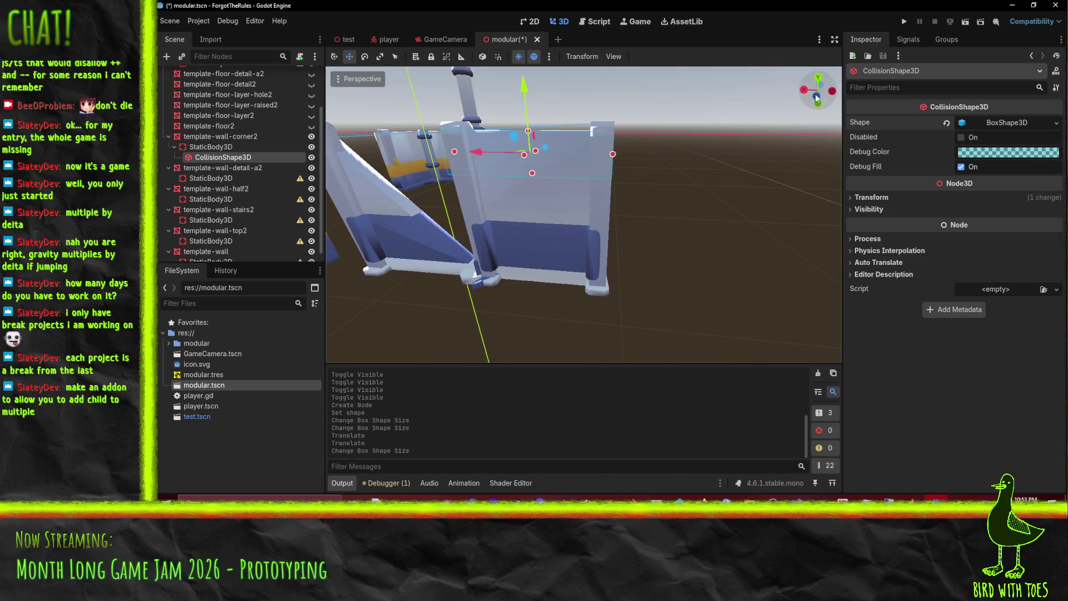
- In rear view, stretch the collision box to 4.7 tall over the corner wall
{"action": "left_click", "coordinate": [814, 93]}
{"action": "left_click_drag", "start_coordinate": [551, 165], "coordinate": [552, 271]}
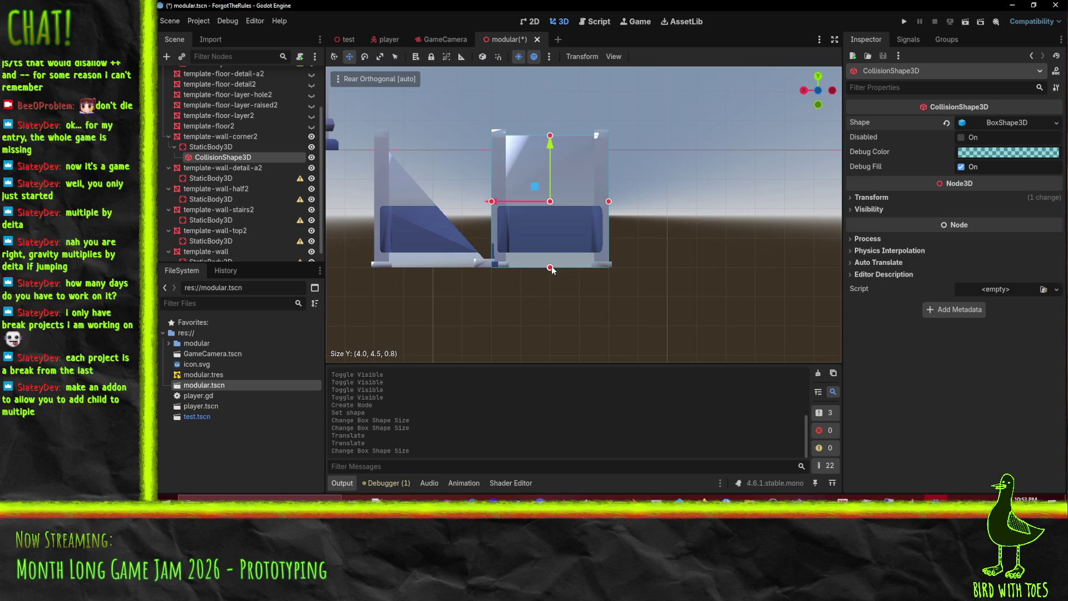
{"action": "mouse_move", "coordinate": [551, 139]}
{"action": "left_mouse_down"}
{"action": "mouse_move", "coordinate": [689, 163]}
{"action": "mouse_move", "coordinate": [555, 267]}
{"action": "mouse_move", "coordinate": [536, 253]}
{"action": "mouse_move", "coordinate": [545, 250]}
{"action": "left_mouse_up"}
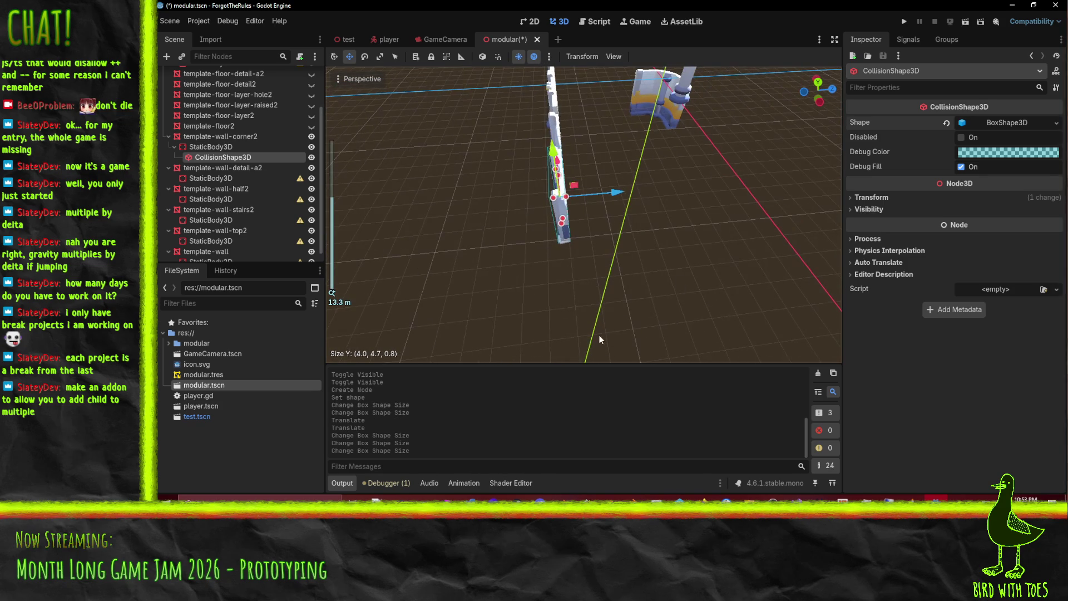
{"action": "right_click", "coordinate": [216, 158]}
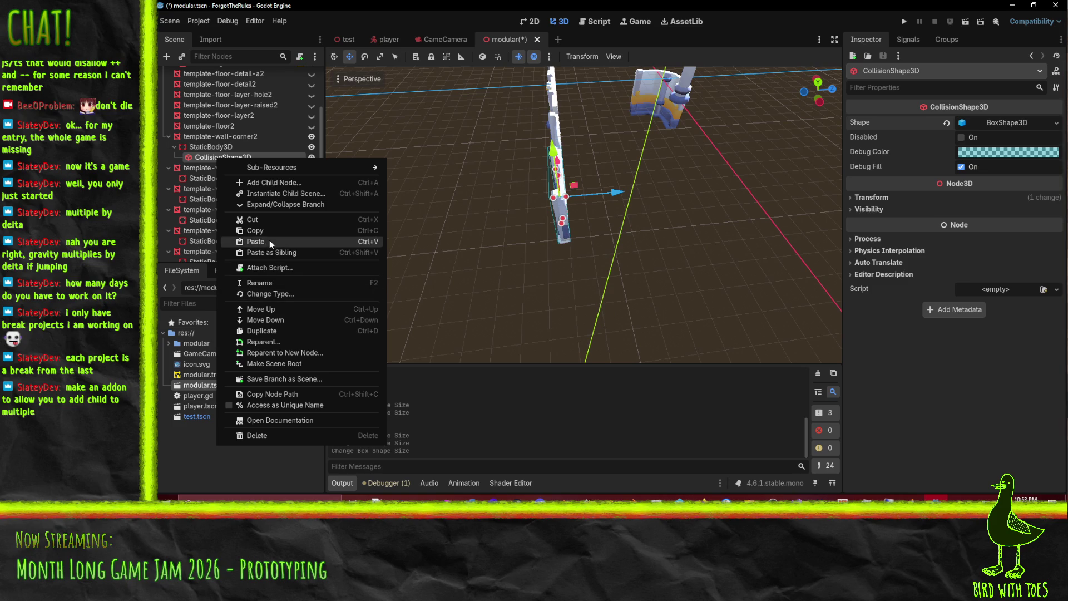
- Paste the collision shape into the StaticBody3D of wall-detail-a2 and wall-stairs2
{"action": "left_click", "coordinate": [182, 179]}
{"action": "left_click", "coordinate": [198, 179]}
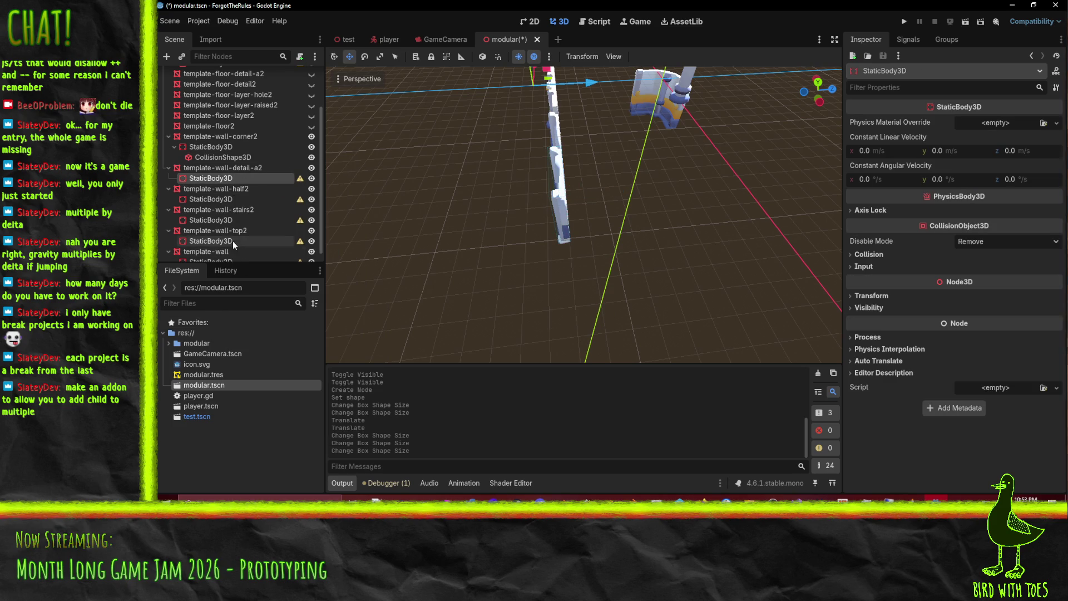
{"action": "key", "text": "ctrl+v"}
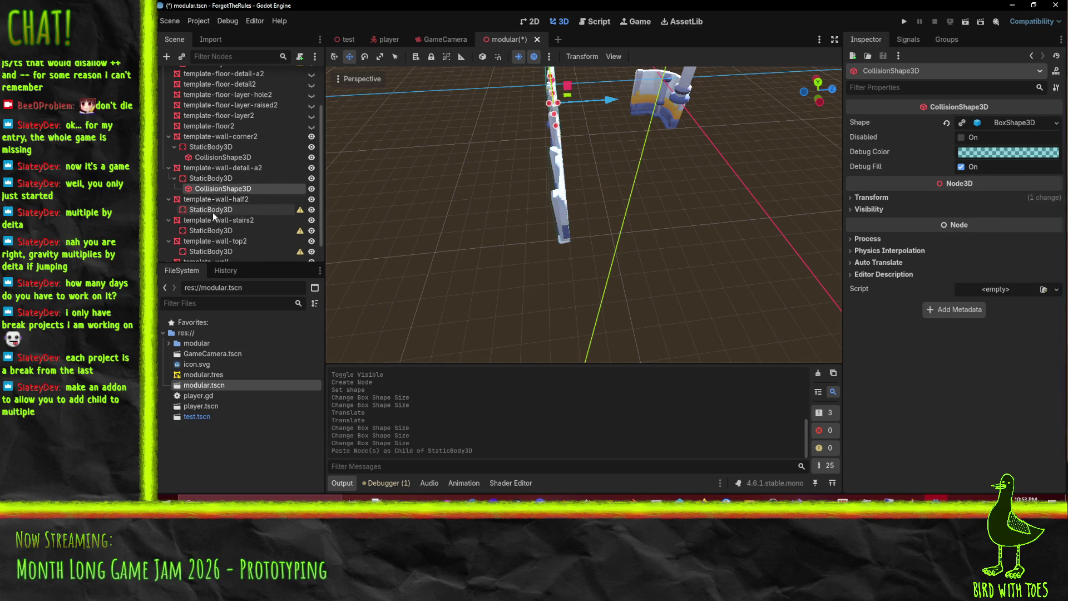
{"action": "left_click", "coordinate": [213, 210]}
{"action": "left_click", "coordinate": [219, 230]}
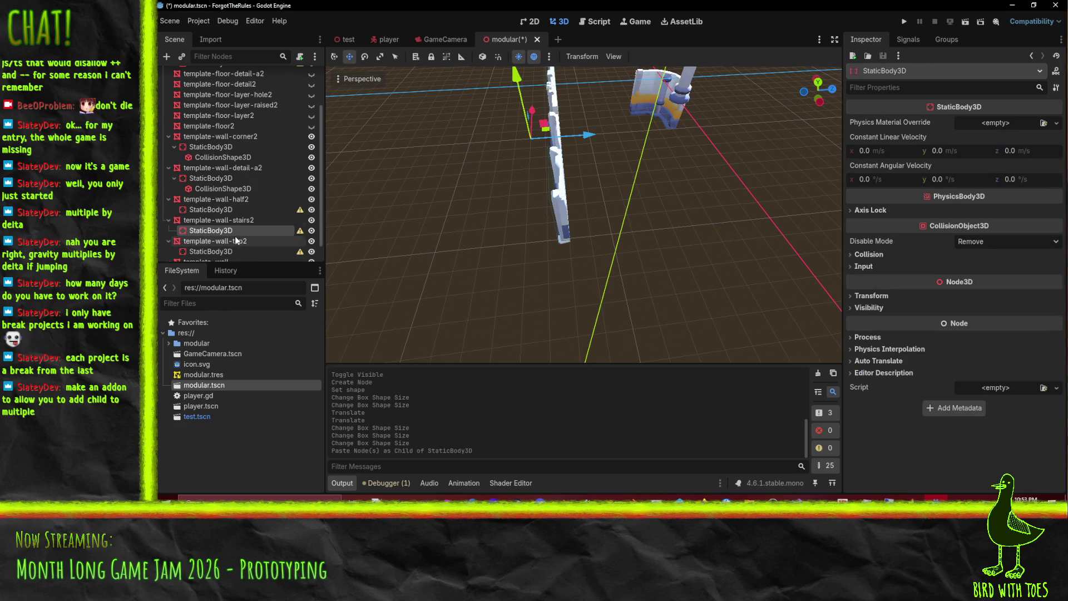
{"action": "scroll", "coordinate": [235, 236], "scroll_direction": "down", "scroll_amount": 1}
{"action": "scroll", "coordinate": [532, 225], "scroll_direction": "up", "scroll_amount": 3}
{"action": "key", "text": "ctrl+v"}
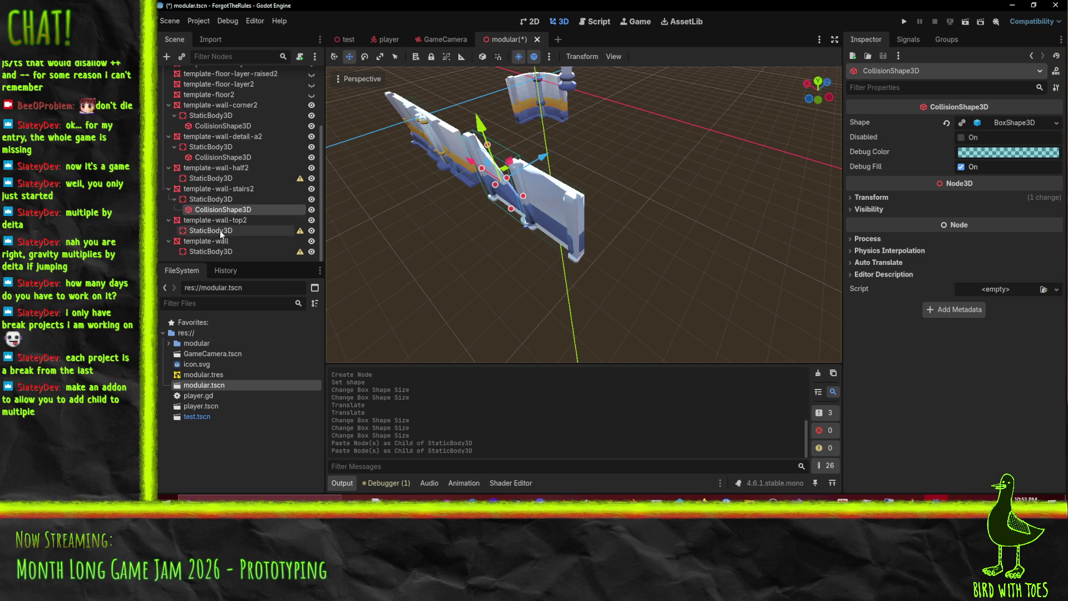
- Paste the collision shape into the StaticBody3D of wall-top2, template-wall and template-wall-half2
{"action": "left_click", "coordinate": [220, 230]}
{"action": "key", "text": "ctrl+v"}
{"action": "scroll", "coordinate": [362, 240], "scroll_direction": "up", "scroll_amount": 3}
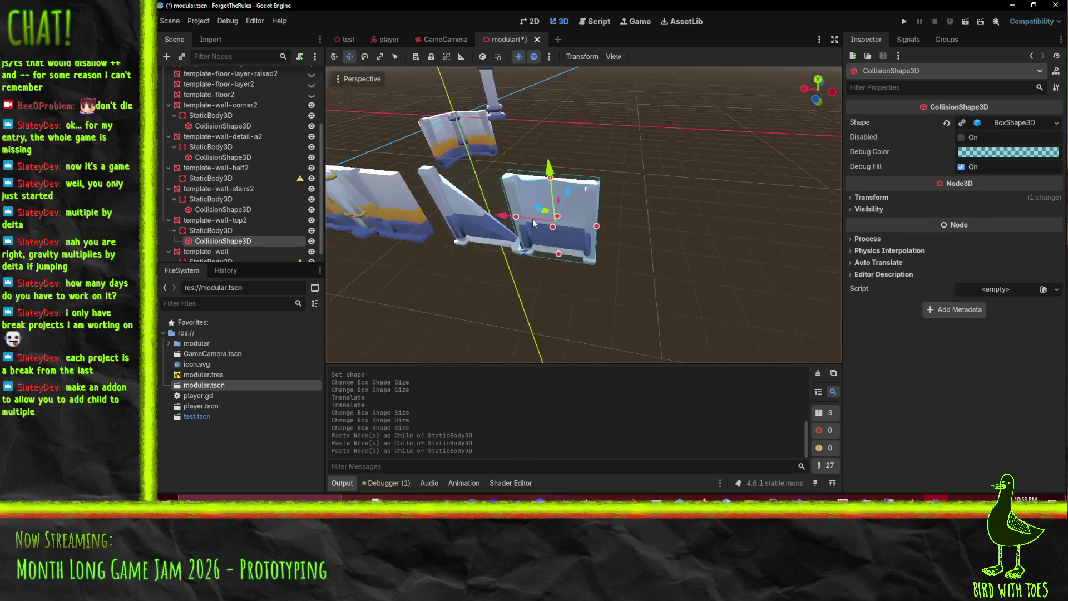
{"action": "scroll", "coordinate": [210, 240], "scroll_direction": "down", "scroll_amount": 1}
{"action": "left_click", "coordinate": [213, 253]}
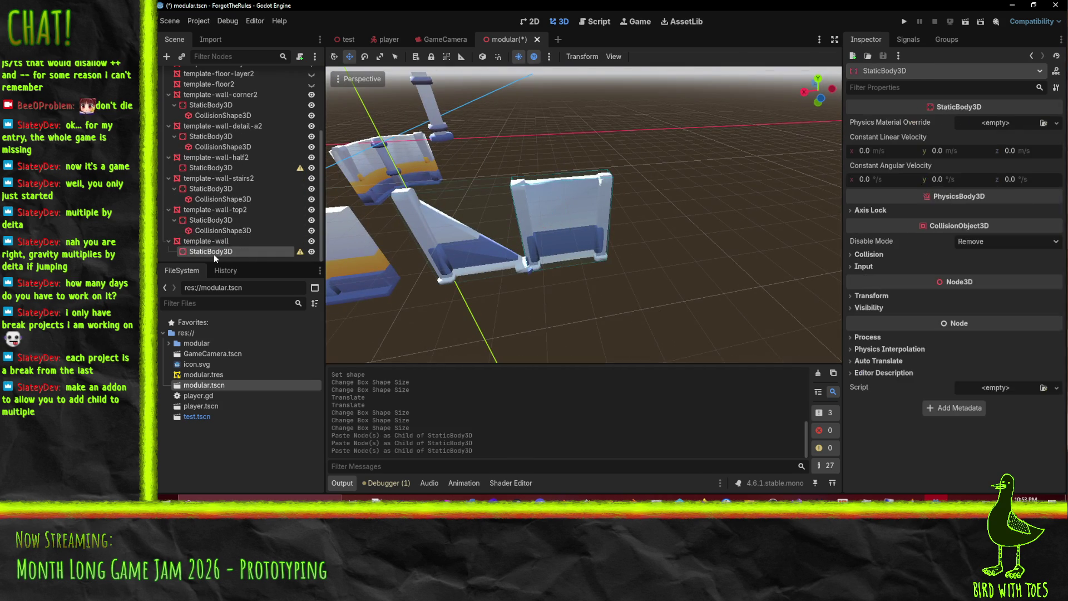
{"action": "key", "text": "f"}
{"action": "key", "text": "ctrl+v"}
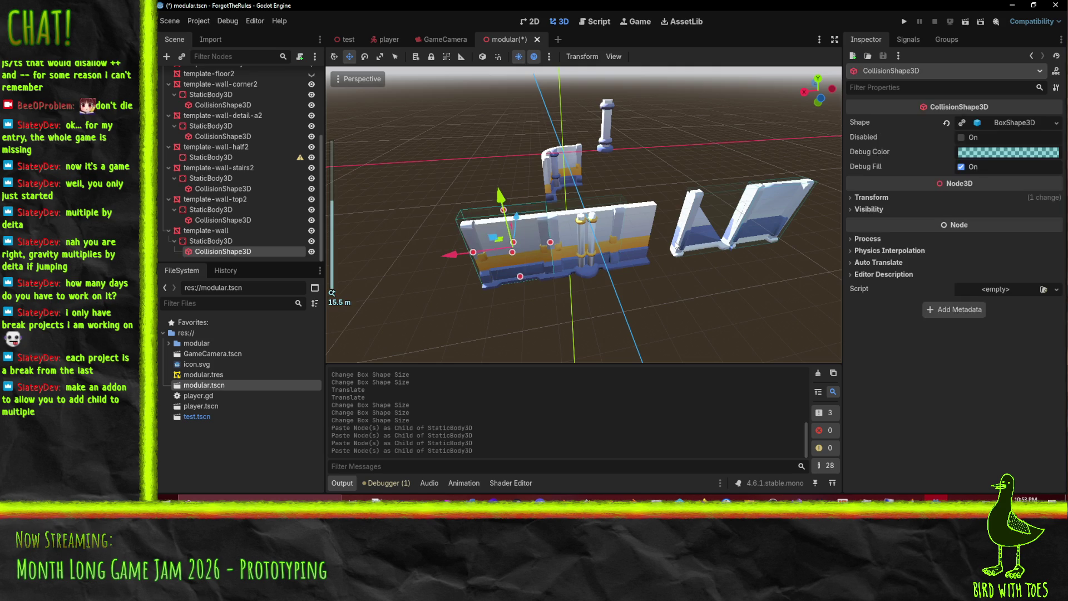
{"action": "mouse_move", "coordinate": [605, 275]}
{"action": "left_mouse_down"}
{"action": "mouse_move", "coordinate": [586, 252]}
{"action": "mouse_move", "coordinate": [607, 231]}
{"action": "mouse_move", "coordinate": [594, 247]}
{"action": "left_mouse_up"}
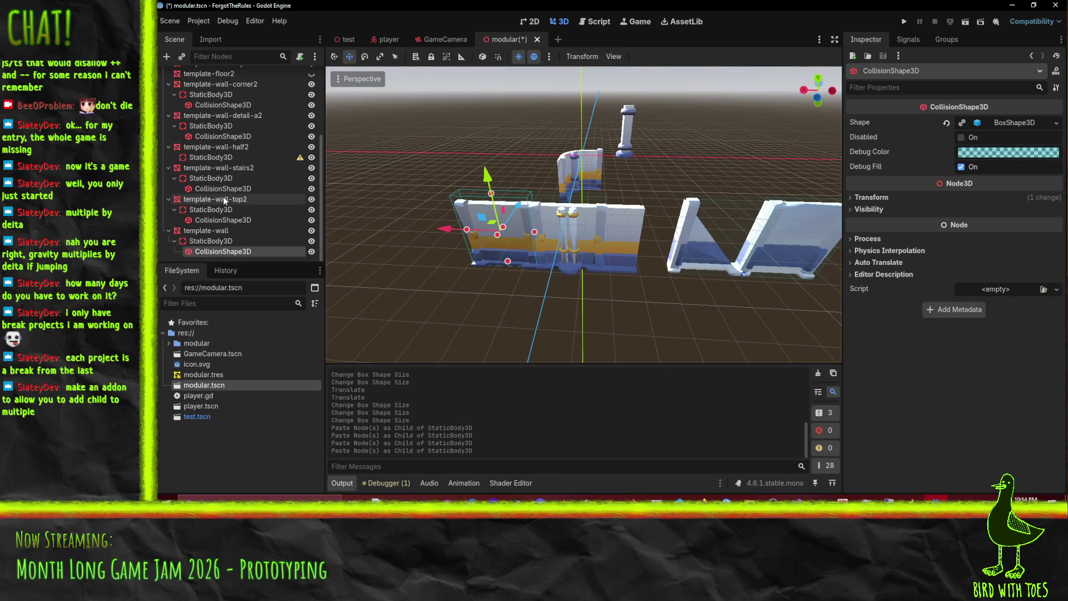
{"action": "scroll", "coordinate": [224, 198], "scroll_direction": "up", "scroll_amount": 2}
{"action": "left_click", "coordinate": [210, 203]}
{"action": "key", "text": "f"}
{"action": "key", "text": "ctrl+v"}
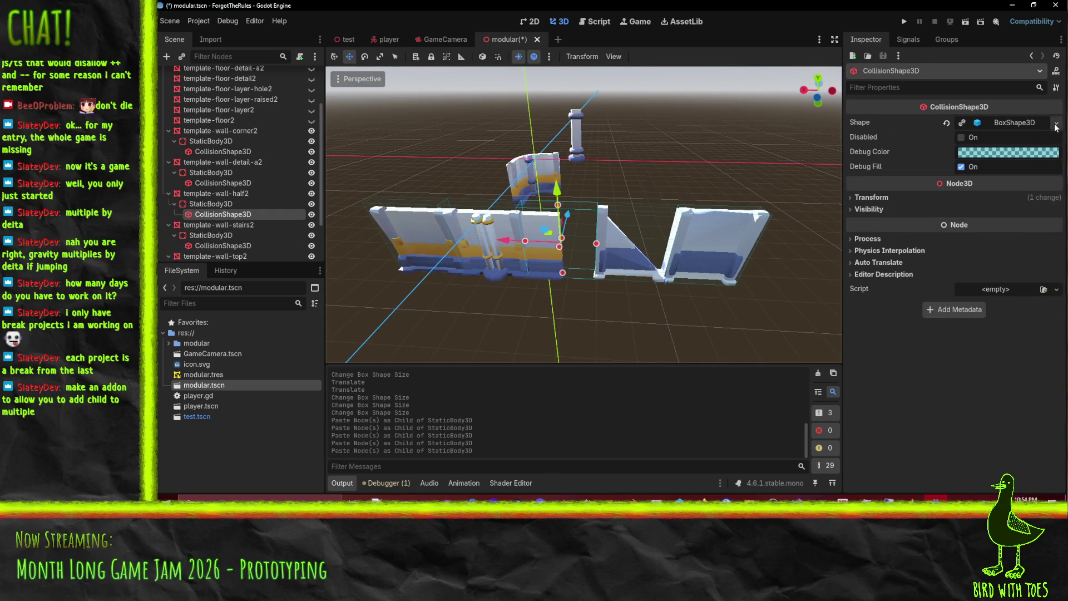
- Make the half wall's BoxShape3D unique and shrink it to the half wall's width
{"action": "left_click", "coordinate": [1055, 123]}
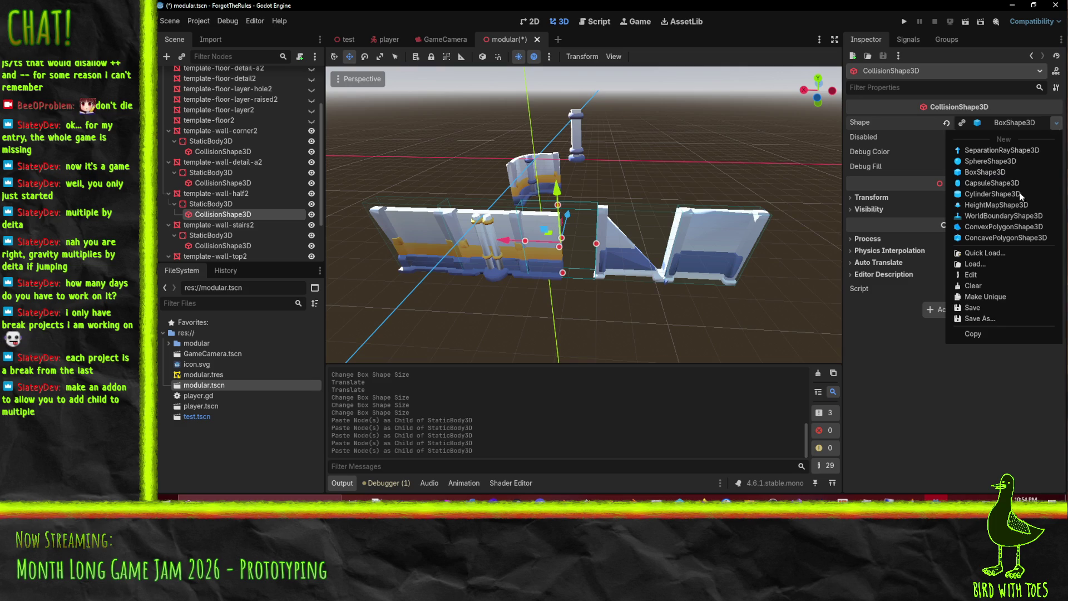
{"action": "left_click", "coordinate": [997, 297]}
{"action": "scroll", "coordinate": [666, 235], "scroll_direction": "up", "scroll_amount": 5}
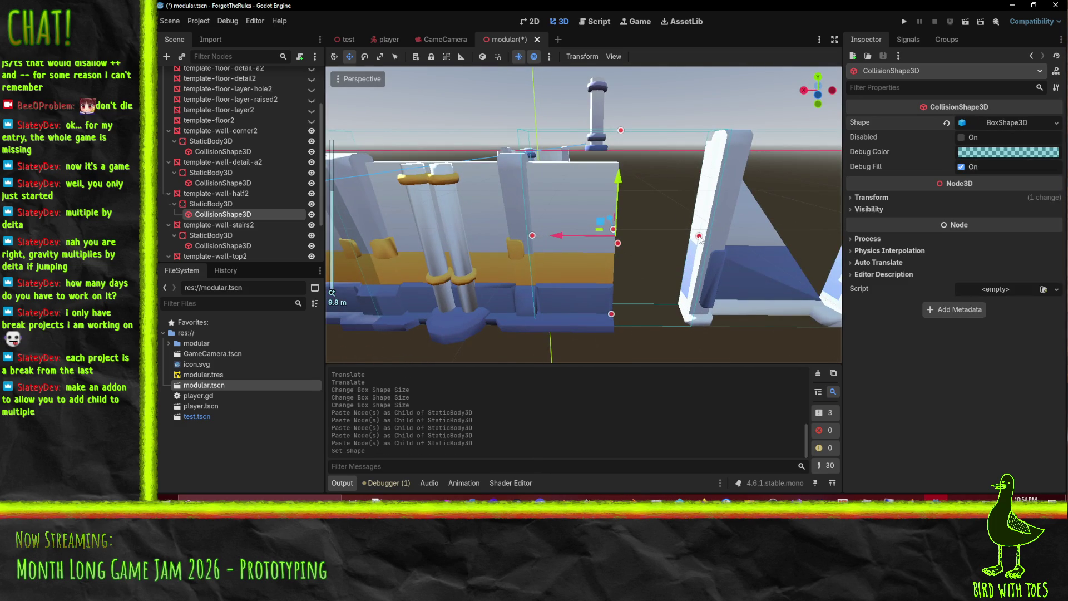
{"action": "mouse_move", "coordinate": [693, 235]}
{"action": "left_mouse_down"}
{"action": "mouse_move", "coordinate": [616, 241]}
{"action": "mouse_move", "coordinate": [612, 210]}
{"action": "mouse_move", "coordinate": [641, 199]}
{"action": "mouse_move", "coordinate": [662, 202]}
{"action": "mouse_move", "coordinate": [679, 225]}
{"action": "mouse_move", "coordinate": [598, 208]}
{"action": "mouse_move", "coordinate": [629, 258]}
{"action": "left_mouse_up"}
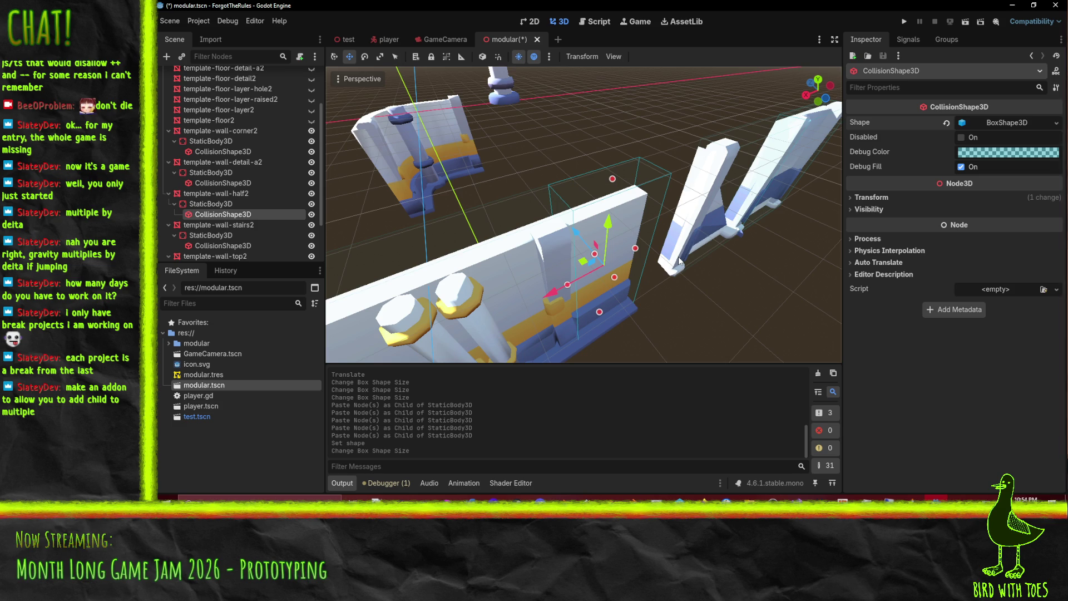
{"action": "scroll", "coordinate": [676, 259], "scroll_direction": "down", "scroll_amount": 5}
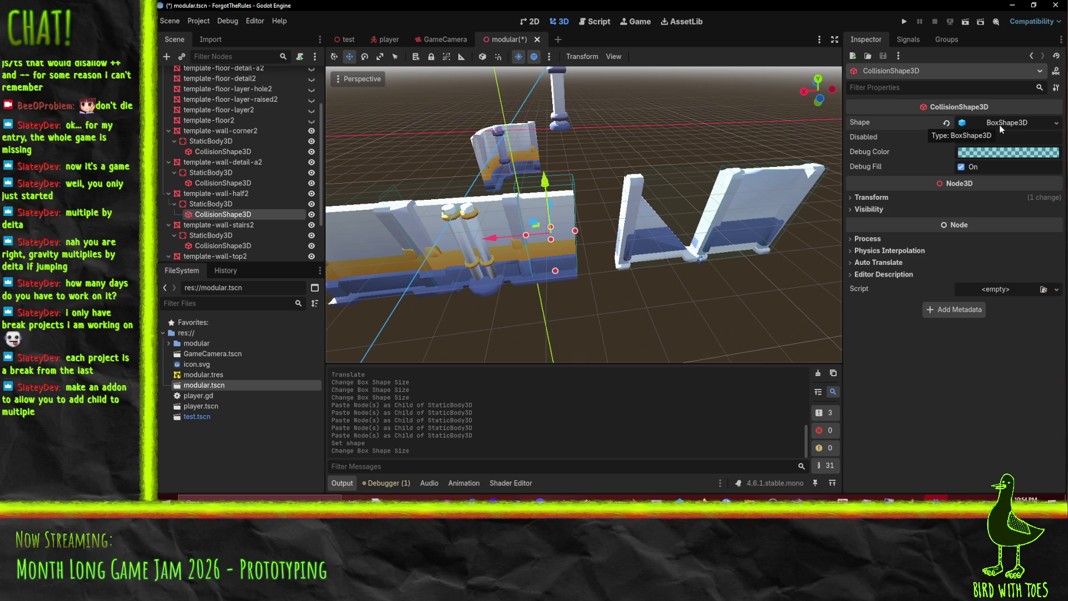
- Undo the unique-shape and resize changes, including a second trial narrowing
{"action": "left_click", "coordinate": [1057, 123]}
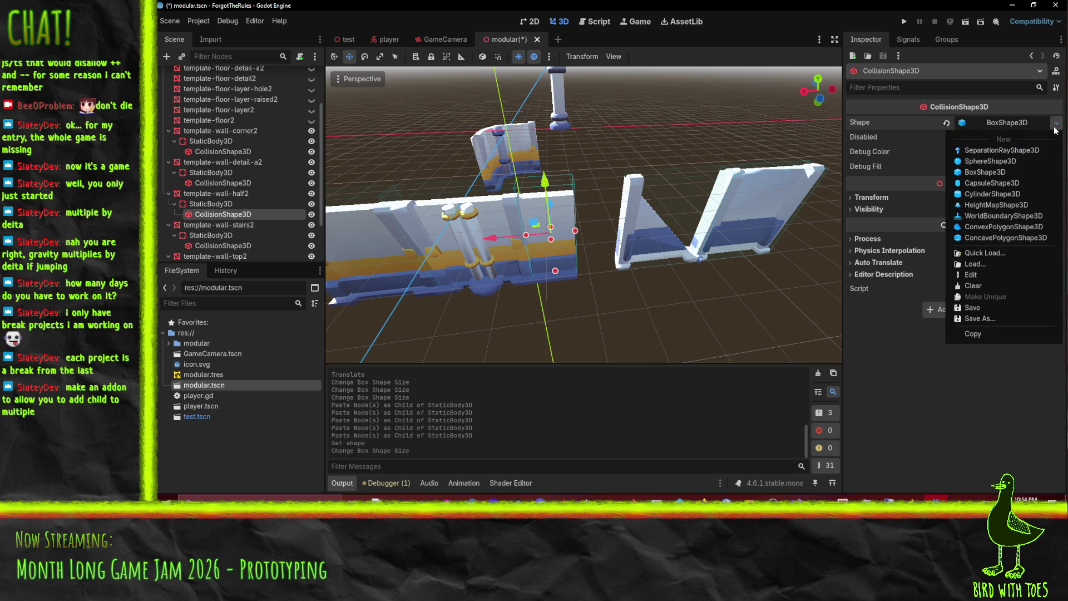
{"action": "key", "text": "Escape"}
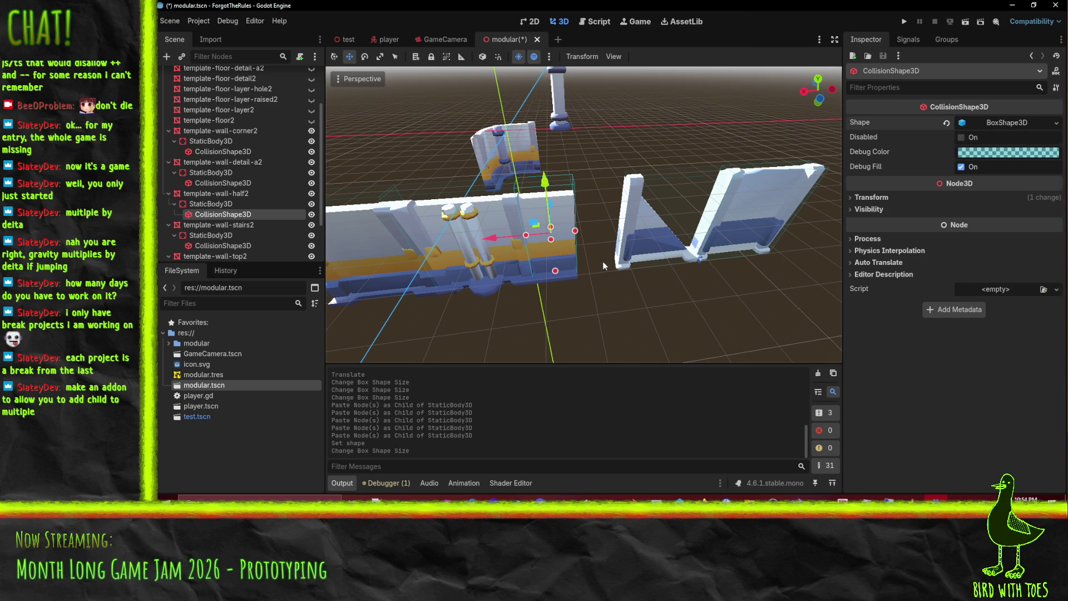
{"action": "key", "text": "ctrl+z"}
{"action": "key", "text": "ctrl+z"}
{"action": "left_click_drag", "start_coordinate": [612, 230], "coordinate": [584, 229]}
{"action": "key", "text": "ctrl+z"}
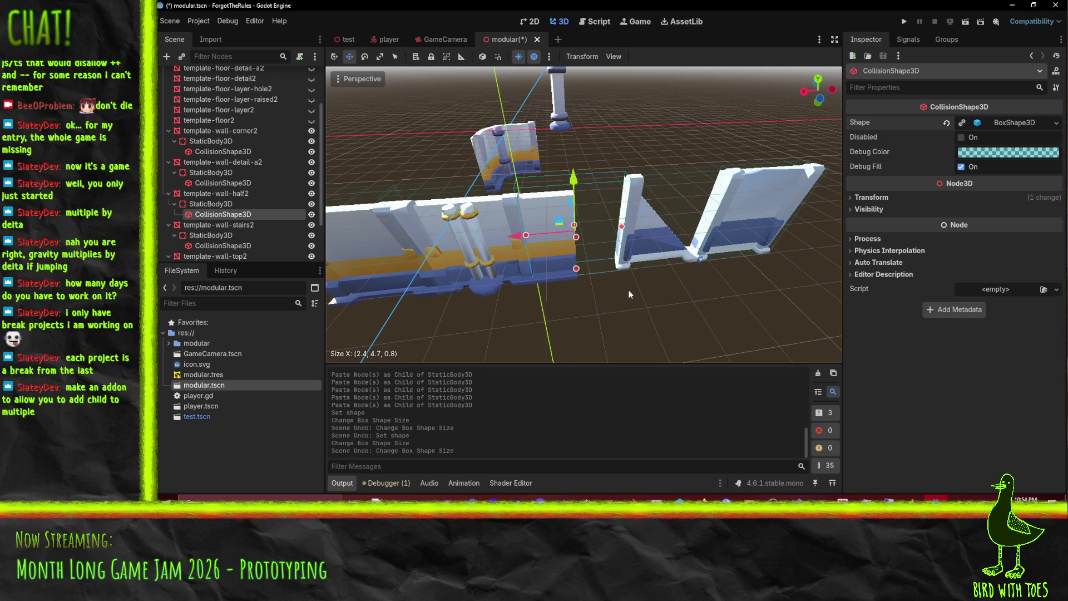
- Make the box shape unique again, narrow it to width 2.0, and save the scene
{"action": "left_click", "coordinate": [1056, 123]}
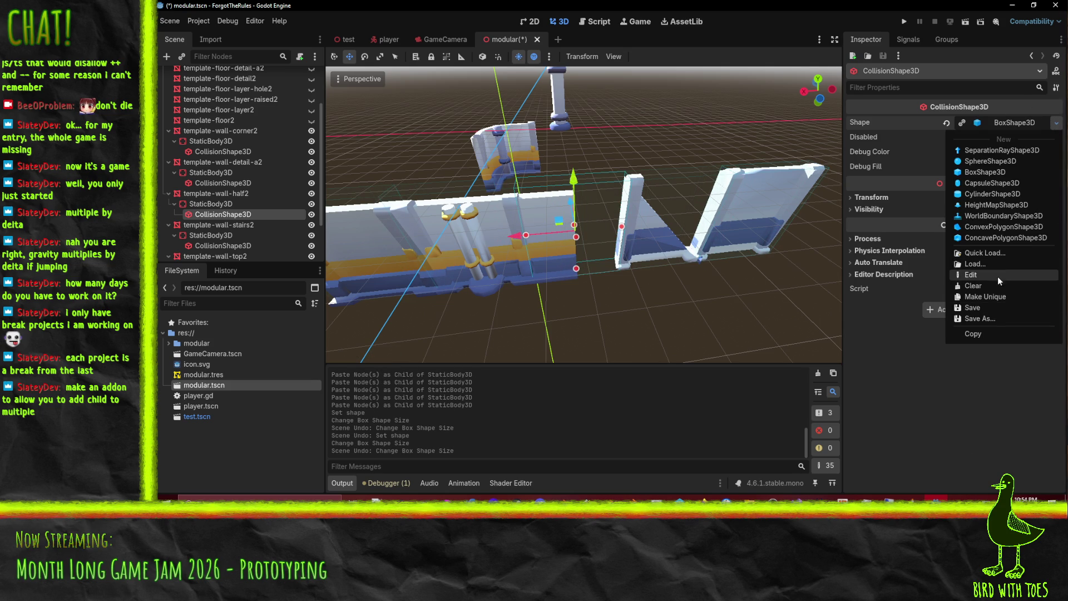
{"action": "left_click", "coordinate": [1004, 299]}
{"action": "left_click_drag", "start_coordinate": [622, 226], "coordinate": [573, 229]}
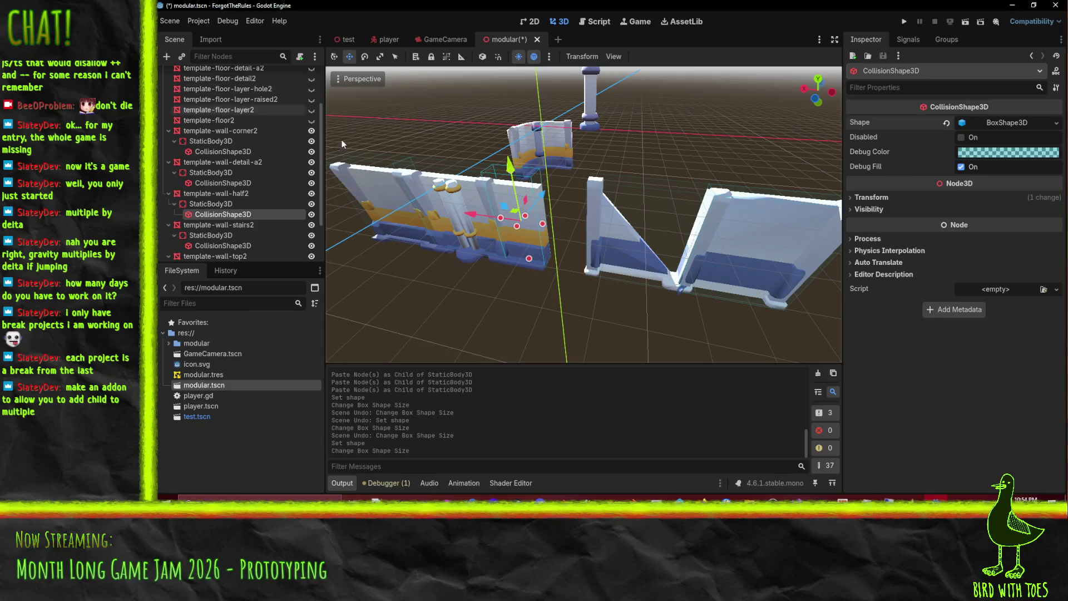
{"action": "mouse_move", "coordinate": [648, 253]}
{"action": "left_mouse_down"}
{"action": "mouse_move", "coordinate": [639, 222]}
{"action": "mouse_move", "coordinate": [767, 295]}
{"action": "left_mouse_up"}
{"action": "key", "text": "ctrl+s"}
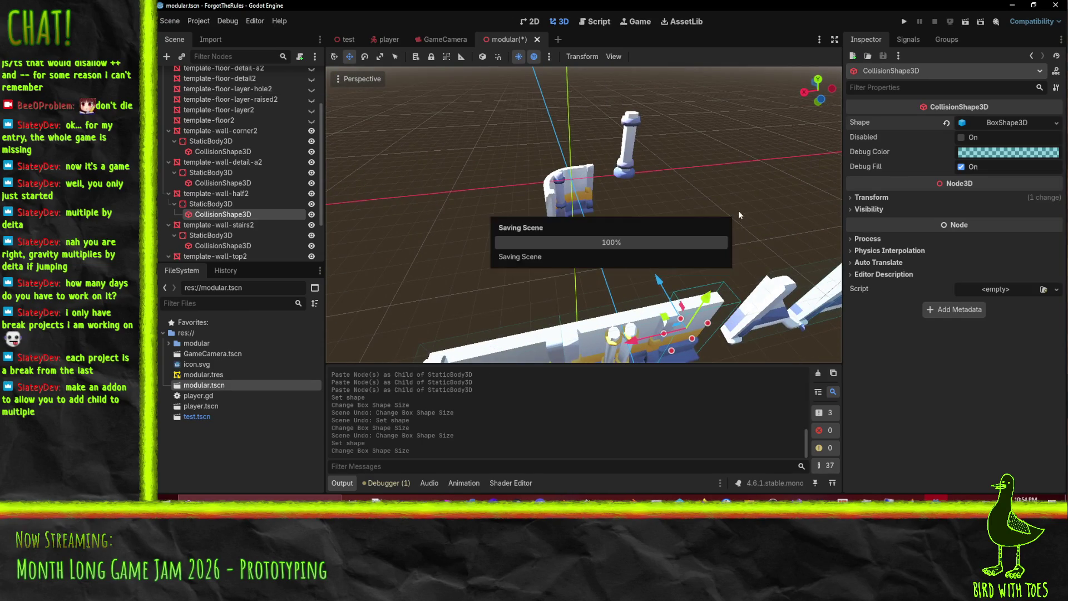
{"action": "scroll", "coordinate": [739, 211], "scroll_direction": "down", "scroll_amount": 3}
{"action": "left_click_drag", "start_coordinate": [715, 198], "coordinate": [602, 214]}
{"action": "left_click", "coordinate": [602, 214]}
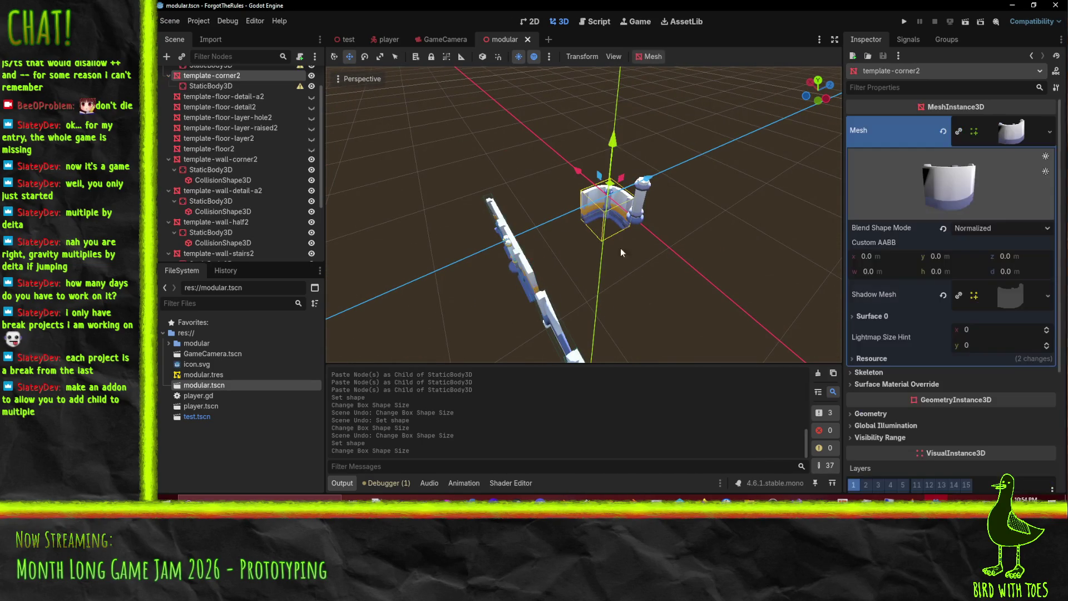
- Generate a Trimesh collision shape sibling from template-corner2's mesh
{"action": "scroll", "coordinate": [196, 139], "scroll_direction": "up", "scroll_amount": 2}
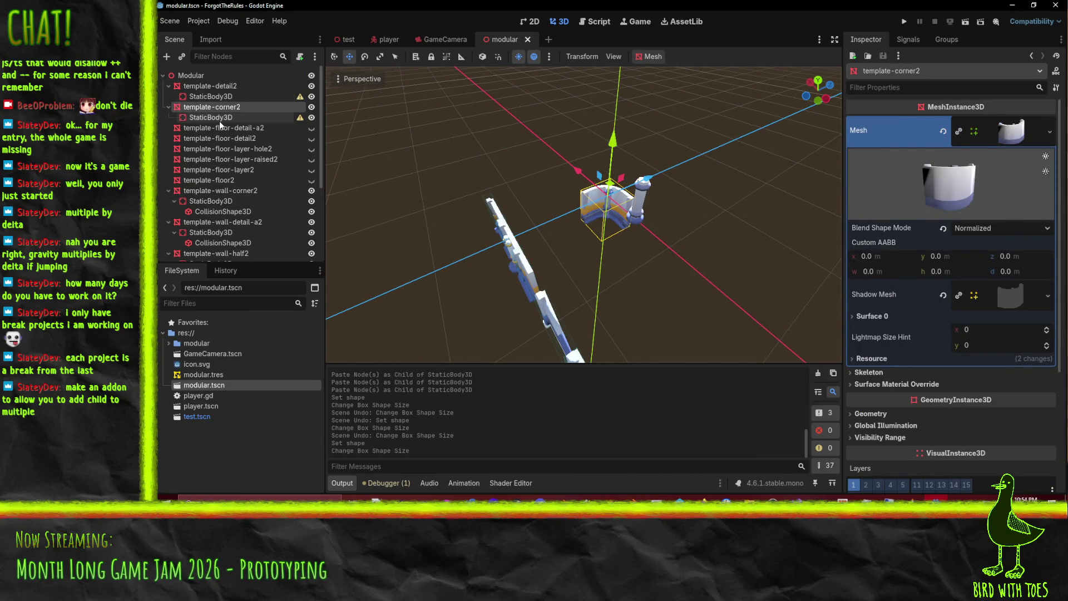
{"action": "right_click", "coordinate": [220, 119]}
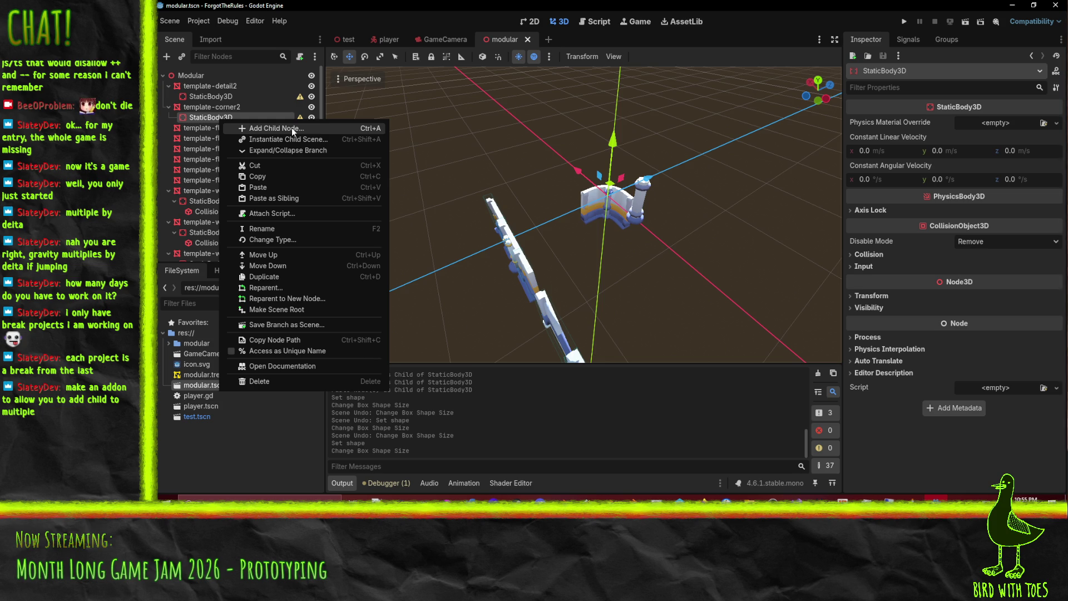
{"action": "left_click", "coordinate": [597, 202]}
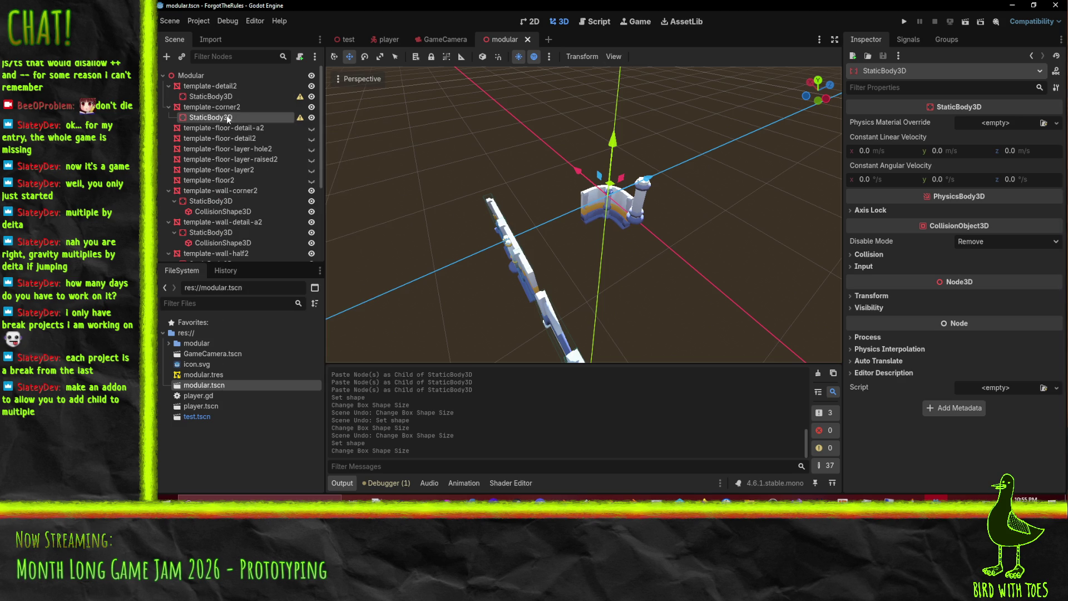
{"action": "left_click", "coordinate": [652, 58]}
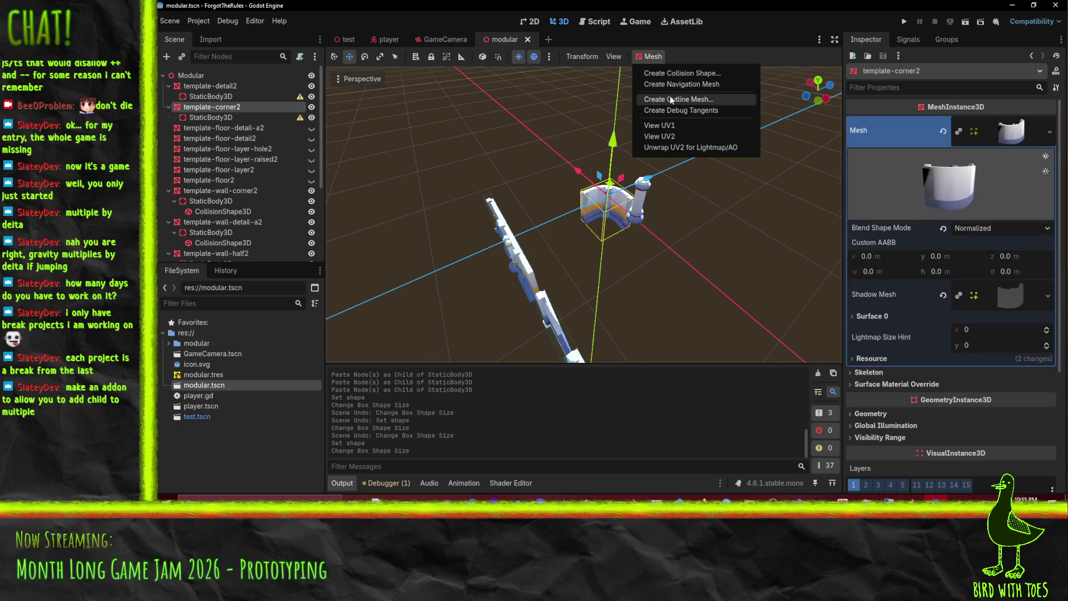
{"action": "left_click", "coordinate": [689, 75]}
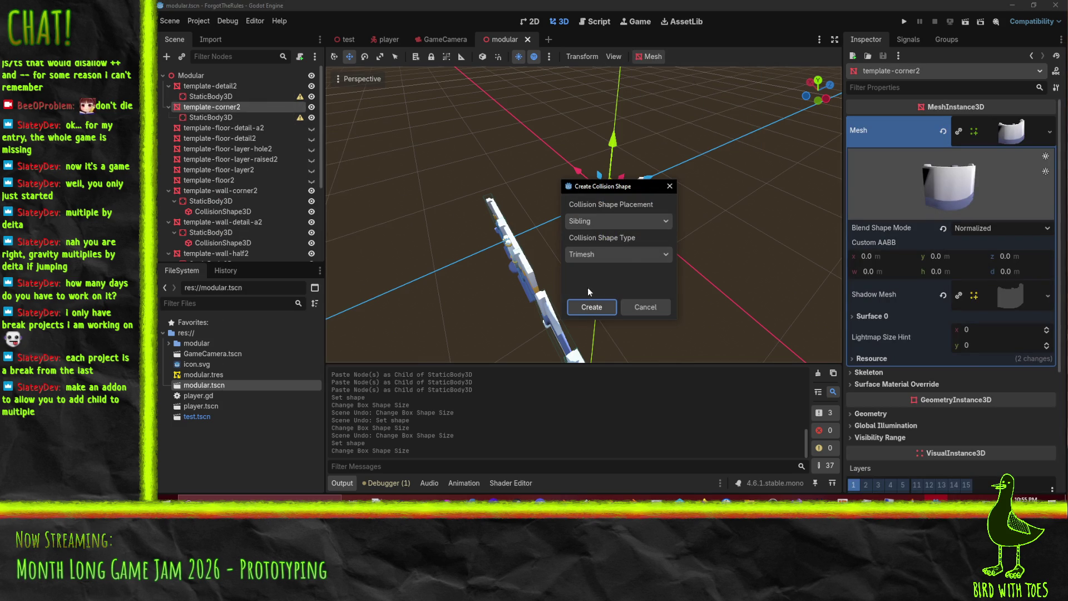
{"action": "left_click", "coordinate": [633, 255]}
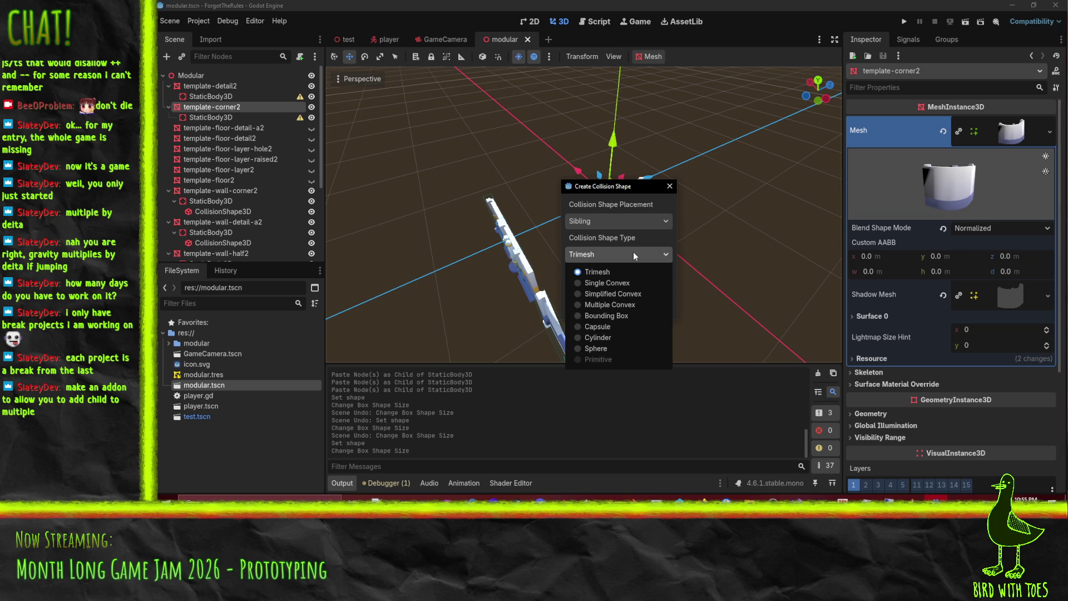
{"action": "left_click", "coordinate": [633, 253]}
{"action": "left_click", "coordinate": [591, 309]}
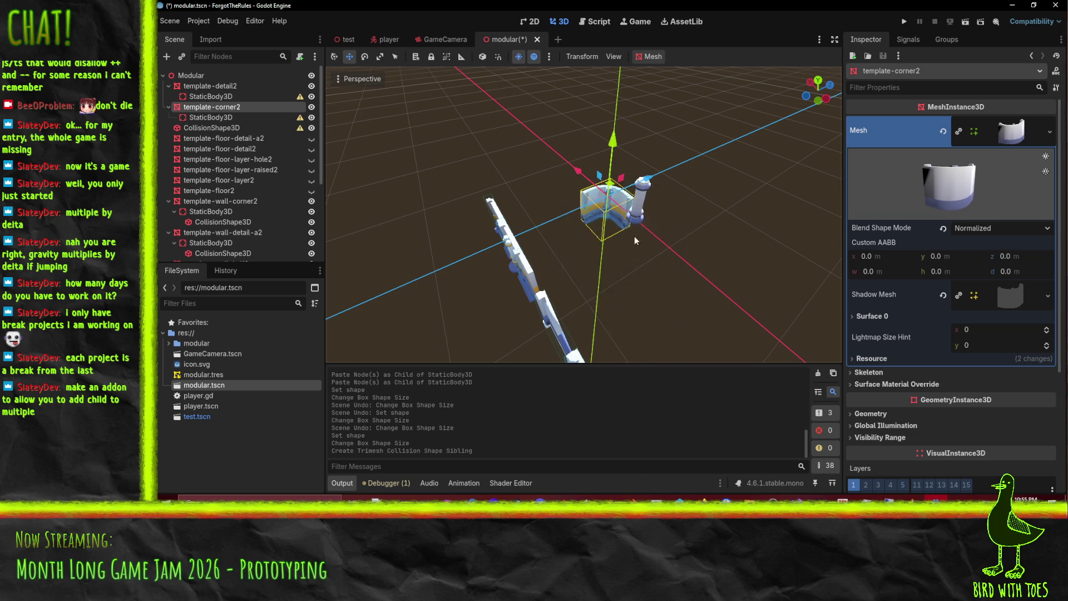
- Inspect the trimesh collision around the corner wall, then undo it
{"action": "scroll", "coordinate": [621, 261], "scroll_direction": "up", "scroll_amount": 6}
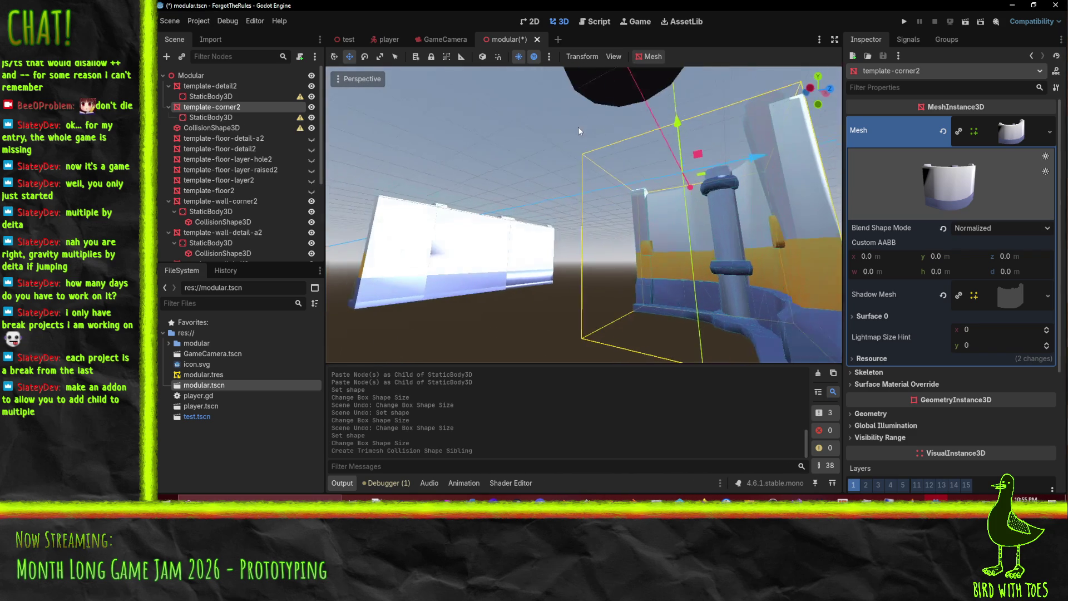
{"action": "mouse_move", "coordinate": [576, 126]}
{"action": "left_mouse_down"}
{"action": "mouse_move", "coordinate": [556, 132]}
{"action": "mouse_move", "coordinate": [589, 150]}
{"action": "left_mouse_up"}
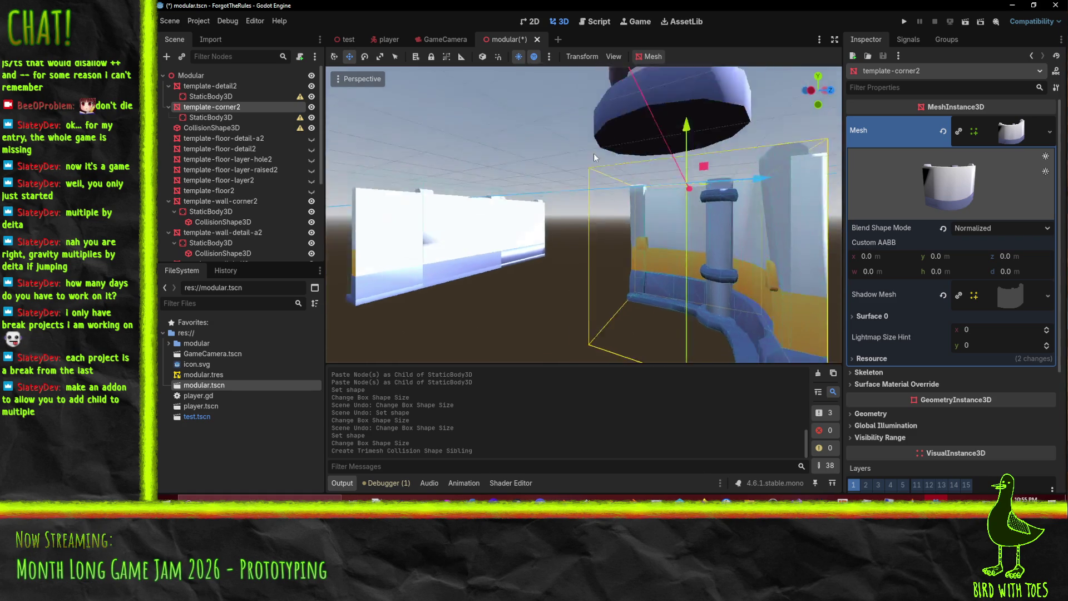
{"action": "scroll", "coordinate": [589, 150], "scroll_direction": "down", "scroll_amount": 5}
{"action": "mouse_move", "coordinate": [672, 215]}
{"action": "left_mouse_down"}
{"action": "mouse_move", "coordinate": [692, 232]}
{"action": "mouse_move", "coordinate": [656, 246]}
{"action": "left_mouse_up"}
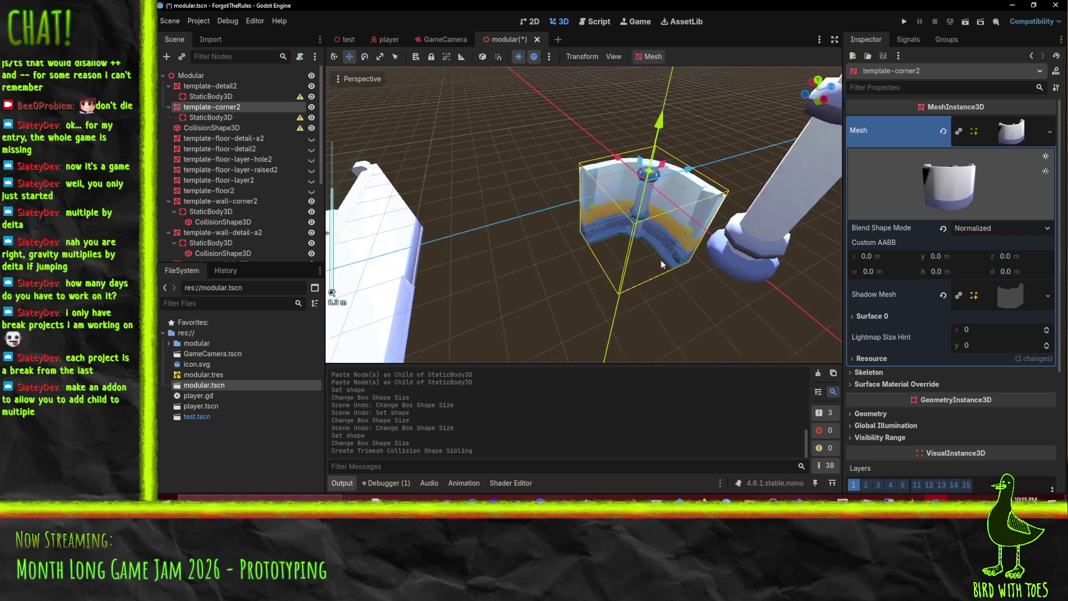
{"action": "scroll", "coordinate": [659, 245], "scroll_direction": "up", "scroll_amount": 3}
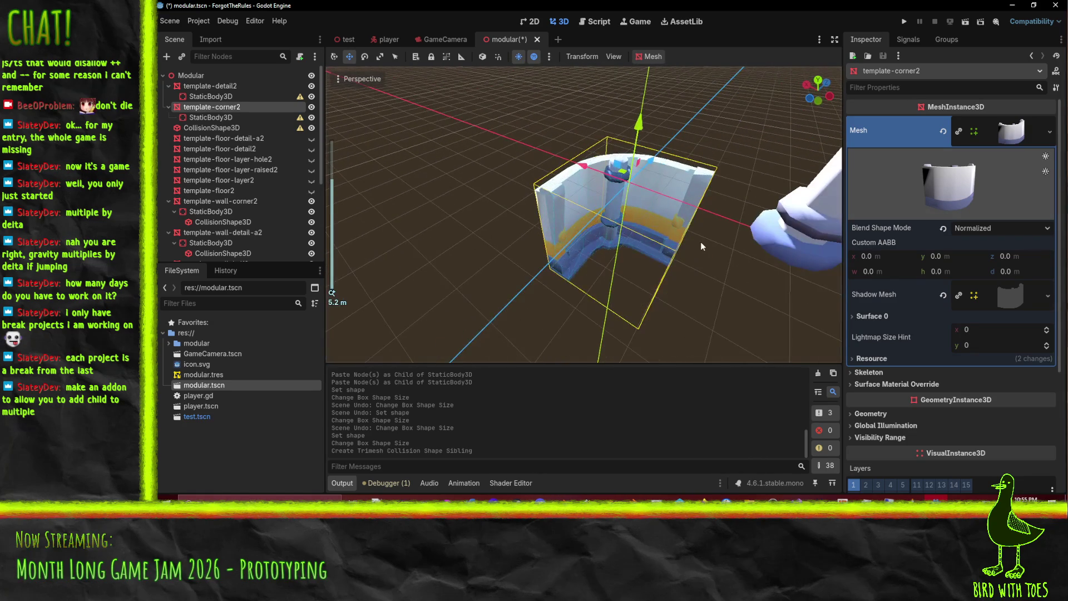
{"action": "key", "text": "ctrl+z"}
{"action": "mouse_move", "coordinate": [696, 241]}
{"action": "left_mouse_down"}
{"action": "mouse_move", "coordinate": [670, 229]}
{"action": "mouse_move", "coordinate": [661, 248]}
{"action": "left_mouse_up"}
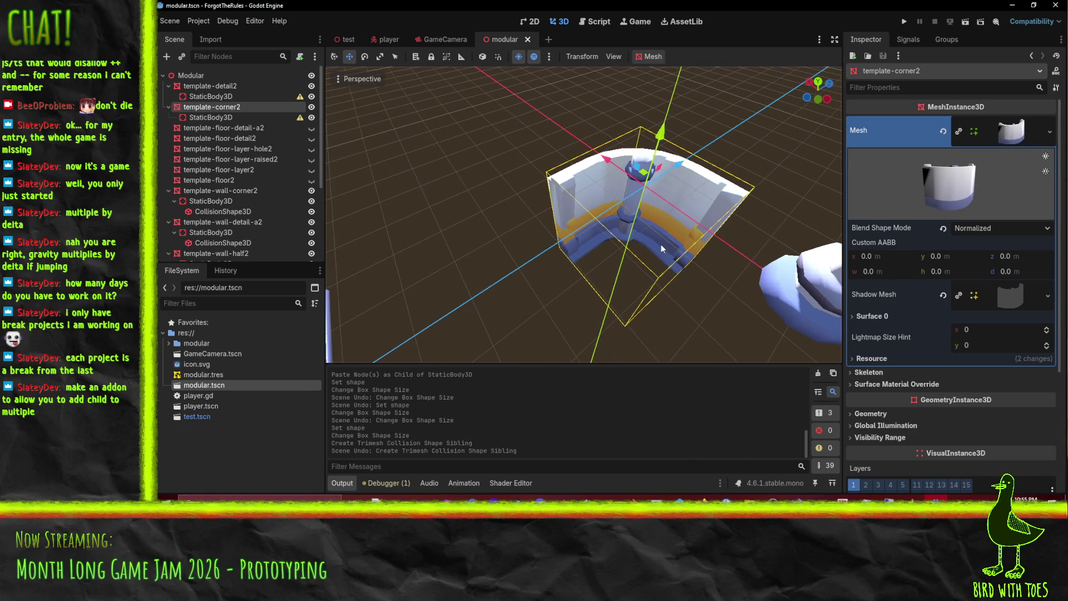
- Generate Multiple Convex collision shape siblings from template-corner2's mesh
{"action": "left_click", "coordinate": [651, 56]}
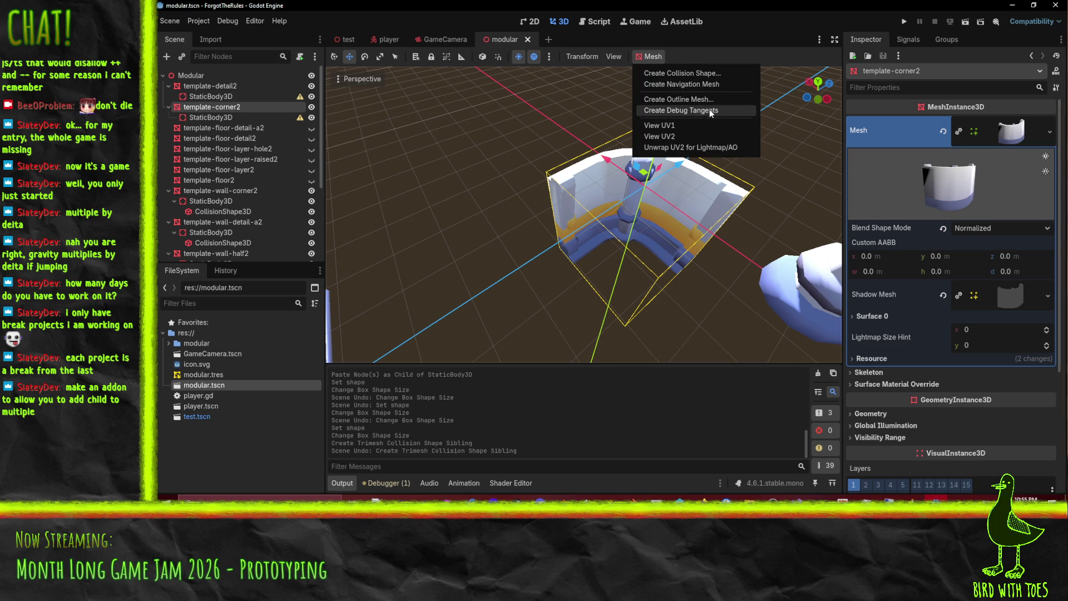
{"action": "left_click", "coordinate": [698, 73]}
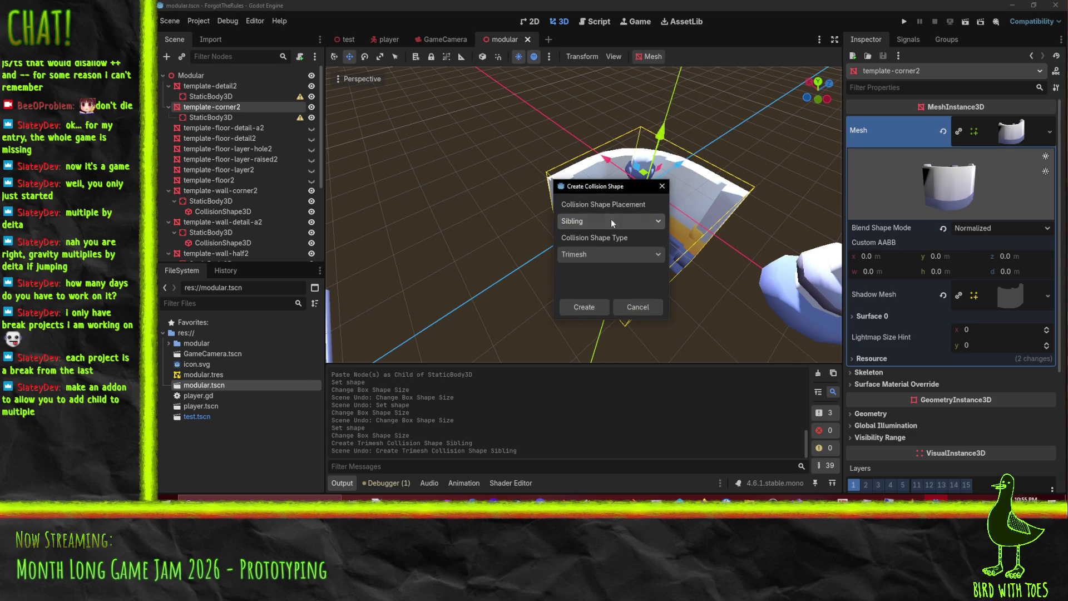
{"action": "left_click", "coordinate": [609, 256]}
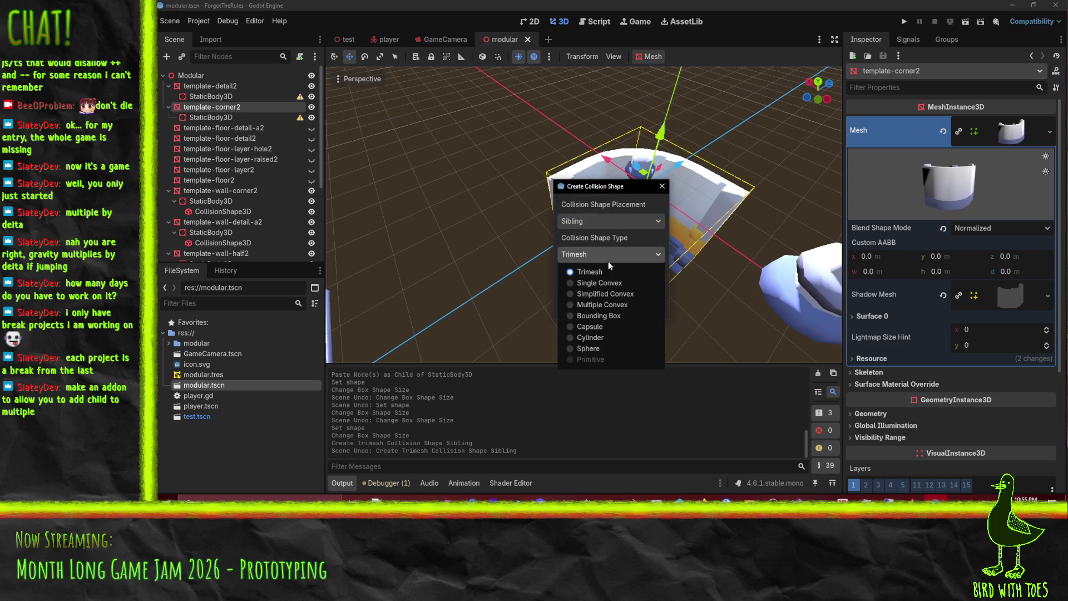
{"action": "left_click", "coordinate": [610, 305]}
{"action": "left_click", "coordinate": [585, 306]}
{"action": "mouse_move", "coordinate": [639, 271]}
{"action": "left_mouse_down"}
{"action": "mouse_move", "coordinate": [512, 227]}
{"action": "mouse_move", "coordinate": [719, 289]}
{"action": "mouse_move", "coordinate": [607, 235]}
{"action": "mouse_move", "coordinate": [490, 207]}
{"action": "mouse_move", "coordinate": [498, 218]}
{"action": "mouse_move", "coordinate": [619, 201]}
{"action": "mouse_move", "coordinate": [595, 218]}
{"action": "mouse_move", "coordinate": [703, 111]}
{"action": "mouse_move", "coordinate": [665, 184]}
{"action": "mouse_move", "coordinate": [568, 114]}
{"action": "mouse_move", "coordinate": [595, 256]}
{"action": "left_mouse_up"}
- Move the five generated CollisionShape3D nodes under template-corner2's StaticBody3D
{"action": "scroll", "coordinate": [602, 266], "scroll_direction": "down", "scroll_amount": 5}
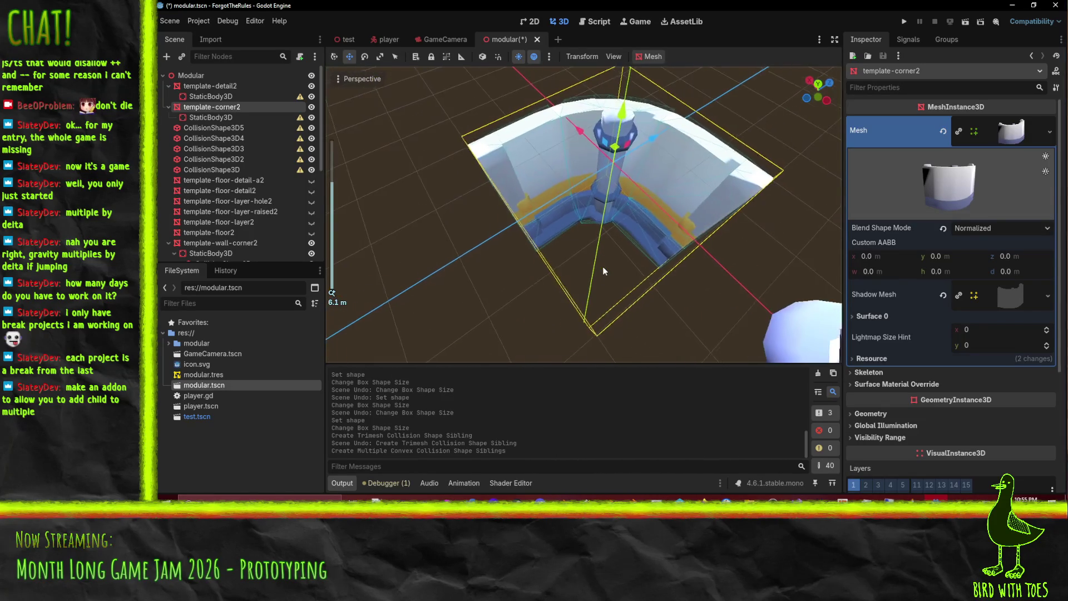
{"action": "left_click_drag", "start_coordinate": [679, 252], "coordinate": [600, 243]}
{"action": "scroll", "coordinate": [620, 258], "scroll_direction": "down", "scroll_amount": 5}
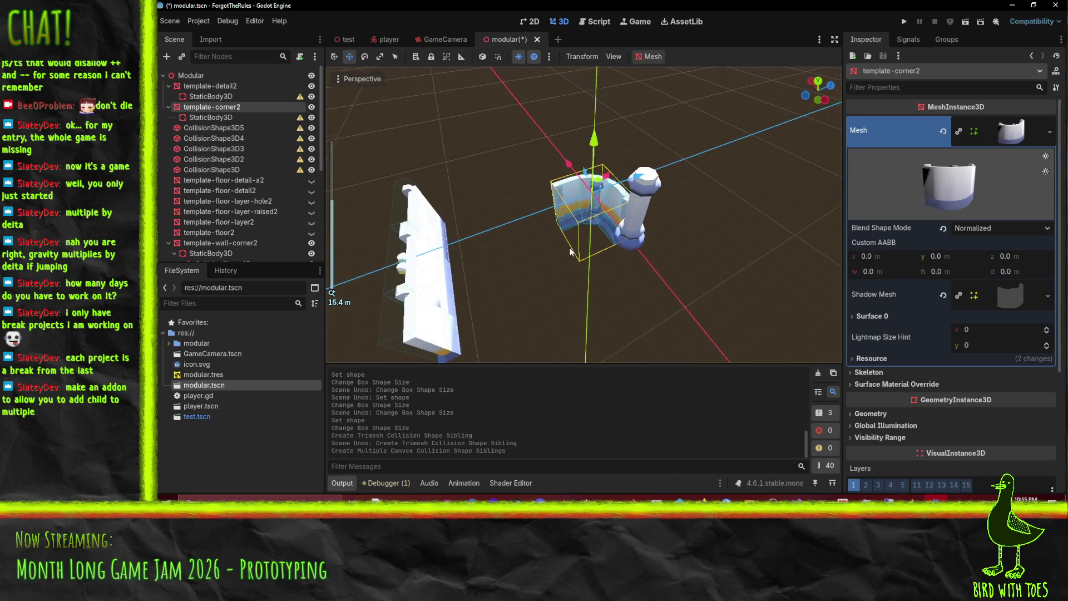
{"action": "mouse_move", "coordinate": [571, 251]}
{"action": "left_mouse_down"}
{"action": "mouse_move", "coordinate": [618, 300]}
{"action": "mouse_move", "coordinate": [619, 226]}
{"action": "mouse_move", "coordinate": [610, 232]}
{"action": "mouse_move", "coordinate": [643, 191]}
{"action": "mouse_move", "coordinate": [678, 286]}
{"action": "mouse_move", "coordinate": [588, 282]}
{"action": "mouse_move", "coordinate": [545, 238]}
{"action": "left_mouse_up"}
{"action": "scroll", "coordinate": [610, 232], "scroll_direction": "down", "scroll_amount": 1}
{"action": "scroll", "coordinate": [545, 238], "scroll_direction": "up", "scroll_amount": 5}
{"action": "left_click_drag", "start_coordinate": [598, 262], "coordinate": [578, 251]}
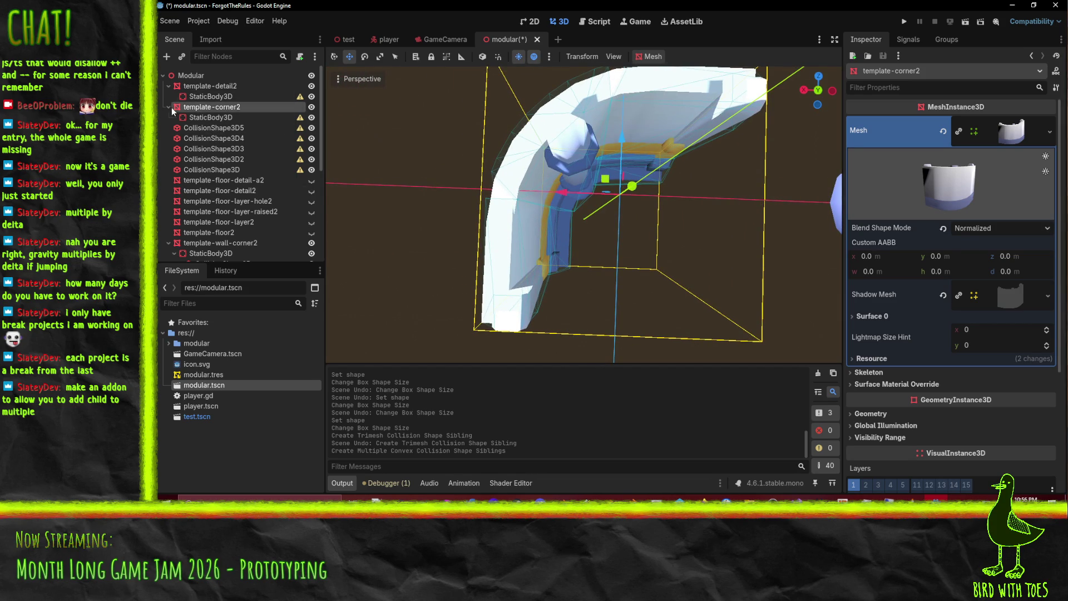
{"action": "double_click", "coordinate": [172, 108]}
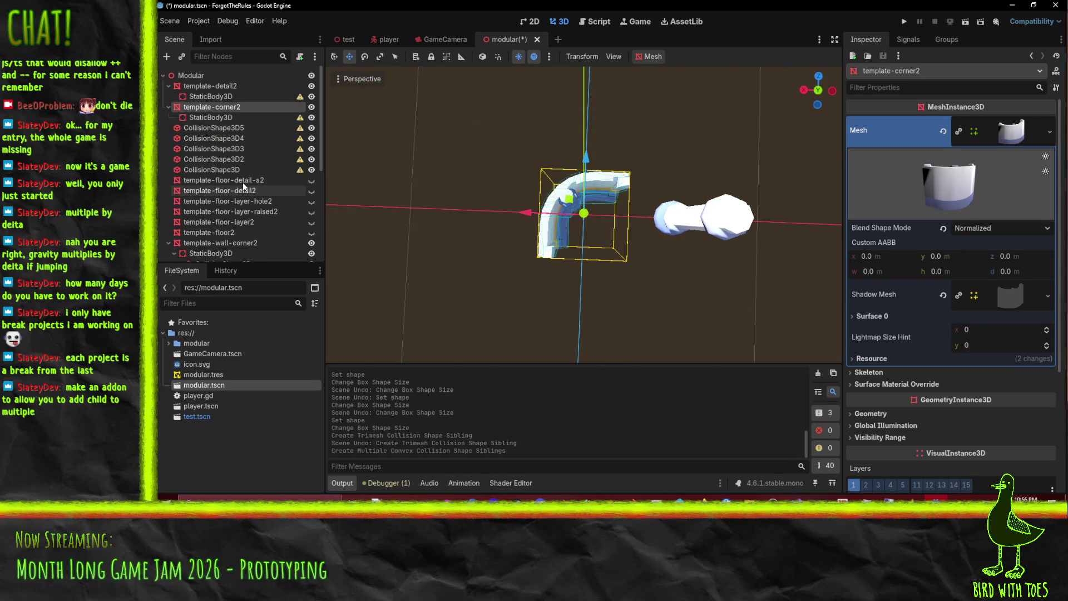
{"action": "left_click", "coordinate": [231, 128], "text": "shift"}
{"action": "left_click_drag", "start_coordinate": [229, 138], "coordinate": [232, 118]}
{"action": "left_click_drag", "start_coordinate": [634, 214], "coordinate": [349, 158]}
{"action": "scroll", "coordinate": [488, 140], "scroll_direction": "up", "scroll_amount": 3}
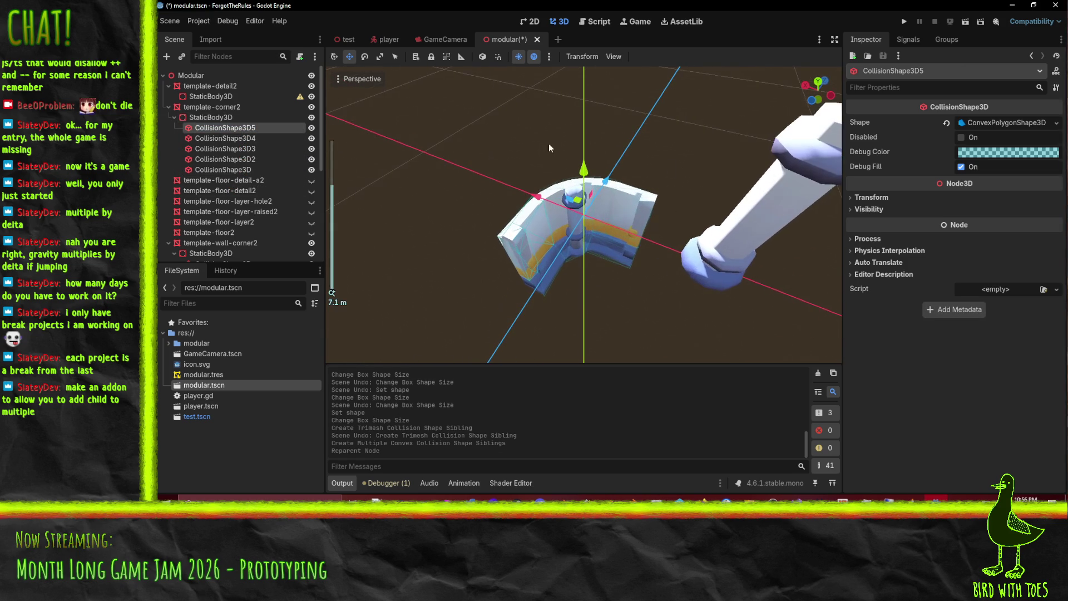
- Toggle CollisionShape3D5's visibility on and off to compare its coverage against the mesh
{"action": "left_click", "coordinate": [312, 128]}
{"action": "left_click", "coordinate": [311, 129]}
{"action": "left_click", "coordinate": [311, 128]}
{"action": "left_click", "coordinate": [311, 128]}
{"action": "left_click", "coordinate": [311, 129]}
{"action": "left_click", "coordinate": [311, 129]}
- Deselect CollisionShape3D5 and collapse template-wall-top2's children in the scene tree
{"action": "mouse_move", "coordinate": [611, 217]}
{"action": "left_mouse_down"}
{"action": "mouse_move", "coordinate": [591, 212]}
{"action": "mouse_move", "coordinate": [587, 238]}
{"action": "mouse_move", "coordinate": [598, 166]}
{"action": "left_mouse_up"}
{"action": "scroll", "coordinate": [586, 238], "scroll_direction": "down", "scroll_amount": 4}
{"action": "scroll", "coordinate": [616, 242], "scroll_direction": "down", "scroll_amount": 4}
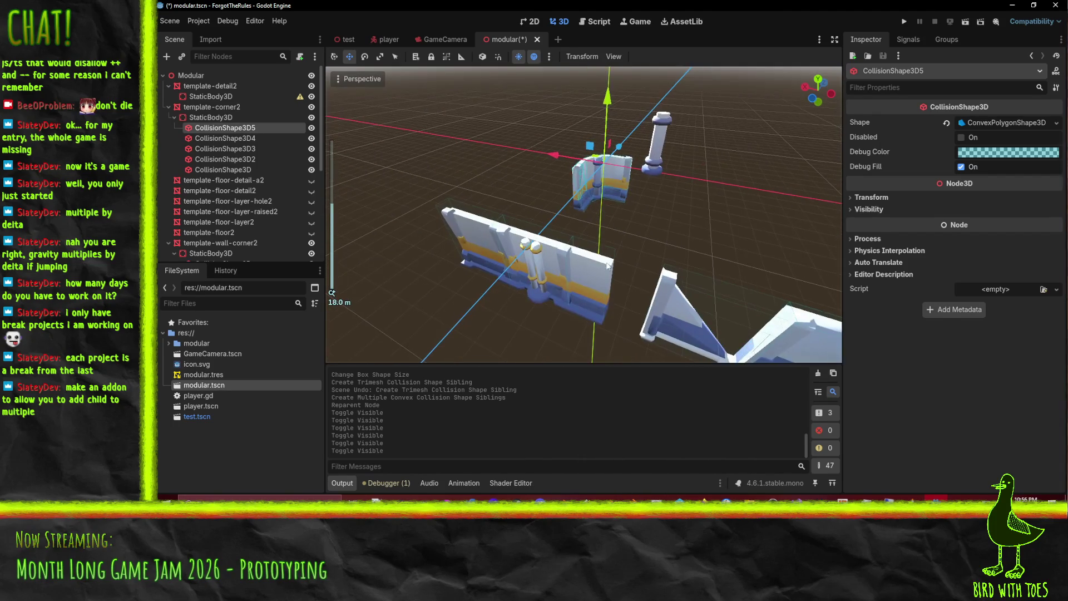
{"action": "scroll", "coordinate": [285, 252], "scroll_direction": "down", "scroll_amount": 5}
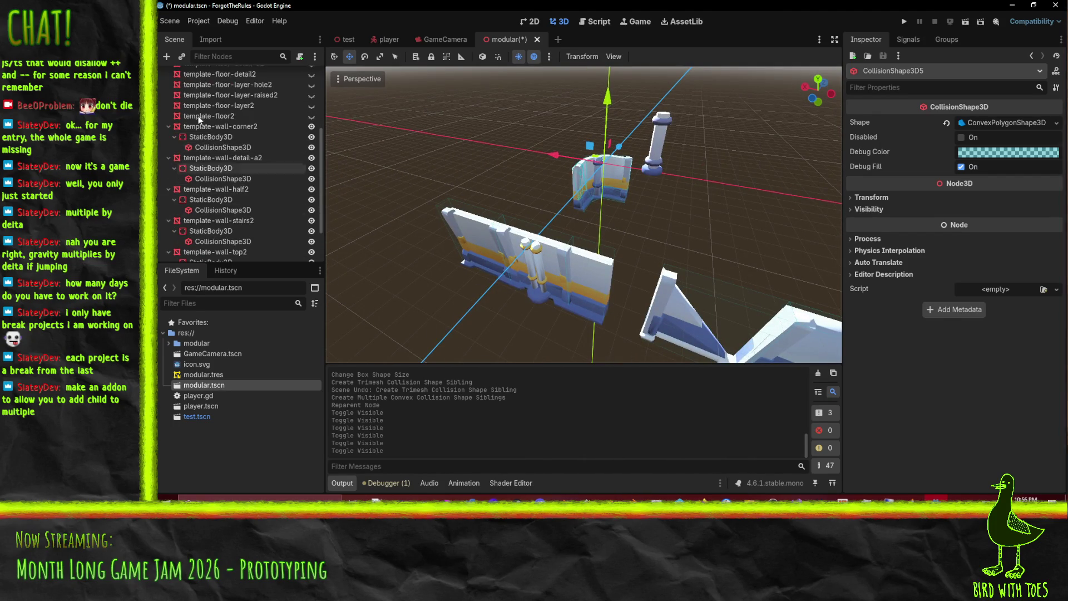
{"action": "left_click_drag", "start_coordinate": [466, 246], "coordinate": [573, 252]}
{"action": "left_click", "coordinate": [569, 229]}
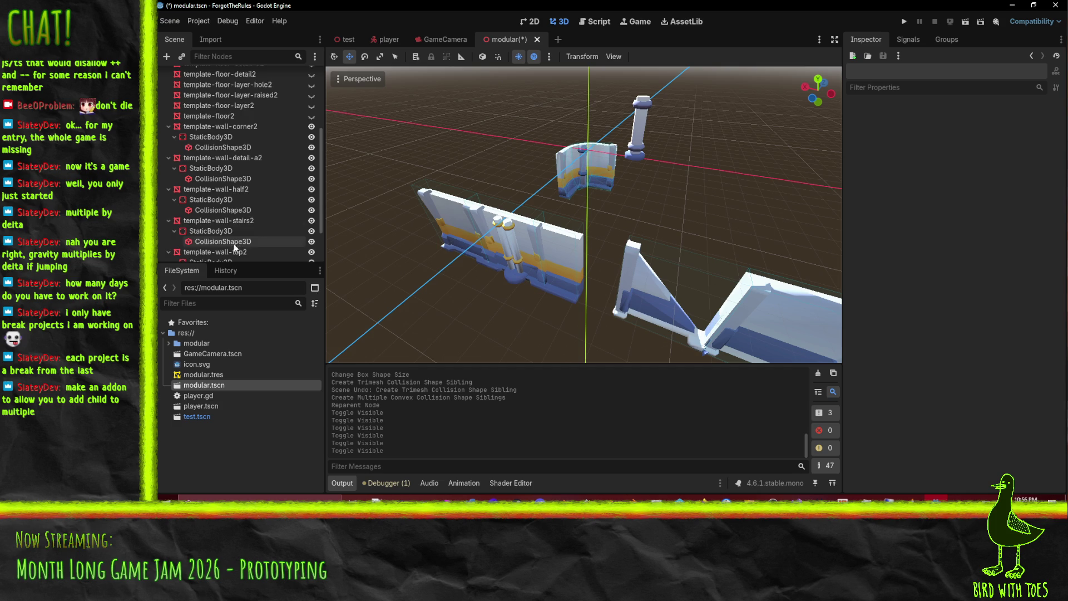
{"action": "scroll", "coordinate": [234, 239], "scroll_direction": "down", "scroll_amount": 3}
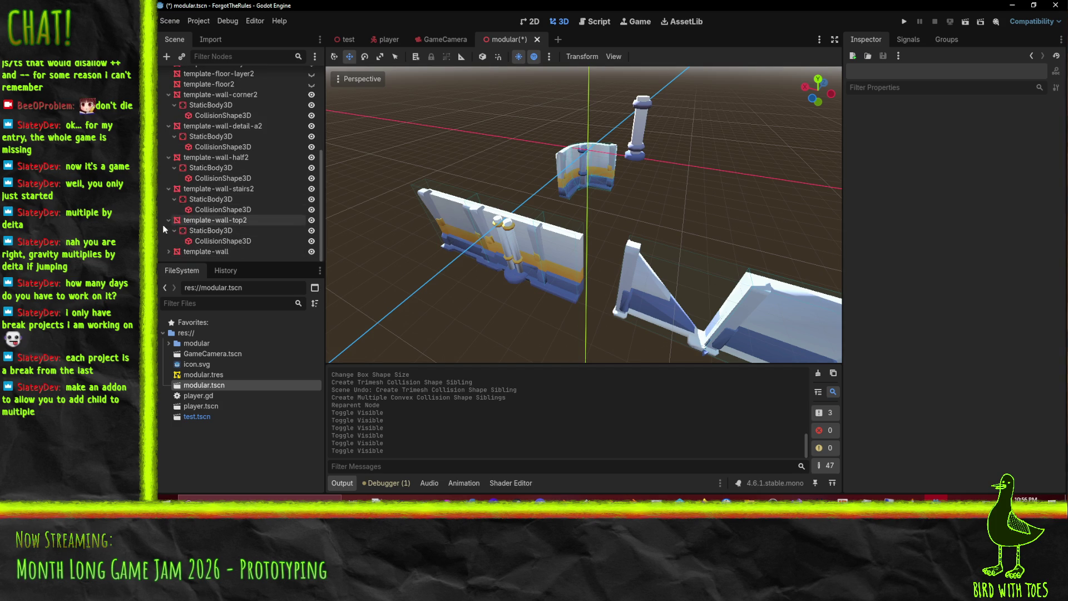
{"action": "left_click", "coordinate": [168, 220]}
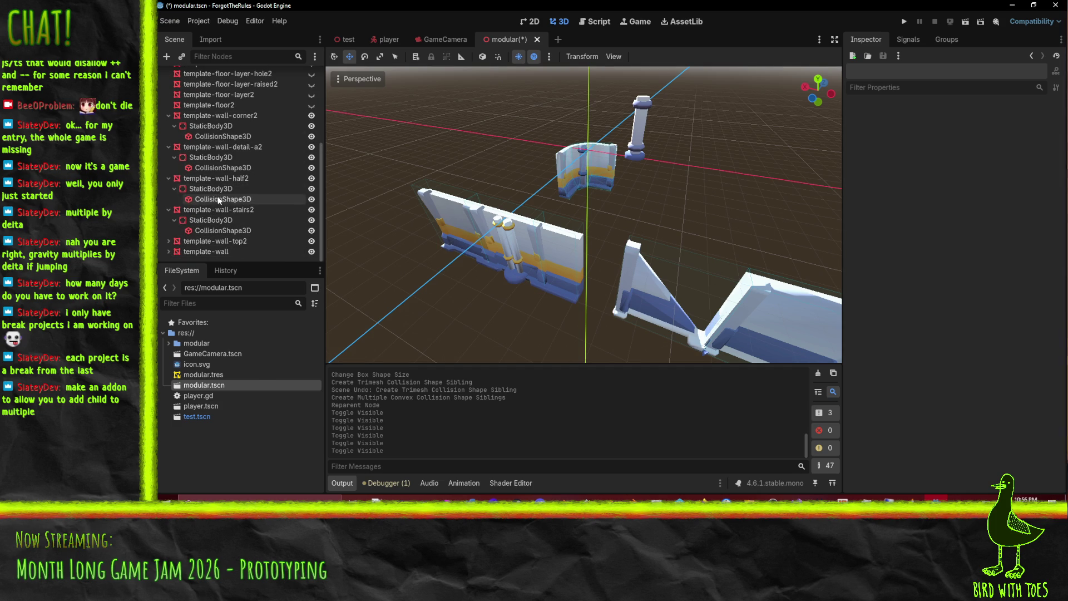
- Copy wall-half2's box collision shape and paste it under template-corner2's StaticBody3D
{"action": "right_click", "coordinate": [219, 198]}
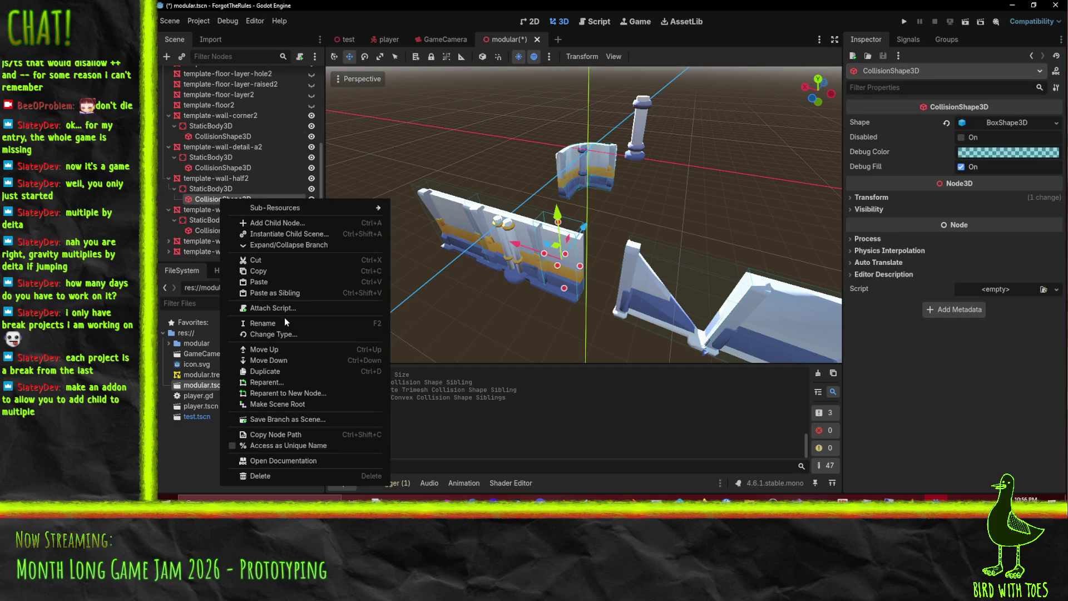
{"action": "left_click", "coordinate": [284, 275]}
{"action": "scroll", "coordinate": [243, 150], "scroll_direction": "up", "scroll_amount": 5}
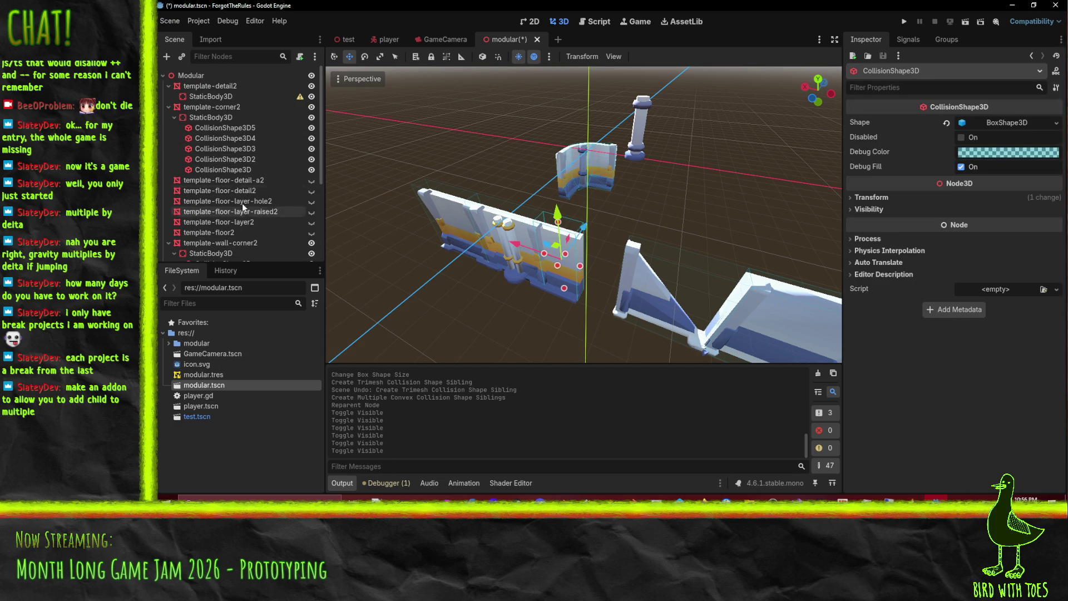
{"action": "left_click", "coordinate": [212, 118]}
{"action": "key", "text": "ctrl+v"}
{"action": "key", "text": "f"}
- Shift the pasted box shape -1.9 along X onto the corner wall
{"action": "scroll", "coordinate": [529, 185], "scroll_direction": "up", "scroll_amount": 5}
{"action": "left_click_drag", "start_coordinate": [539, 220], "coordinate": [579, 234]}
{"action": "mouse_move", "coordinate": [667, 296]}
{"action": "left_mouse_down"}
{"action": "mouse_move", "coordinate": [659, 216]}
{"action": "mouse_move", "coordinate": [672, 242]}
{"action": "mouse_move", "coordinate": [642, 209]}
{"action": "mouse_move", "coordinate": [628, 214]}
{"action": "mouse_move", "coordinate": [636, 247]}
{"action": "left_mouse_up"}
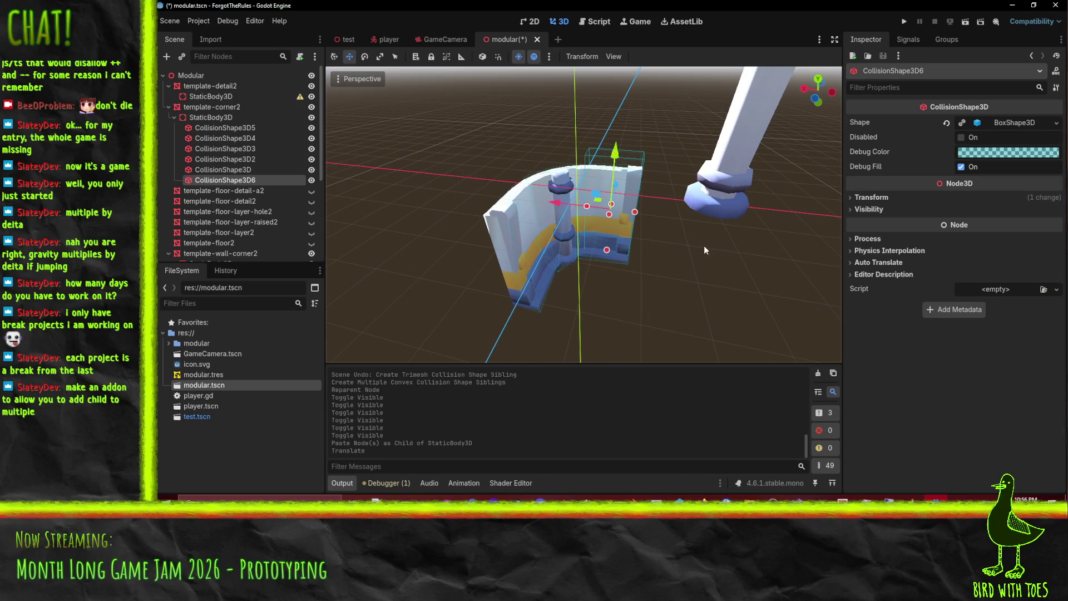
- Make the pasted box shape unique and shrink its width
{"action": "left_click", "coordinate": [1054, 124]}
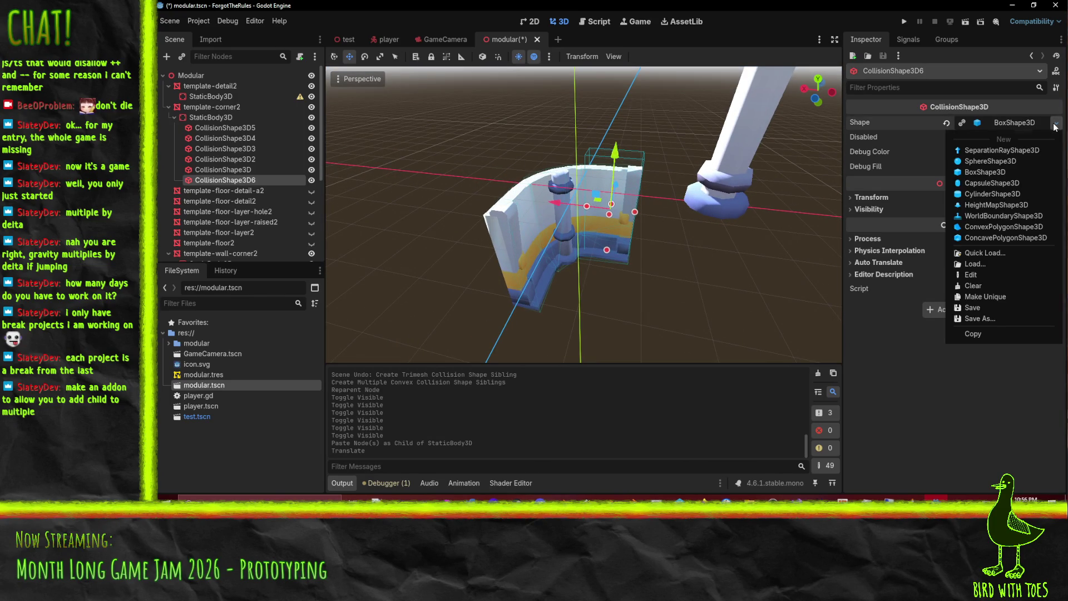
{"action": "left_click", "coordinate": [982, 296]}
{"action": "left_click_drag", "start_coordinate": [587, 205], "coordinate": [579, 208]}
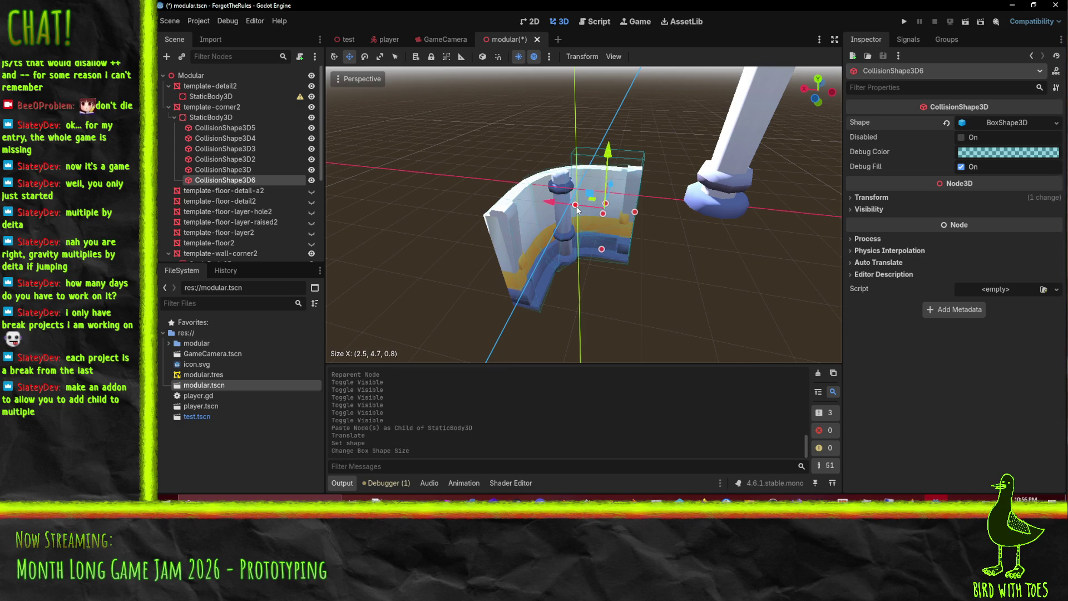
{"action": "left_click_drag", "start_coordinate": [577, 208], "coordinate": [578, 209]}
{"action": "mouse_move", "coordinate": [646, 210]}
{"action": "left_mouse_down"}
{"action": "mouse_move", "coordinate": [510, 186]}
{"action": "mouse_move", "coordinate": [476, 158]}
{"action": "mouse_move", "coordinate": [527, 118]}
{"action": "left_mouse_up"}
{"action": "mouse_move", "coordinate": [585, 228]}
{"action": "left_mouse_down"}
{"action": "mouse_move", "coordinate": [627, 237]}
{"action": "mouse_move", "coordinate": [632, 260]}
{"action": "mouse_move", "coordinate": [682, 280]}
{"action": "mouse_move", "coordinate": [586, 275]}
{"action": "mouse_move", "coordinate": [623, 272]}
{"action": "left_mouse_up"}
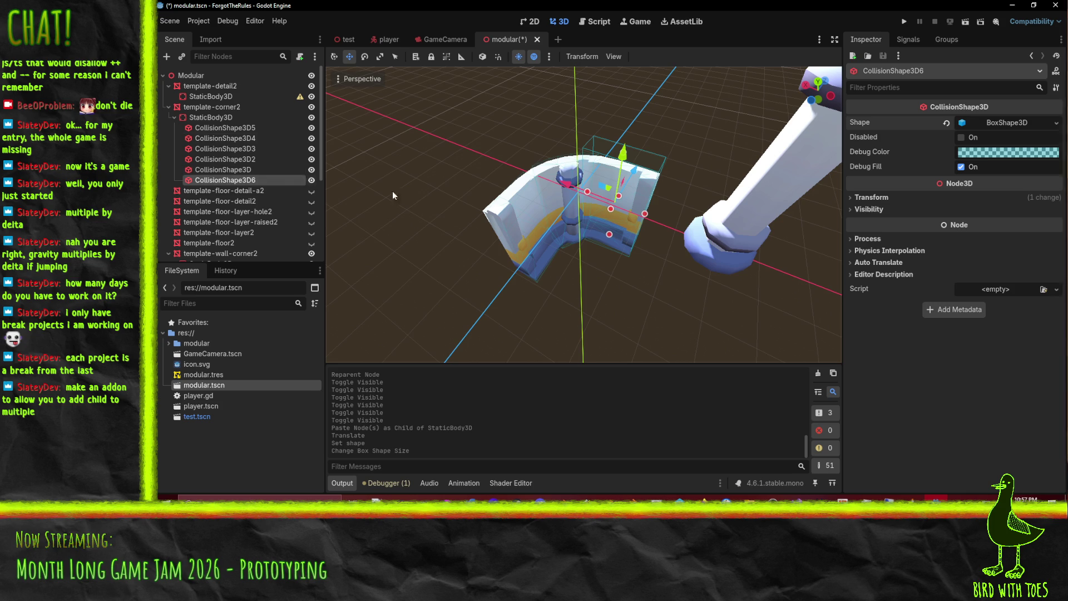
- Delete the four convex shapes CollisionShape3D, CollisionShape3D2, CollisionShape3D4 and CollisionShape3D5
{"action": "left_click", "coordinate": [241, 168]}
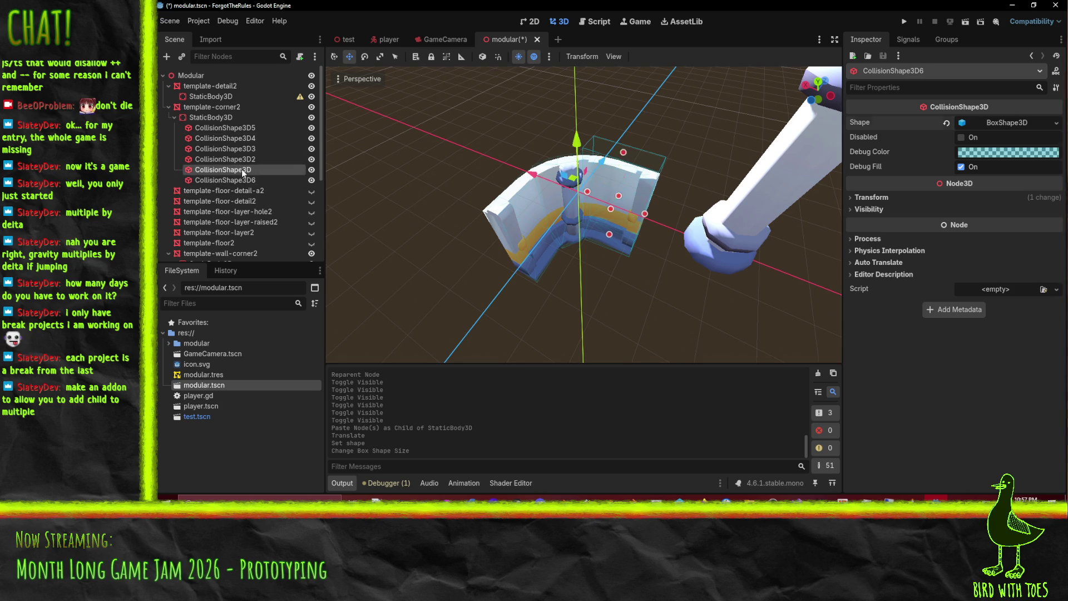
{"action": "left_click", "coordinate": [241, 160]}
{"action": "left_click", "coordinate": [246, 168]}
{"action": "left_click", "coordinate": [248, 168]}
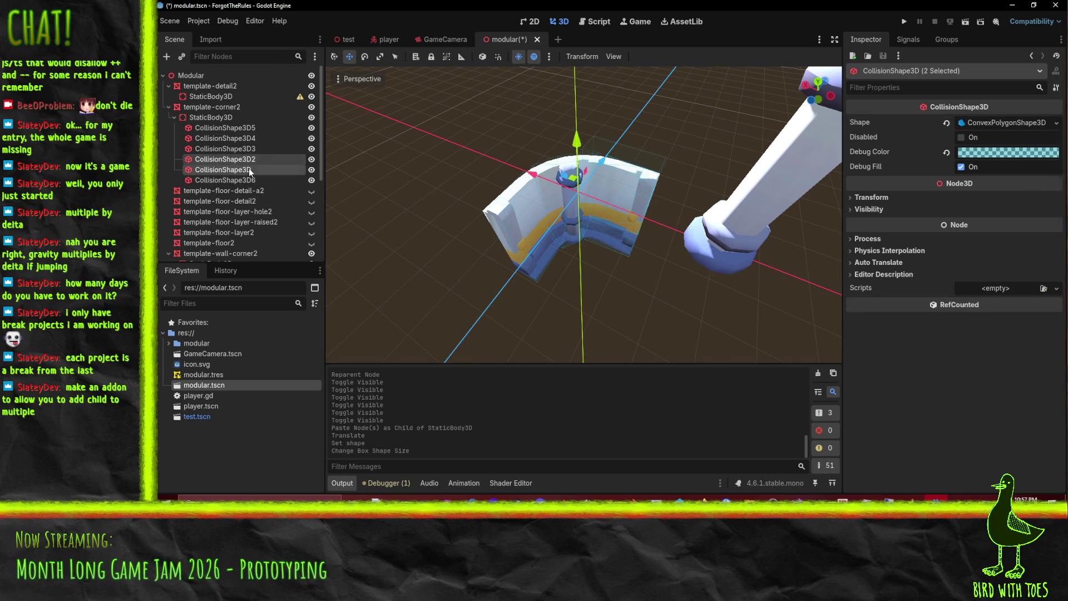
{"action": "left_click", "coordinate": [312, 170]}
{"action": "left_click", "coordinate": [247, 160], "text": "ctrl"}
{"action": "key", "text": "Delete"}
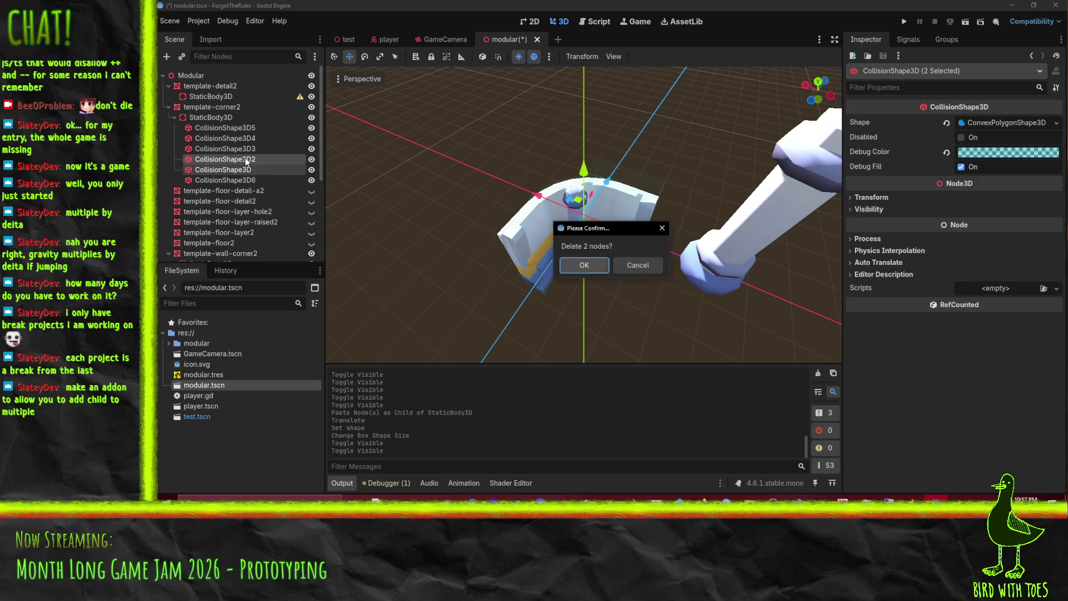
{"action": "key", "text": "Return"}
{"action": "left_click", "coordinate": [245, 128]}
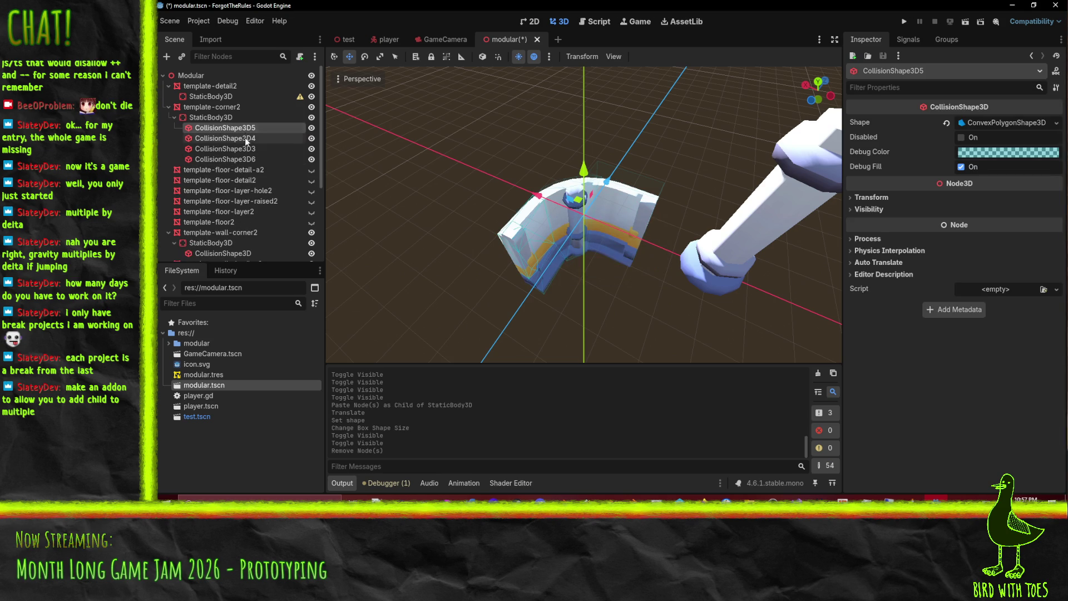
{"action": "left_click", "coordinate": [245, 139], "text": "ctrl"}
{"action": "key", "text": "Delete"}
{"action": "key", "text": "Return"}
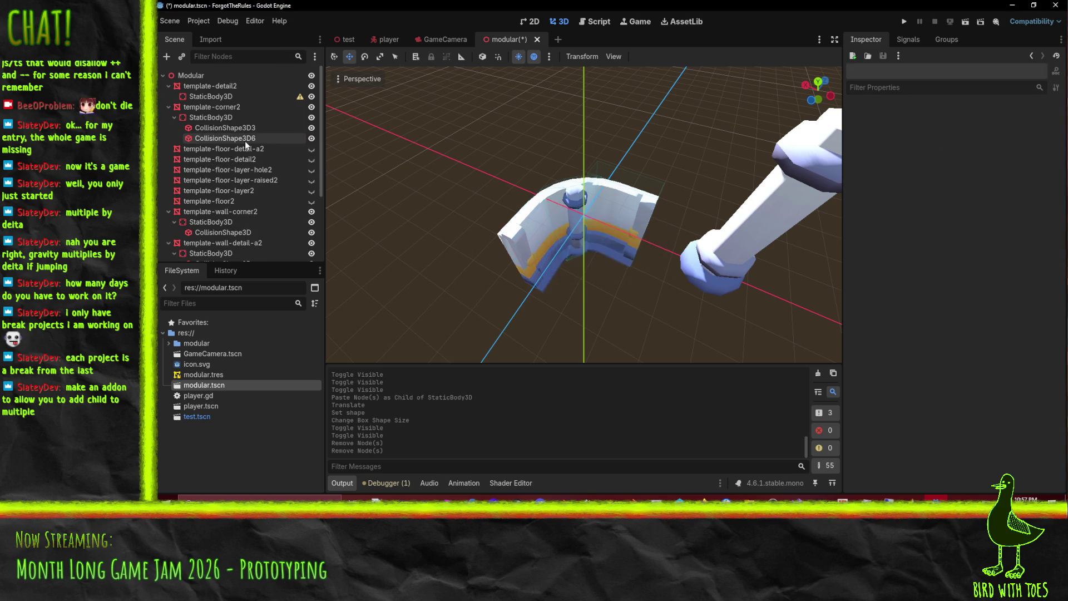
- Duplicate the box shape CollisionShape3D6 as CollisionShape3D7
{"action": "left_click", "coordinate": [233, 139]}
{"action": "right_click", "coordinate": [233, 139]}
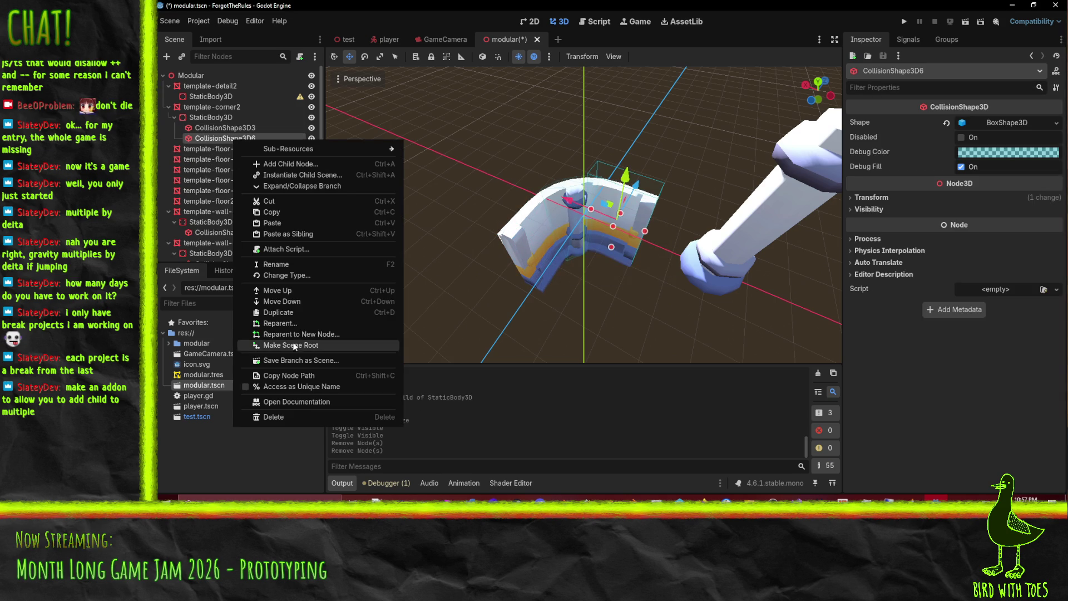
{"action": "left_click", "coordinate": [317, 313]}
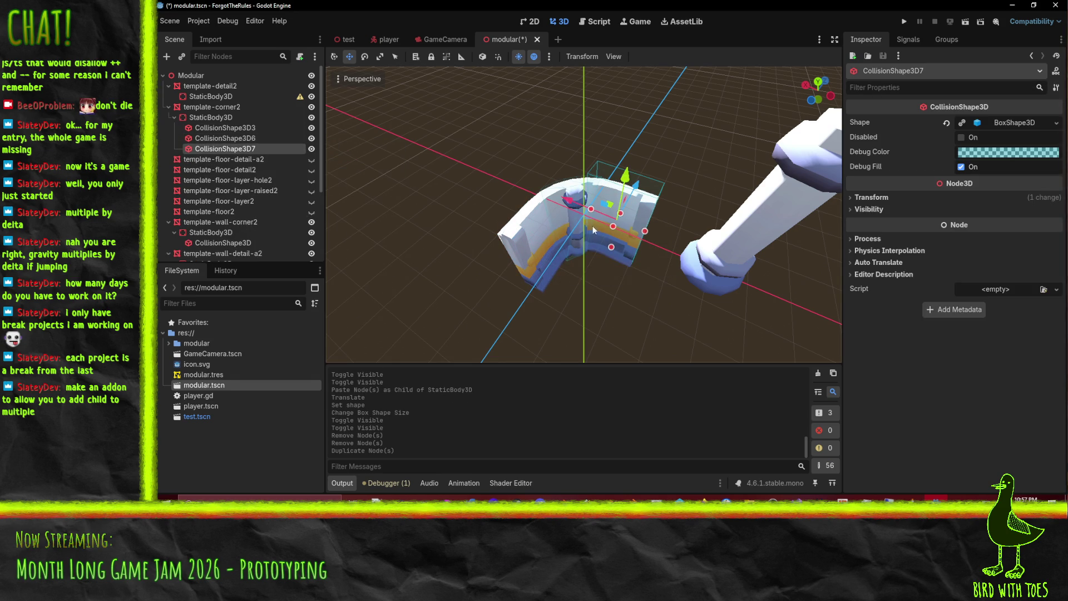
- Rotate CollisionShape3D7 by -30 degrees and move it to the corner's left edge
{"action": "left_click", "coordinate": [365, 56]}
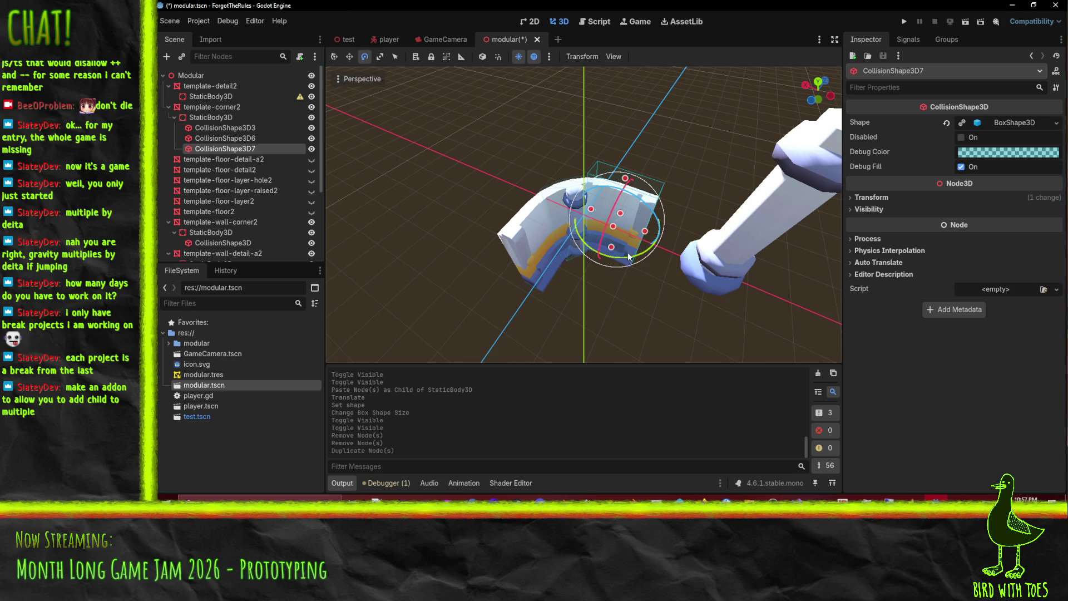
{"action": "left_click_drag", "start_coordinate": [628, 260], "coordinate": [552, 236]}
{"action": "left_click", "coordinate": [349, 56]}
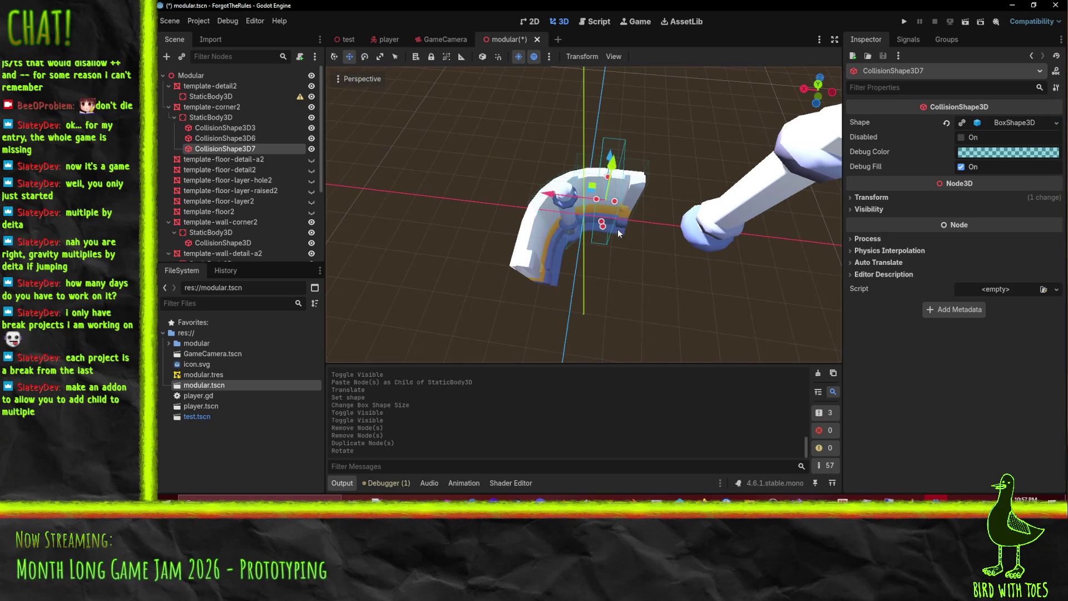
{"action": "left_click_drag", "start_coordinate": [551, 200], "coordinate": [497, 187]}
{"action": "mouse_move", "coordinate": [558, 162]}
{"action": "left_mouse_down"}
{"action": "mouse_move", "coordinate": [504, 239]}
{"action": "mouse_move", "coordinate": [485, 239]}
{"action": "mouse_move", "coordinate": [467, 282]}
{"action": "left_mouse_up"}
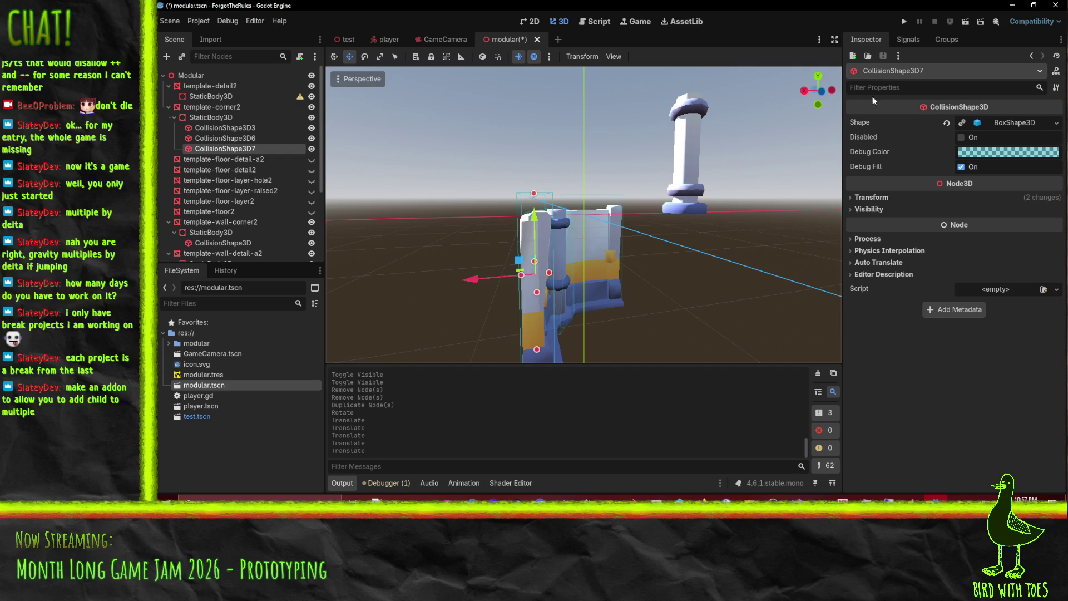
- Check the placement from behind and nudge CollisionShape3D7 slightly along X
{"action": "left_click", "coordinate": [816, 98]}
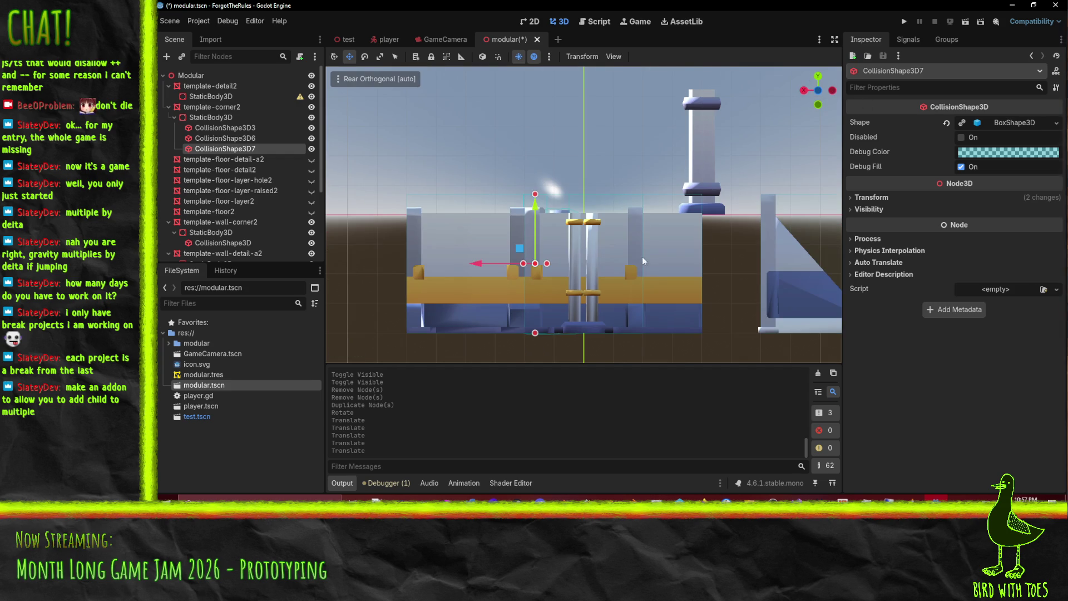
{"action": "scroll", "coordinate": [612, 281], "scroll_direction": "up", "scroll_amount": 5}
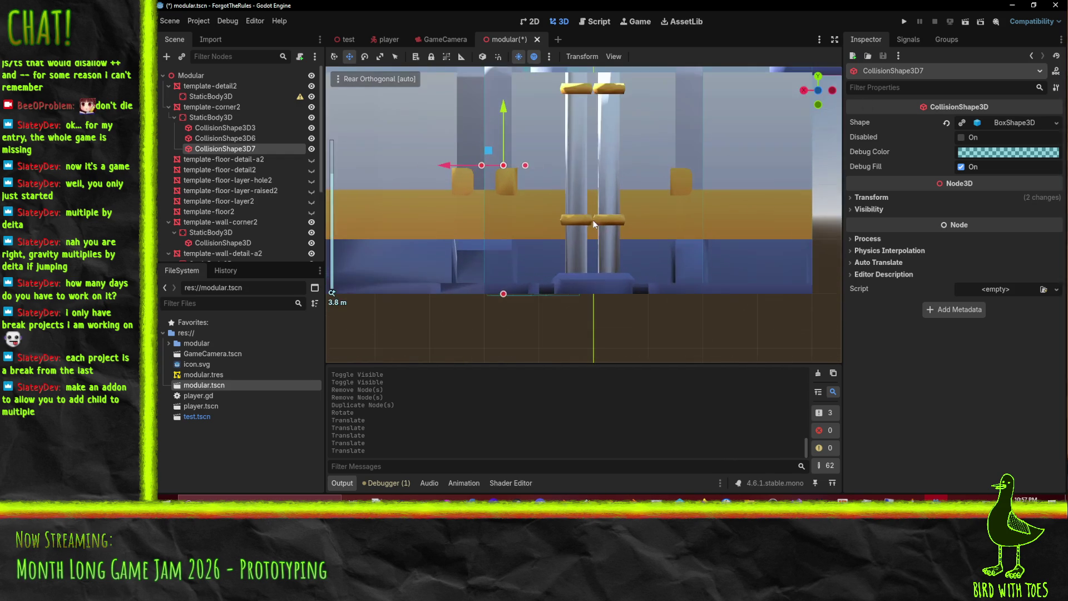
{"action": "mouse_move", "coordinate": [613, 299]}
{"action": "left_mouse_down"}
{"action": "mouse_move", "coordinate": [612, 205]}
{"action": "mouse_move", "coordinate": [556, 209]}
{"action": "mouse_move", "coordinate": [452, 162]}
{"action": "mouse_move", "coordinate": [471, 139]}
{"action": "mouse_move", "coordinate": [655, 149]}
{"action": "mouse_move", "coordinate": [639, 151]}
{"action": "left_mouse_up"}
{"action": "scroll", "coordinate": [612, 211], "scroll_direction": "down", "scroll_amount": 3}
{"action": "left_click_drag", "start_coordinate": [498, 223], "coordinate": [490, 225]}
{"action": "mouse_move", "coordinate": [534, 262]}
{"action": "left_mouse_down"}
{"action": "mouse_move", "coordinate": [589, 321]}
{"action": "mouse_move", "coordinate": [556, 278]}
{"action": "mouse_move", "coordinate": [619, 98]}
{"action": "mouse_move", "coordinate": [723, 78]}
{"action": "left_mouse_up"}
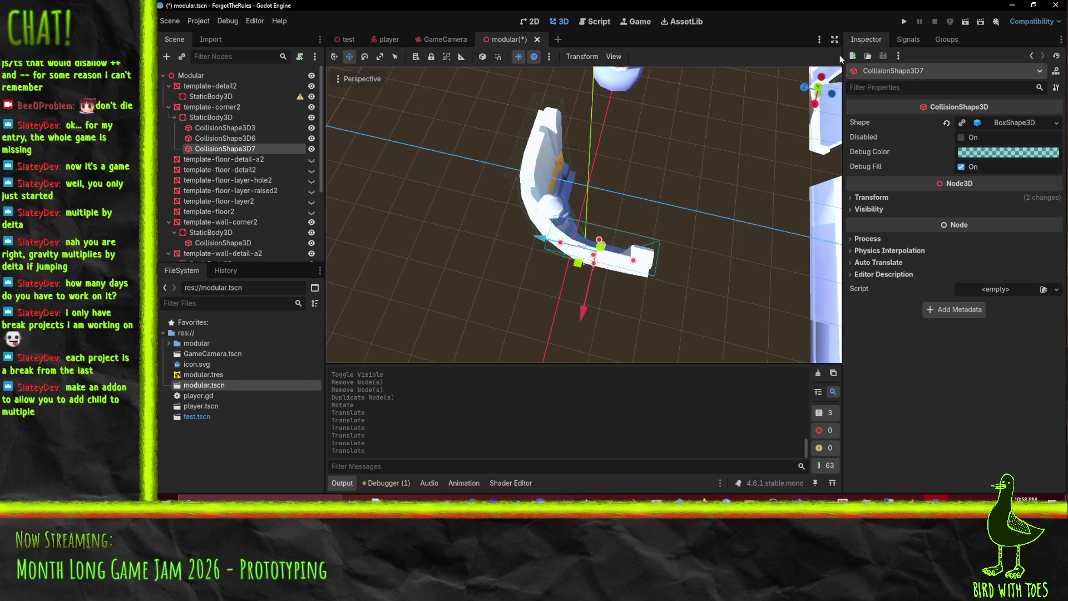
{"action": "left_click", "coordinate": [818, 89]}
- Select CollisionShape3D6 and nudge it along Z from the top view
{"action": "scroll", "coordinate": [640, 257], "scroll_direction": "up", "scroll_amount": 5}
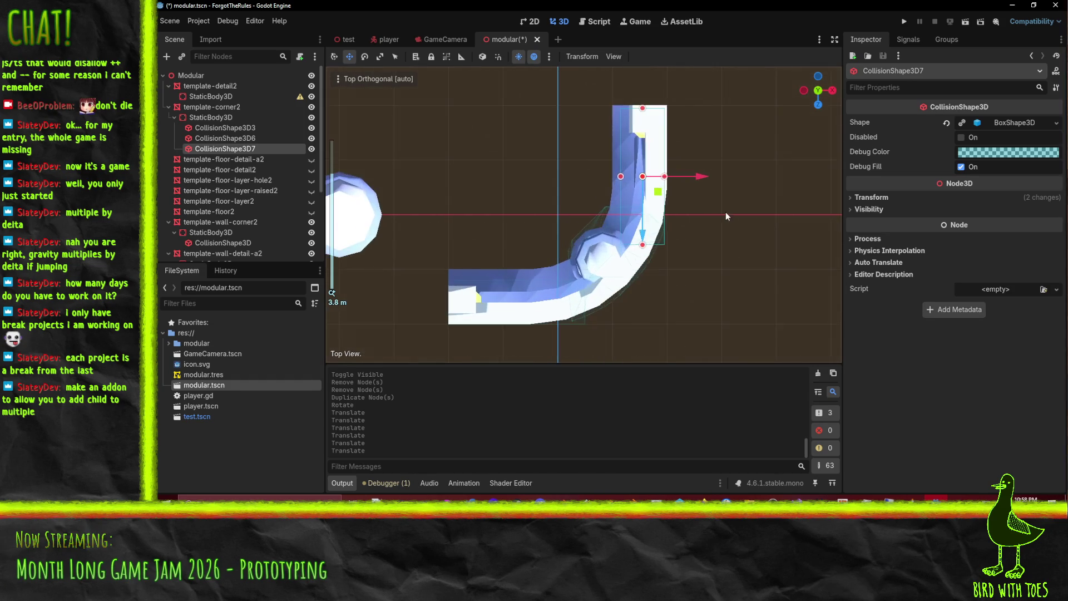
{"action": "scroll", "coordinate": [582, 254], "scroll_direction": "down", "scroll_amount": 2}
{"action": "left_click_drag", "start_coordinate": [638, 203], "coordinate": [552, 209]}
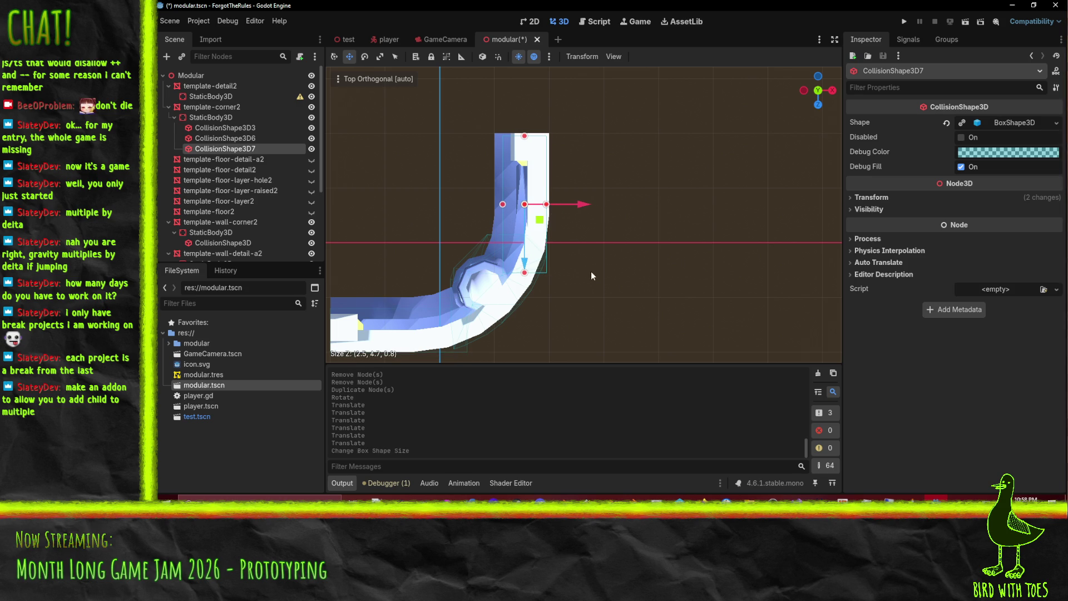
{"action": "scroll", "coordinate": [588, 252], "scroll_direction": "down", "scroll_amount": 5}
{"action": "mouse_move", "coordinate": [584, 247]}
{"action": "left_mouse_down"}
{"action": "mouse_move", "coordinate": [686, 162]}
{"action": "mouse_move", "coordinate": [652, 278]}
{"action": "mouse_move", "coordinate": [534, 306]}
{"action": "left_mouse_up"}
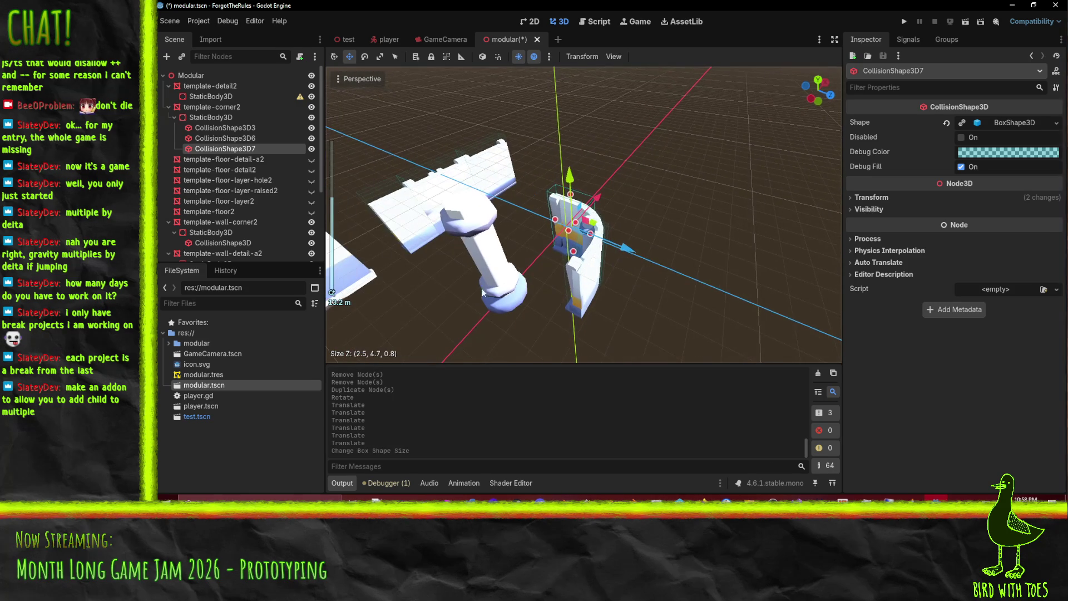
{"action": "left_click", "coordinate": [256, 138]}
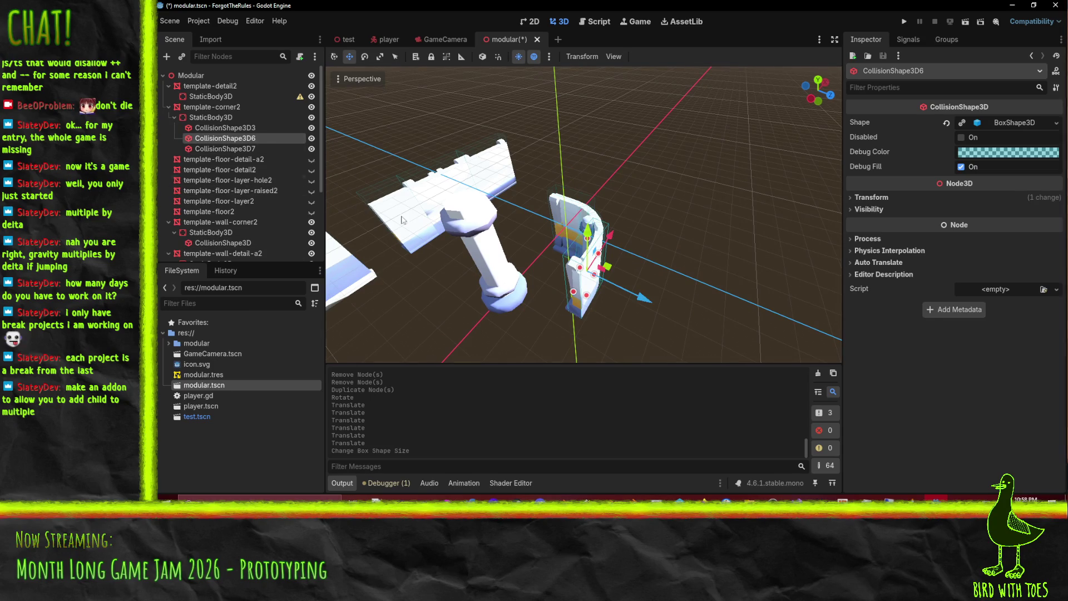
{"action": "left_click_drag", "start_coordinate": [557, 211], "coordinate": [573, 177]}
{"action": "left_click", "coordinate": [824, 79]}
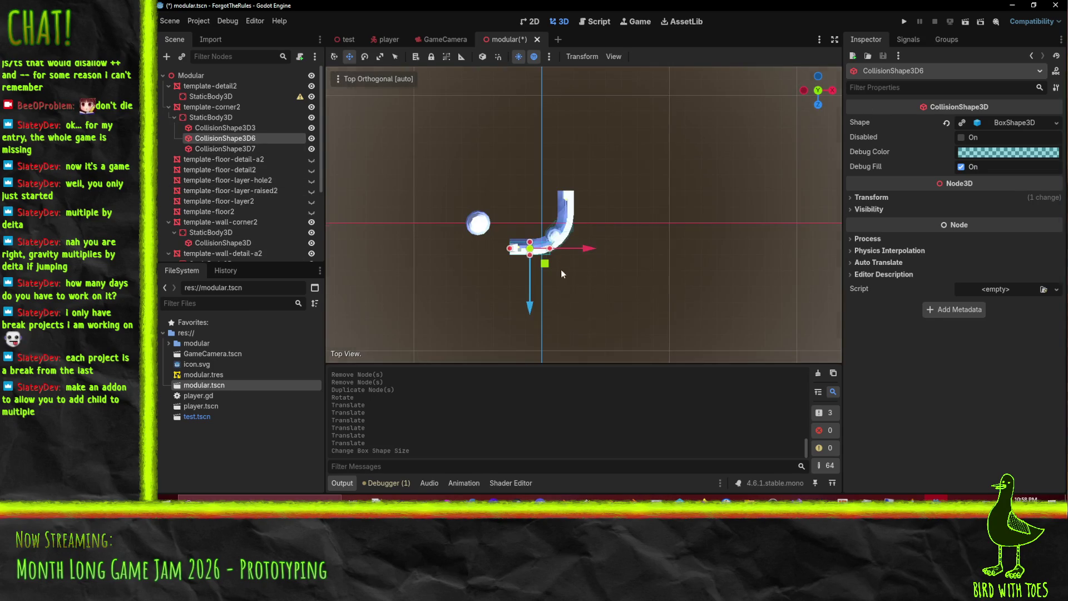
{"action": "scroll", "coordinate": [562, 272], "scroll_direction": "up", "scroll_amount": 4}
{"action": "left_click_drag", "start_coordinate": [448, 359], "coordinate": [448, 359]}
{"action": "scroll", "coordinate": [483, 216], "scroll_direction": "down", "scroll_amount": 2}
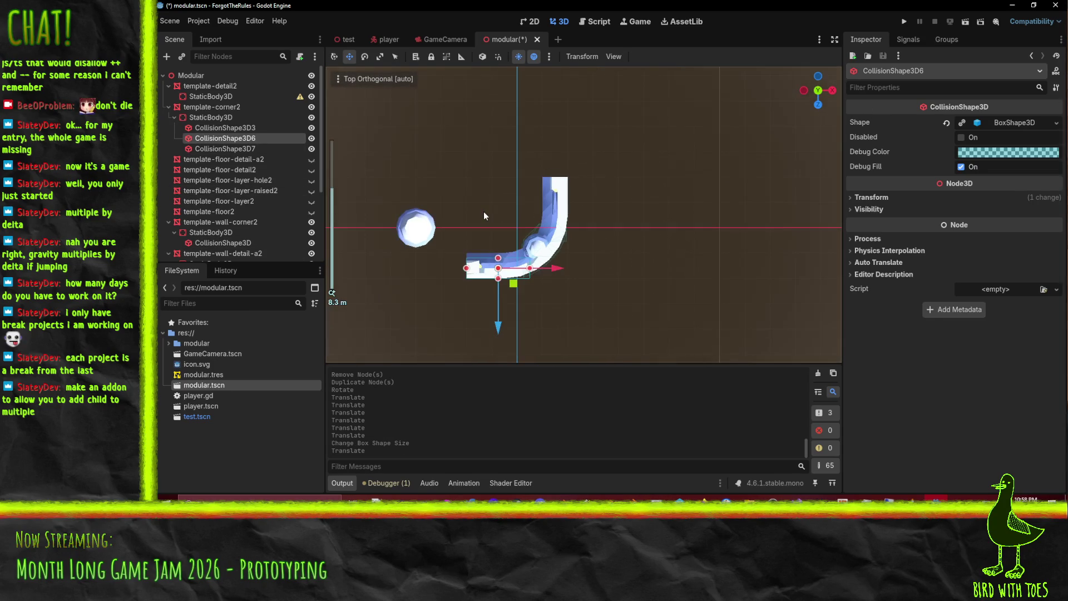
- Save the modular scene
{"action": "key", "text": "ctrl+s"}
{"action": "mouse_move", "coordinate": [477, 218]}
{"action": "left_mouse_down"}
{"action": "mouse_move", "coordinate": [599, 205]}
{"action": "mouse_move", "coordinate": [185, 5]}
{"action": "left_mouse_up"}
{"action": "left_click", "coordinate": [169, 21]}
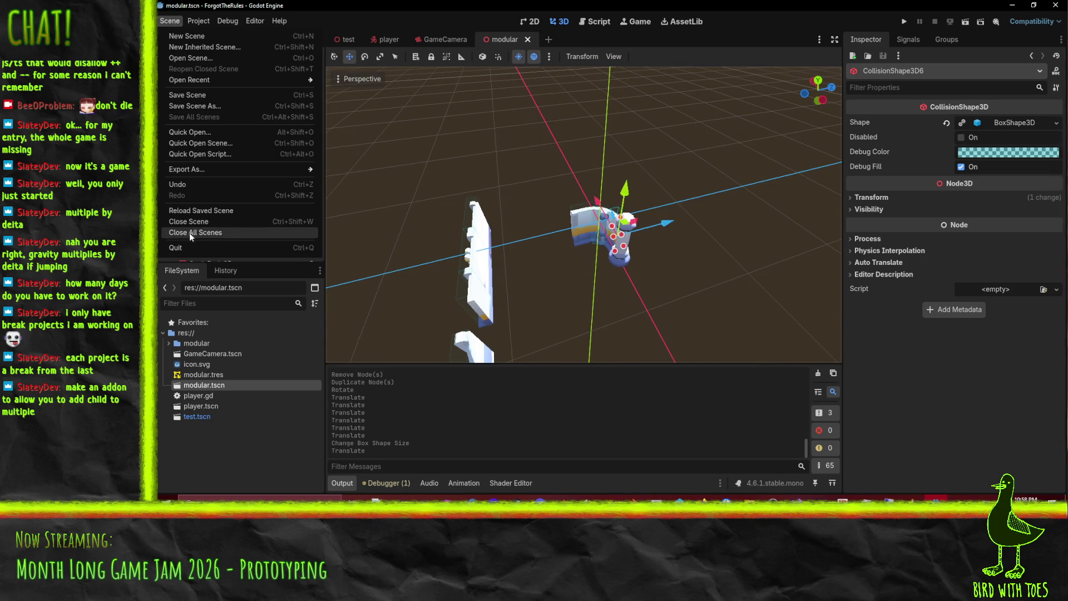
- Export the scene as a MeshLibrary over modular.tres twice, confirming the overwrite
{"action": "mouse_move", "coordinate": [200, 169]}
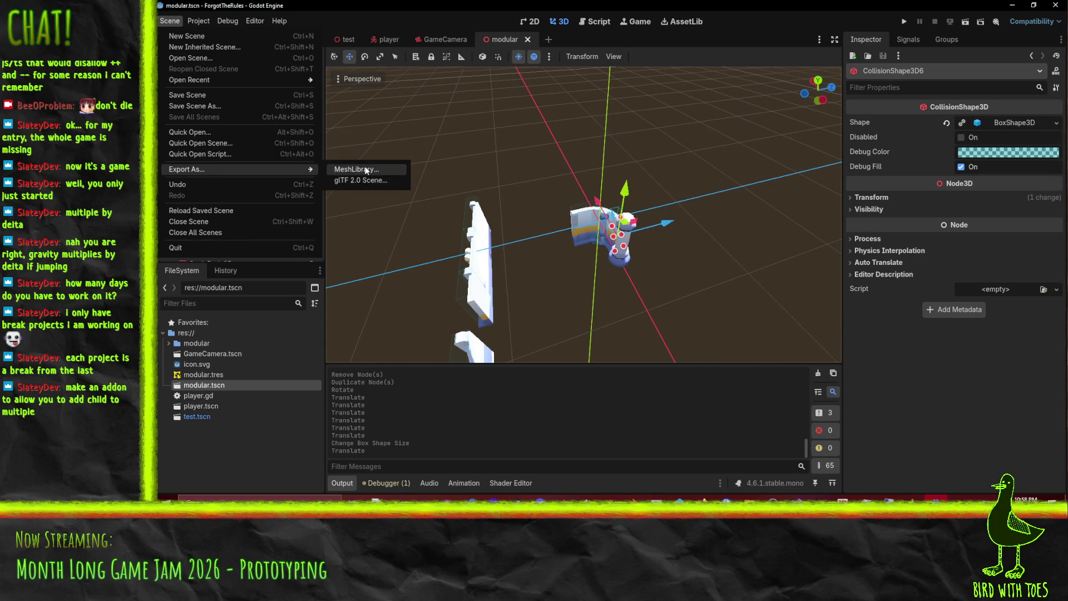
{"action": "left_click", "coordinate": [366, 170]}
{"action": "left_click", "coordinate": [520, 410]}
{"action": "left_click", "coordinate": [597, 268]}
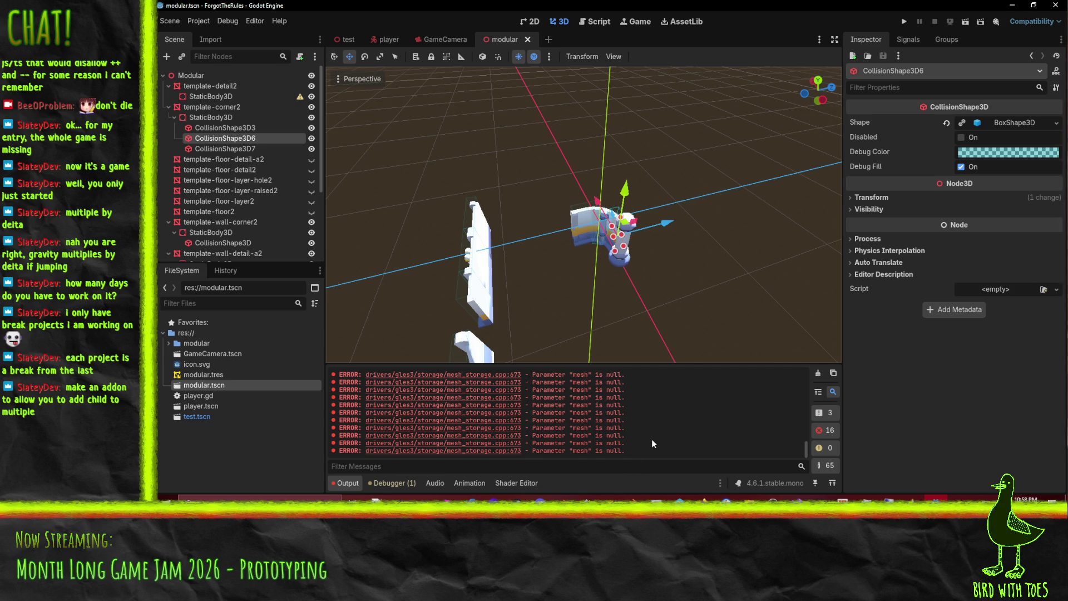
{"action": "scroll", "coordinate": [652, 438], "scroll_direction": "up", "scroll_amount": 2}
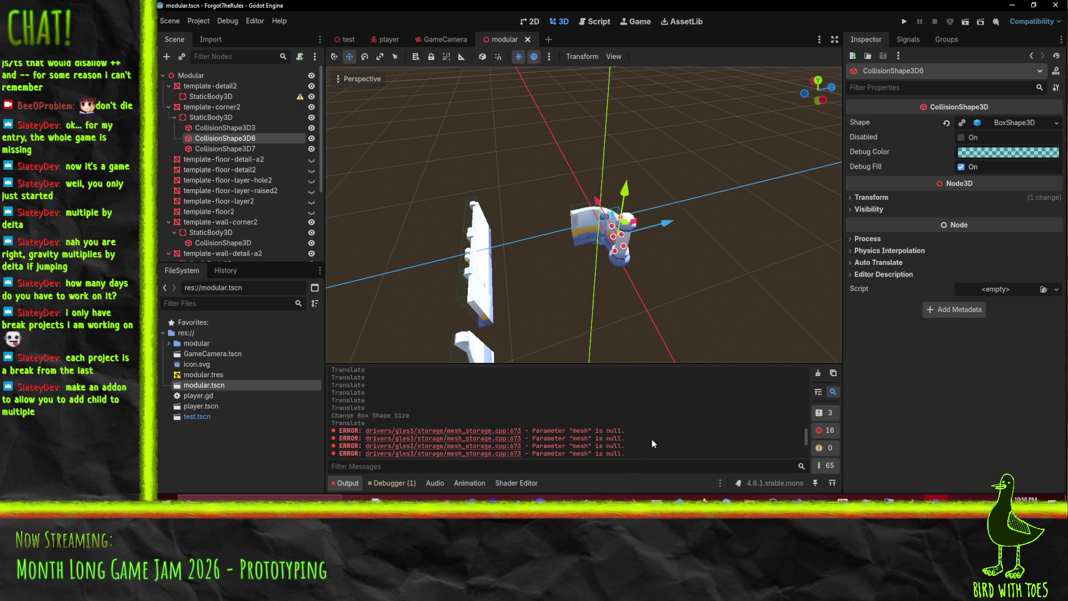
{"action": "scroll", "coordinate": [598, 406], "scroll_direction": "up", "scroll_amount": 6}
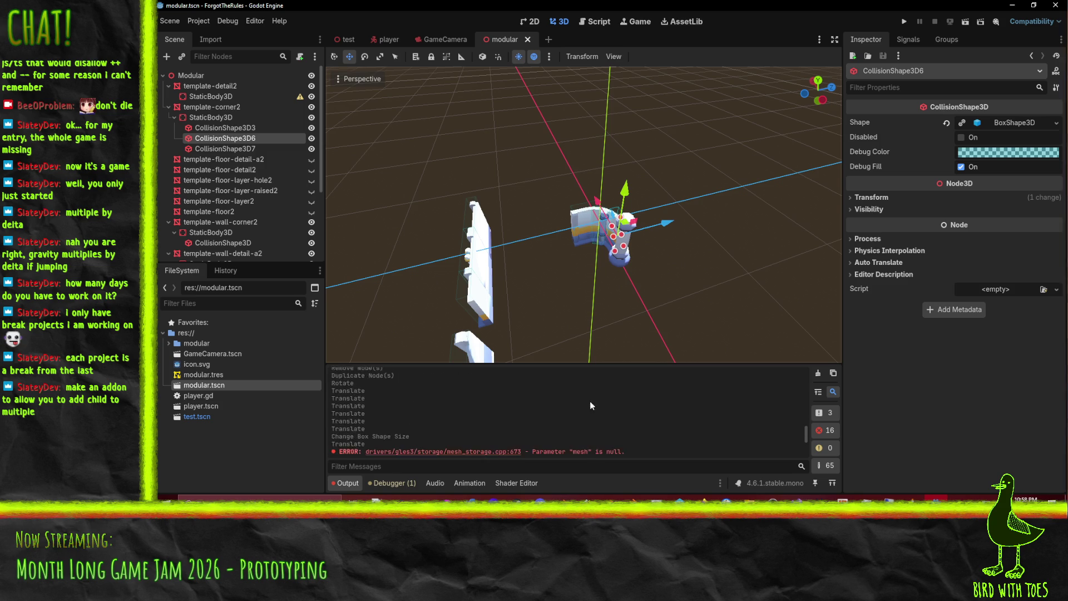
{"action": "scroll", "coordinate": [586, 414], "scroll_direction": "down", "scroll_amount": 5}
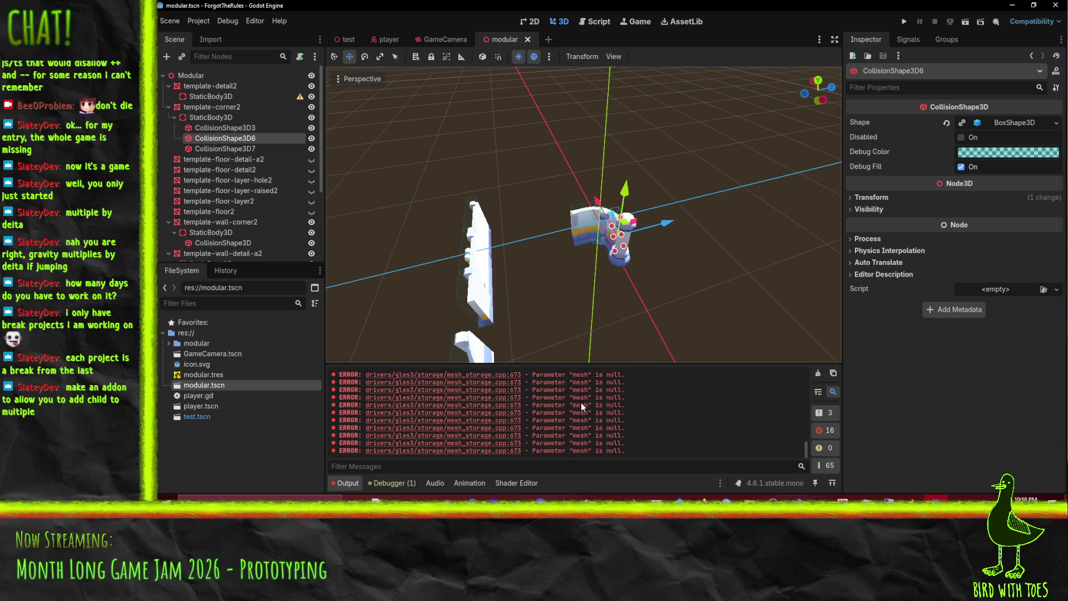
{"action": "left_click", "coordinate": [169, 20]}
{"action": "mouse_move", "coordinate": [239, 170]}
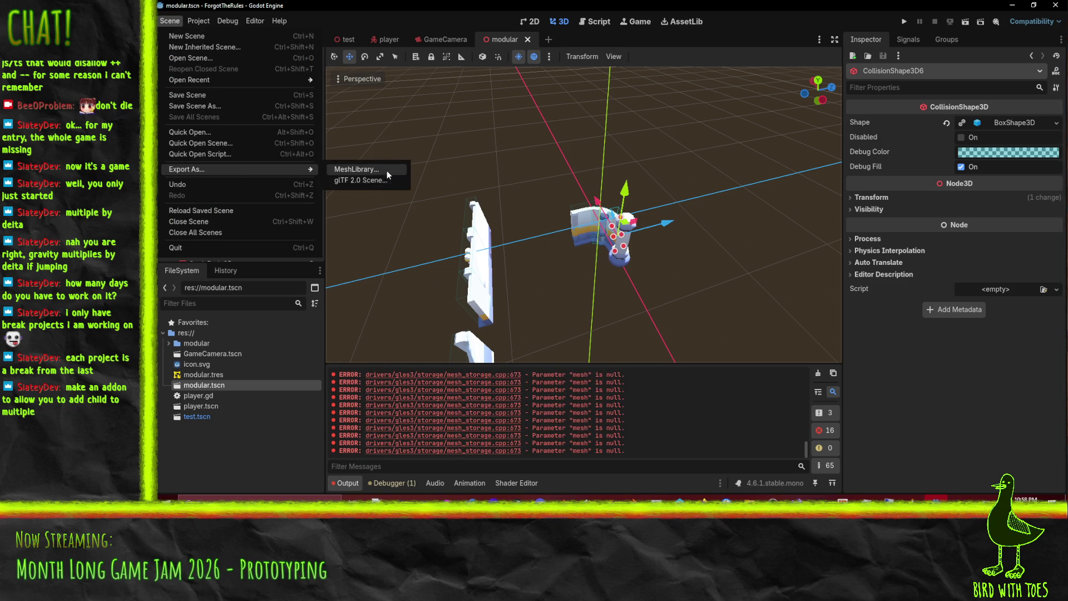
{"action": "left_click", "coordinate": [389, 173]}
{"action": "left_click", "coordinate": [521, 412]}
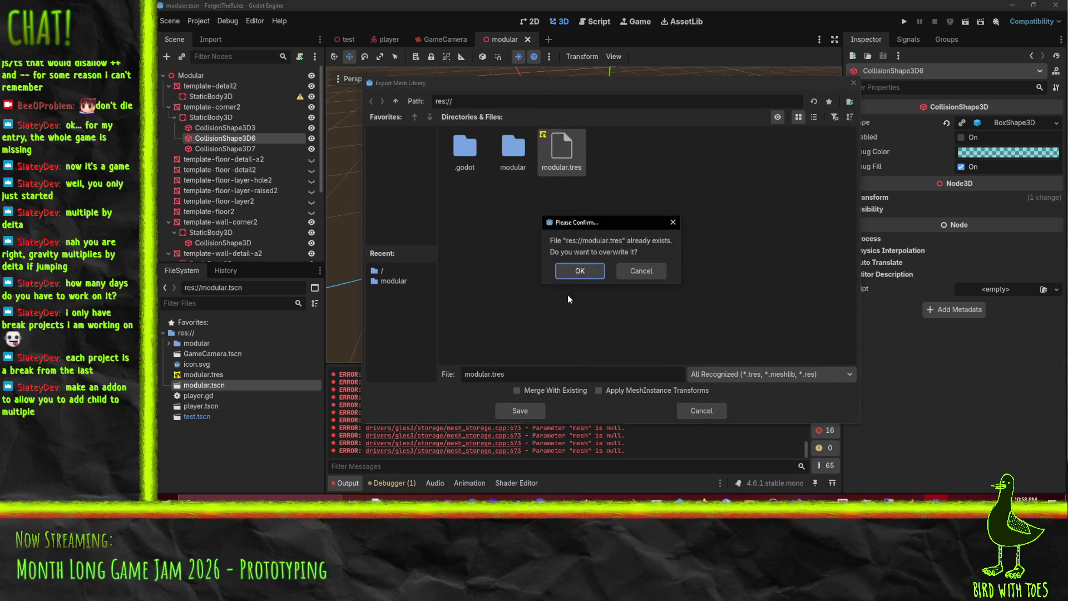
{"action": "left_click", "coordinate": [581, 270]}
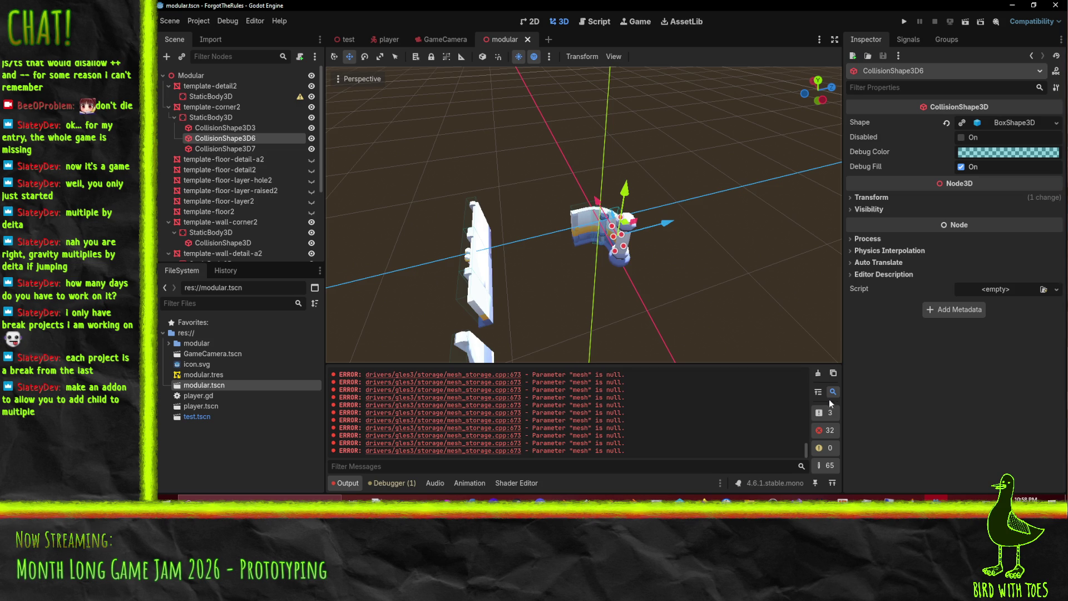
- Clear the output log and unhide the six floor template pieces, including template-floor2
{"action": "left_click", "coordinate": [817, 373]}
{"action": "scroll", "coordinate": [250, 158], "scroll_direction": "down", "scroll_amount": 3}
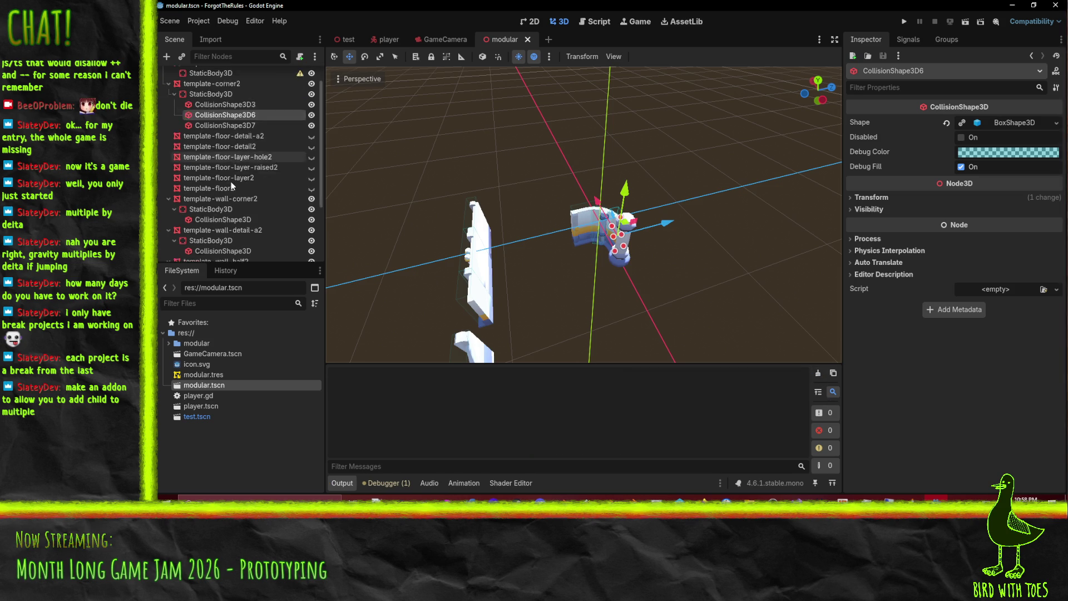
{"action": "left_click", "coordinate": [311, 164]}
{"action": "left_click", "coordinate": [312, 154]}
{"action": "left_click", "coordinate": [311, 144]}
{"action": "left_click", "coordinate": [311, 134]}
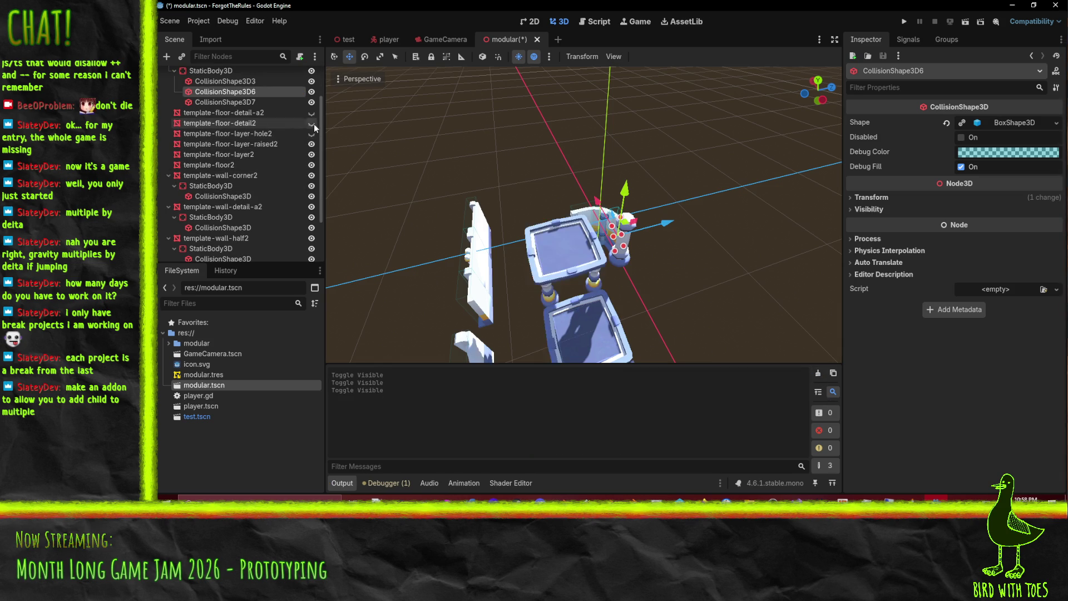
{"action": "left_click", "coordinate": [312, 123]}
{"action": "left_click", "coordinate": [312, 112]}
- Re-export the MeshLibrary over modular.tres with the floor pieces visible
{"action": "left_click", "coordinate": [170, 21]}
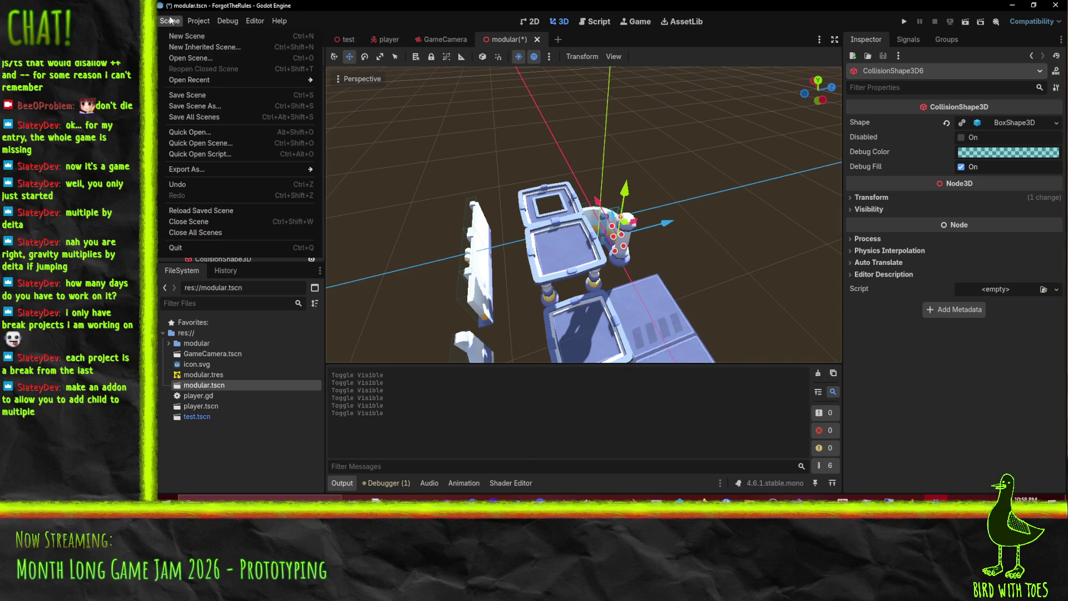
{"action": "mouse_move", "coordinate": [238, 170]}
{"action": "left_click", "coordinate": [356, 169]}
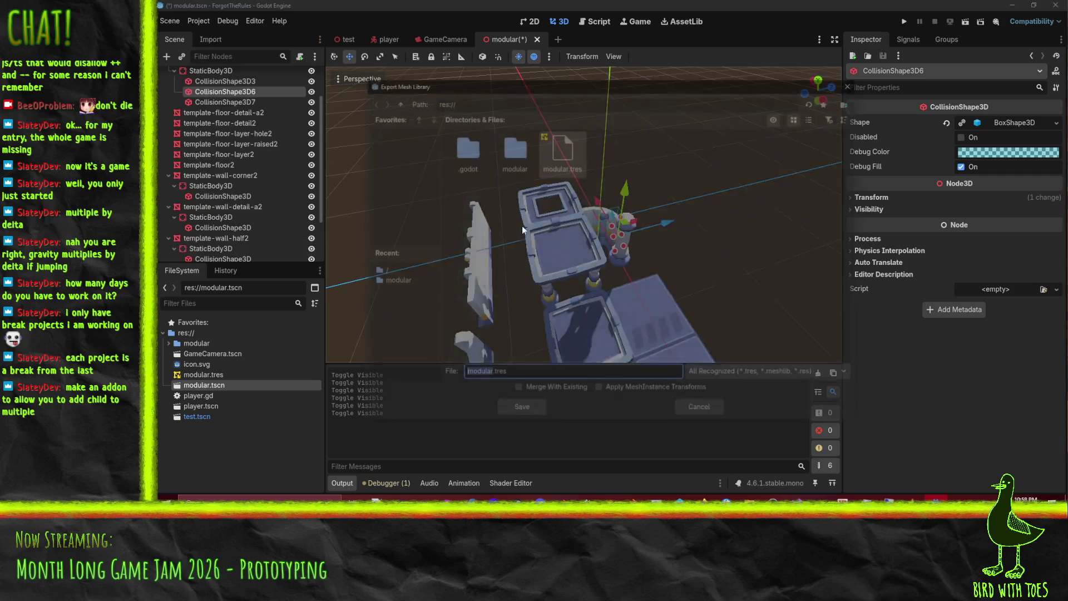
{"action": "left_click", "coordinate": [508, 411]}
{"action": "left_click", "coordinate": [576, 275]}
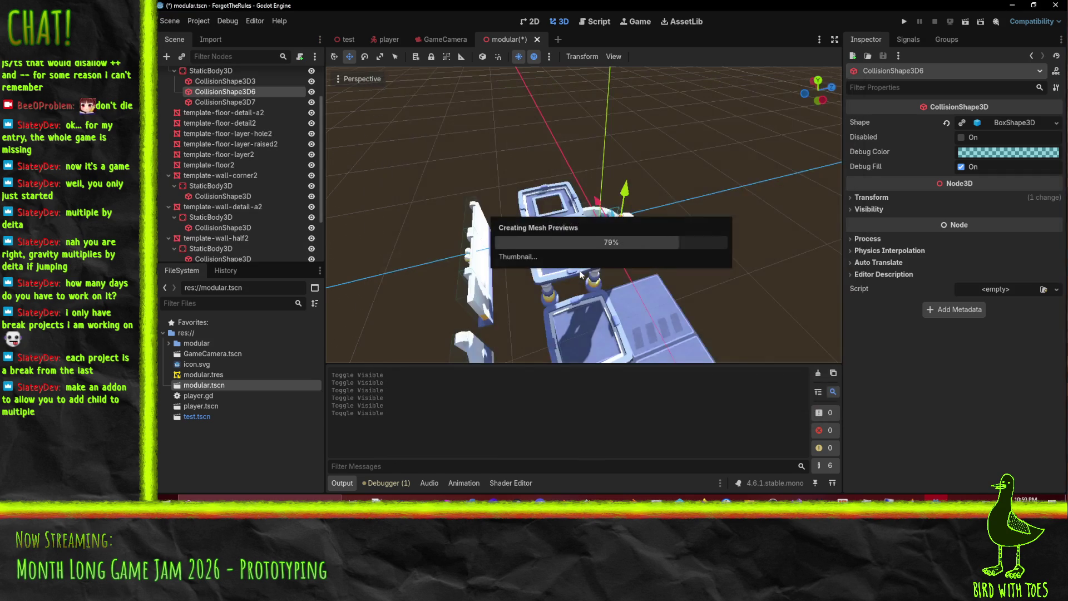
{"action": "scroll", "coordinate": [223, 191], "scroll_direction": "down", "scroll_amount": 3}
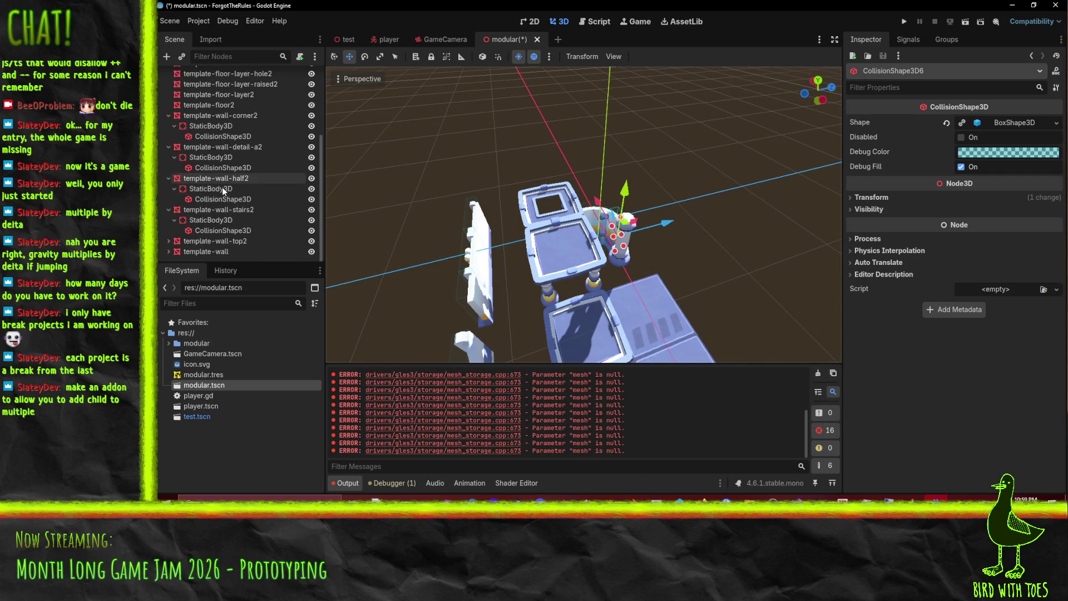
{"action": "scroll", "coordinate": [223, 191], "scroll_direction": "up", "scroll_amount": 5}
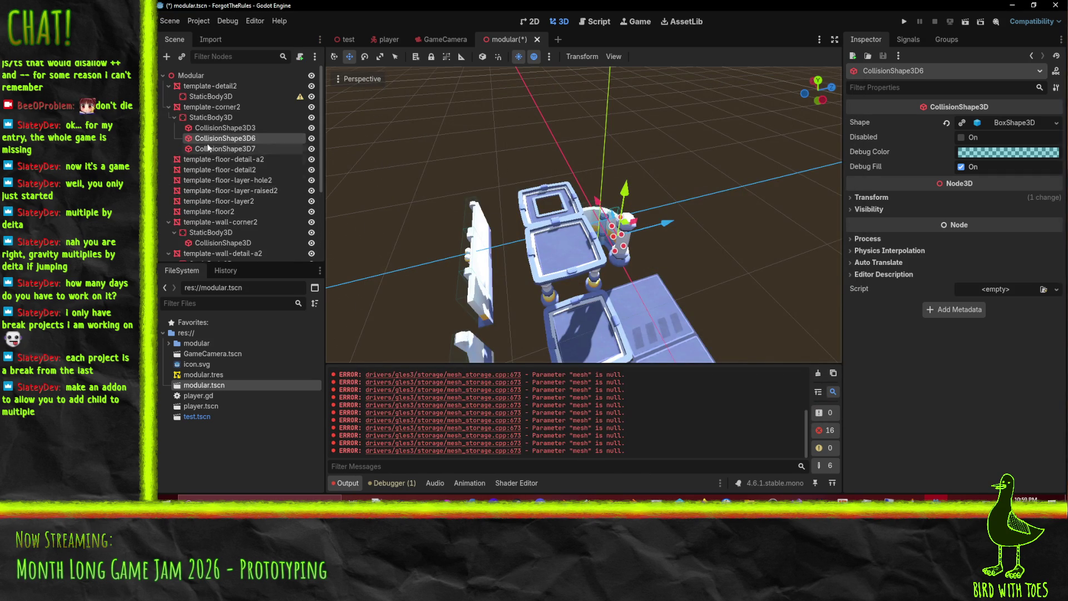
{"action": "left_click", "coordinate": [213, 97]}
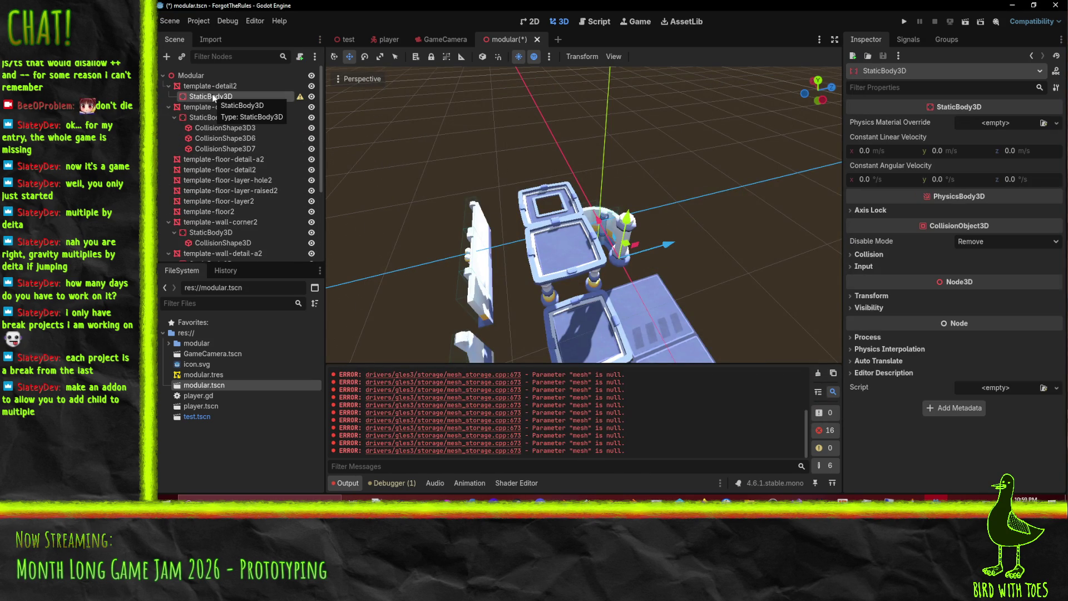
- Add a CollisionShape3D child to template-detail2's StaticBody3D
{"action": "mouse_move", "coordinate": [768, 200]}
{"action": "left_mouse_down"}
{"action": "mouse_move", "coordinate": [675, 165]}
{"action": "mouse_move", "coordinate": [501, 167]}
{"action": "mouse_move", "coordinate": [184, 115]}
{"action": "left_mouse_up"}
{"action": "right_click", "coordinate": [202, 94]}
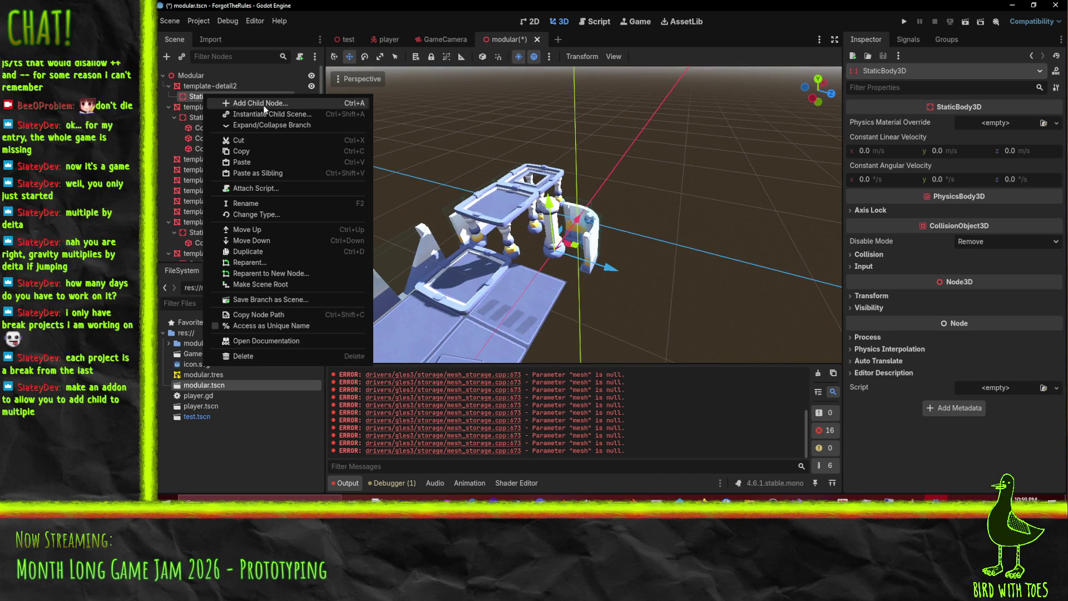
{"action": "left_click", "coordinate": [222, 105]}
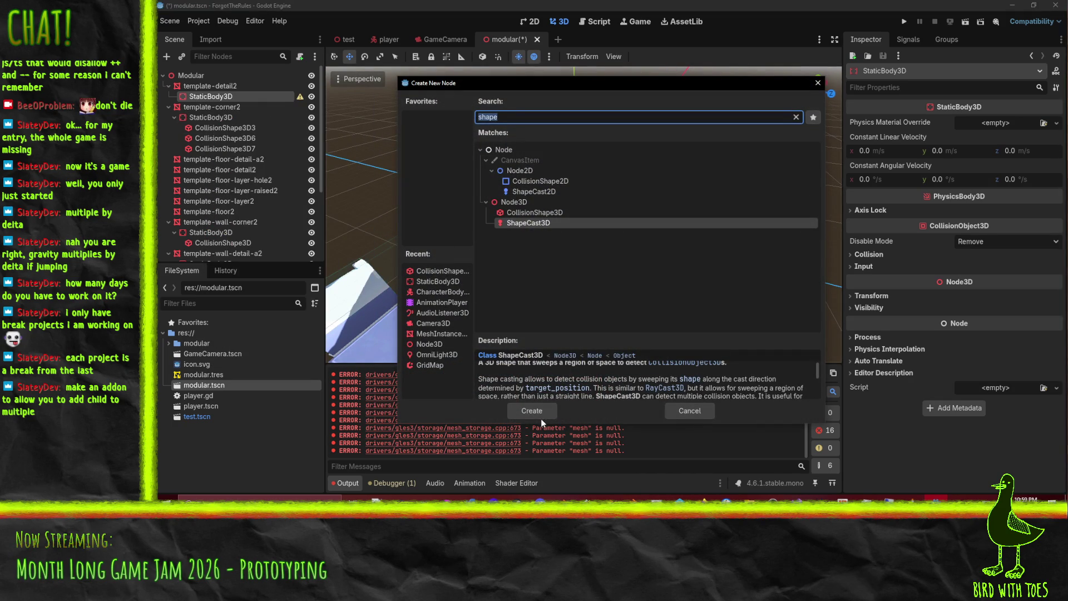
{"action": "left_click", "coordinate": [532, 213]}
{"action": "double_click", "coordinate": [532, 213]}
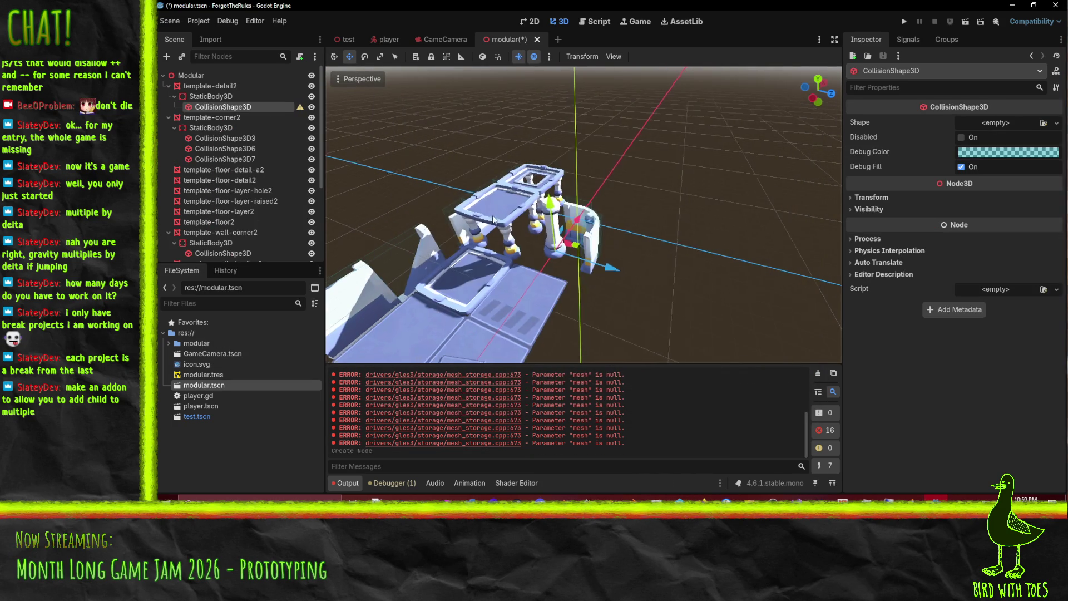
{"action": "left_click_drag", "start_coordinate": [490, 219], "coordinate": [515, 205]}
- Assign a new CylinderShape3D and raise it up the pillar
{"action": "left_click", "coordinate": [1055, 122]}
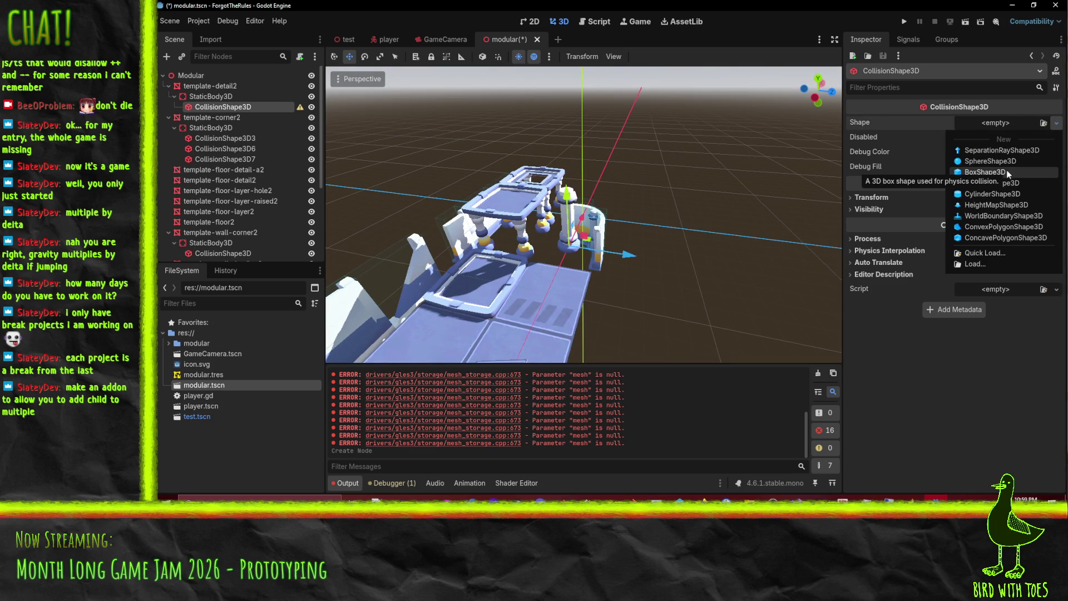
{"action": "left_click", "coordinate": [1008, 194]}
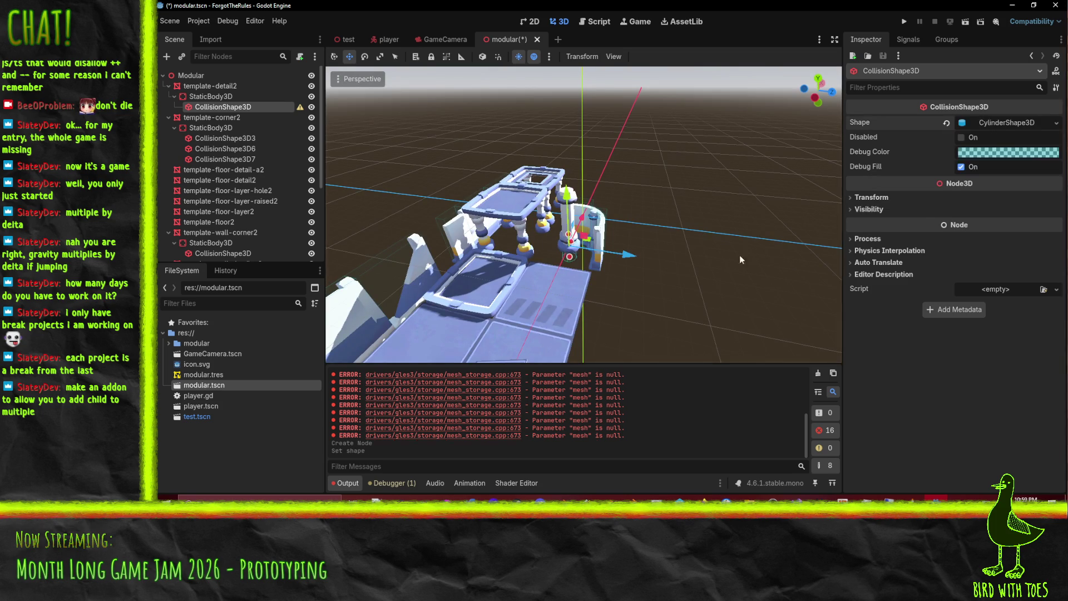
{"action": "key", "text": "f"}
{"action": "left_click_drag", "start_coordinate": [534, 266], "coordinate": [522, 186]}
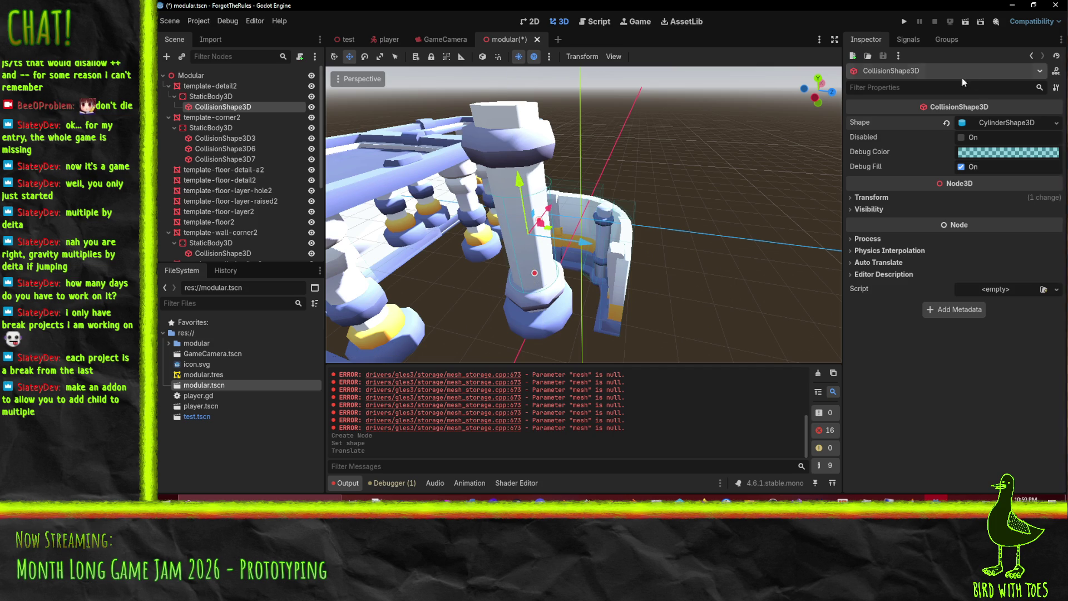
- Stretch the cylinder's height to 3.1 and then 4.15 to cover the pillar
{"action": "left_click", "coordinate": [815, 99]}
{"action": "key", "text": "f"}
{"action": "left_click_drag", "start_coordinate": [595, 245], "coordinate": [602, 263]}
{"action": "left_click_drag", "start_coordinate": [594, 182], "coordinate": [605, 160]}
{"action": "mouse_move", "coordinate": [613, 213]}
{"action": "left_mouse_down"}
{"action": "mouse_move", "coordinate": [665, 235]}
{"action": "mouse_move", "coordinate": [683, 265]}
{"action": "mouse_move", "coordinate": [640, 237]}
{"action": "left_mouse_up"}
- Save the modular scene
{"action": "key", "text": "f"}
{"action": "key", "text": "ctrl+s"}
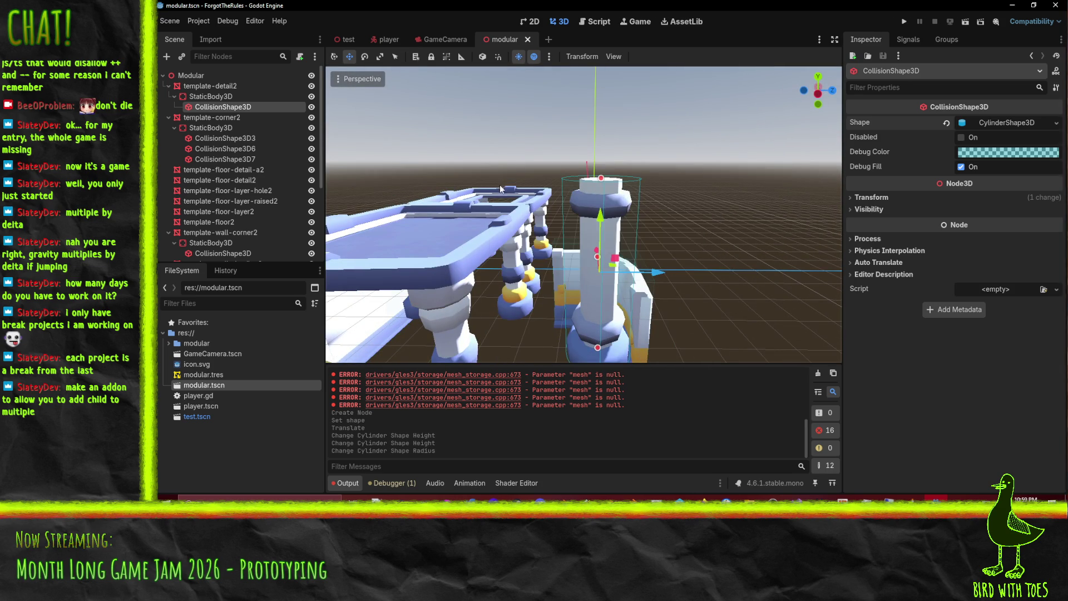
{"action": "left_click", "coordinate": [170, 21]}
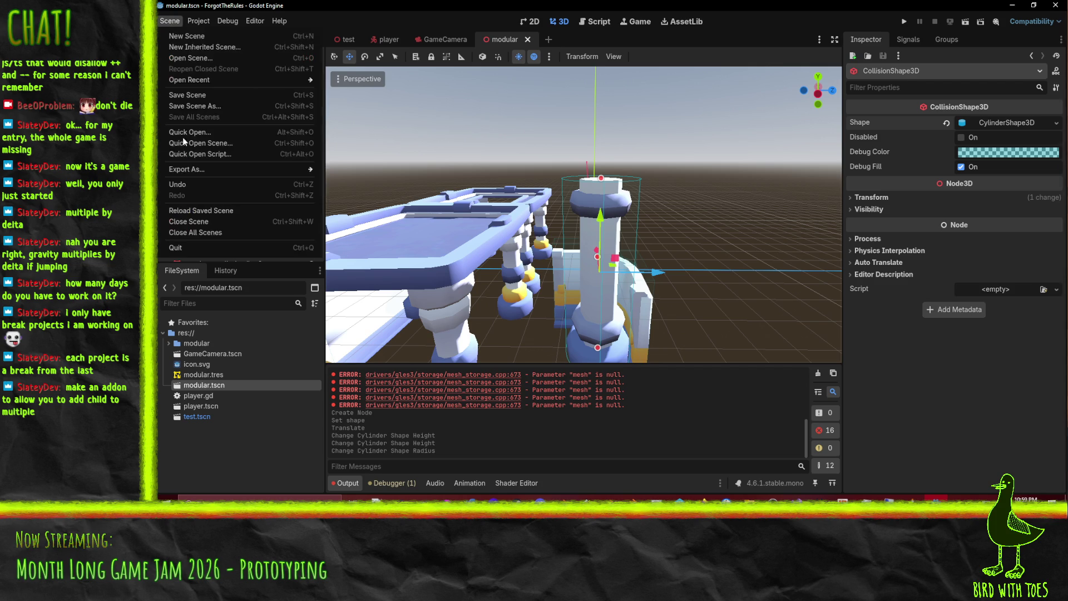
- Export the scene as a MeshLibrary, overwriting modular.tres
{"action": "mouse_move", "coordinate": [212, 169]}
{"action": "left_click", "coordinate": [353, 167]}
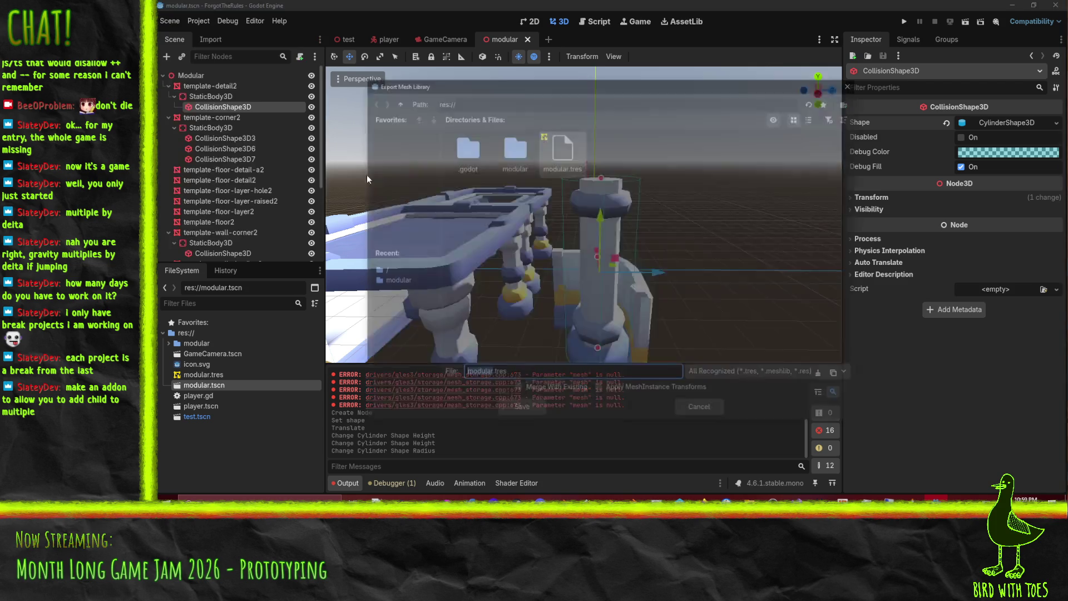
{"action": "left_click", "coordinate": [519, 411]}
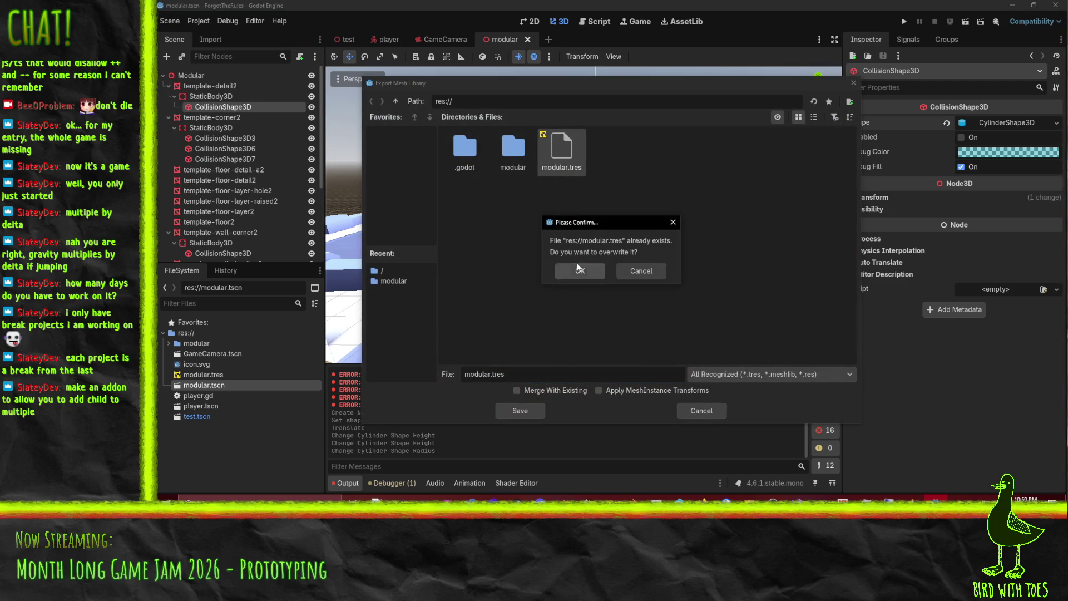
{"action": "left_click", "coordinate": [577, 269]}
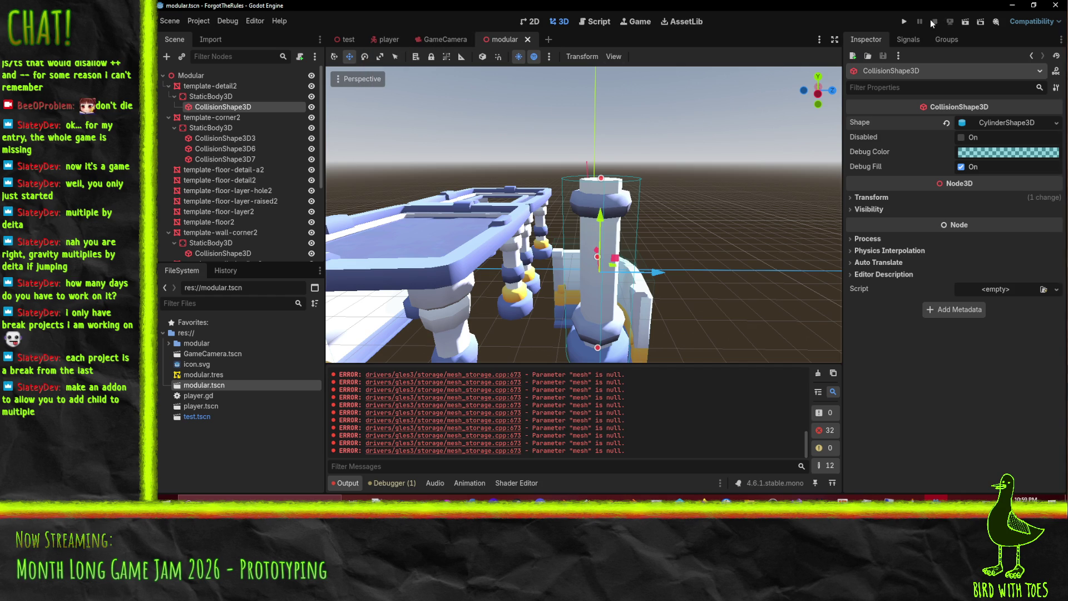
- Run the project, press Space in the game, then stop it
{"action": "left_click", "coordinate": [902, 22]}
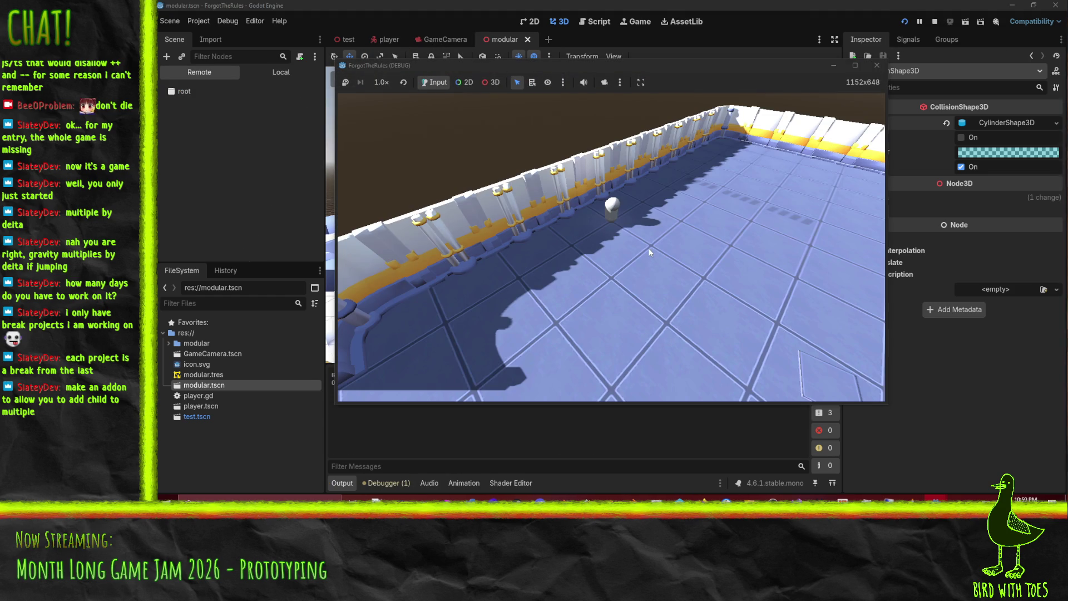
{"action": "key", "text": "space"}
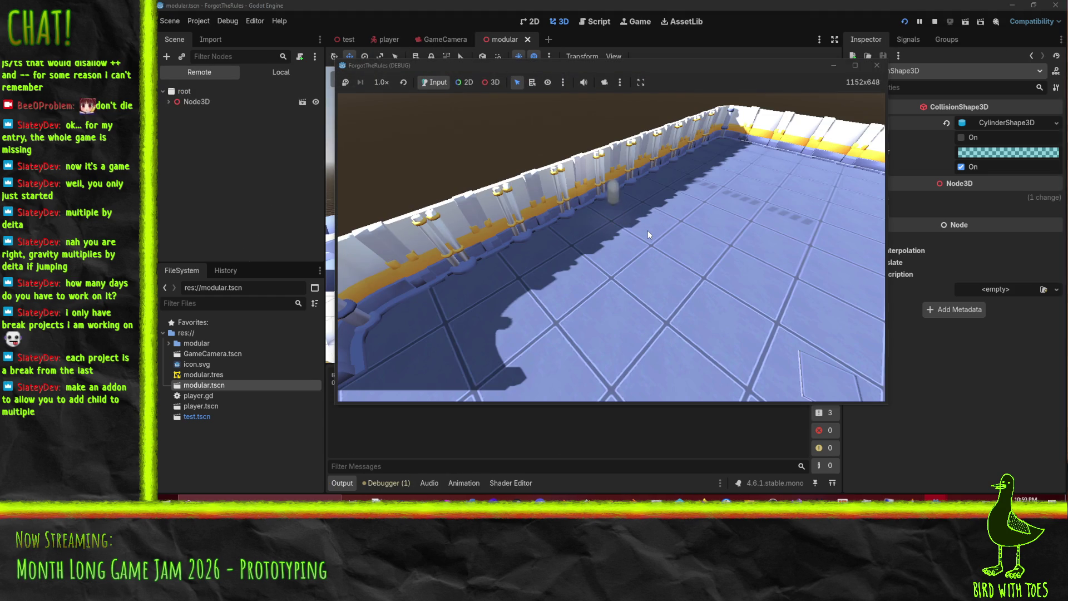
{"action": "left_click", "coordinate": [876, 65]}
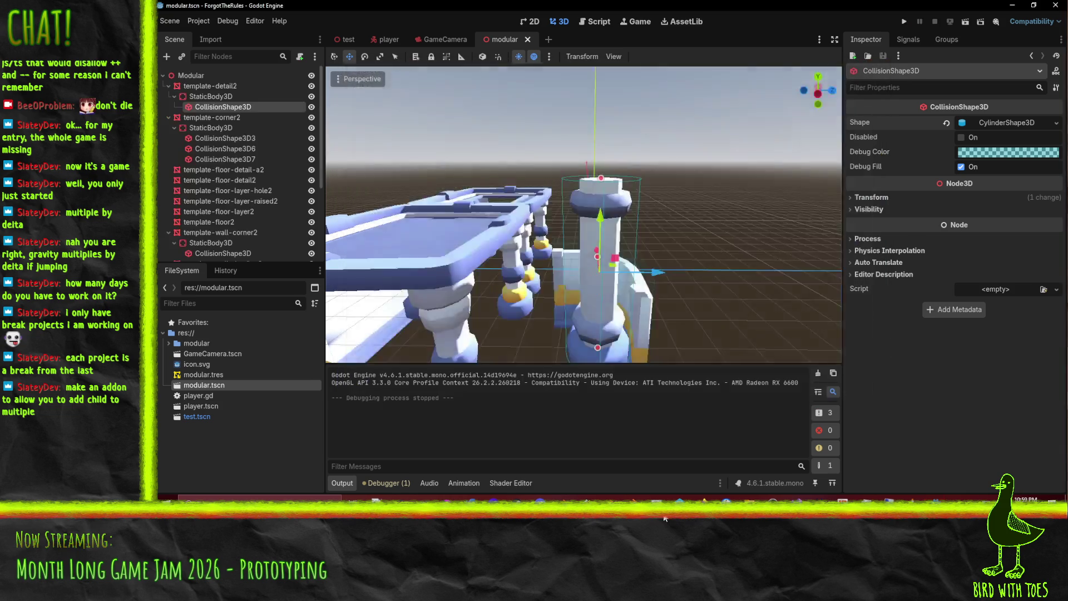
- Check the C# project in Visual Studio, then open player.gd in the script editor
{"action": "left_click", "coordinate": [797, 516]}
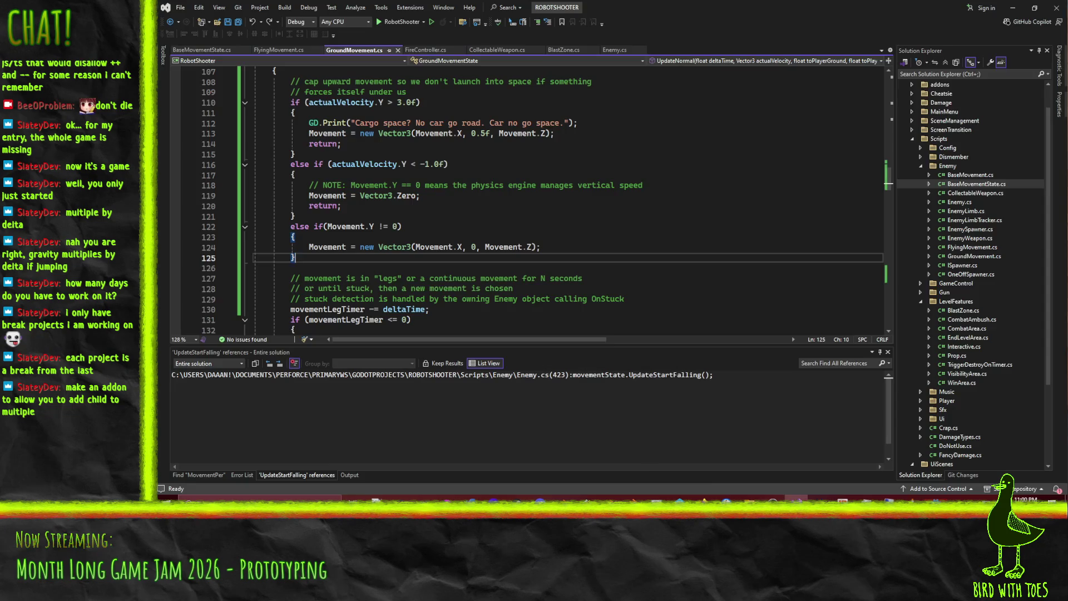
{"action": "scroll", "coordinate": [435, 270], "scroll_direction": "down", "scroll_amount": 4}
{"action": "scroll", "coordinate": [435, 269], "scroll_direction": "up", "scroll_amount": 6}
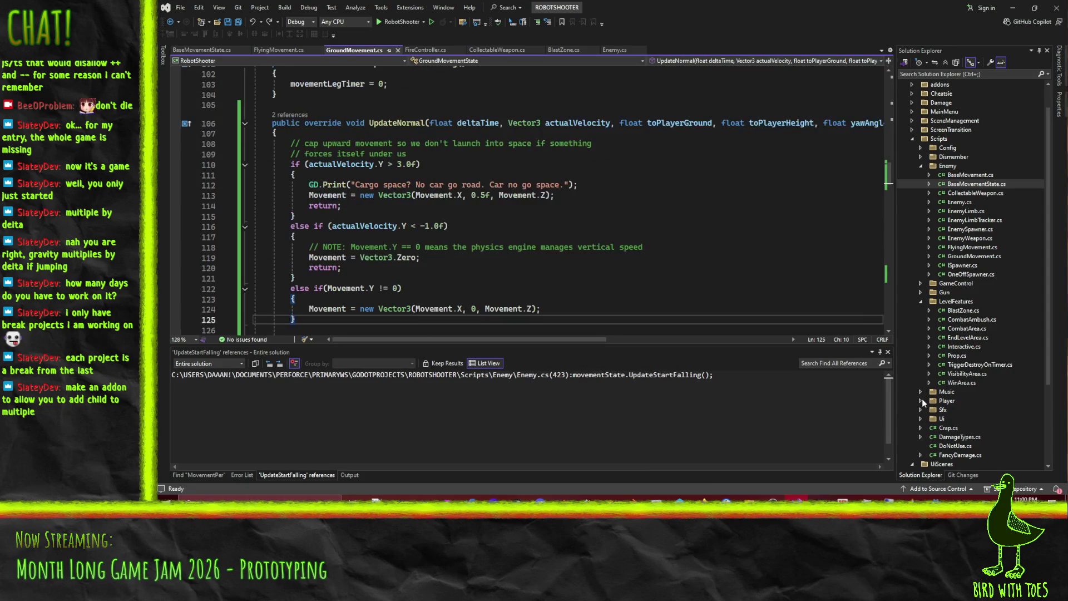
{"action": "left_click", "coordinate": [917, 494]}
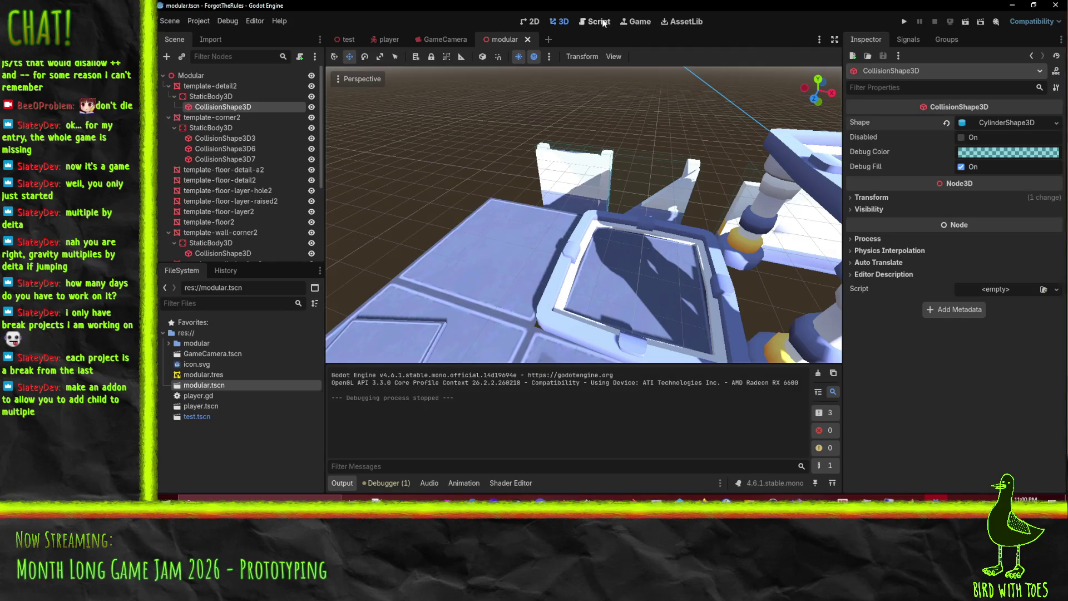
{"action": "left_click", "coordinate": [595, 21]}
- Change line 33 of player.gd from move_and_slide() to move_and_collide(), save, and run the game
{"action": "left_click", "coordinate": [509, 264]}
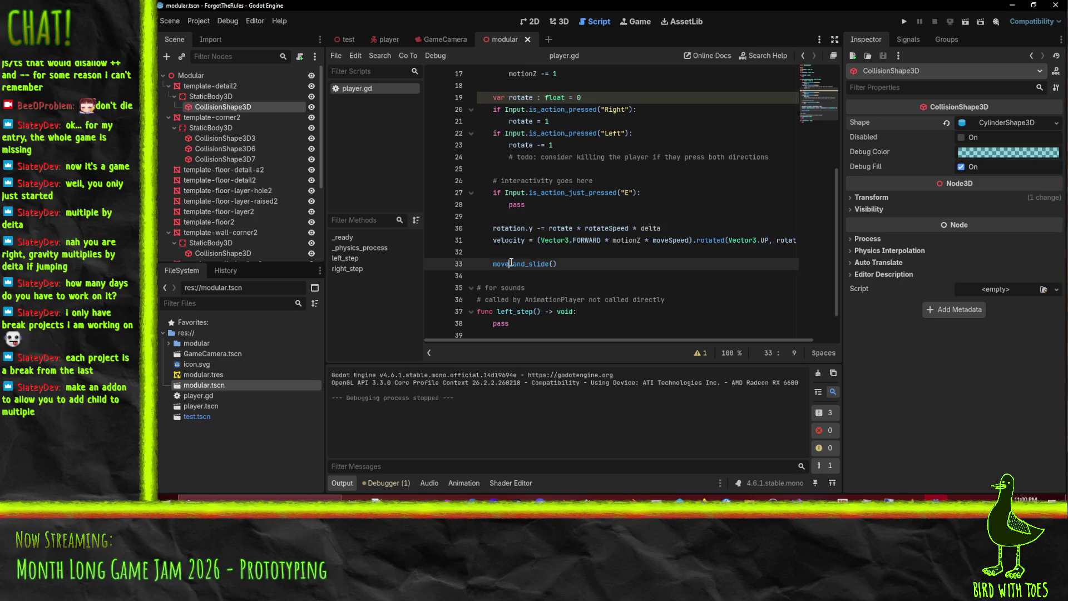
{"action": "key", "text": "ctrl+Delete"}
{"action": "type", "text": "d"}
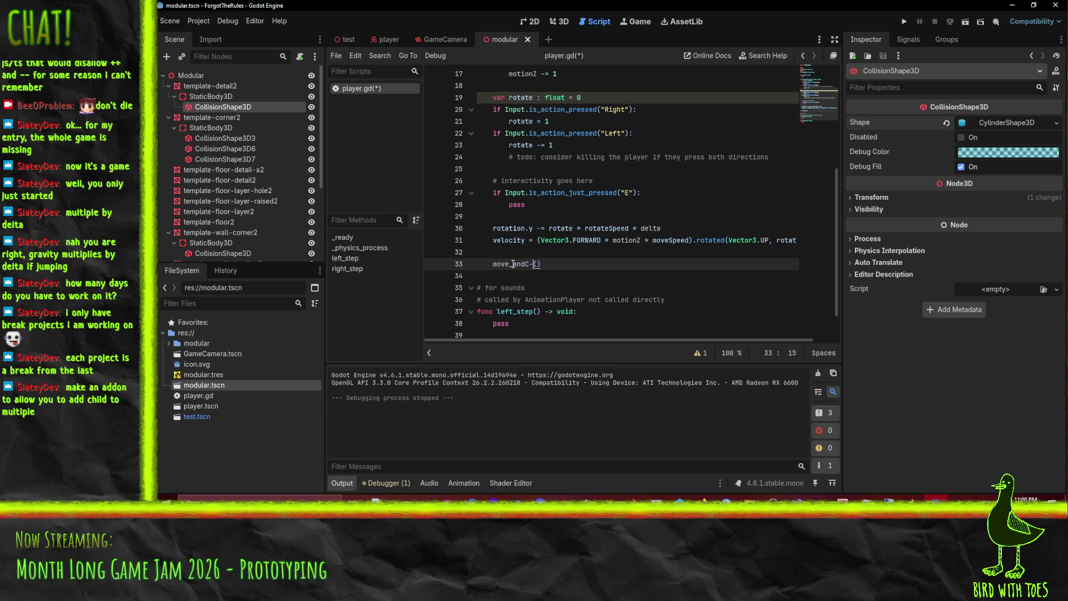
{"action": "type", "text": "i"}
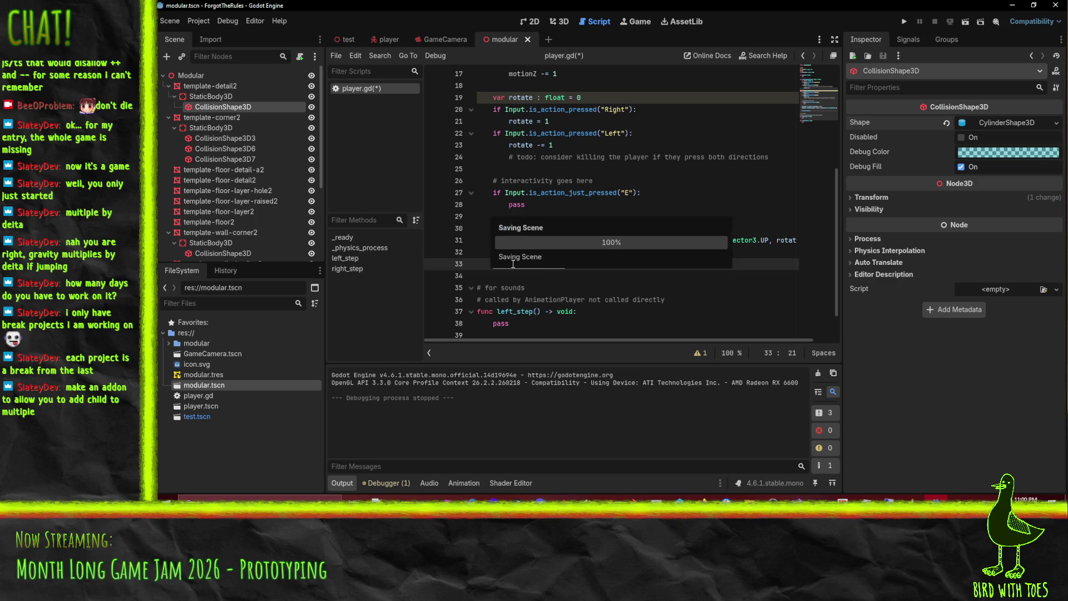
{"action": "key", "text": "Return"}
{"action": "key", "text": "ctrl+s"}
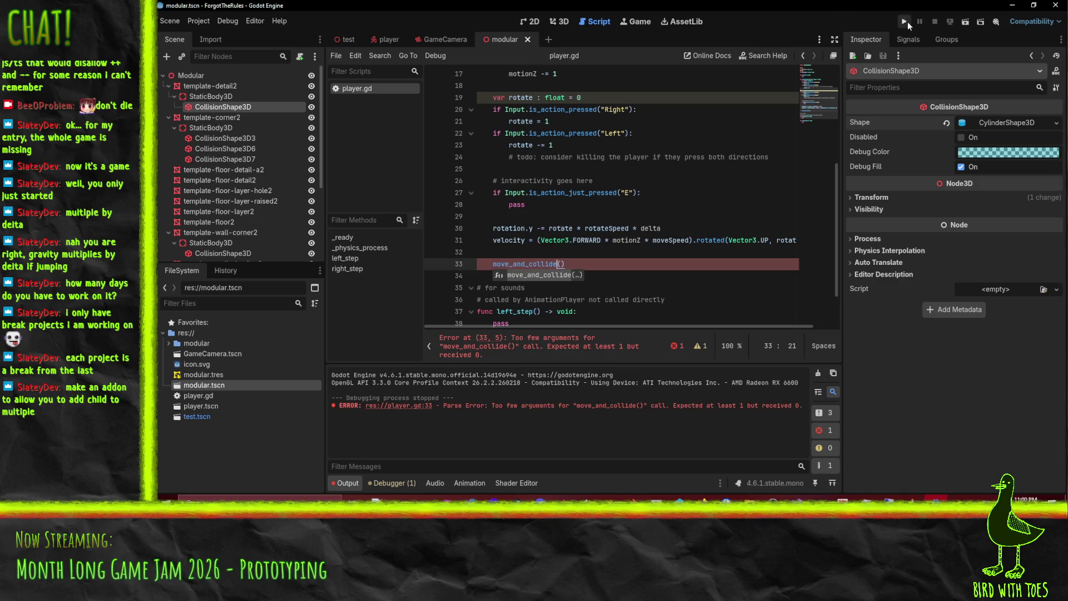
{"action": "left_click", "coordinate": [905, 22]}
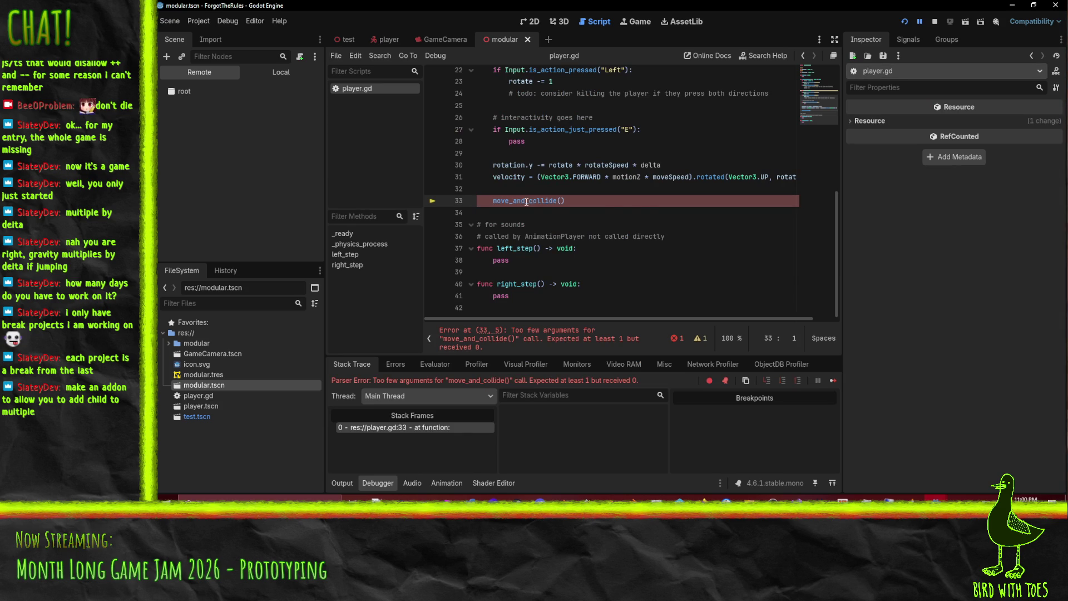
{"action": "mouse_move", "coordinate": [529, 202]}
- Search GitHub's cubio.gd demo script for 'move' to find its move_and_slide() call, then return to Godot
{"action": "mouse_move", "coordinate": [704, 498]}
{"action": "left_click", "coordinate": [634, 469]}
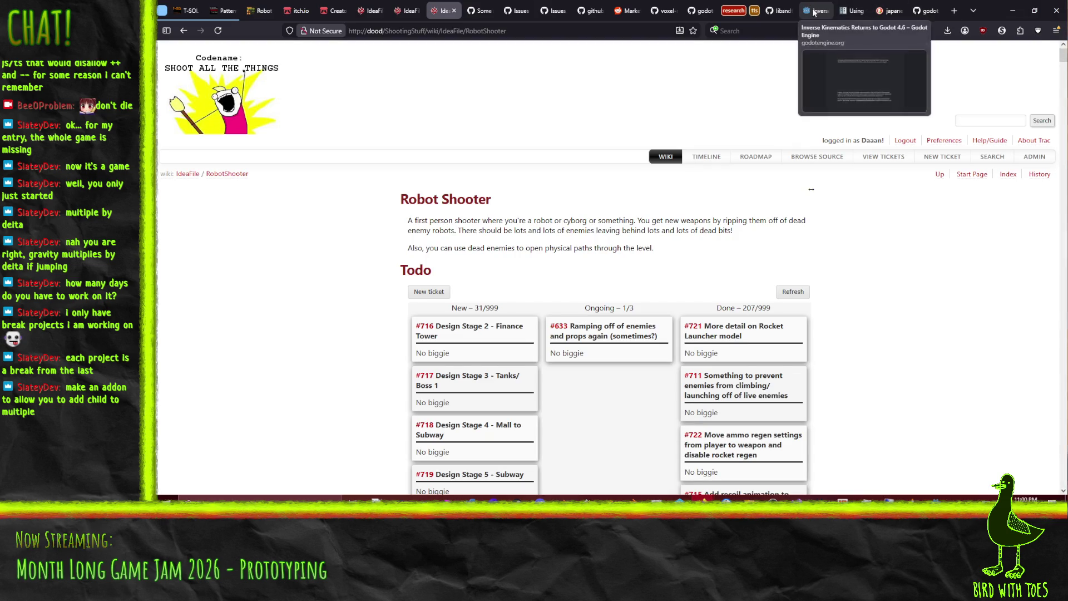
{"action": "left_click", "coordinate": [924, 11]}
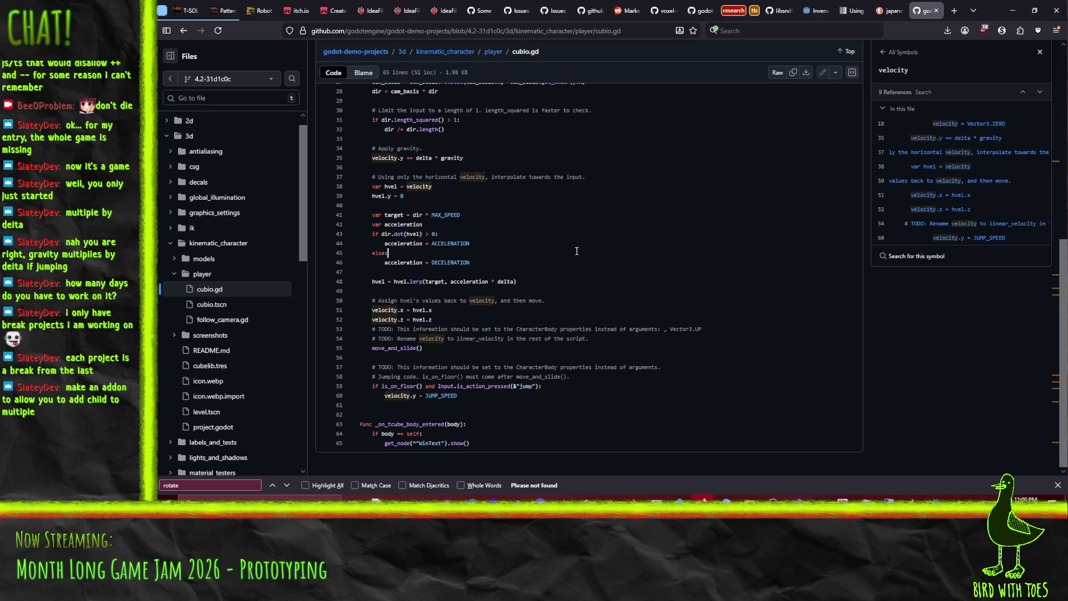
{"action": "type", "text": "move_"}
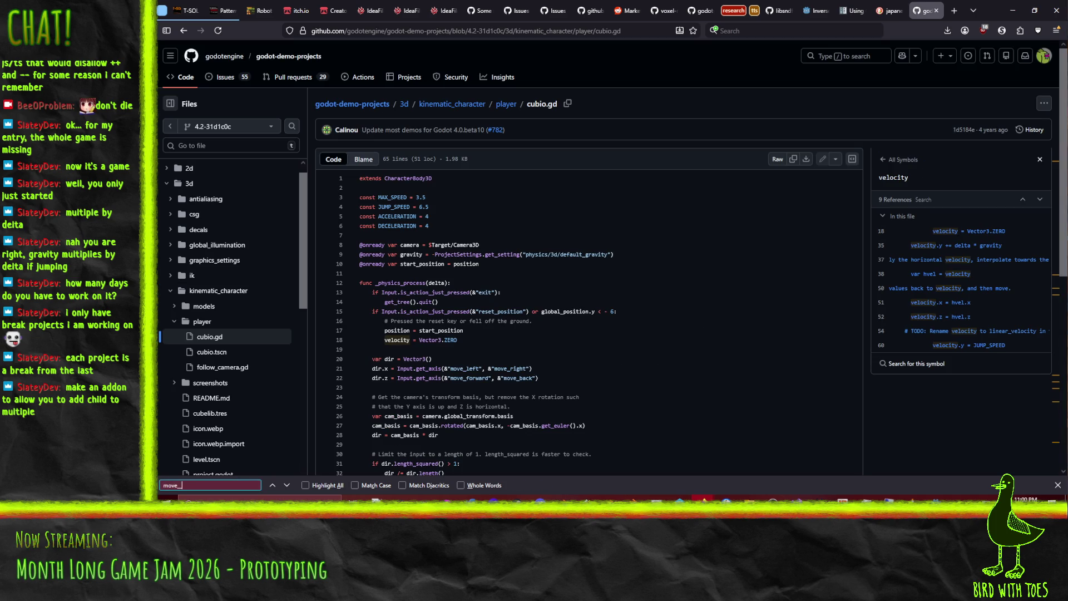
{"action": "key", "text": "Return"}
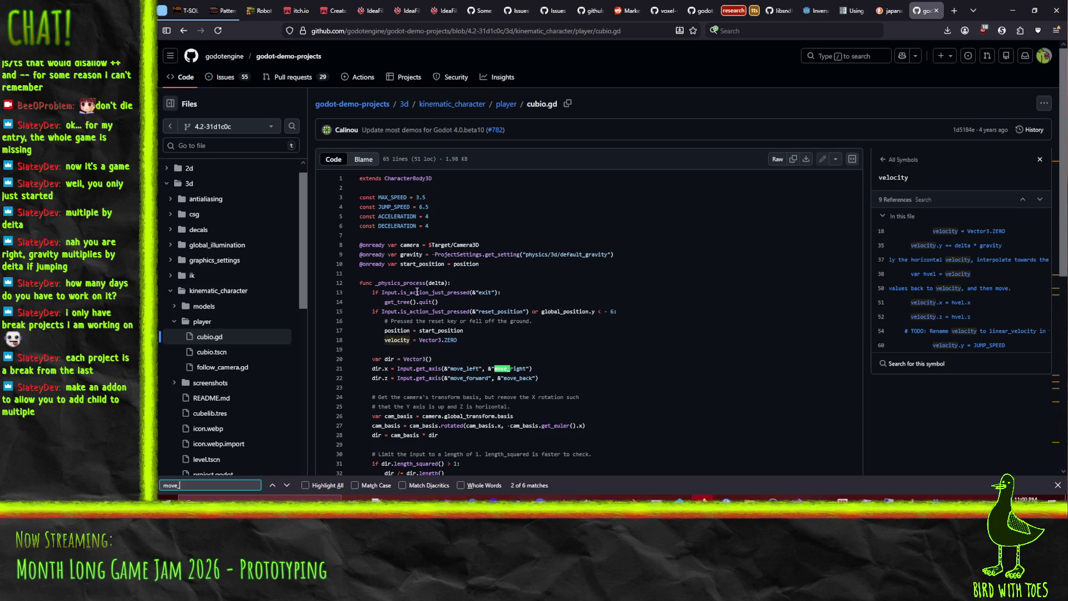
{"action": "scroll", "coordinate": [417, 291], "scroll_direction": "down", "scroll_amount": 5}
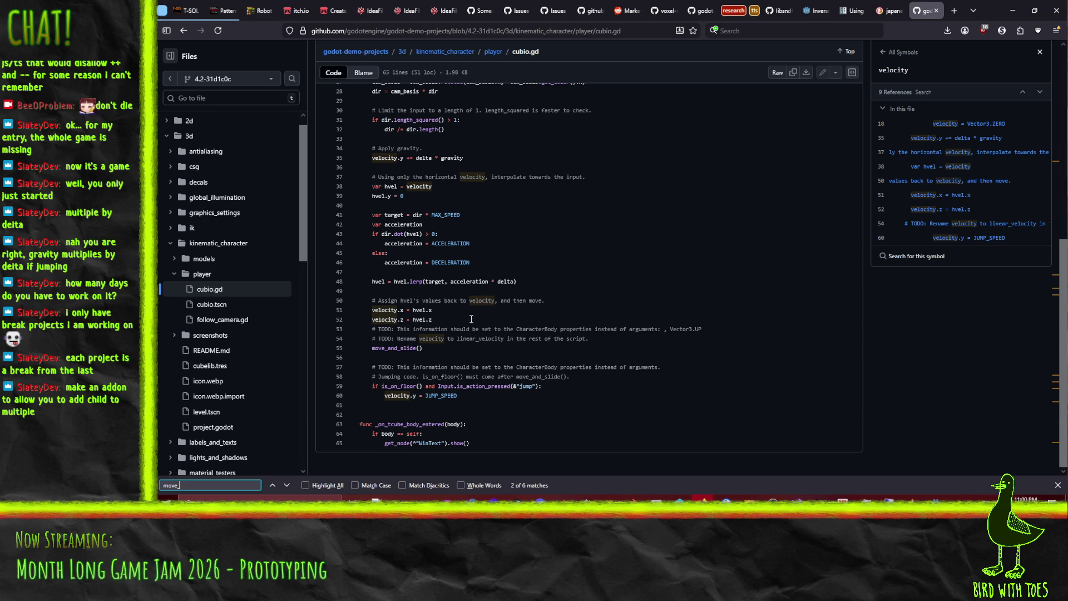
{"action": "scroll", "coordinate": [456, 446], "scroll_direction": "up", "scroll_amount": 5}
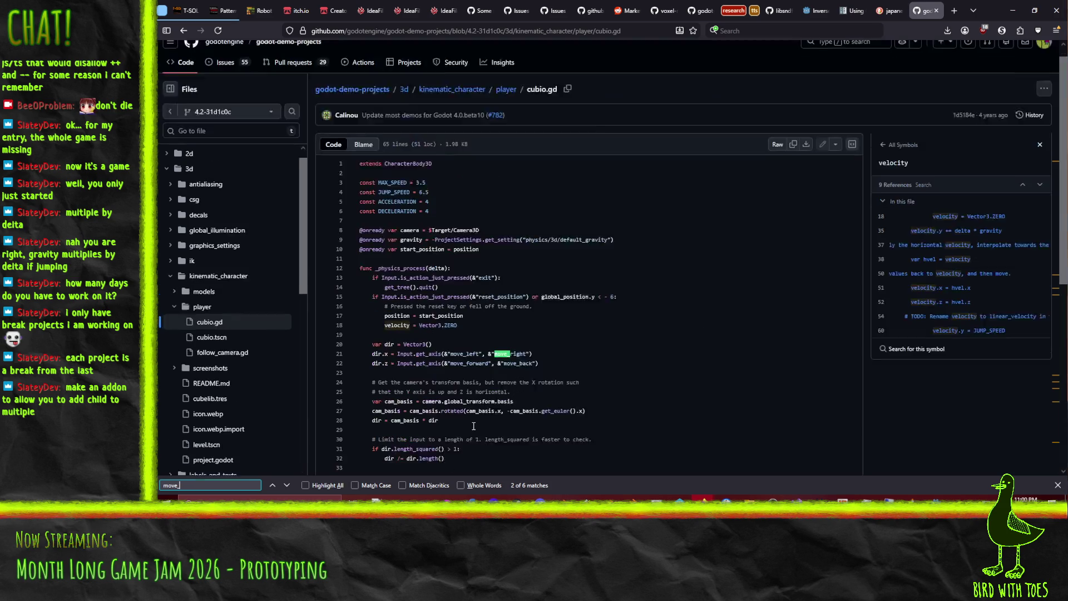
{"action": "scroll", "coordinate": [475, 426], "scroll_direction": "down", "scroll_amount": 5}
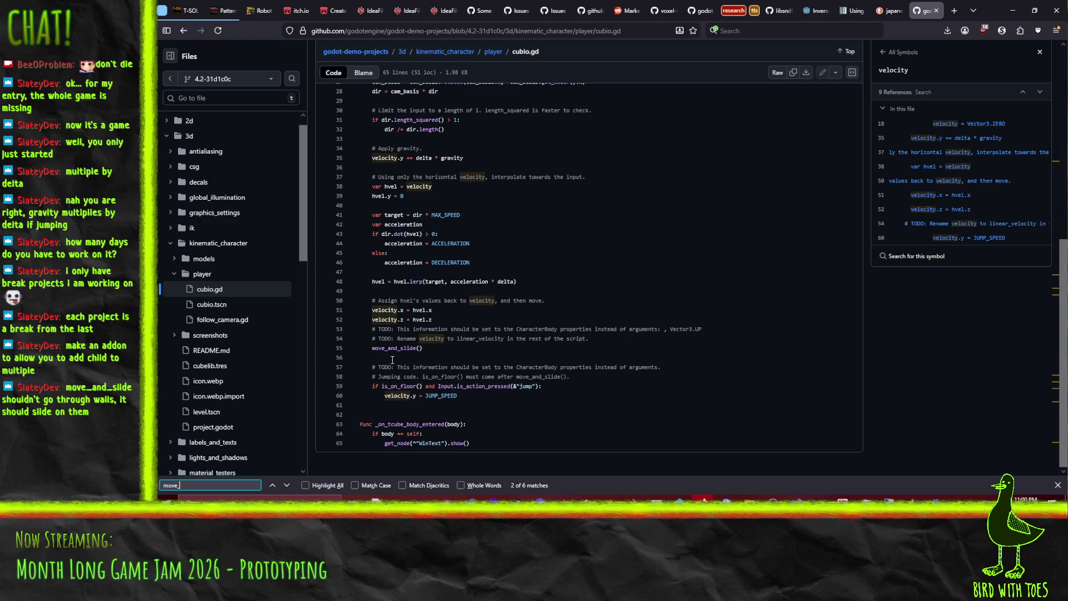
{"action": "key", "text": "alt+Tab"}
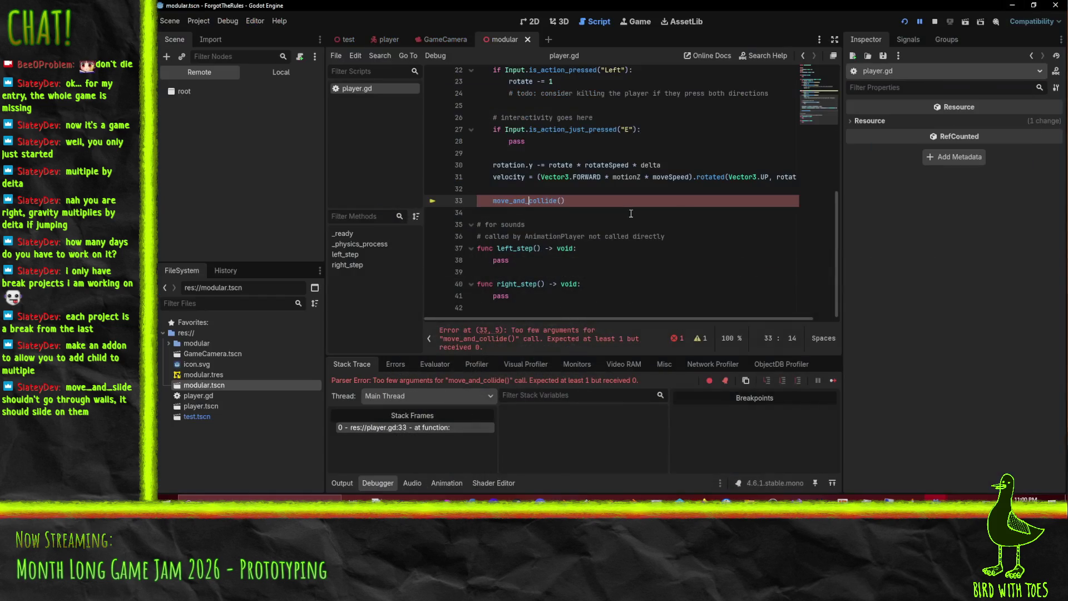
- Revert line 33 of player.gd to move_and_slide() and save the script
{"action": "left_click", "coordinate": [551, 207]}
{"action": "key", "text": "ctrl+z"}
{"action": "key", "text": "ctrl+z"}
{"action": "key", "text": "ctrl+s"}
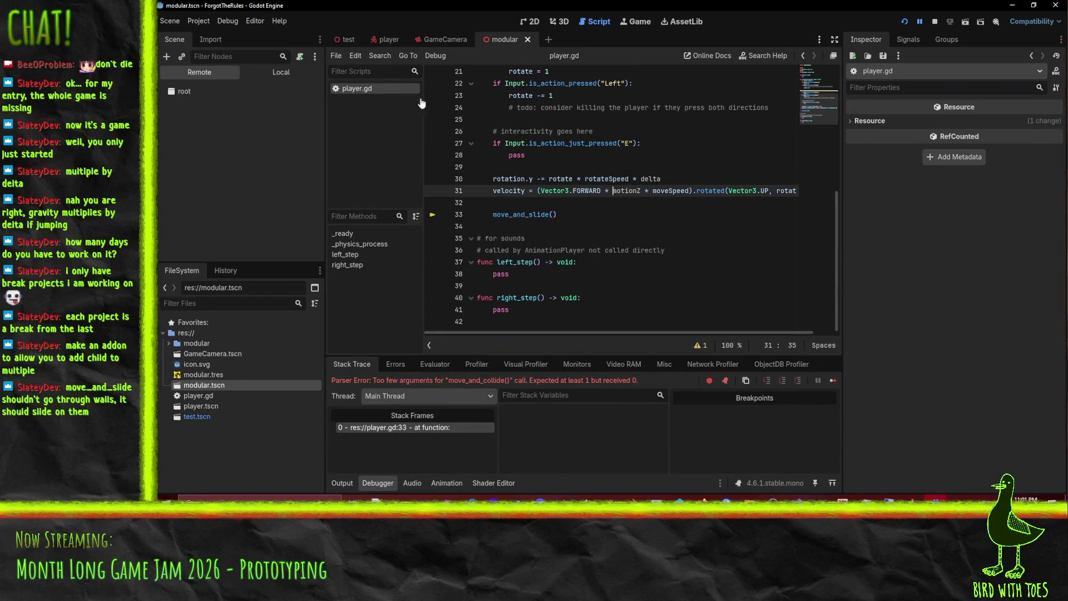
- Show the test level scene in the 3D workspace and inspect the running game's root node
{"action": "left_click", "coordinate": [348, 38]}
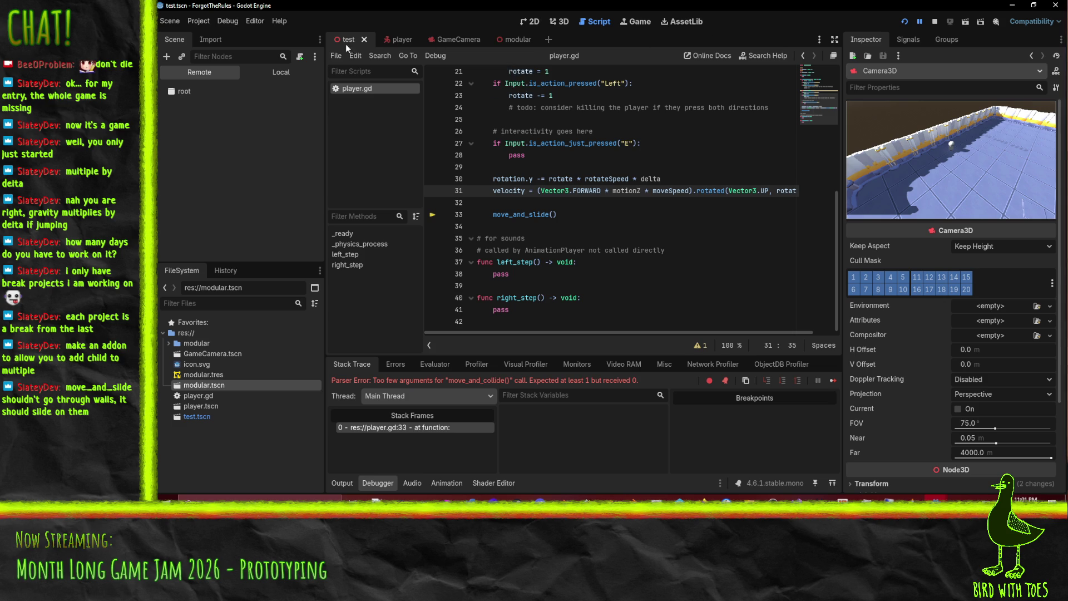
{"action": "left_click", "coordinate": [561, 21]}
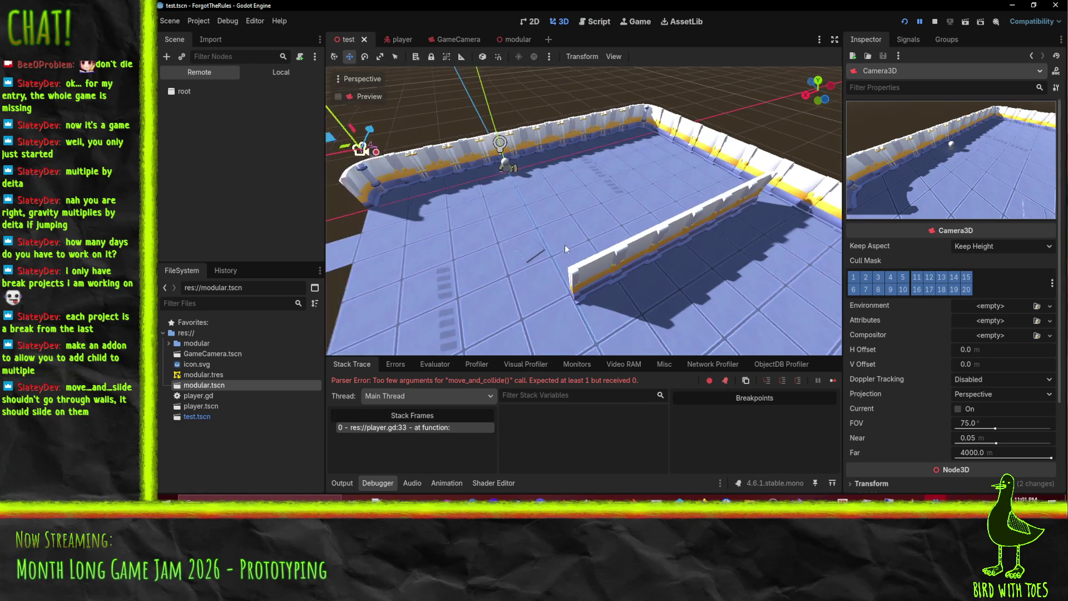
{"action": "mouse_move", "coordinate": [549, 206]}
{"action": "left_mouse_down"}
{"action": "mouse_move", "coordinate": [595, 169]}
{"action": "mouse_move", "coordinate": [555, 195]}
{"action": "left_mouse_up"}
{"action": "scroll", "coordinate": [537, 204], "scroll_direction": "down", "scroll_amount": 5}
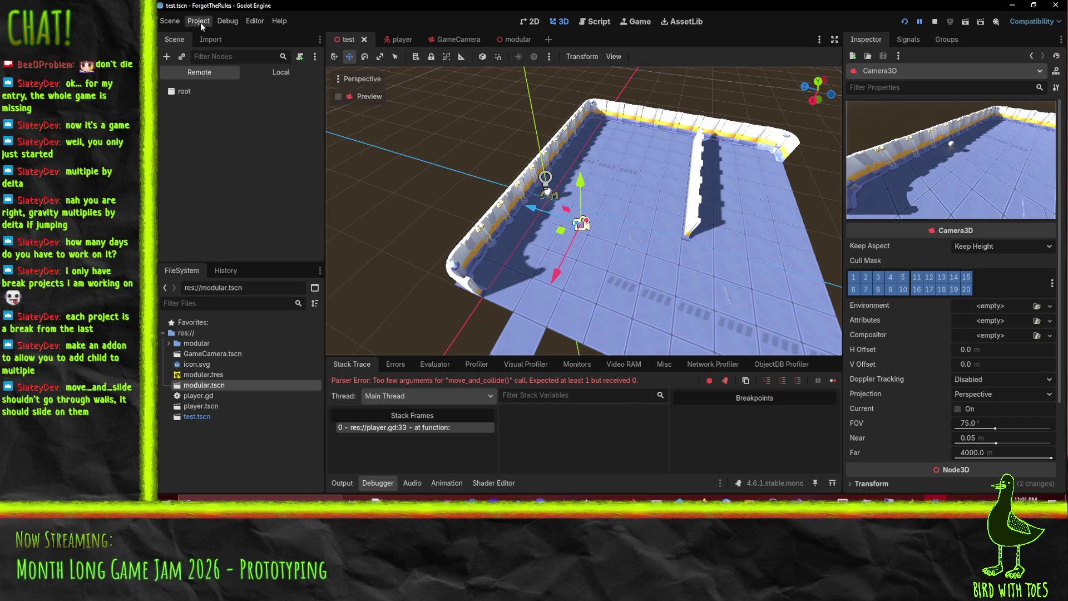
{"action": "left_click", "coordinate": [187, 92]}
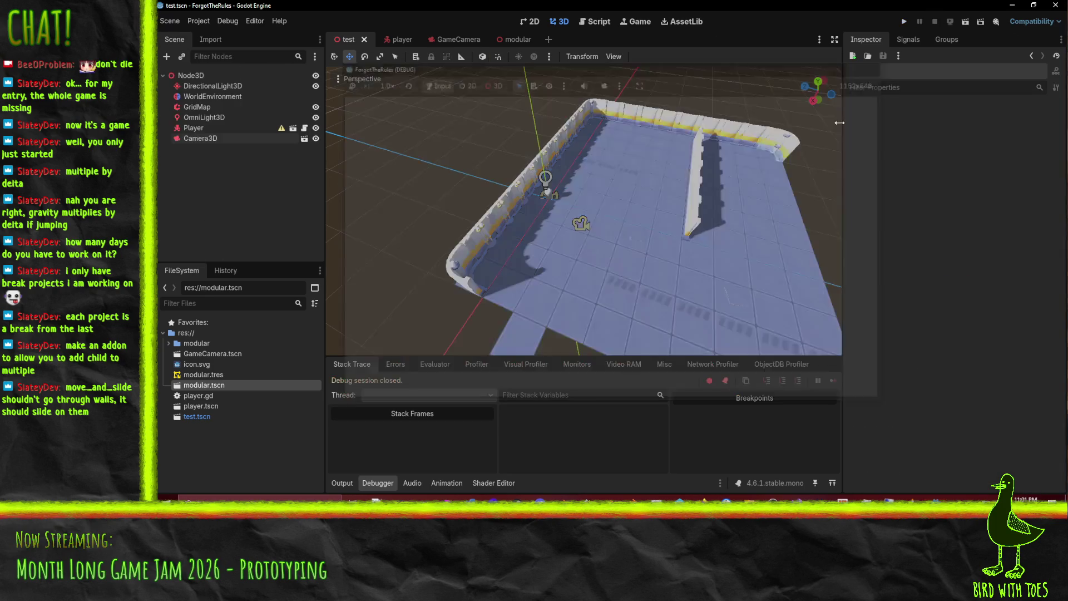
- Stop the game and give the GridMap a new PhysicsMaterial (Friction 1.0, Bounce 0.0)
{"action": "left_click", "coordinate": [934, 21]}
{"action": "left_click", "coordinate": [197, 107]}
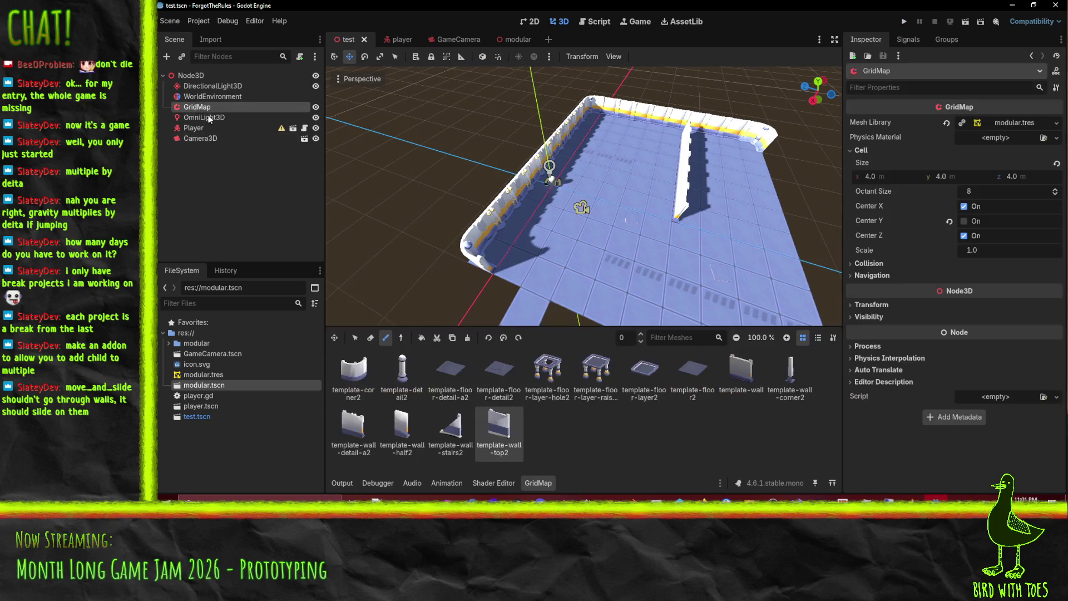
{"action": "left_click", "coordinate": [1056, 138]}
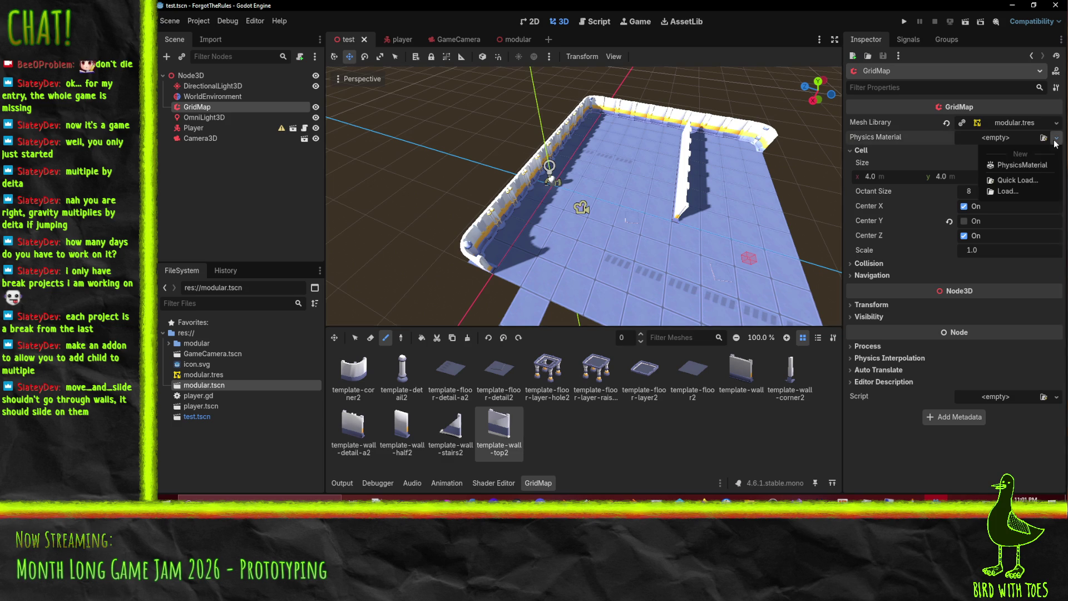
{"action": "left_click", "coordinate": [1018, 165]}
{"action": "left_click", "coordinate": [999, 141]}
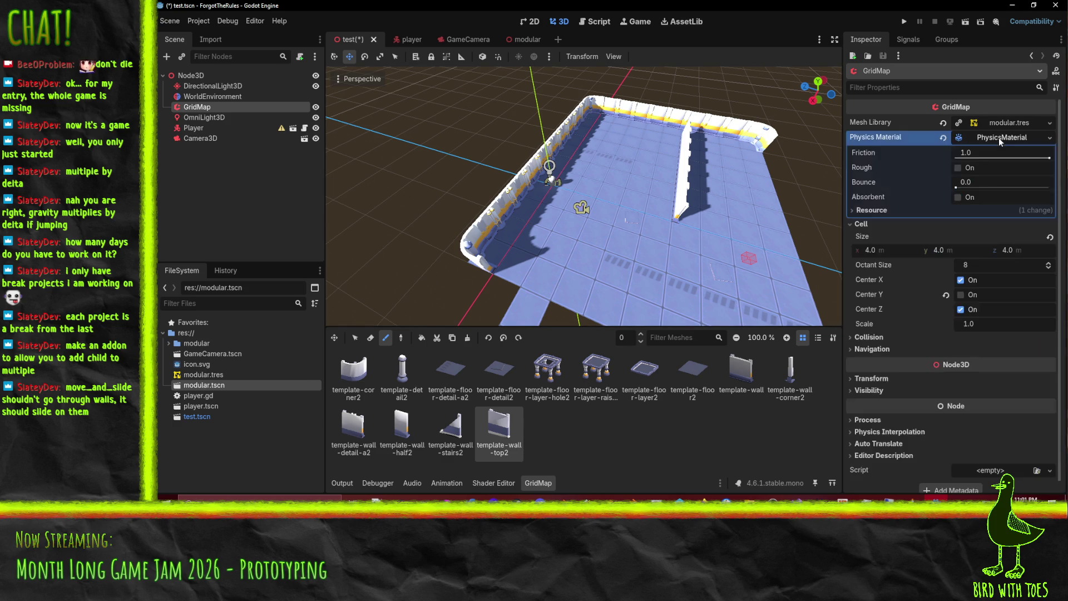
{"action": "scroll", "coordinate": [705, 127], "scroll_direction": "up", "scroll_amount": 5}
{"action": "scroll", "coordinate": [705, 127], "scroll_direction": "down", "scroll_amount": 2}
{"action": "scroll", "coordinate": [711, 152], "scroll_direction": "down", "scroll_amount": 3}
- Toggle the GridMap mesh palette between list and thumbnails, then expand its Collision settings
{"action": "mouse_move", "coordinate": [702, 156]}
{"action": "left_mouse_down"}
{"action": "mouse_move", "coordinate": [677, 181]}
{"action": "mouse_move", "coordinate": [580, 184]}
{"action": "left_mouse_up"}
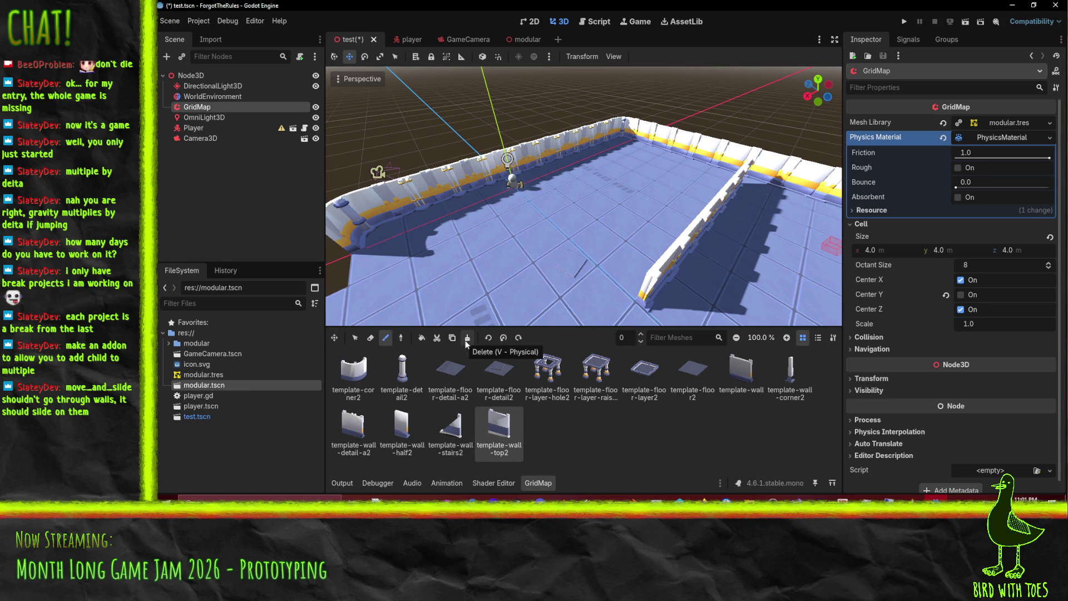
{"action": "left_click", "coordinate": [818, 338]}
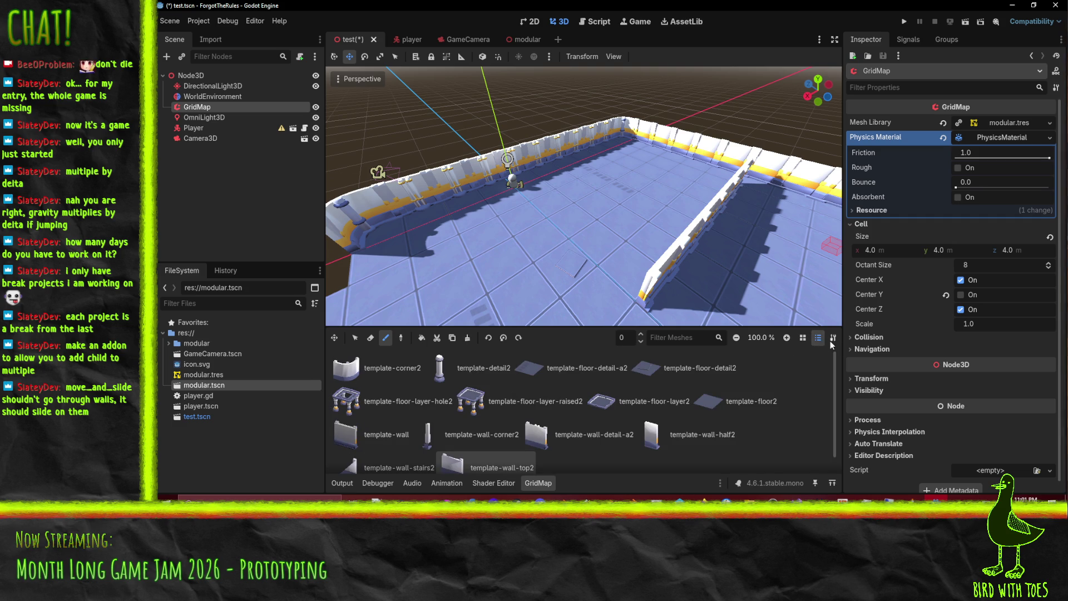
{"action": "left_click", "coordinate": [831, 339]}
{"action": "left_click", "coordinate": [831, 339]}
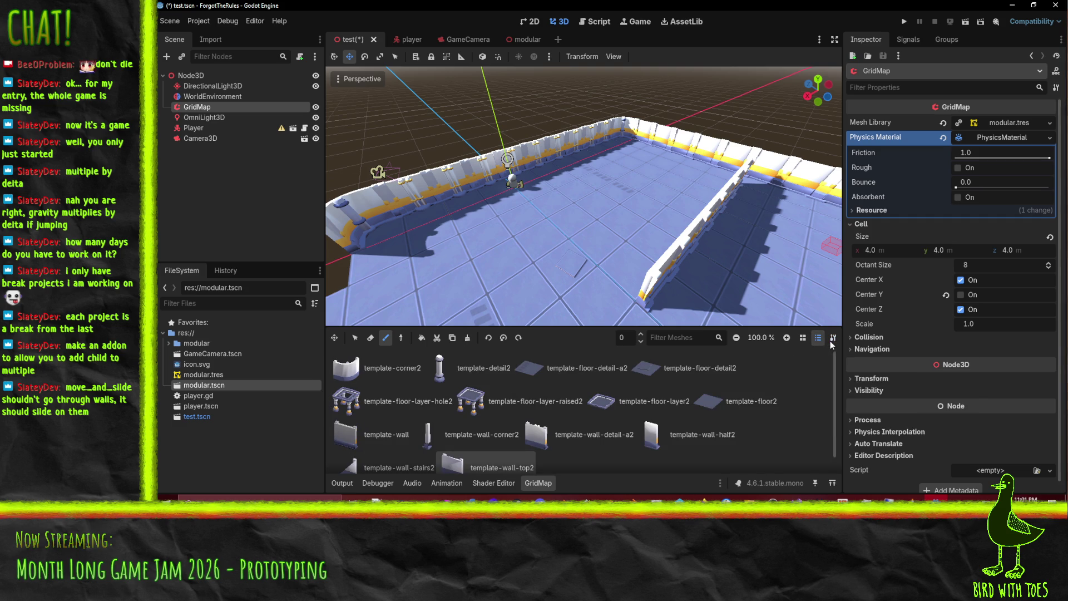
{"action": "left_click", "coordinate": [800, 339]}
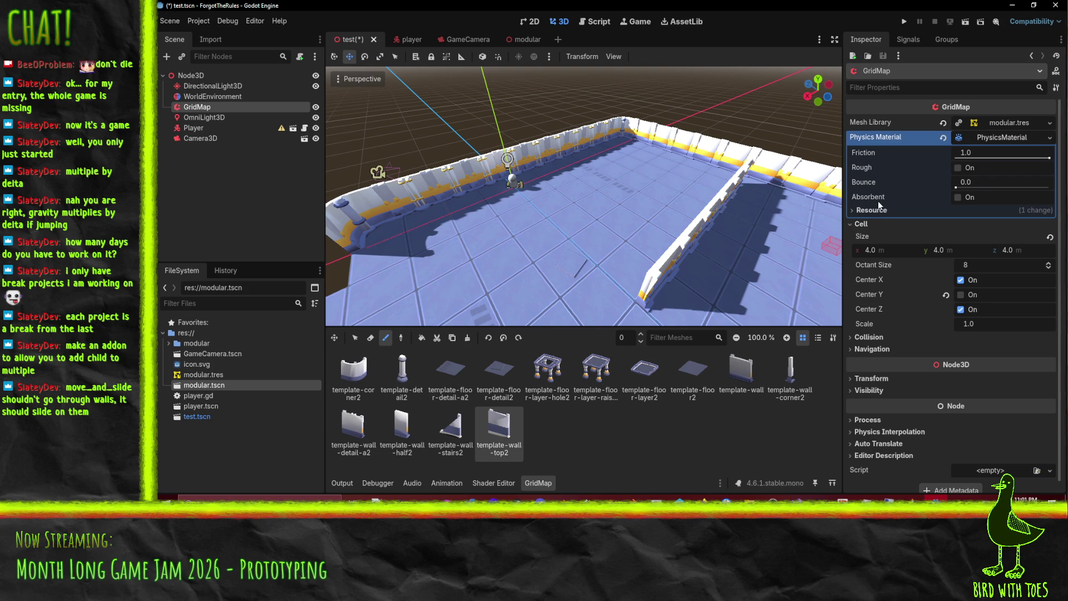
{"action": "left_click", "coordinate": [1005, 137]}
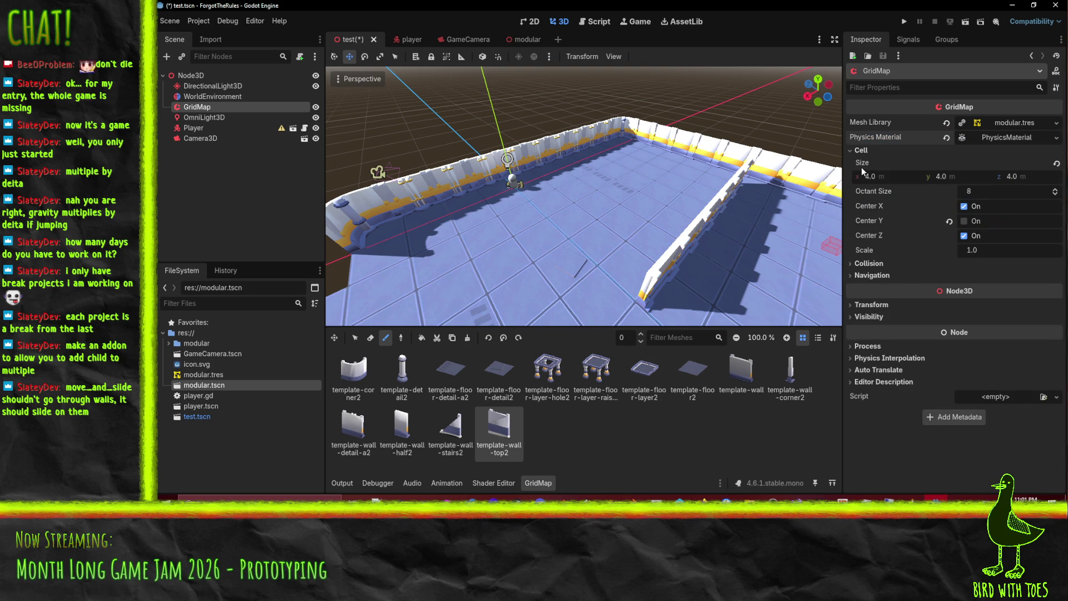
{"action": "left_click", "coordinate": [866, 264]}
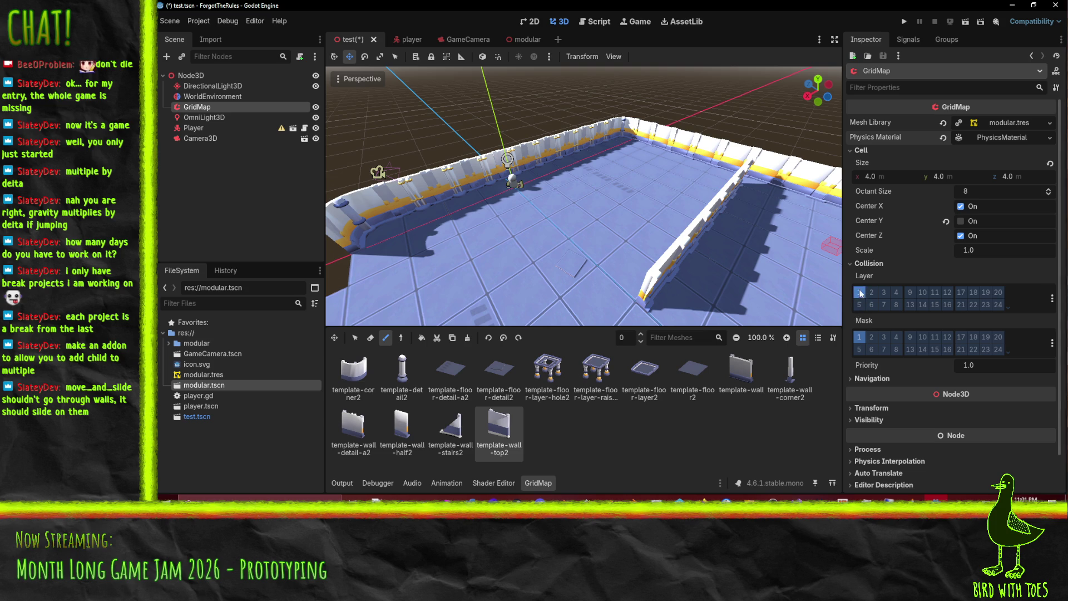
{"action": "mouse_move", "coordinate": [736, 246]}
{"action": "left_mouse_down"}
{"action": "mouse_move", "coordinate": [529, 223]}
{"action": "mouse_move", "coordinate": [638, 215]}
{"action": "left_mouse_up"}
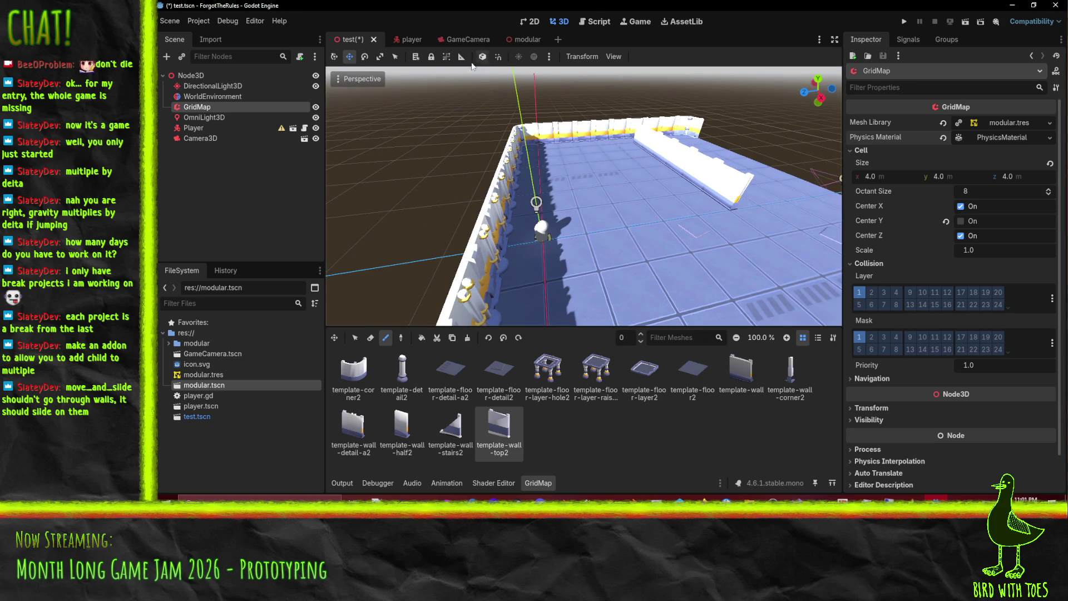
{"action": "left_click", "coordinate": [408, 39]}
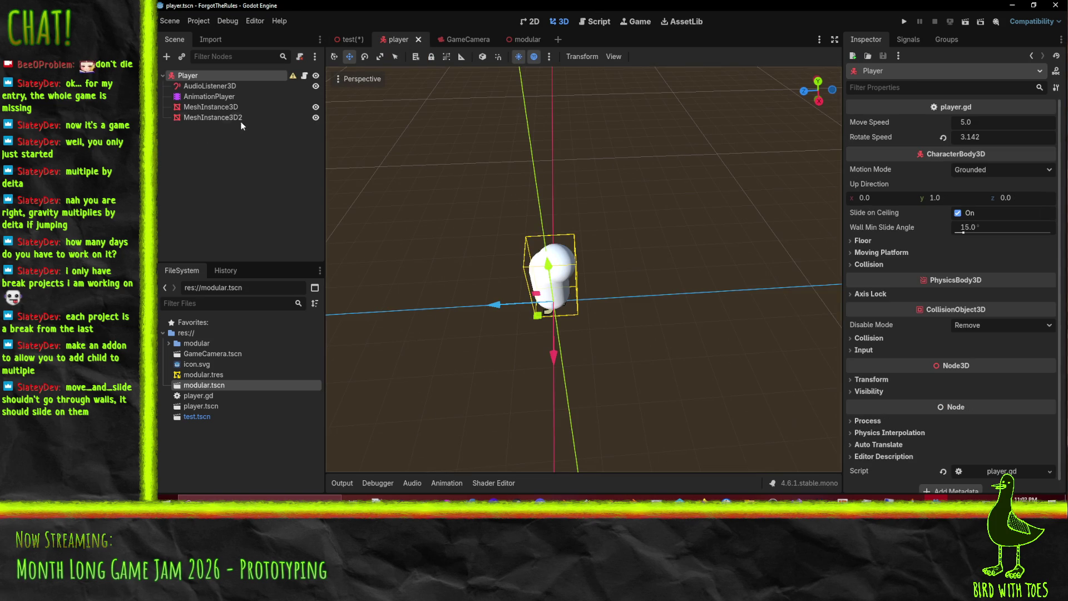
- Add a CollisionShape3D child node under Player
{"action": "right_click", "coordinate": [185, 83]}
{"action": "key", "text": "Escape"}
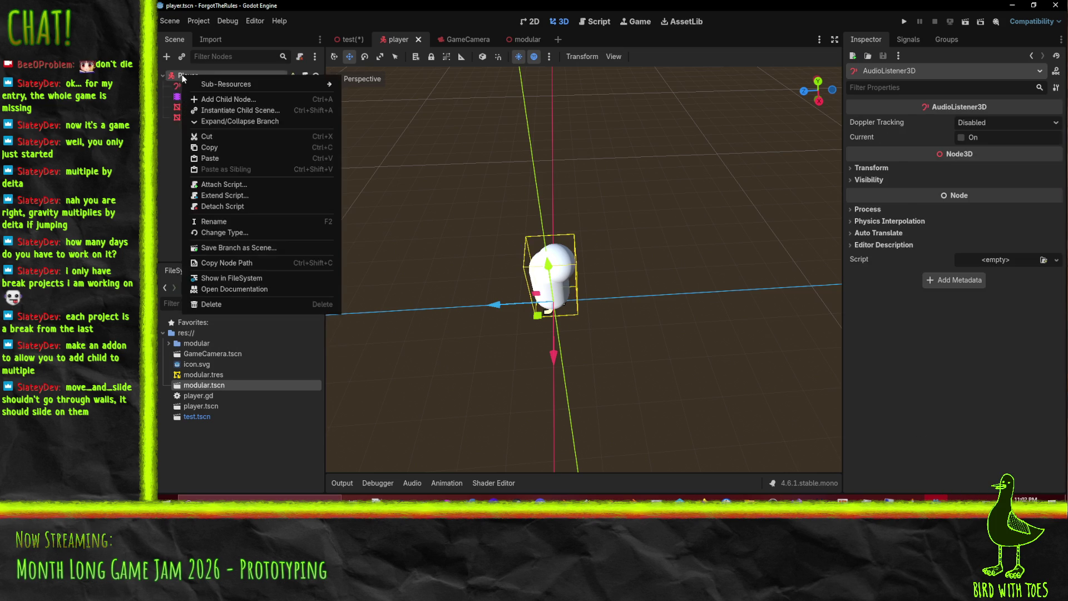
{"action": "right_click", "coordinate": [183, 78]}
{"action": "left_click", "coordinate": [226, 104]}
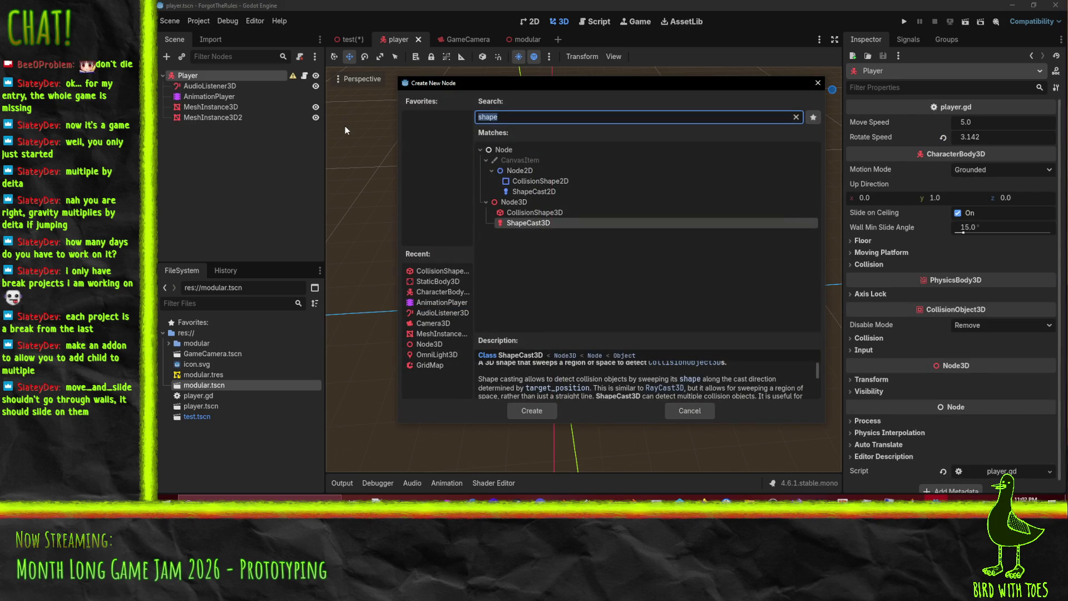
{"action": "type", "text": "colli"}
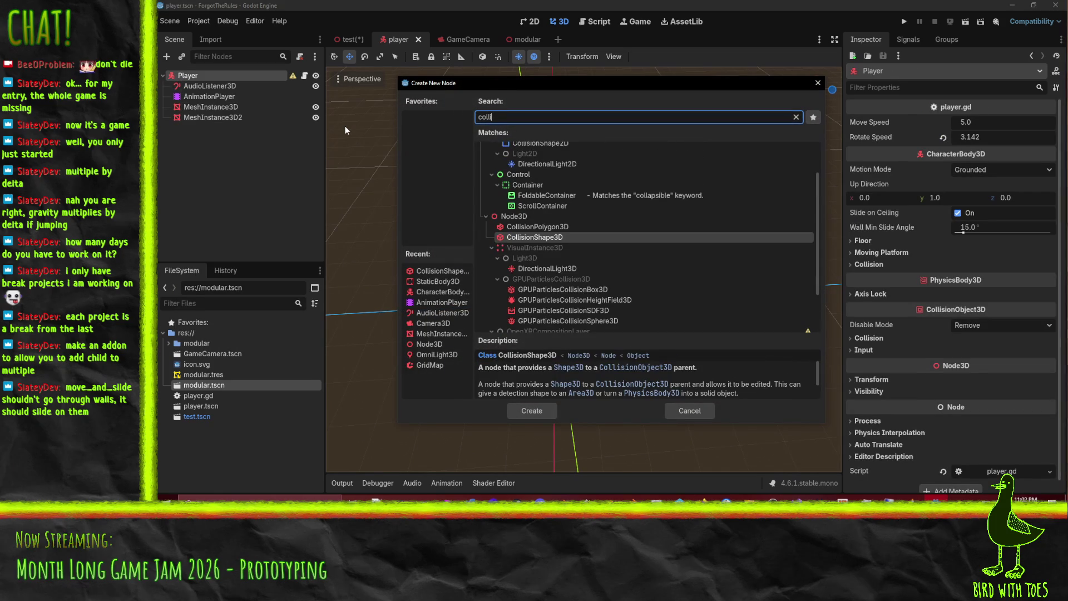
{"action": "left_click", "coordinate": [526, 238]}
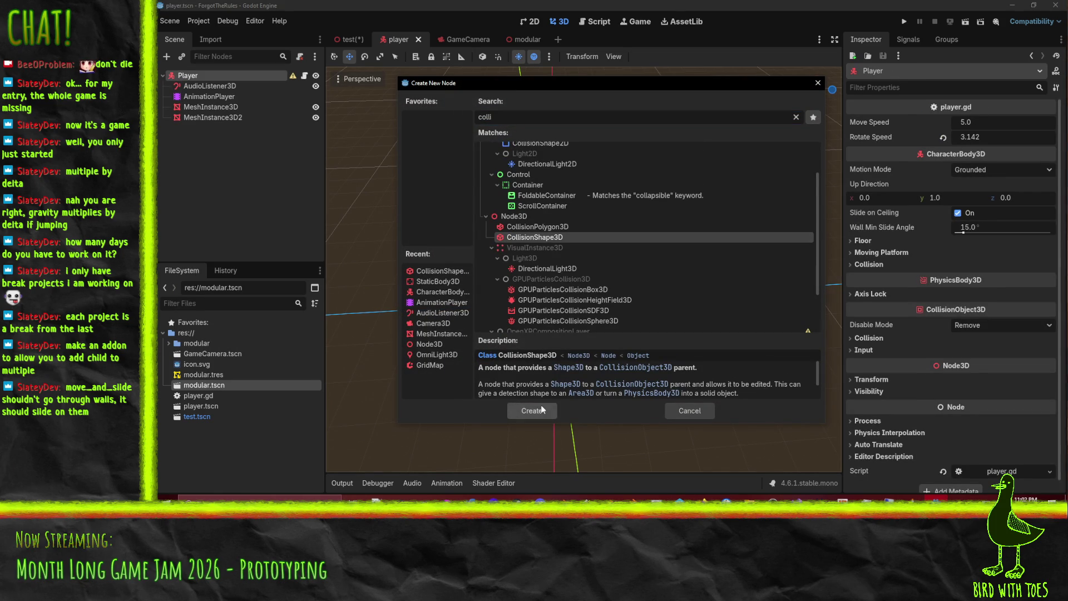
{"action": "left_click", "coordinate": [542, 410]}
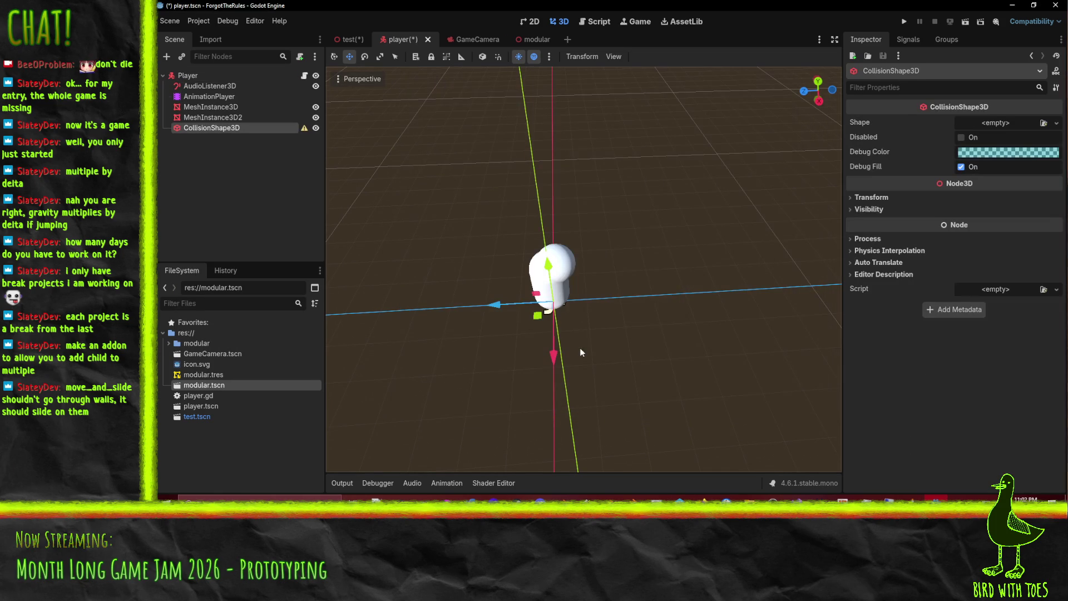
- Give the collision node a new CylinderShape3D and raise it 0.9 m to wrap the body
{"action": "left_click", "coordinate": [1056, 124]}
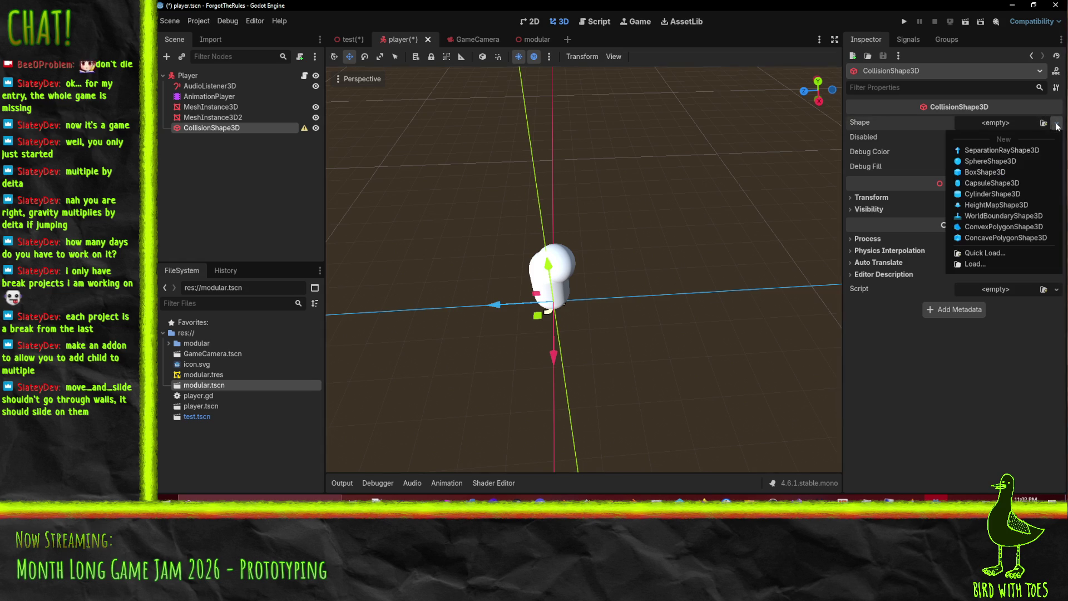
{"action": "left_click", "coordinate": [993, 194]}
{"action": "mouse_move", "coordinate": [703, 275]}
{"action": "left_mouse_down"}
{"action": "mouse_move", "coordinate": [677, 223]}
{"action": "mouse_move", "coordinate": [644, 256]}
{"action": "left_mouse_up"}
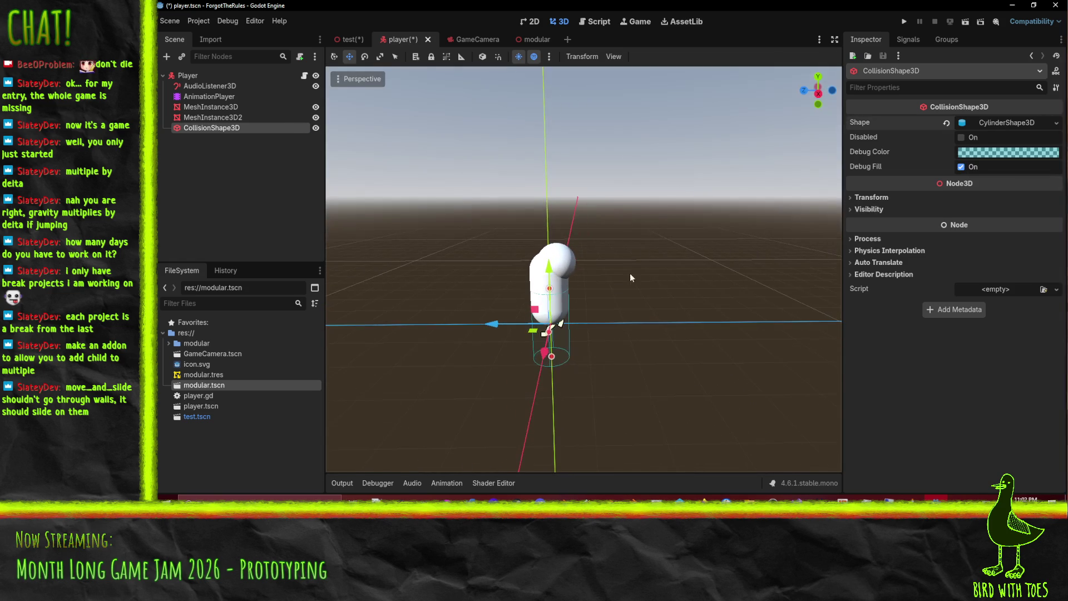
{"action": "mouse_move", "coordinate": [550, 276]}
{"action": "left_mouse_down"}
{"action": "mouse_move", "coordinate": [559, 240]}
{"action": "mouse_move", "coordinate": [662, 277]}
{"action": "mouse_move", "coordinate": [703, 215]}
{"action": "mouse_move", "coordinate": [694, 261]}
{"action": "left_mouse_up"}
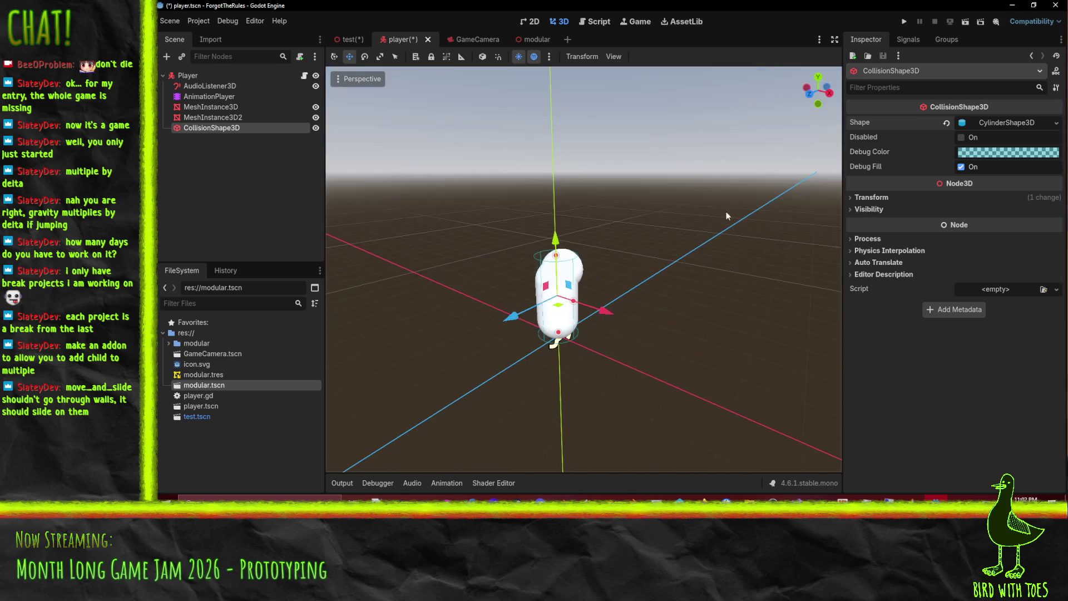
- Run the game and walk the player forward into the wall with W
{"action": "left_click", "coordinate": [904, 21]}
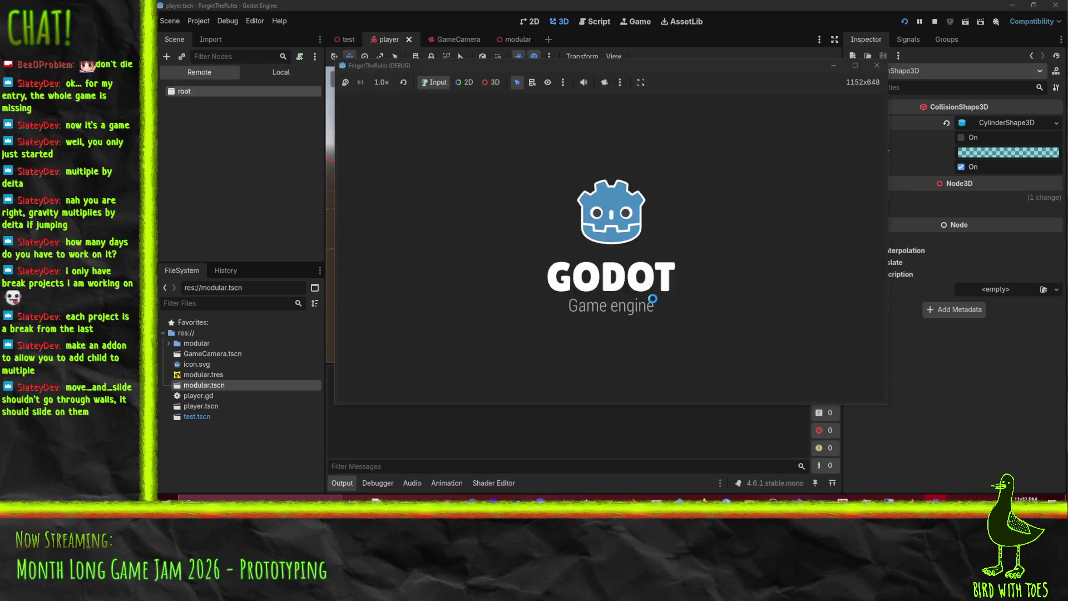
{"action": "key", "text": "w"}
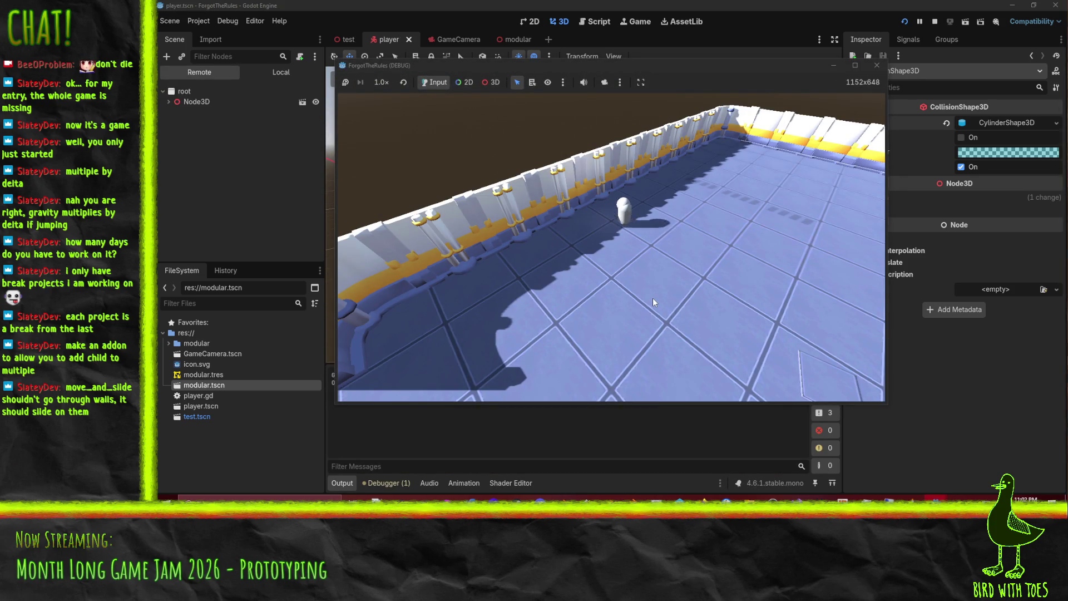
{"action": "key", "text": "w"}
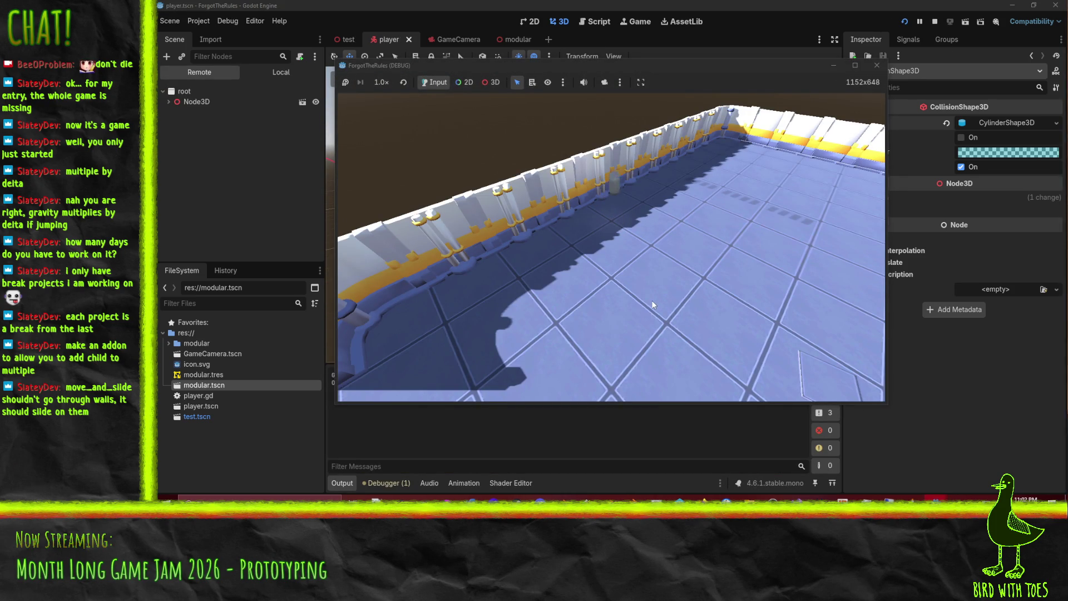
{"action": "key", "text": "w"}
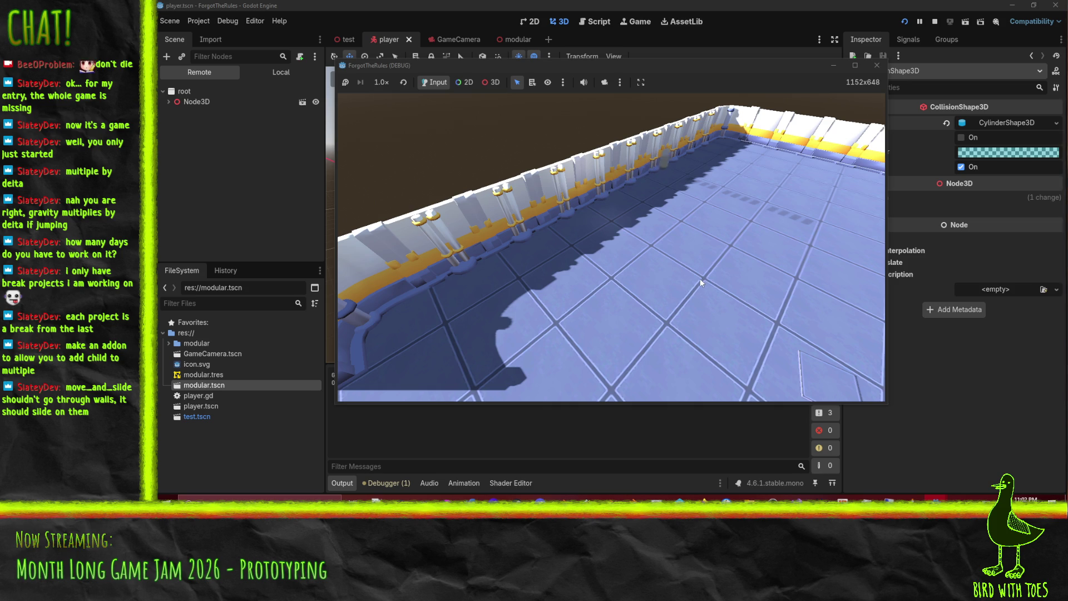
{"action": "key", "text": "w"}
- Walk the player along the back wall, then left with A until it leaves view
{"action": "key", "text": "d"}
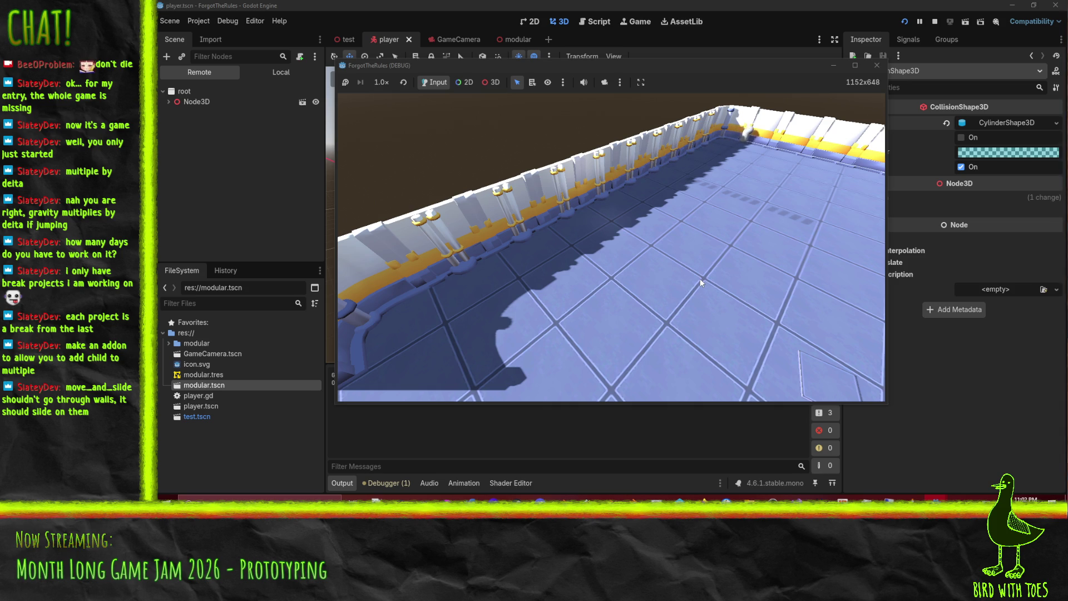
{"action": "key", "text": "s"}
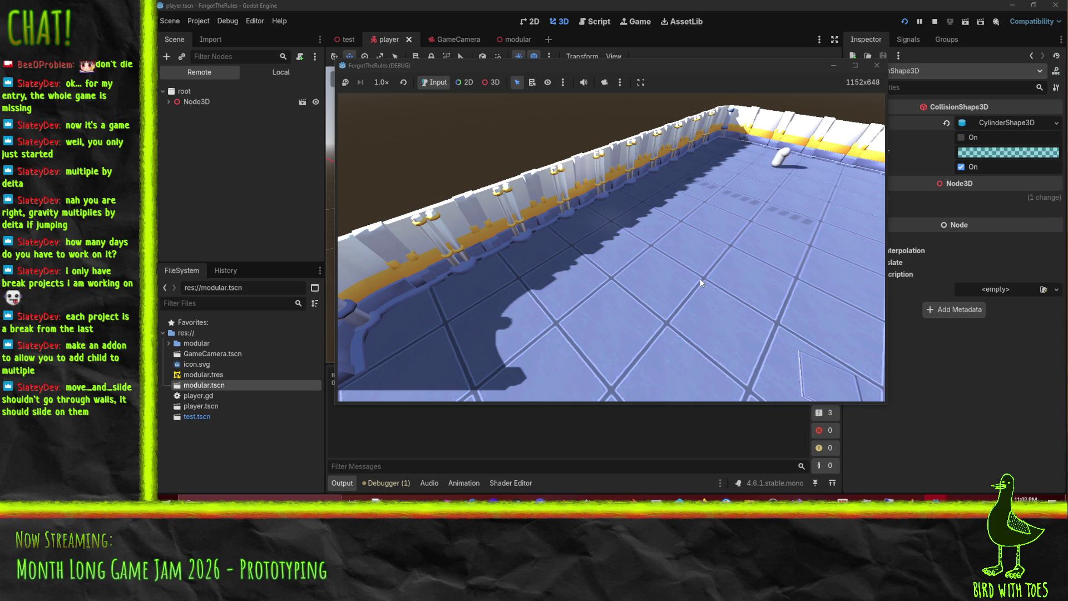
{"action": "key", "text": "a"}
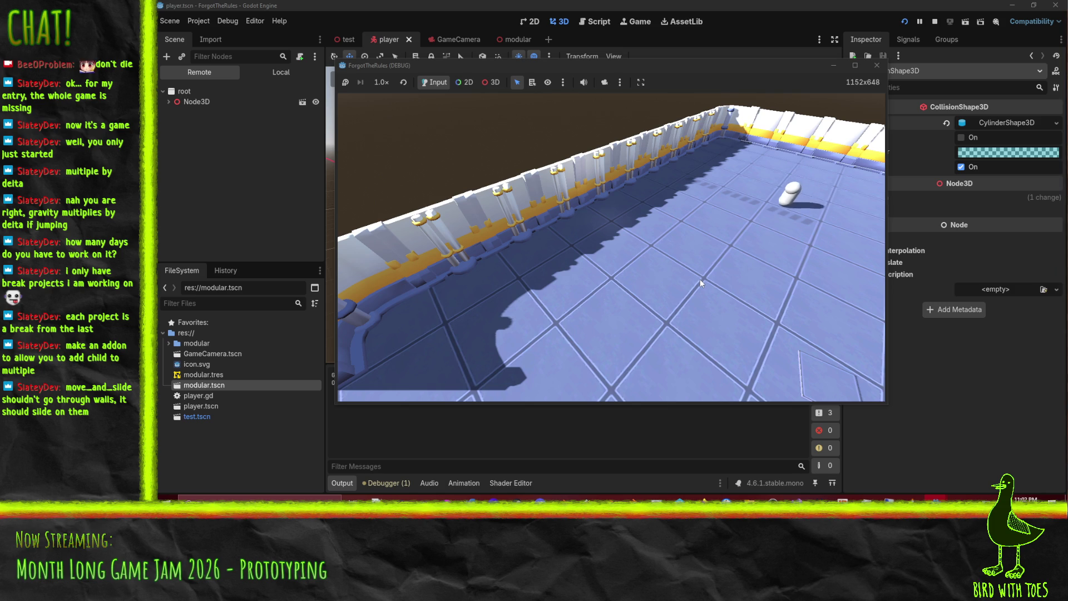
{"action": "key", "text": "a"}
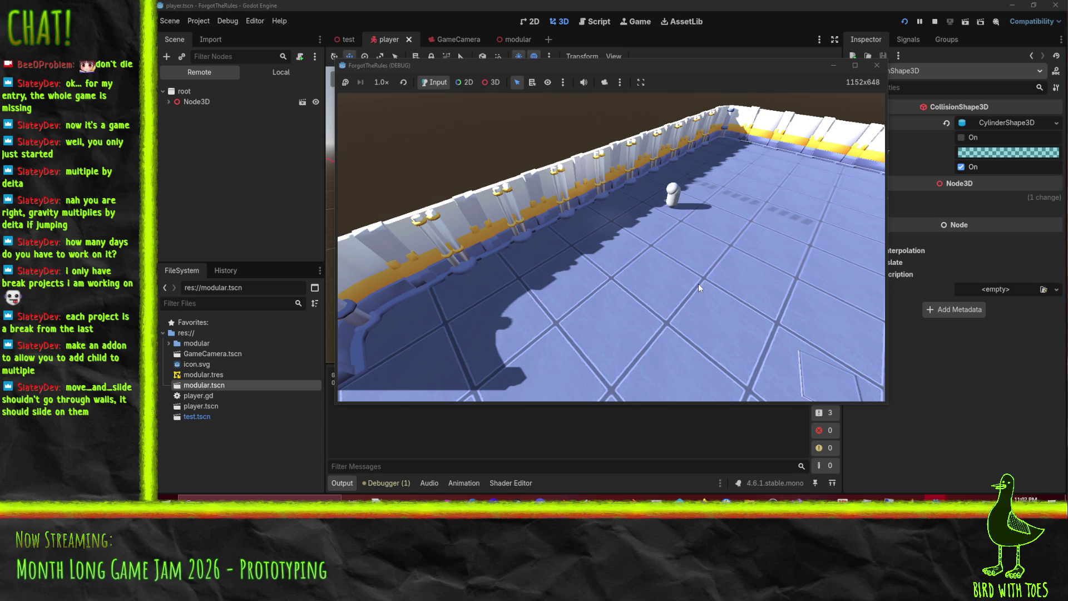
{"action": "key", "text": "a"}
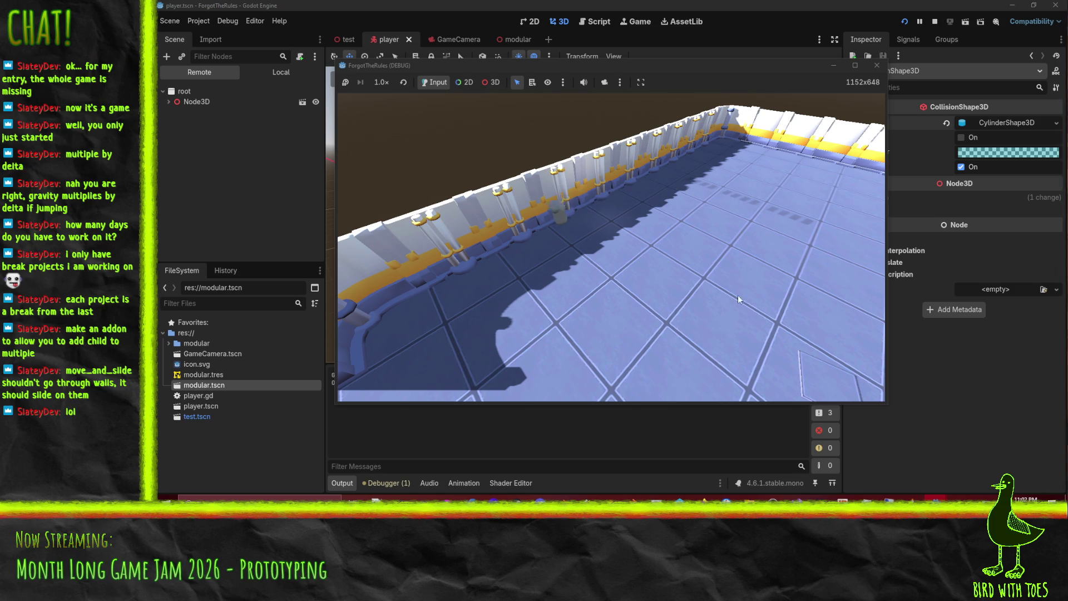
{"action": "key", "text": "a"}
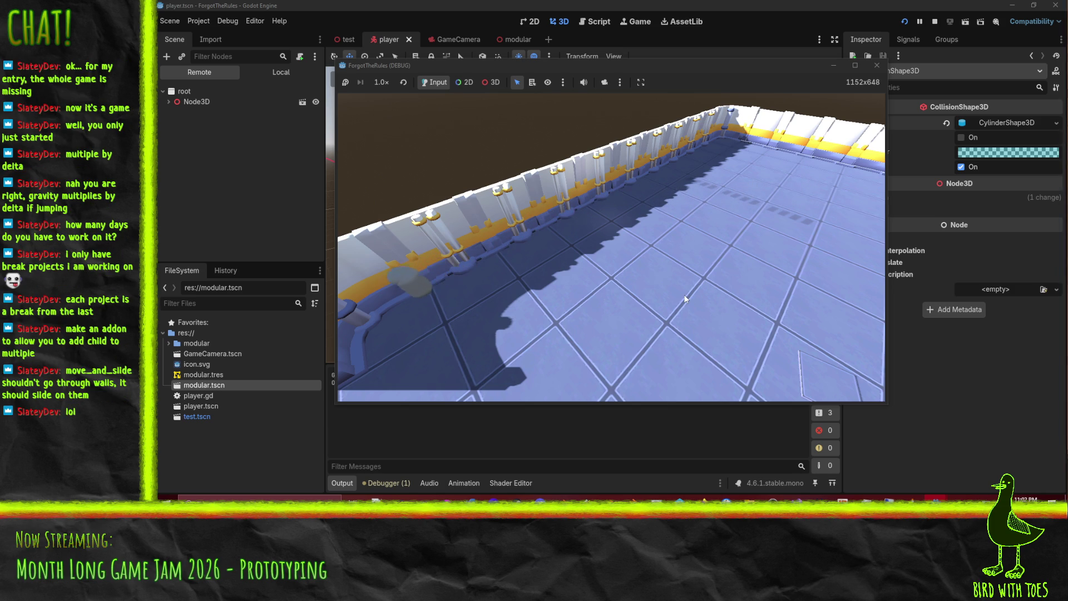
{"action": "key", "text": "a"}
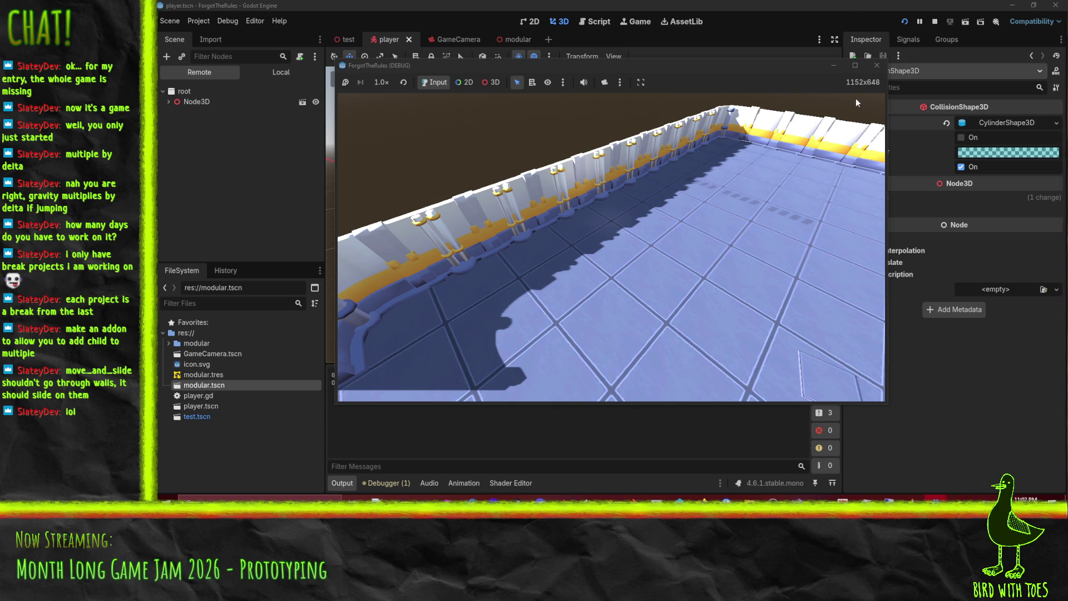
- Stop the game, open the test level scene, orbit over the room and select OmniLight3D
{"action": "left_click", "coordinate": [934, 22]}
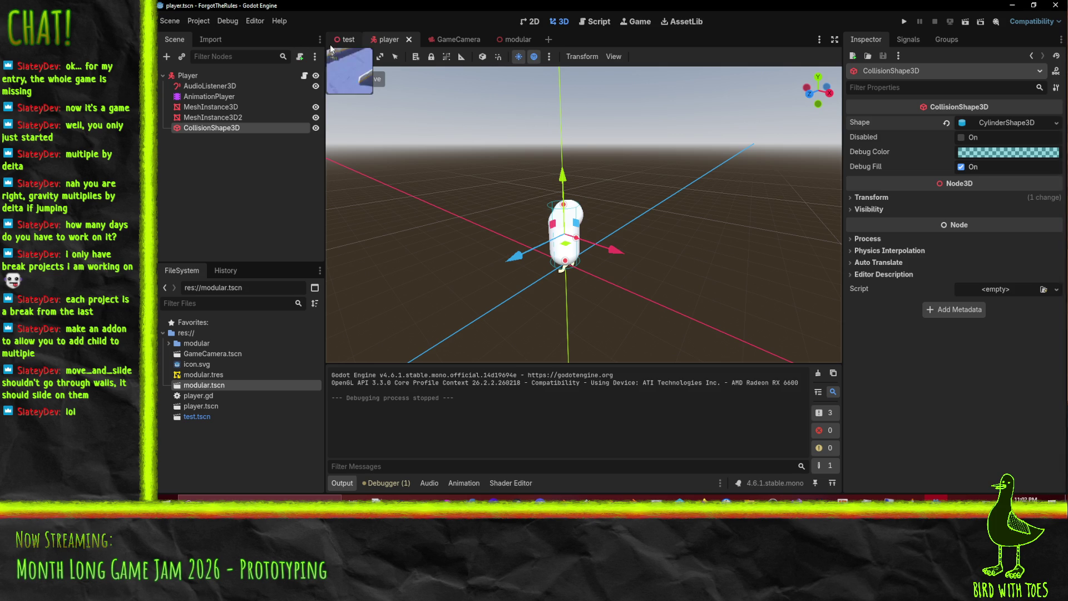
{"action": "left_click", "coordinate": [346, 39]}
{"action": "mouse_move", "coordinate": [682, 267]}
{"action": "left_mouse_down"}
{"action": "mouse_move", "coordinate": [722, 249]}
{"action": "mouse_move", "coordinate": [630, 222]}
{"action": "left_mouse_up"}
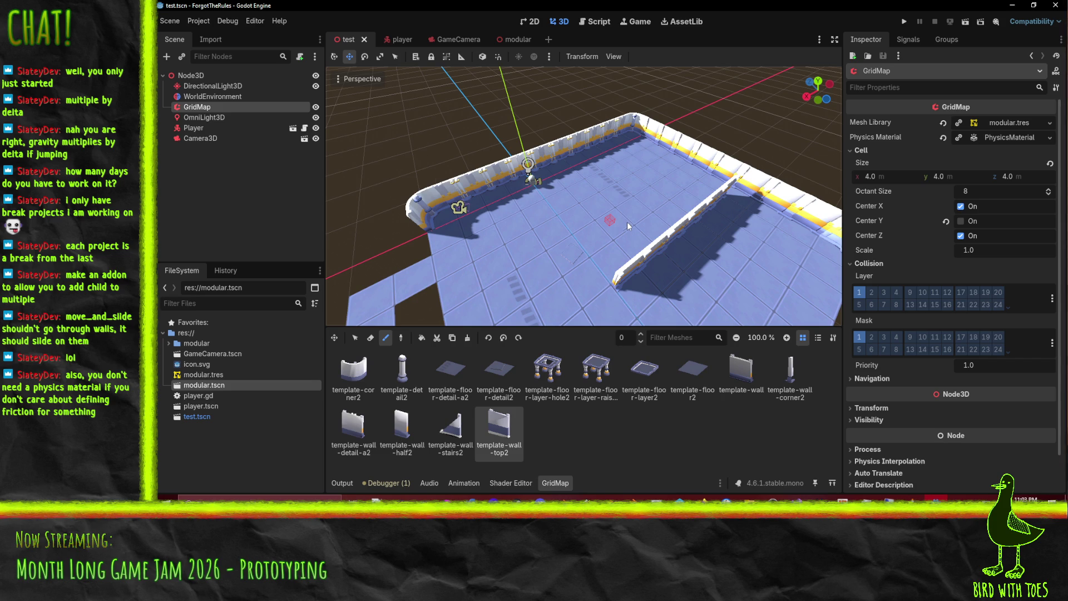
{"action": "scroll", "coordinate": [581, 217], "scroll_direction": "up", "scroll_amount": 4}
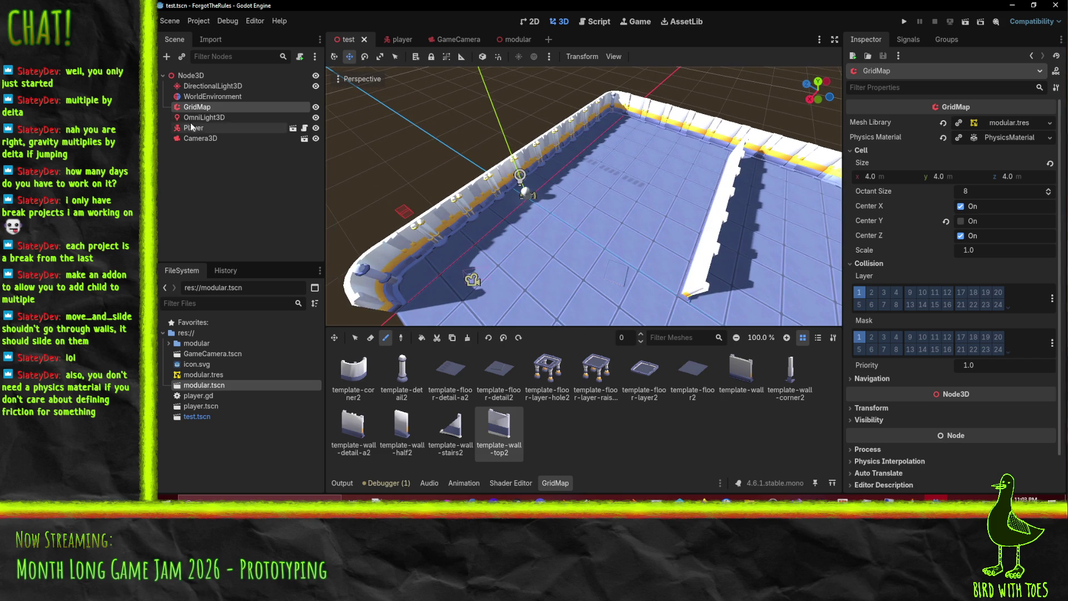
{"action": "left_click", "coordinate": [201, 118]}
- Delete the OmniLight3D node from the test scene
{"action": "left_click", "coordinate": [199, 106]}
{"action": "left_click", "coordinate": [209, 117]}
{"action": "key", "text": "Delete"}
{"action": "key", "text": "Return"}
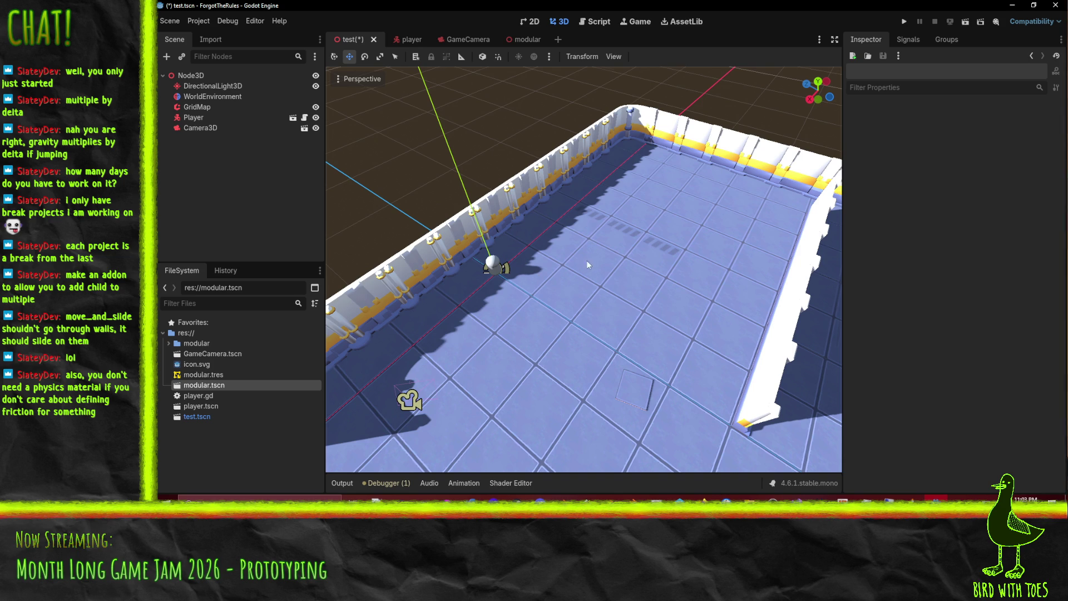
- Save the test scene without the light after orbiting around the level
{"action": "scroll", "coordinate": [581, 261], "scroll_direction": "up", "scroll_amount": 3}
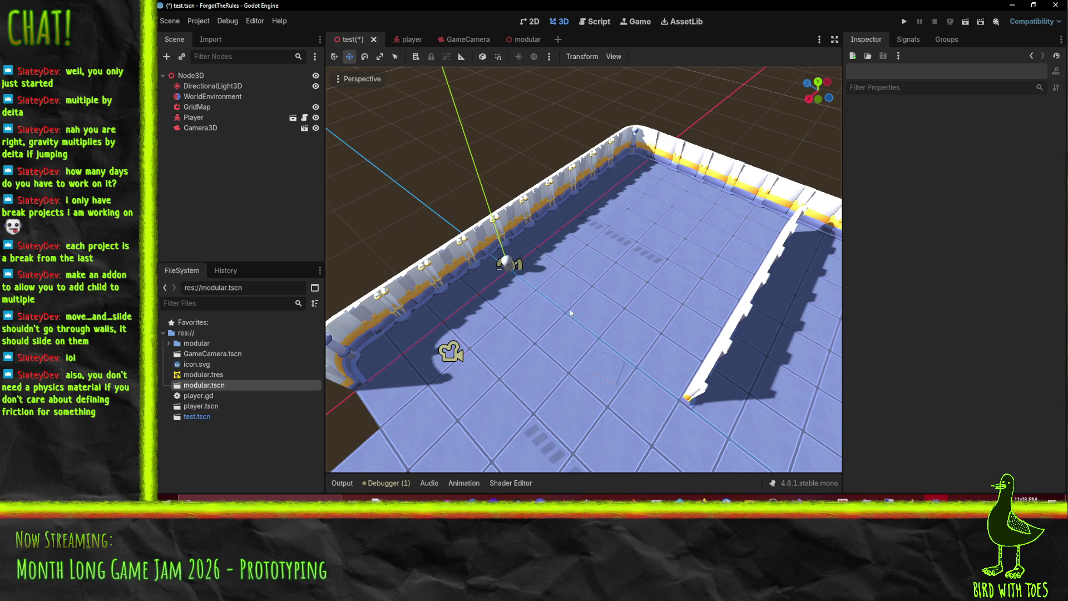
{"action": "left_click_drag", "start_coordinate": [571, 278], "coordinate": [612, 275]}
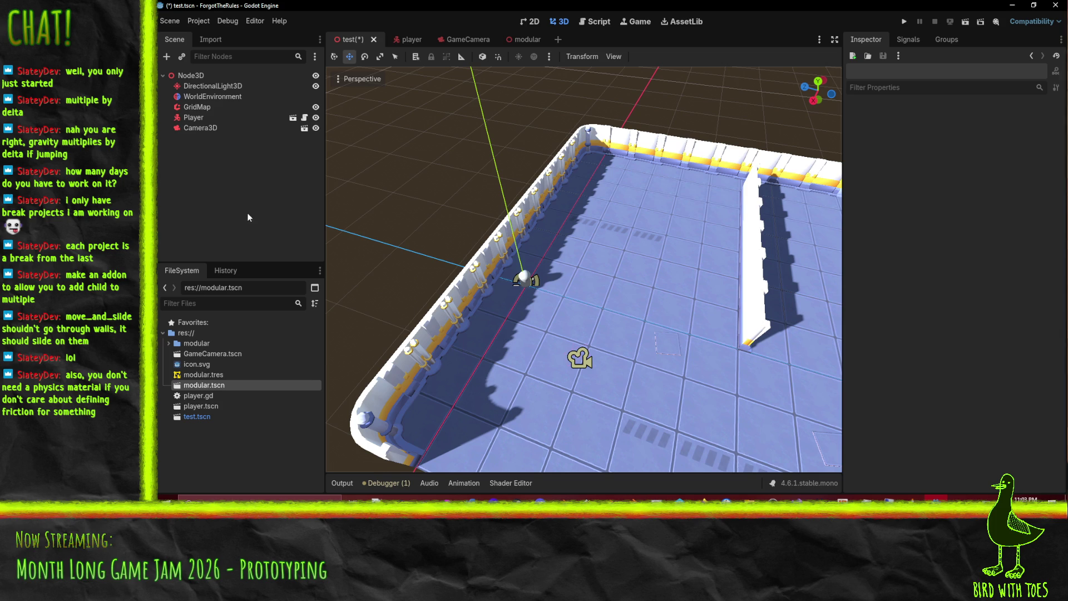
{"action": "mouse_move", "coordinate": [478, 256]}
{"action": "left_mouse_down"}
{"action": "mouse_move", "coordinate": [588, 259]}
{"action": "mouse_move", "coordinate": [555, 271]}
{"action": "left_mouse_up"}
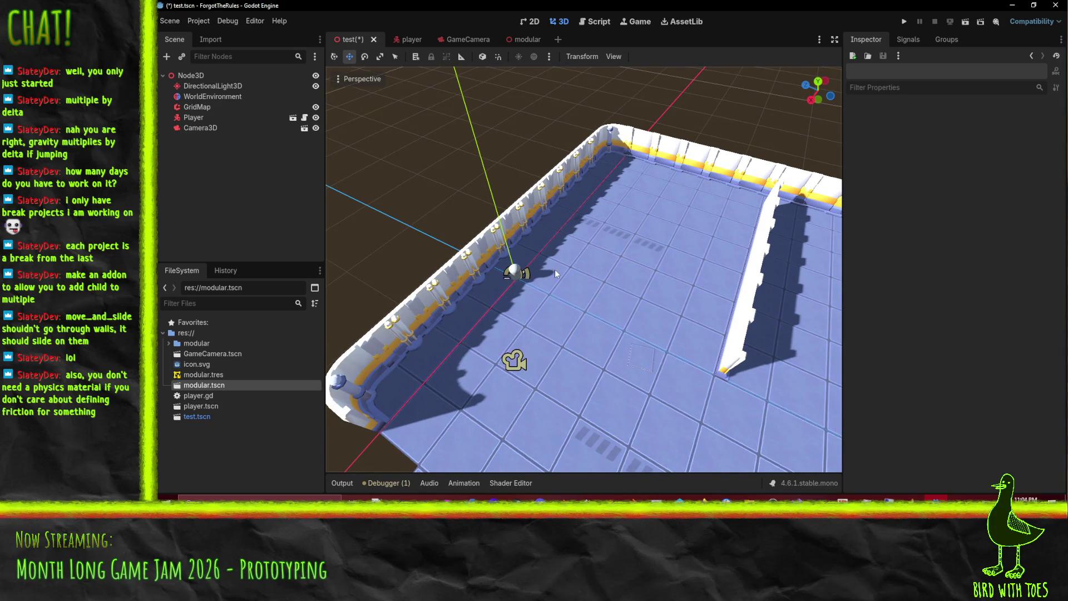
{"action": "key", "text": "ctrl+s"}
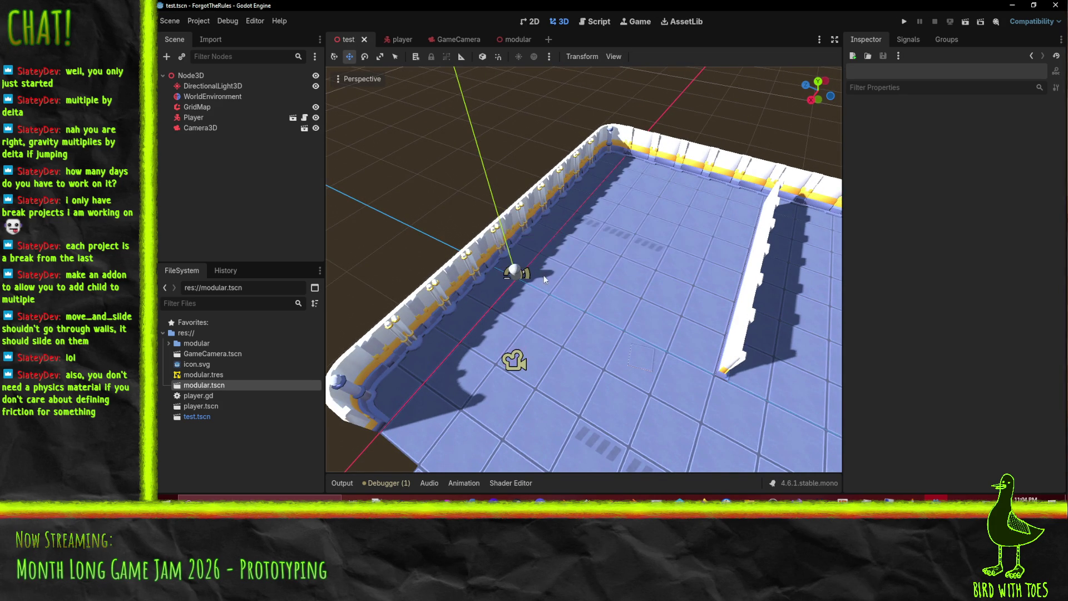
{"action": "left_click_drag", "start_coordinate": [610, 270], "coordinate": [659, 312]}
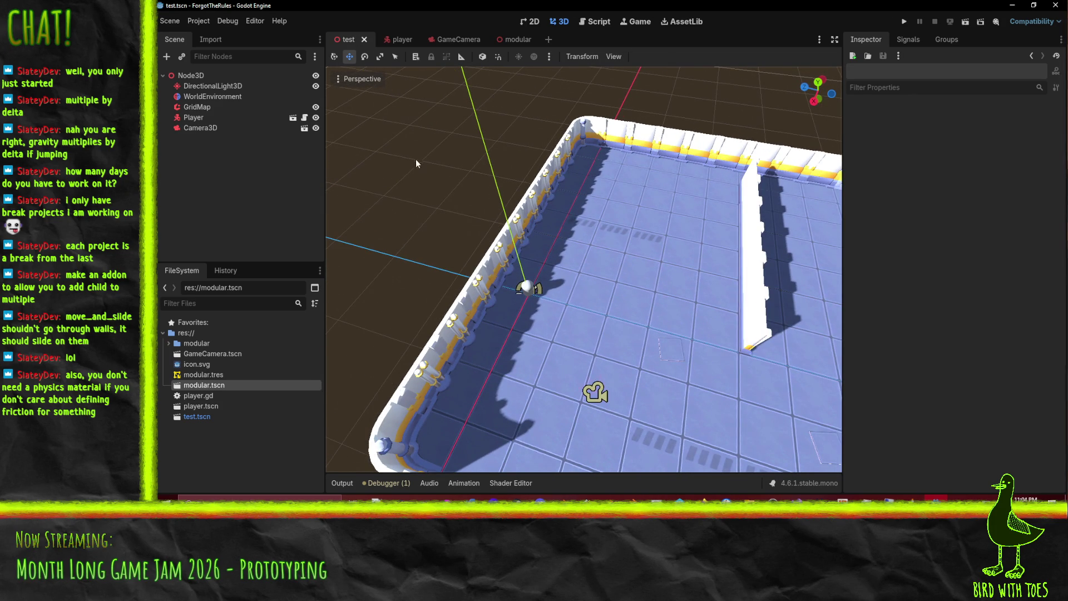
{"action": "left_click_drag", "start_coordinate": [545, 265], "coordinate": [568, 268]}
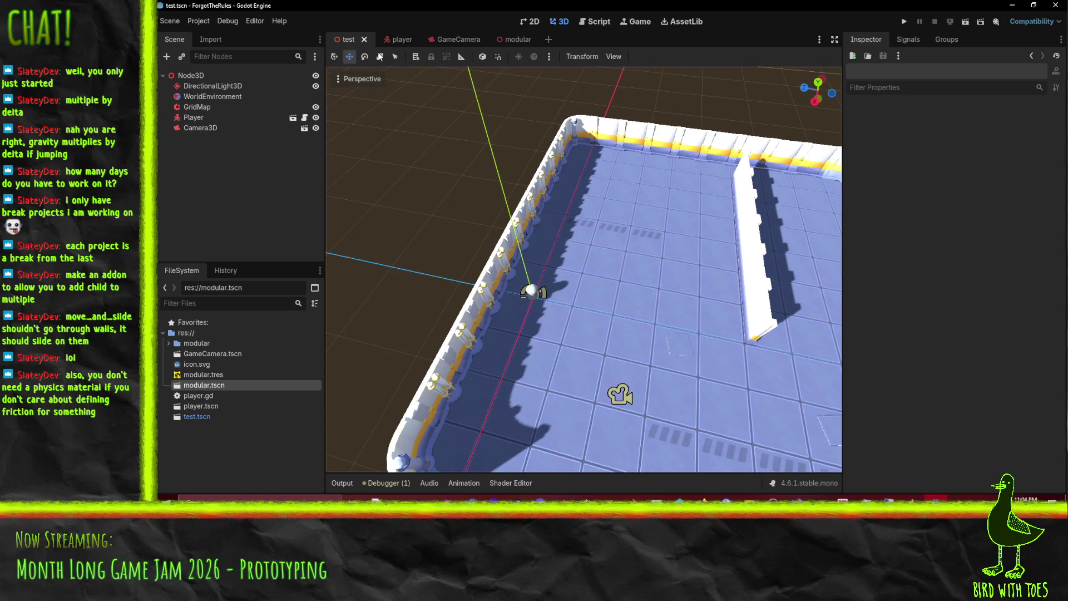
{"action": "left_click", "coordinate": [392, 39]}
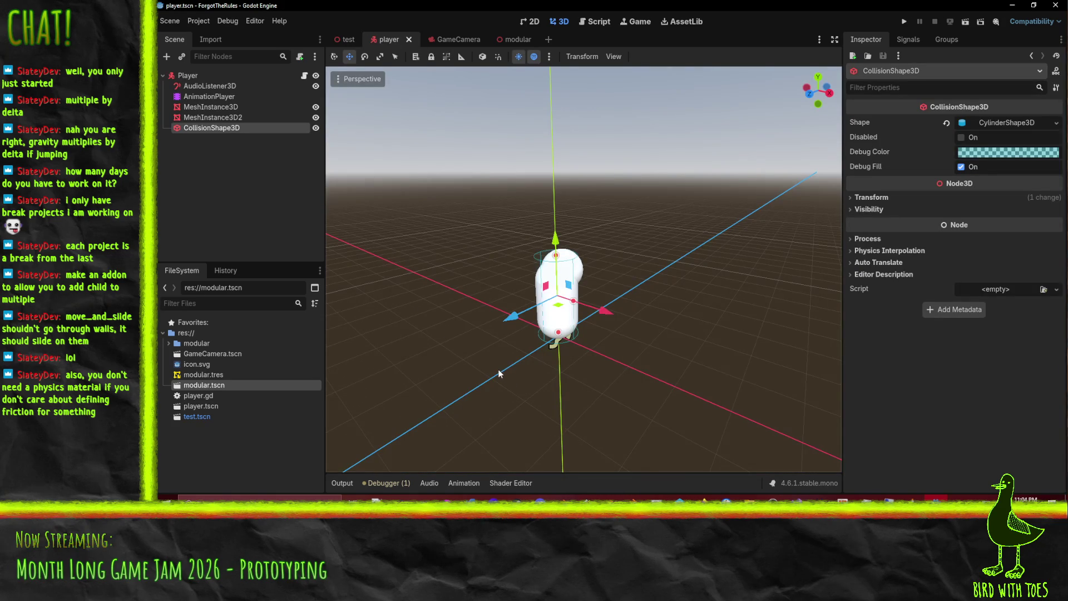
- Create a new animation named Forward in the player's AnimationPlayer
{"action": "mouse_move", "coordinate": [462, 348]}
{"action": "left_mouse_down"}
{"action": "mouse_move", "coordinate": [486, 375]}
{"action": "mouse_move", "coordinate": [441, 364]}
{"action": "mouse_move", "coordinate": [446, 375]}
{"action": "left_mouse_up"}
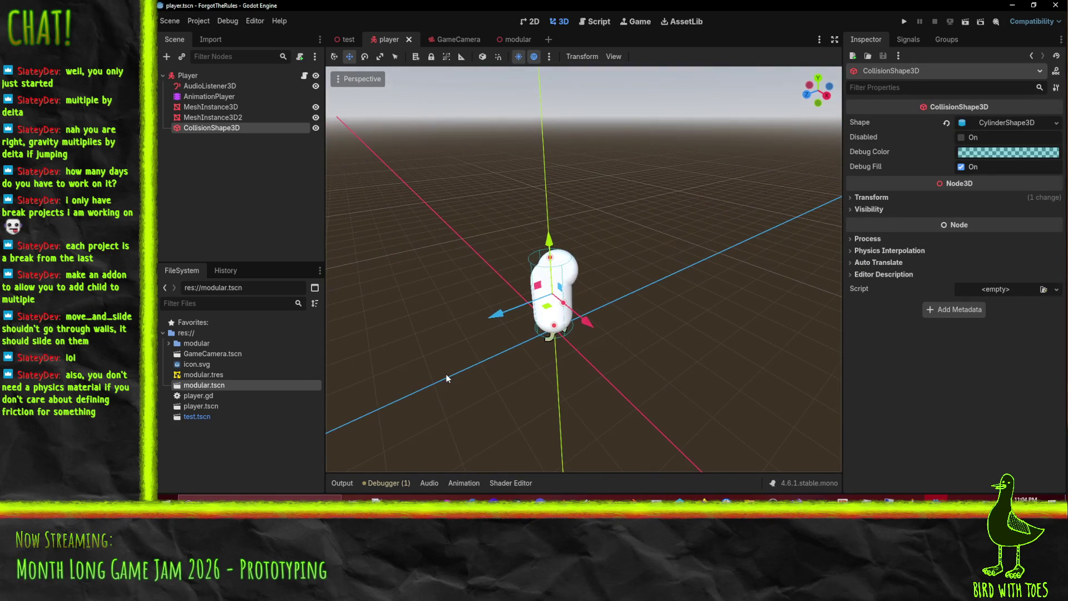
{"action": "left_click", "coordinate": [189, 97]}
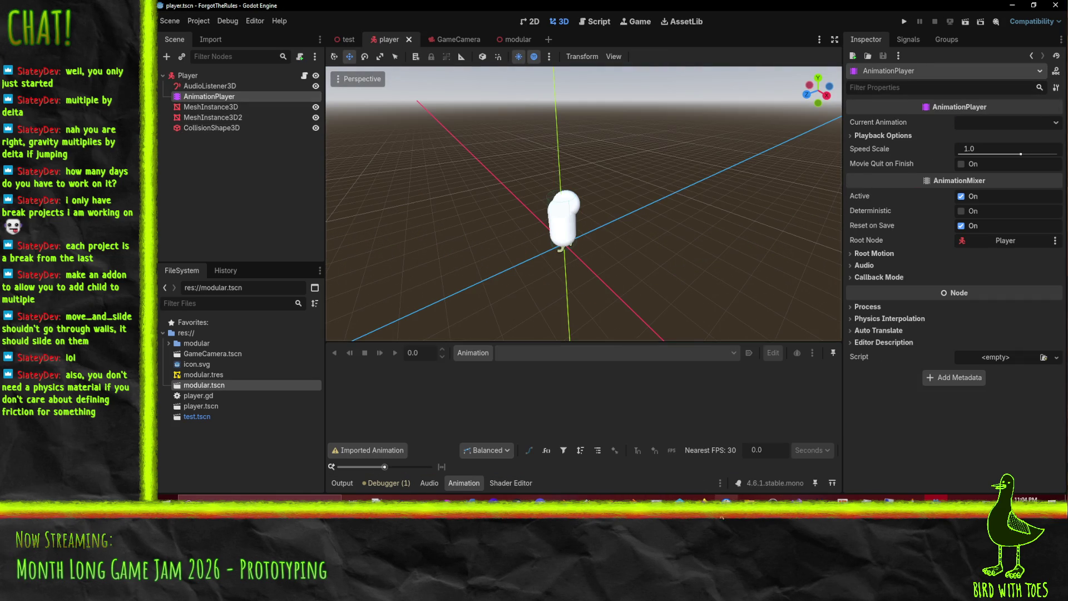
{"action": "left_click", "coordinate": [473, 352]}
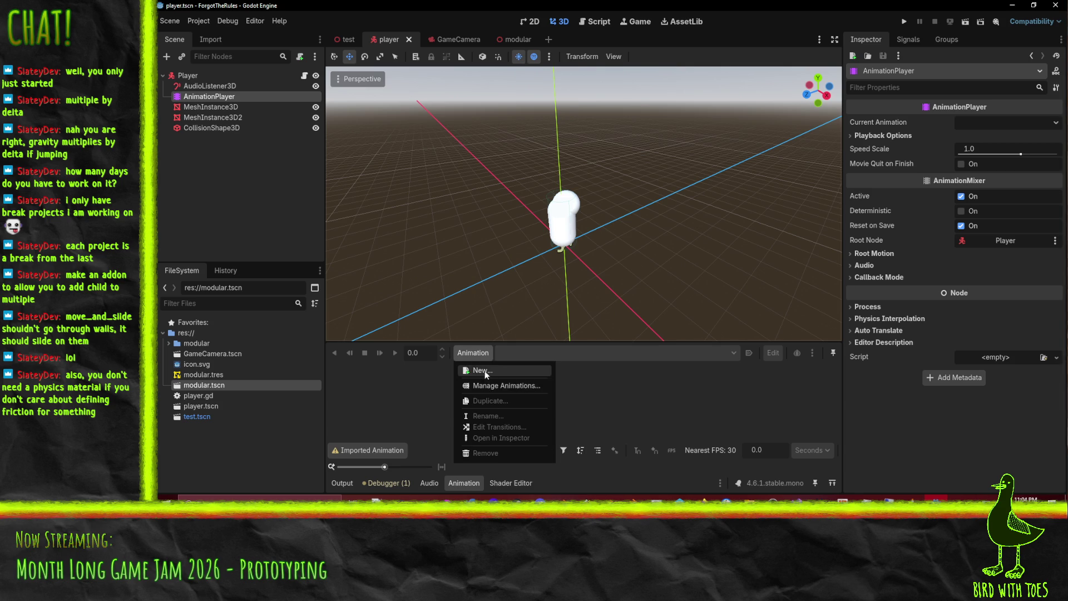
{"action": "left_click", "coordinate": [485, 369]}
{"action": "type", "text": "Forward"}
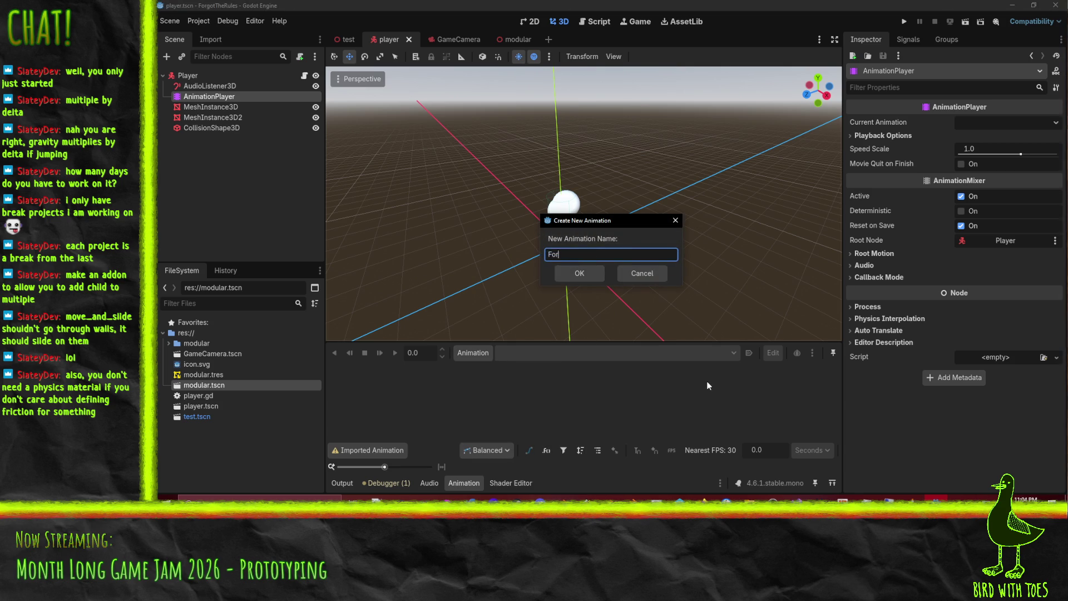
{"action": "key", "text": "Return"}
- Create another new animation named Rotate
{"action": "left_click", "coordinate": [473, 368]}
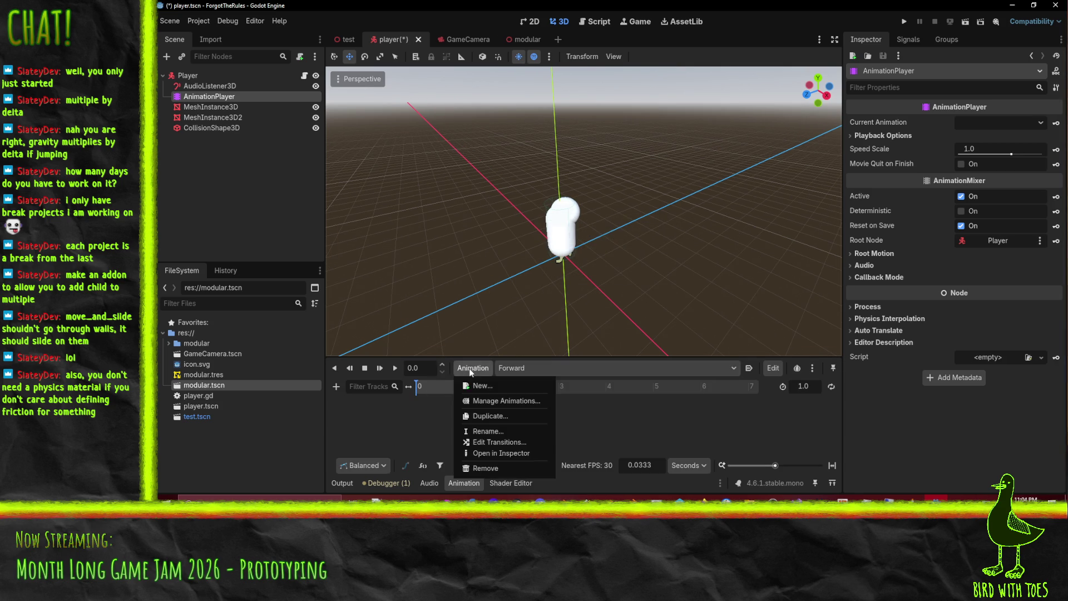
{"action": "left_click", "coordinate": [479, 385]}
{"action": "type", "text": "Back"}
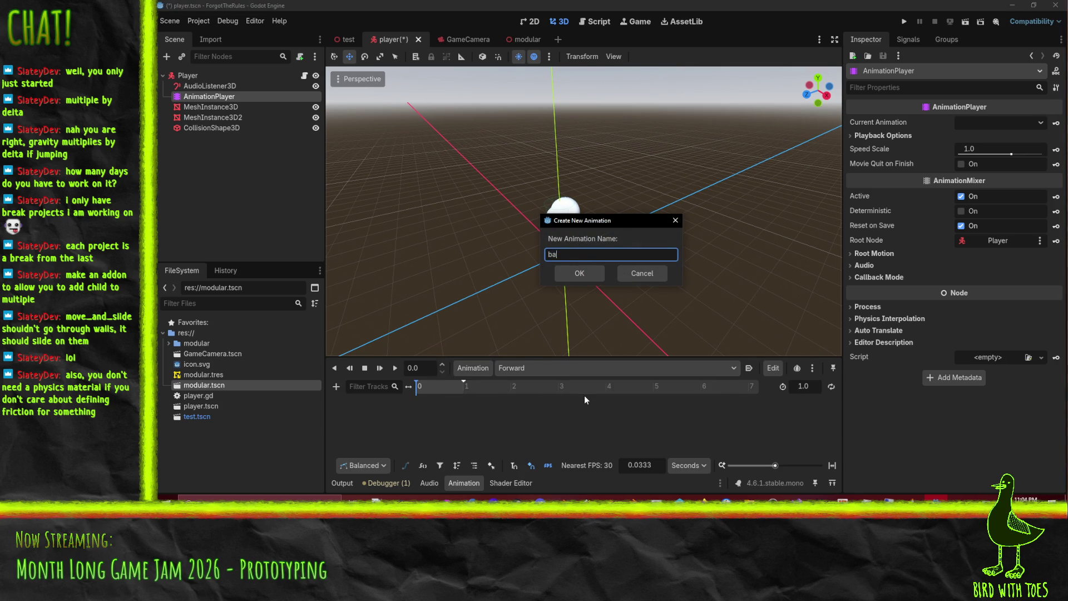
{"action": "key", "text": "BackSpace"}
{"action": "key", "text": "BackSpace"}
{"action": "key", "text": "BackSpace"}
{"action": "type", "text": "Rotate"}
{"action": "key", "text": "Return"}
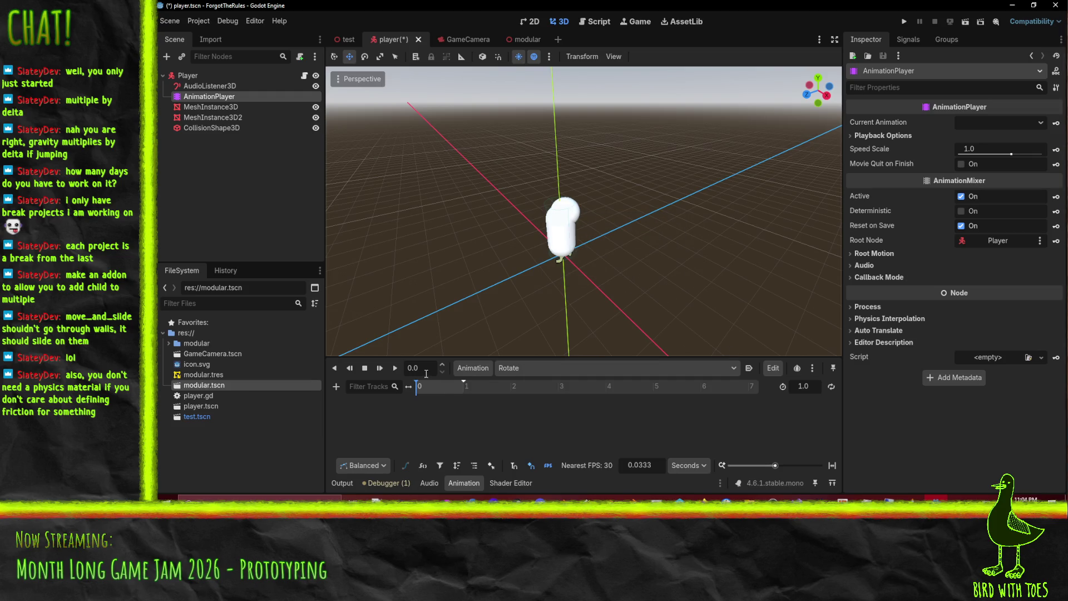
- Create two more animations named Die and Dead
{"action": "left_click", "coordinate": [470, 368]}
{"action": "left_click", "coordinate": [483, 385]}
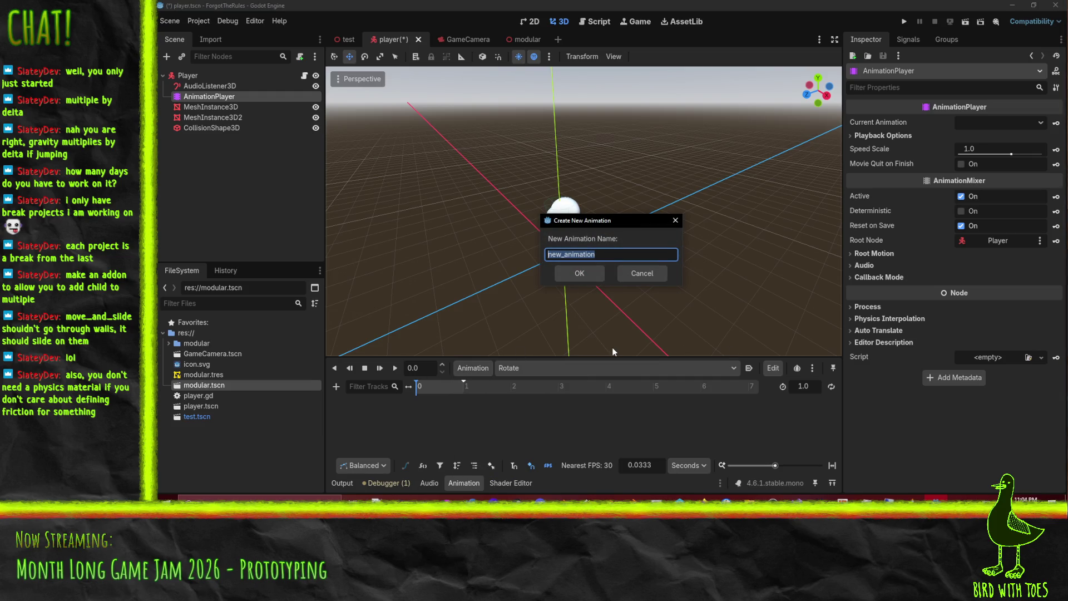
{"action": "type", "text": "Die"}
{"action": "key", "text": "Return"}
{"action": "left_click", "coordinate": [482, 368]}
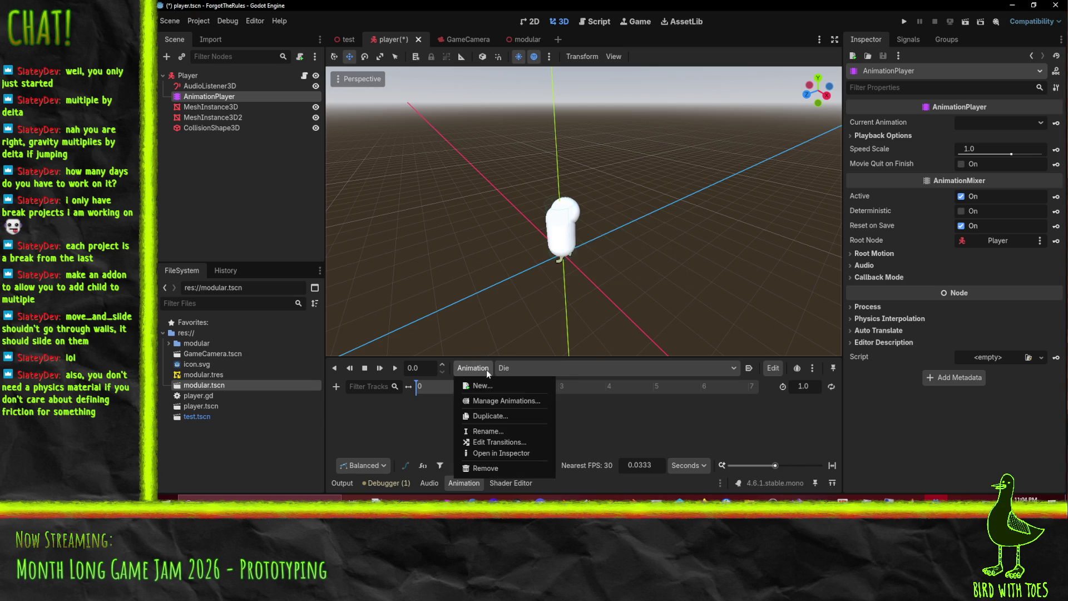
{"action": "left_click", "coordinate": [481, 385]}
{"action": "type", "text": "Dead"}
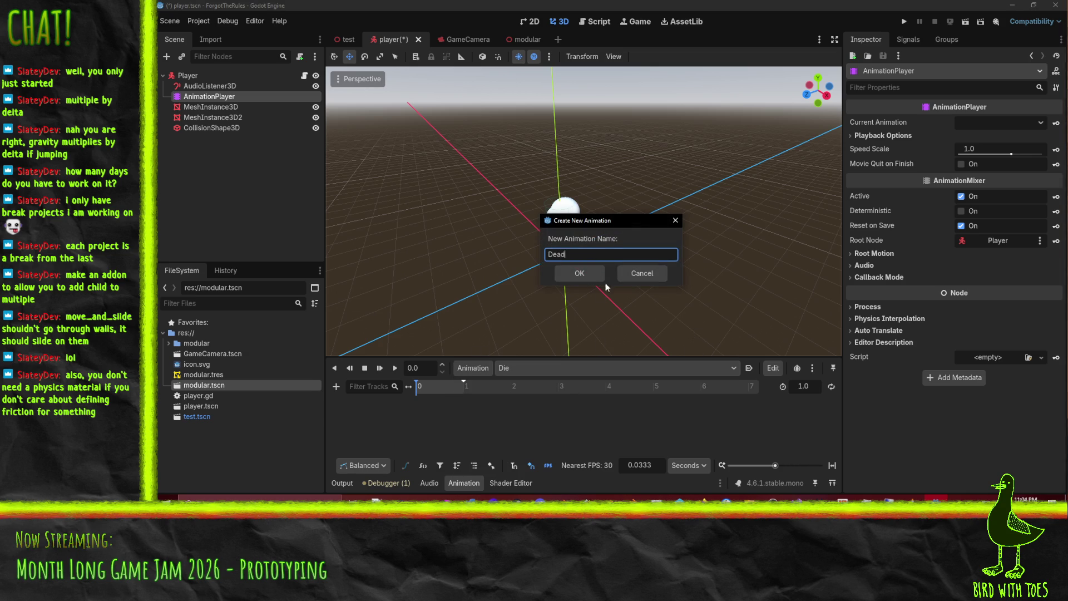
{"action": "left_click", "coordinate": [579, 273]}
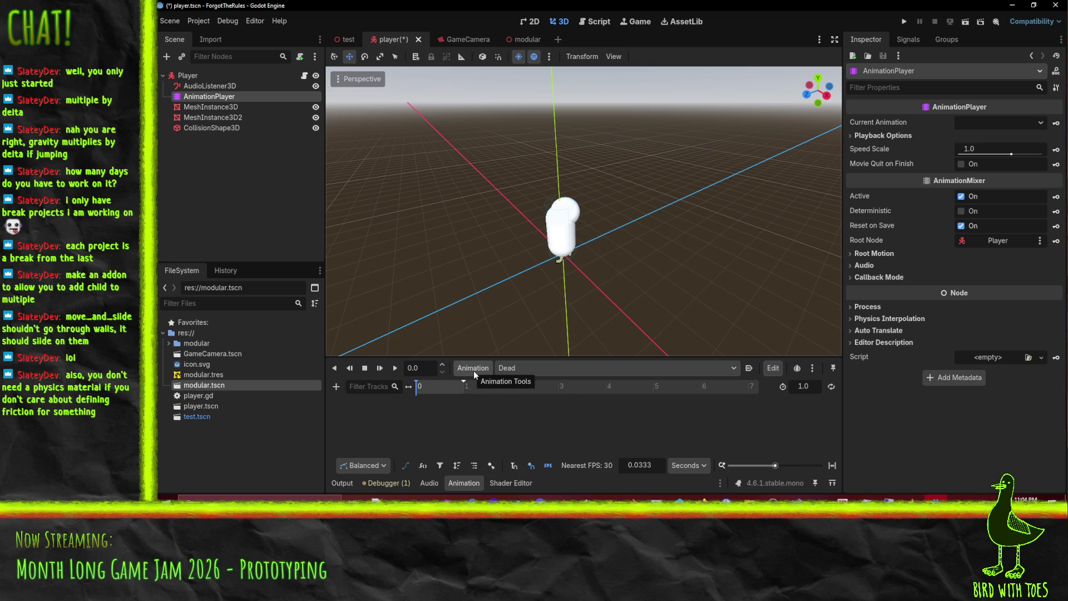
- Create a new empty animation named Revive
{"action": "left_click", "coordinate": [474, 370]}
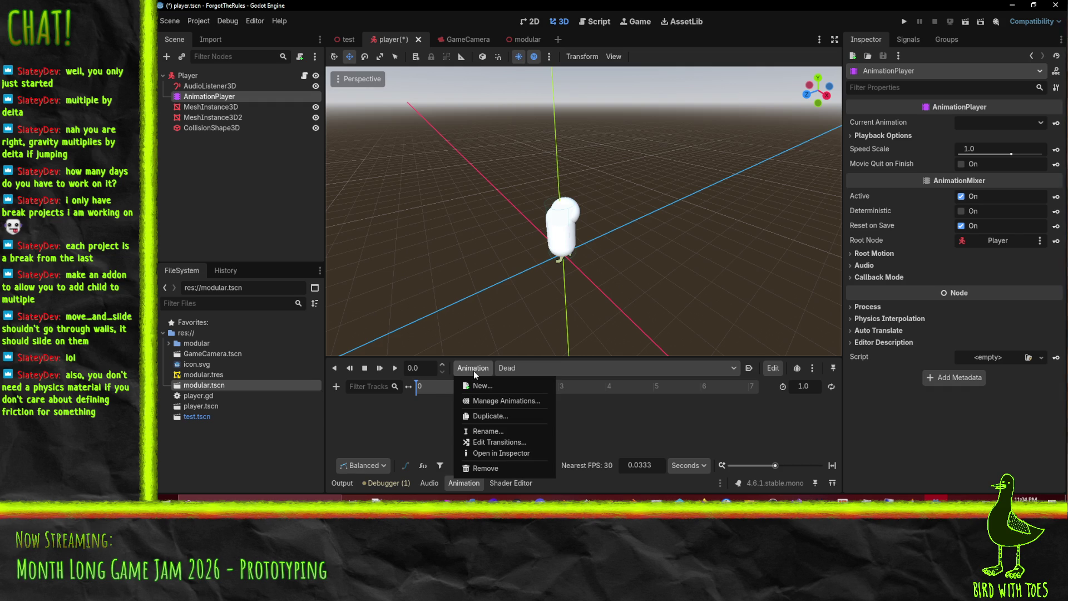
{"action": "left_click", "coordinate": [393, 428]}
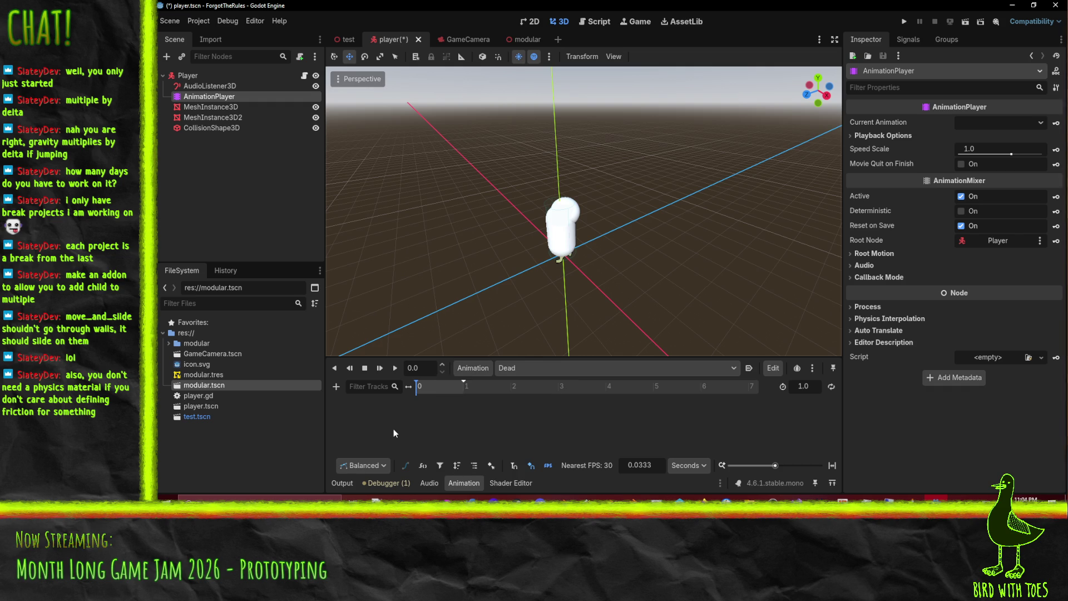
{"action": "left_click", "coordinate": [473, 367]}
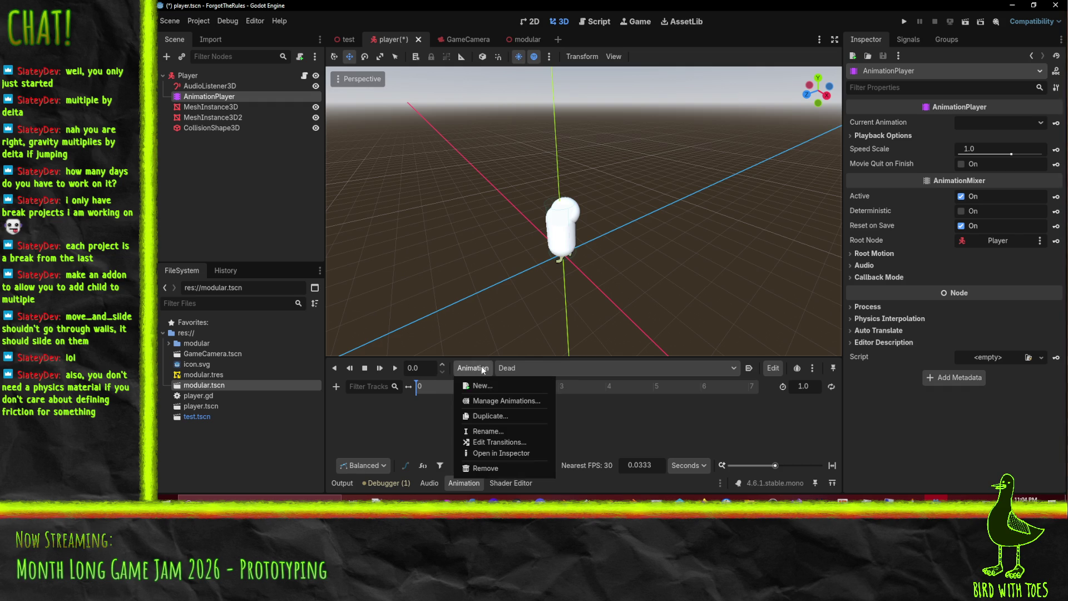
{"action": "left_click", "coordinate": [495, 385]}
{"action": "type", "text": "Revi"}
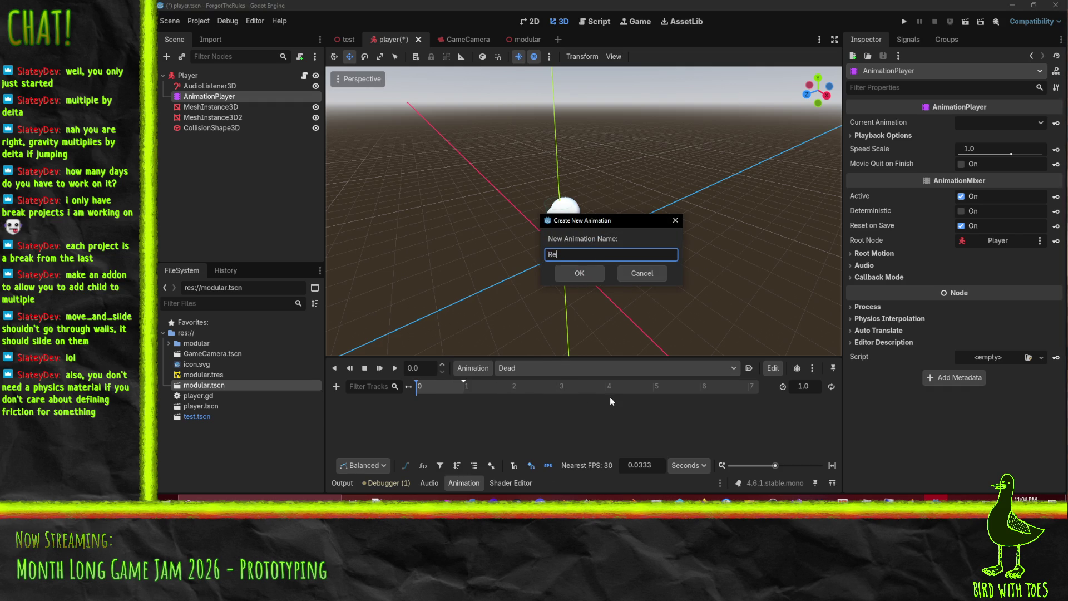
{"action": "type", "text": "ve"}
{"action": "key", "text": "Return"}
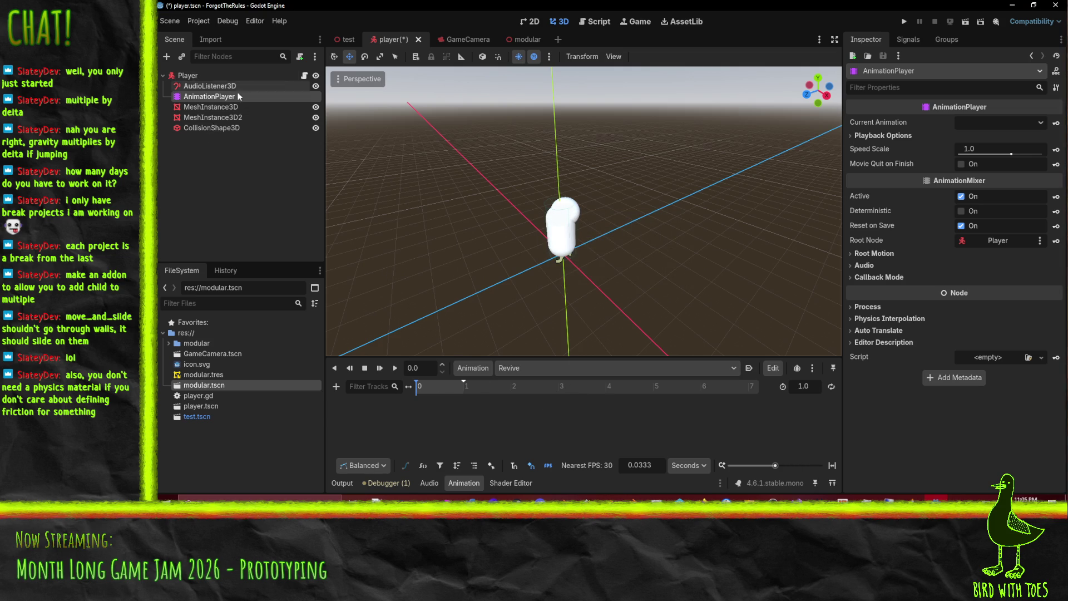
{"action": "left_click", "coordinate": [223, 107]}
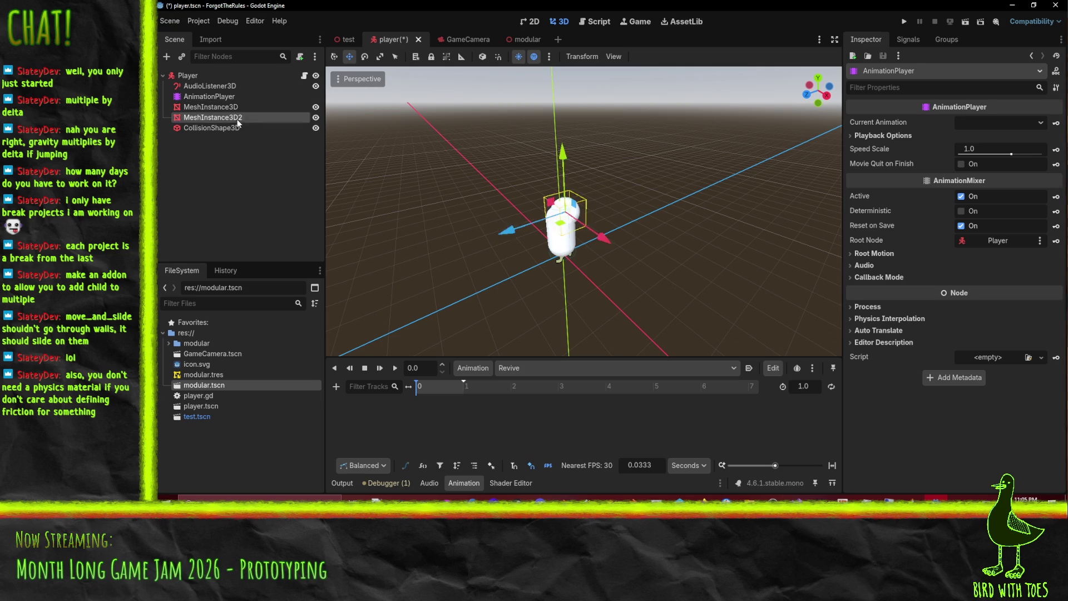
- Reparent MeshInstance3D2 under MeshInstance3D and show the mesh's transform properties
{"action": "left_click", "coordinate": [238, 116]}
{"action": "left_click_drag", "start_coordinate": [227, 118], "coordinate": [225, 108]}
{"action": "left_click", "coordinate": [221, 106]}
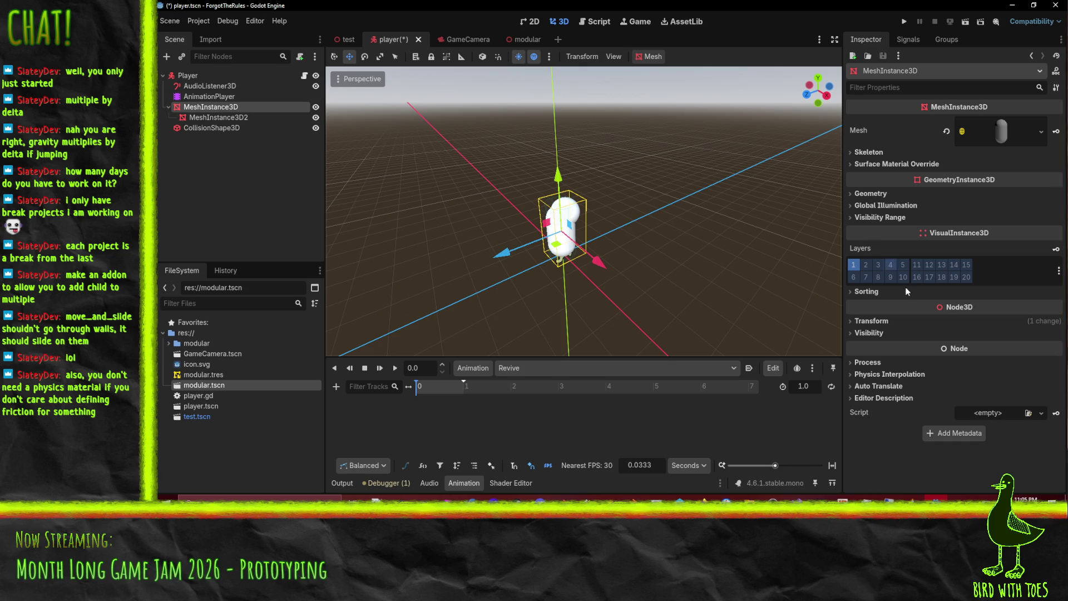
{"action": "left_click", "coordinate": [868, 321]}
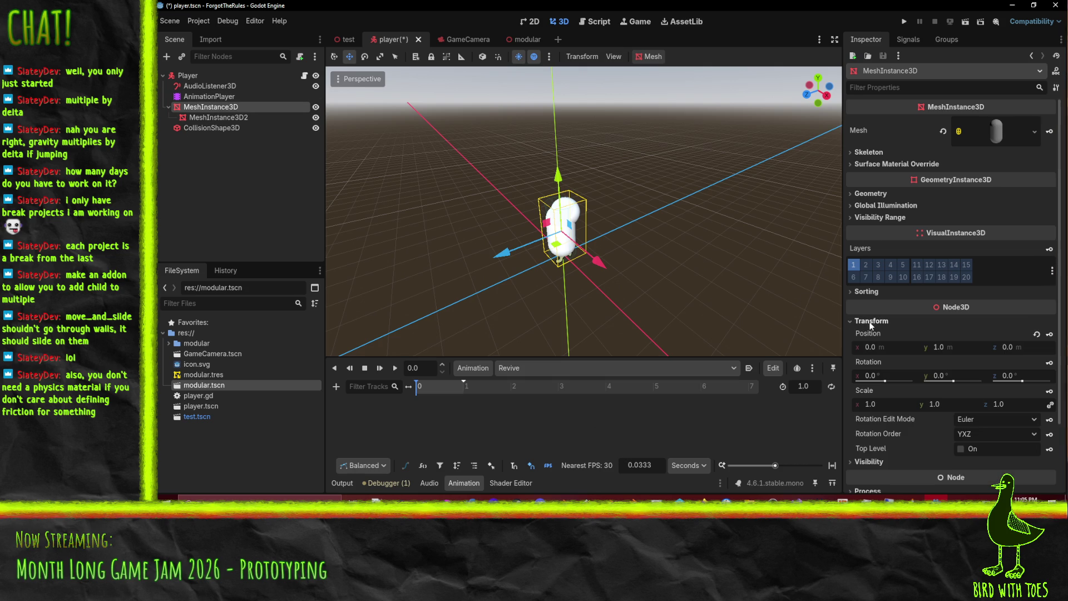
- In the Die animation, create a MeshInstance3D position track keyed at time 0
{"action": "left_click", "coordinate": [540, 364]}
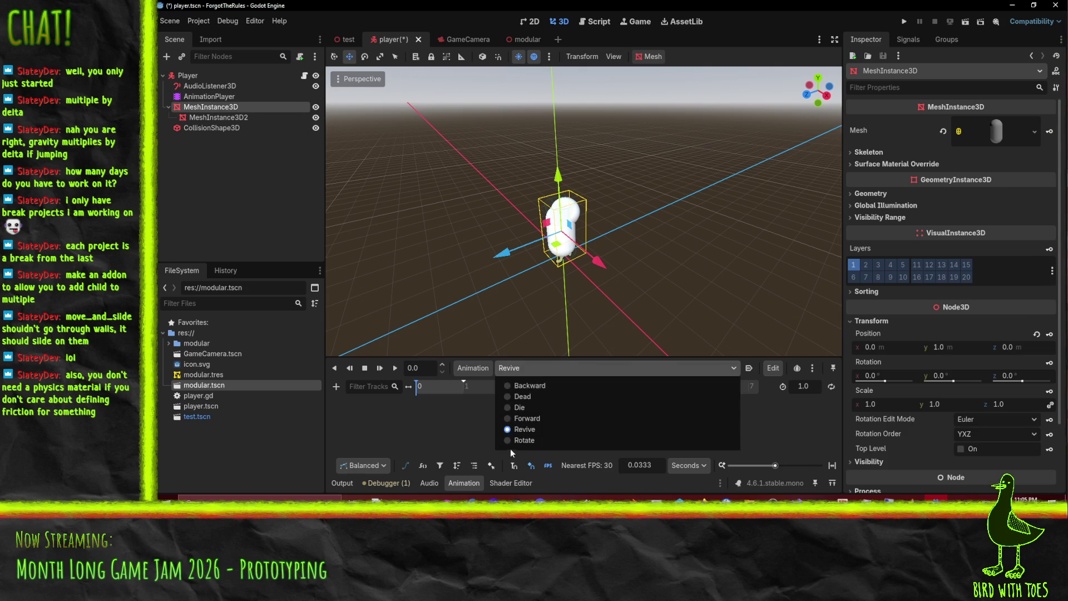
{"action": "left_click", "coordinate": [533, 405]}
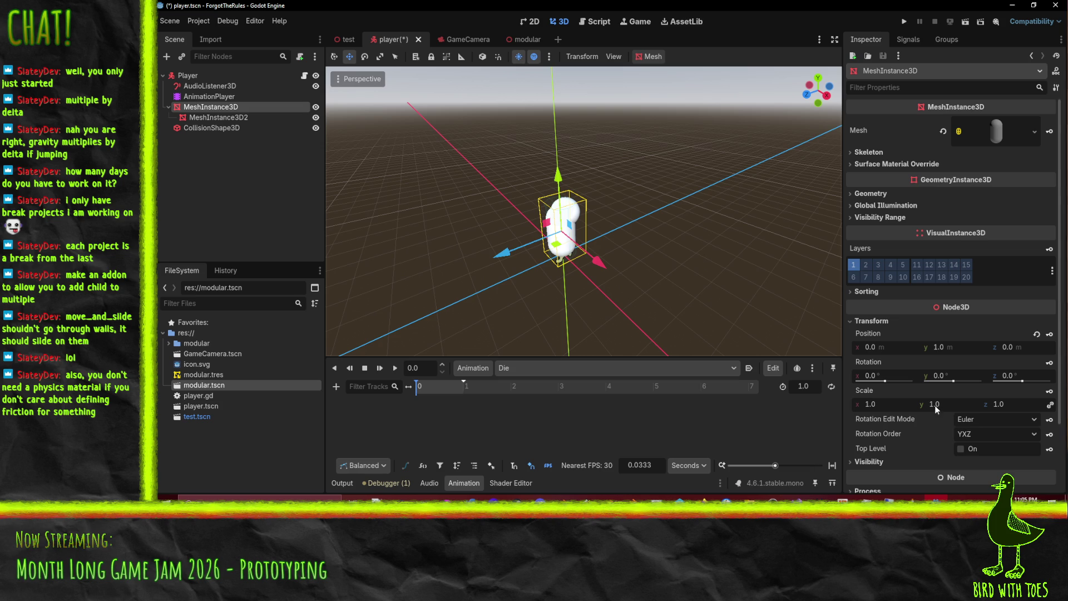
{"action": "left_click", "coordinate": [951, 406]}
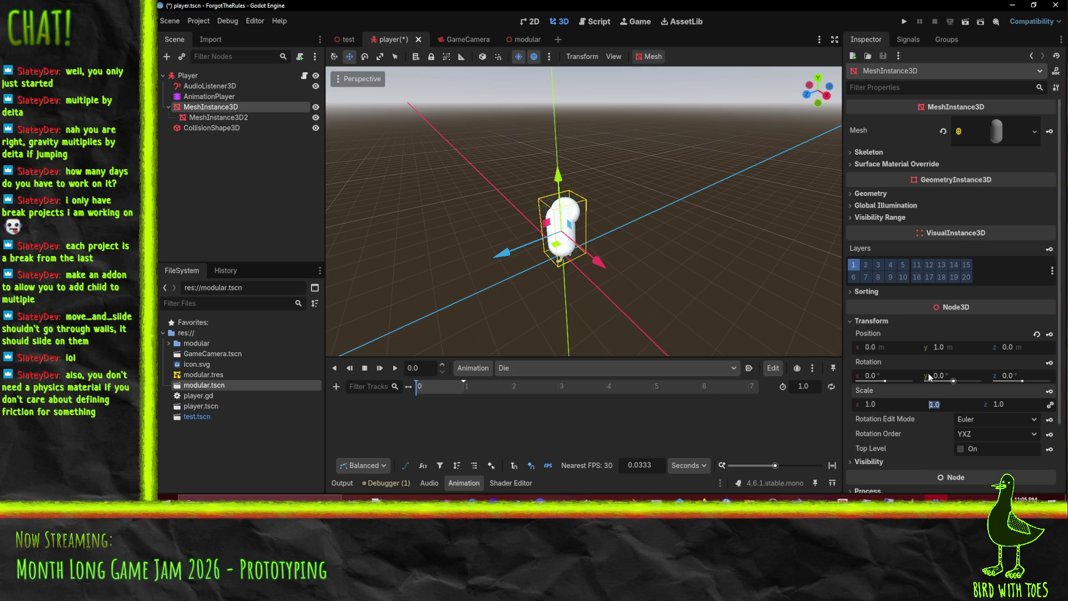
{"action": "left_click", "coordinate": [959, 350]}
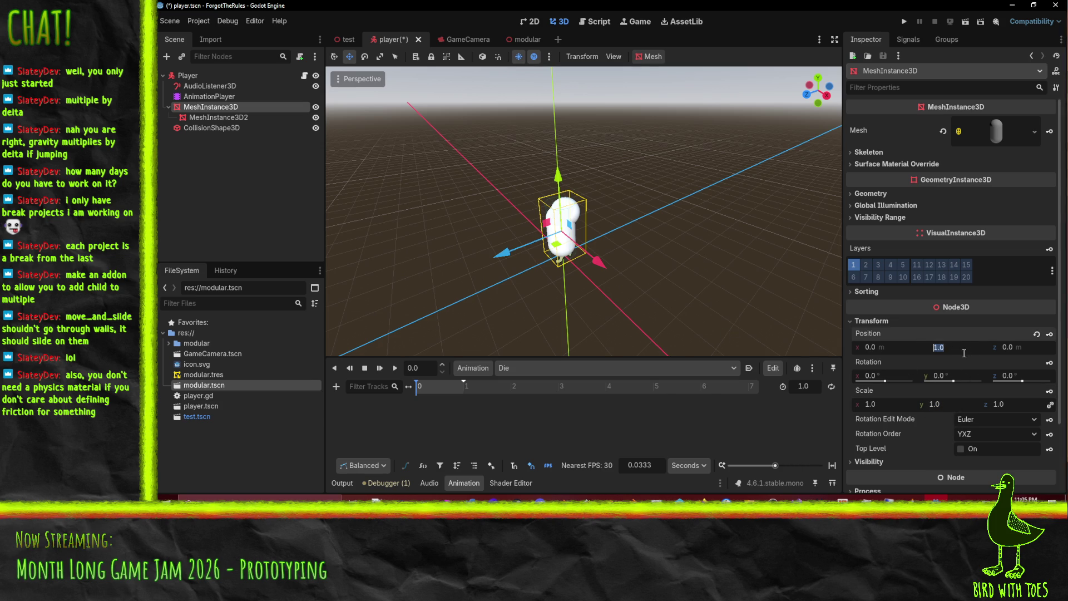
{"action": "left_click", "coordinate": [1049, 334]}
{"action": "left_click", "coordinate": [553, 287]}
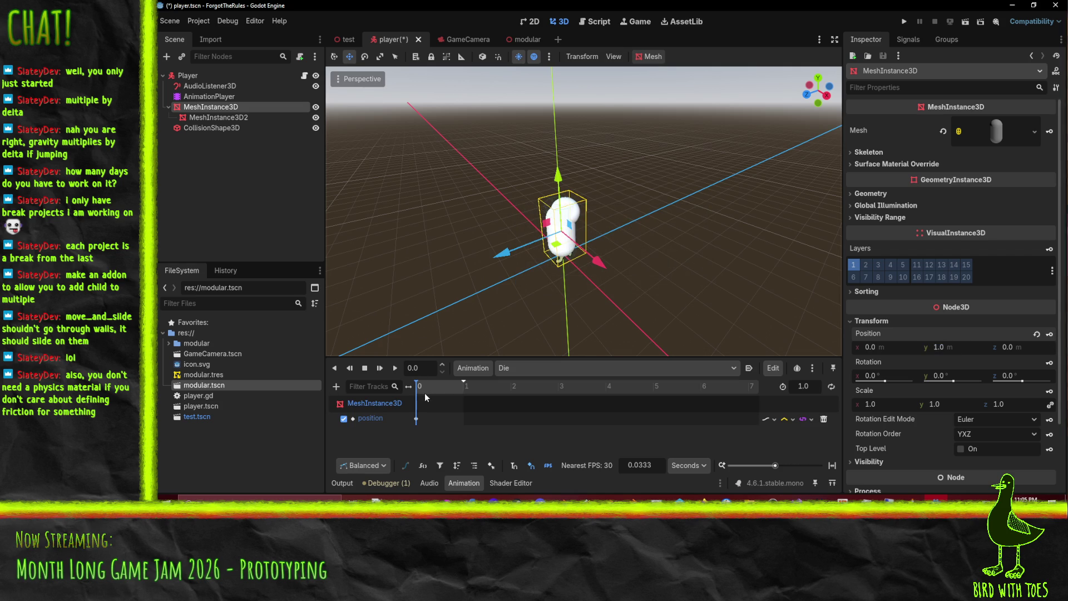
{"action": "left_click", "coordinate": [425, 388]}
{"action": "left_click", "coordinate": [943, 348]}
- At 0.2 s, set position Y to 1.5 and key both position and rotation
{"action": "type", "text": "1.5"}
{"action": "key", "text": "Return"}
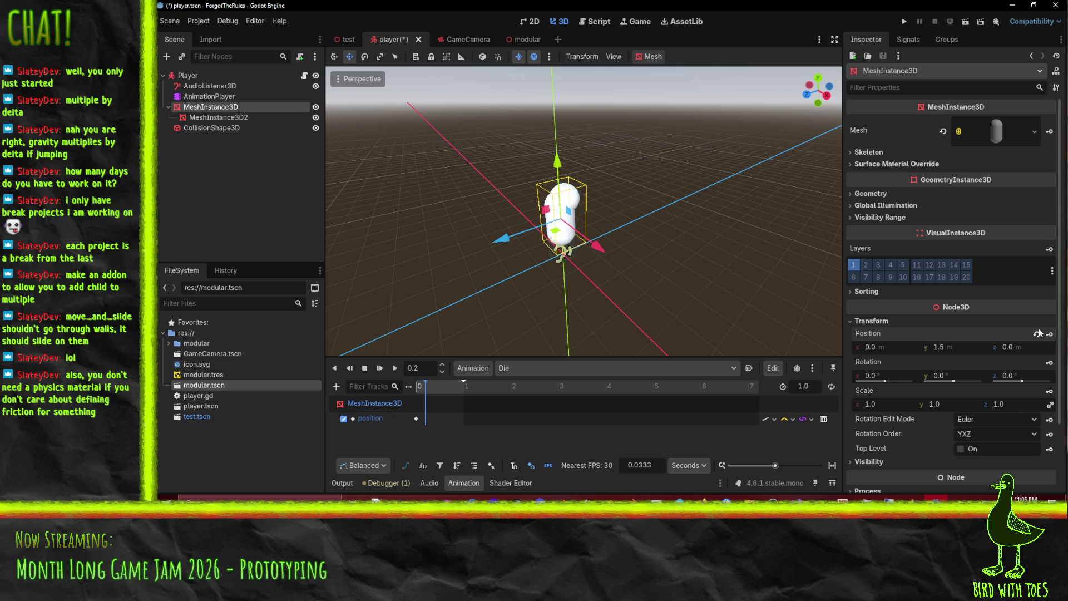
{"action": "left_click", "coordinate": [1050, 334]}
{"action": "left_click", "coordinate": [1049, 363]}
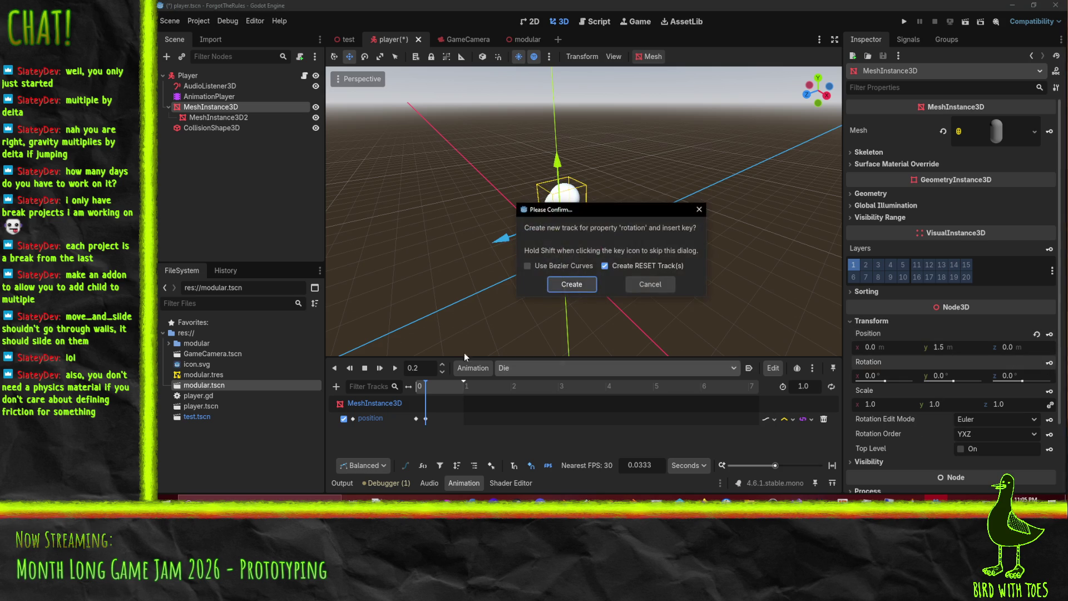
{"action": "left_click", "coordinate": [569, 281]}
- Later in the timeline, tip the capsule over to 90° X rotation
{"action": "left_click_drag", "start_coordinate": [429, 388], "coordinate": [440, 390]}
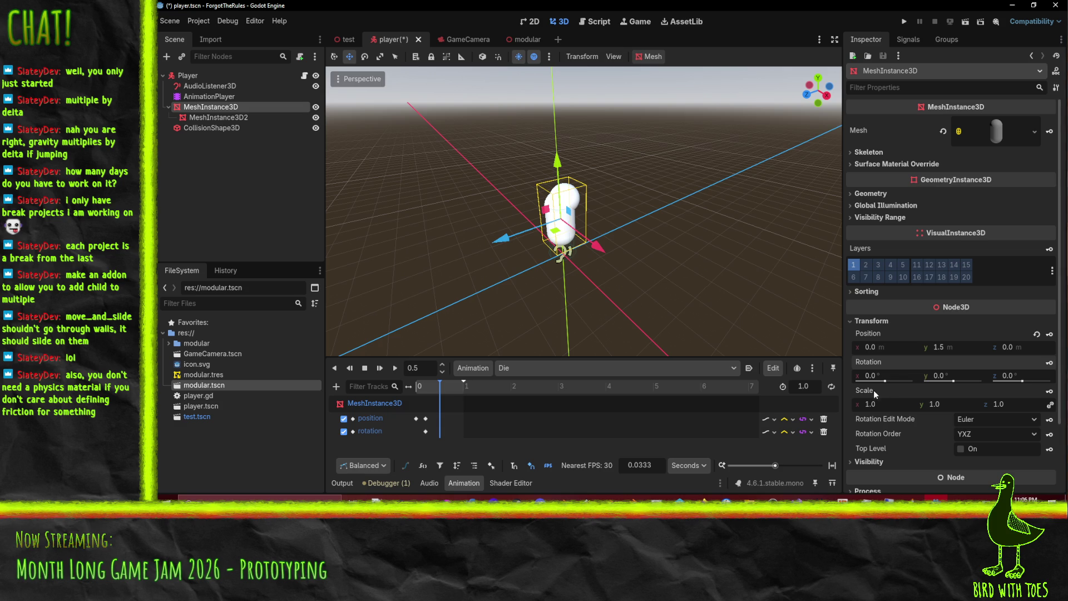
{"action": "left_click_drag", "start_coordinate": [884, 381], "coordinate": [889, 385]}
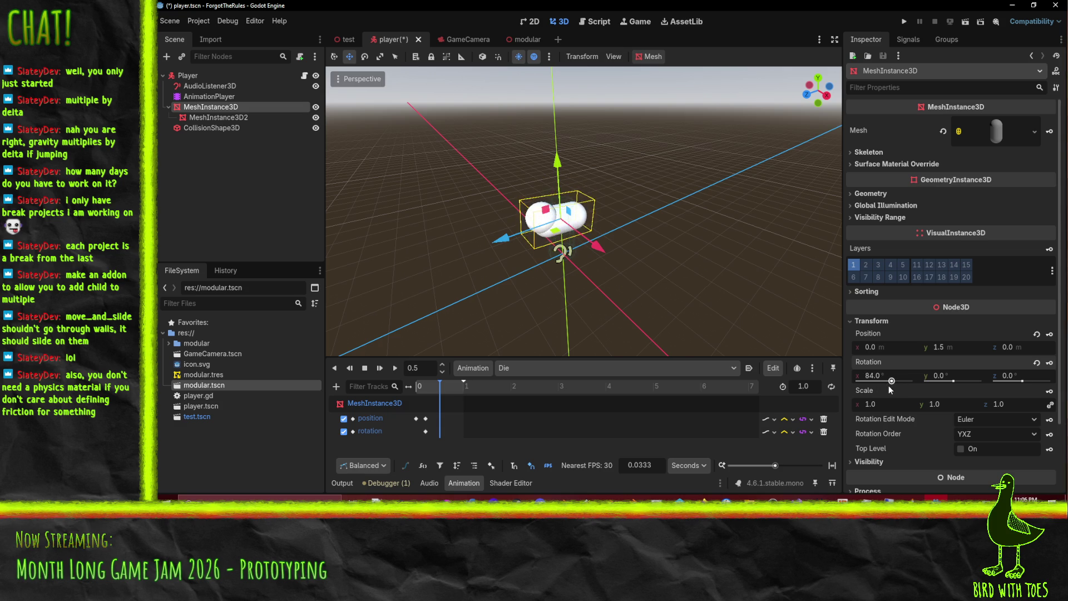
{"action": "left_click_drag", "start_coordinate": [889, 385], "coordinate": [888, 386]}
{"action": "left_click", "coordinate": [881, 377]}
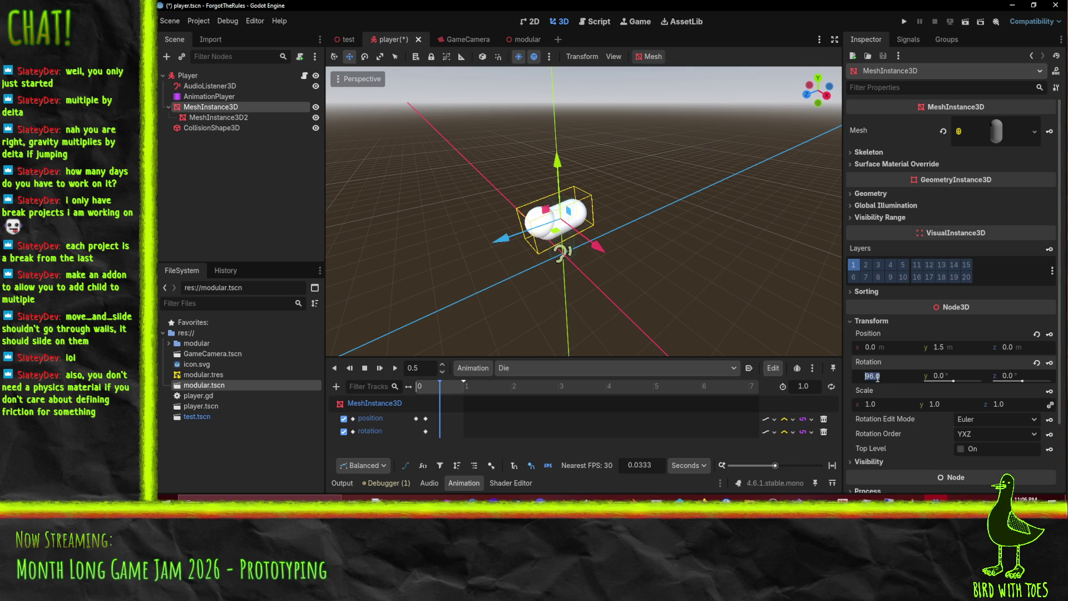
{"action": "type", "text": "90"}
{"action": "key", "text": "Return"}
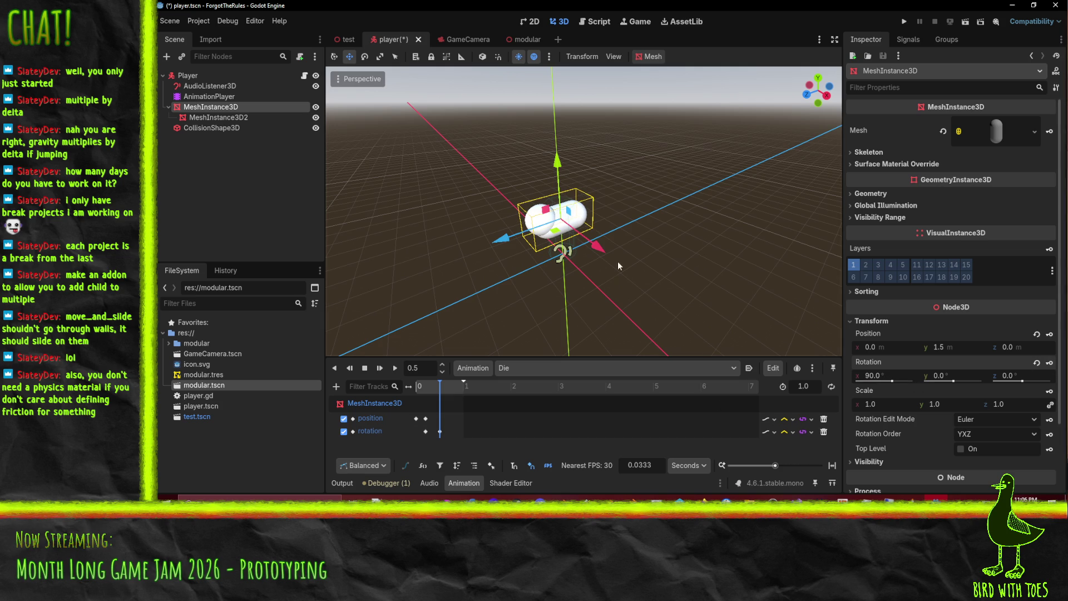
- Lower the capsule toward the ground, key its position at 0.5 s, and play Die
{"action": "left_click_drag", "start_coordinate": [493, 236], "coordinate": [472, 233]}
{"action": "mouse_move", "coordinate": [542, 170]}
{"action": "left_mouse_down"}
{"action": "mouse_move", "coordinate": [541, 212]}
{"action": "mouse_move", "coordinate": [539, 192]}
{"action": "mouse_move", "coordinate": [542, 202]}
{"action": "left_mouse_up"}
{"action": "key", "text": "KP_3"}
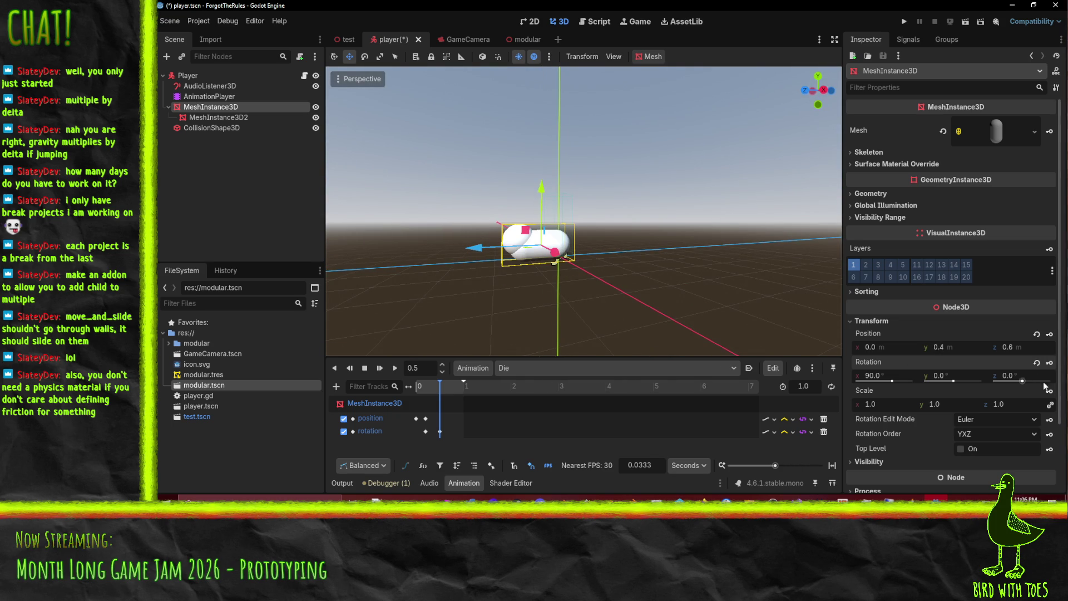
{"action": "left_click", "coordinate": [1049, 334]}
{"action": "left_click_drag", "start_coordinate": [439, 386], "coordinate": [341, 387]}
{"action": "left_click", "coordinate": [395, 367]}
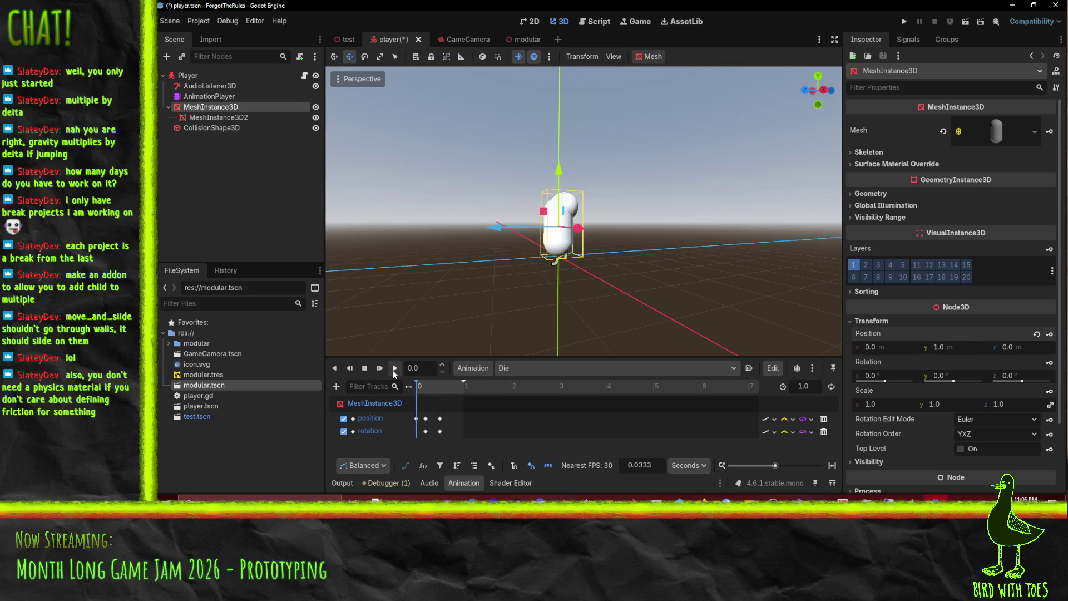
- Move the Die rotation key earlier to about 0.13 s and replay the animation from the start
{"action": "left_click", "coordinate": [426, 431]}
{"action": "left_click", "coordinate": [426, 418]}
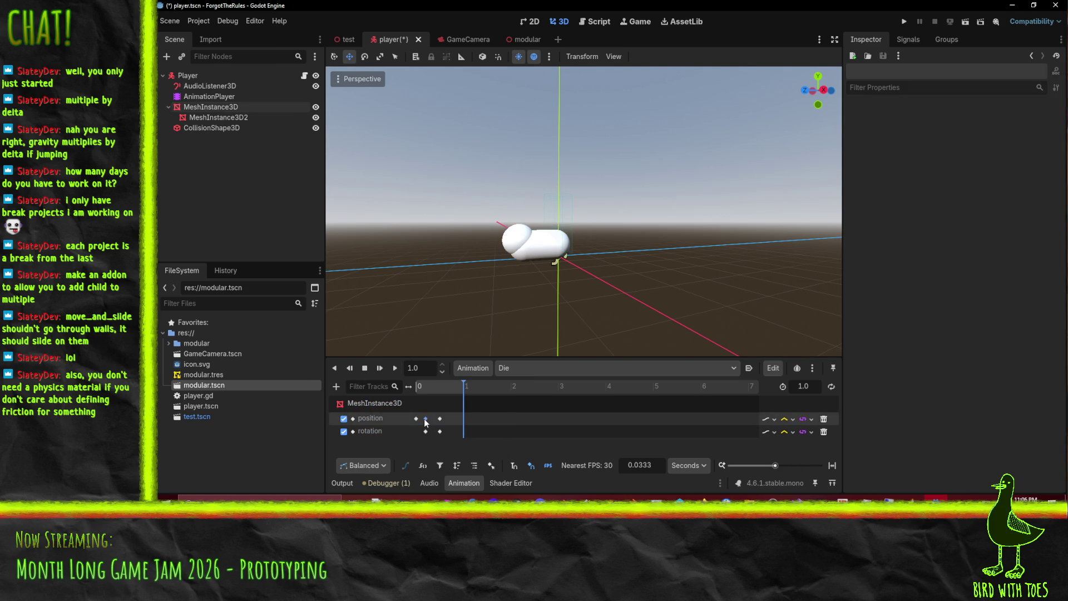
{"action": "left_click", "coordinate": [423, 418]}
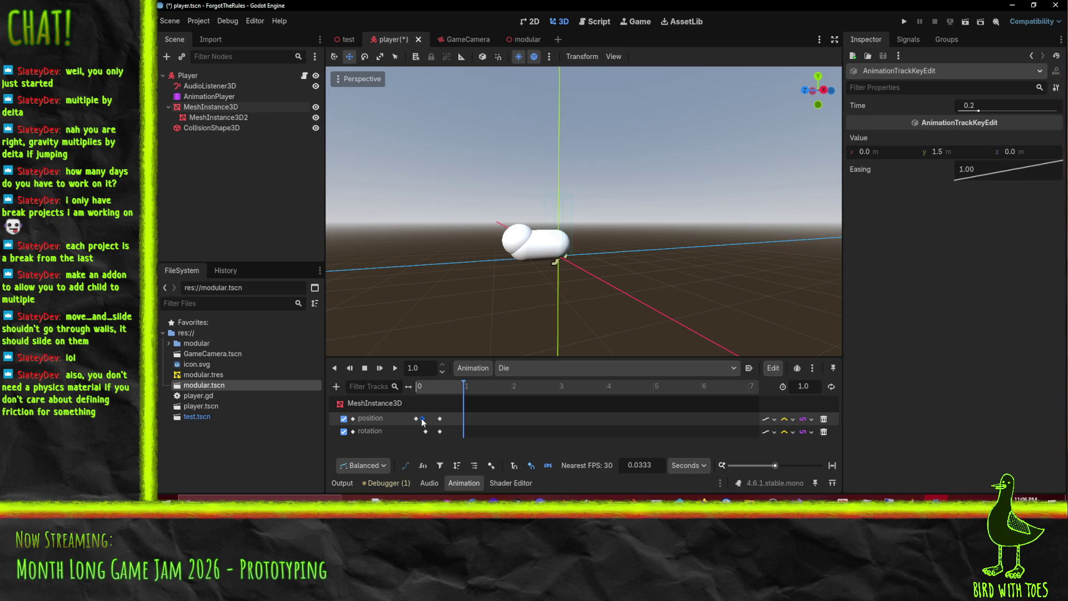
{"action": "left_click", "coordinate": [425, 432]}
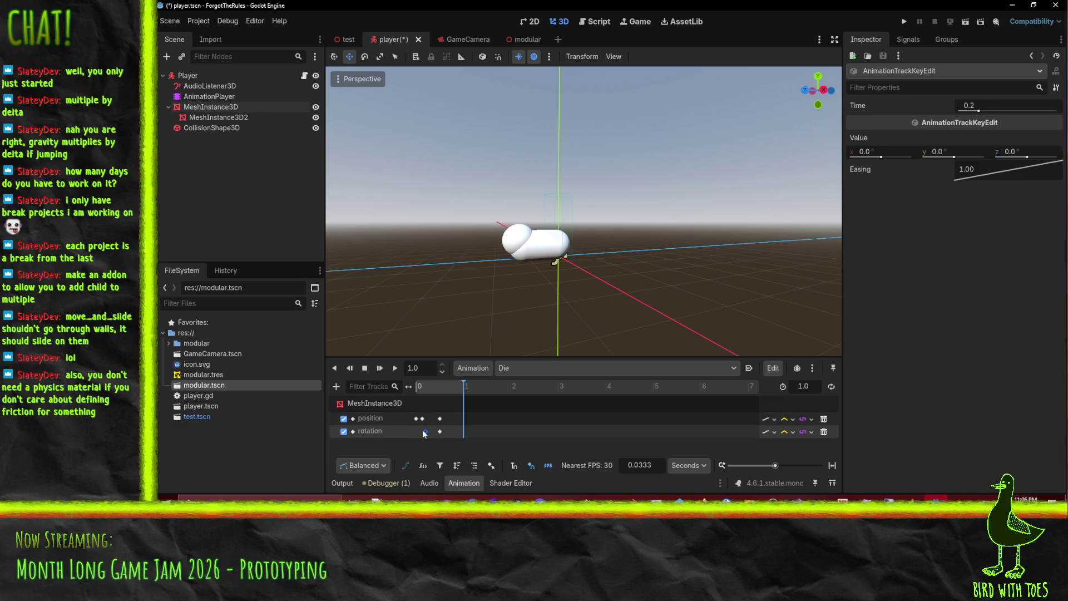
{"action": "left_click_drag", "start_coordinate": [463, 385], "coordinate": [422, 388]}
{"action": "key", "text": "s"}
{"action": "left_click", "coordinate": [394, 370]}
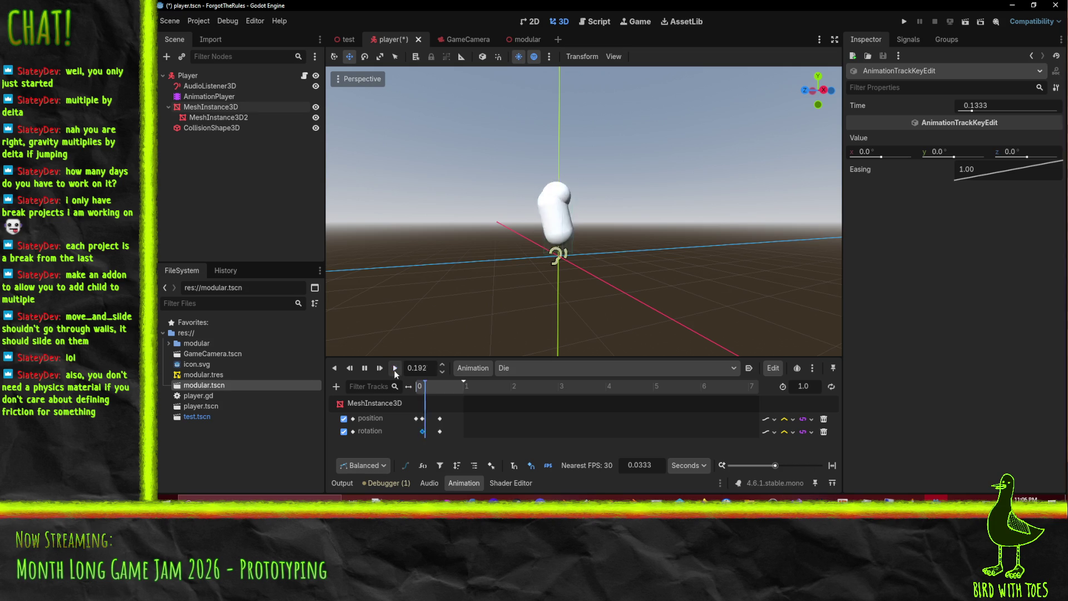
{"action": "left_click", "coordinate": [389, 371]}
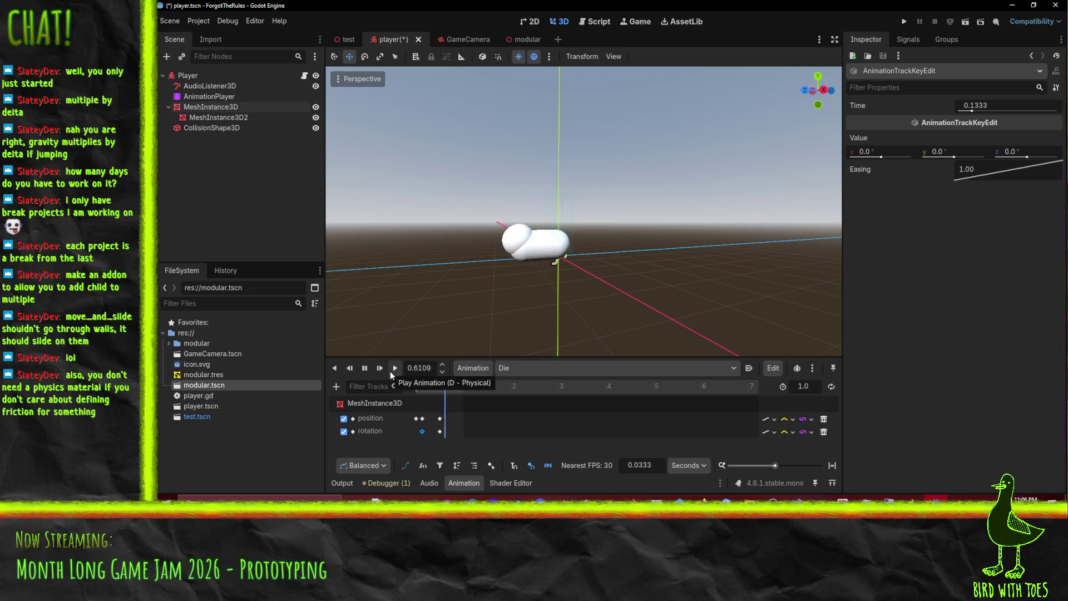
{"action": "left_click", "coordinate": [396, 371]}
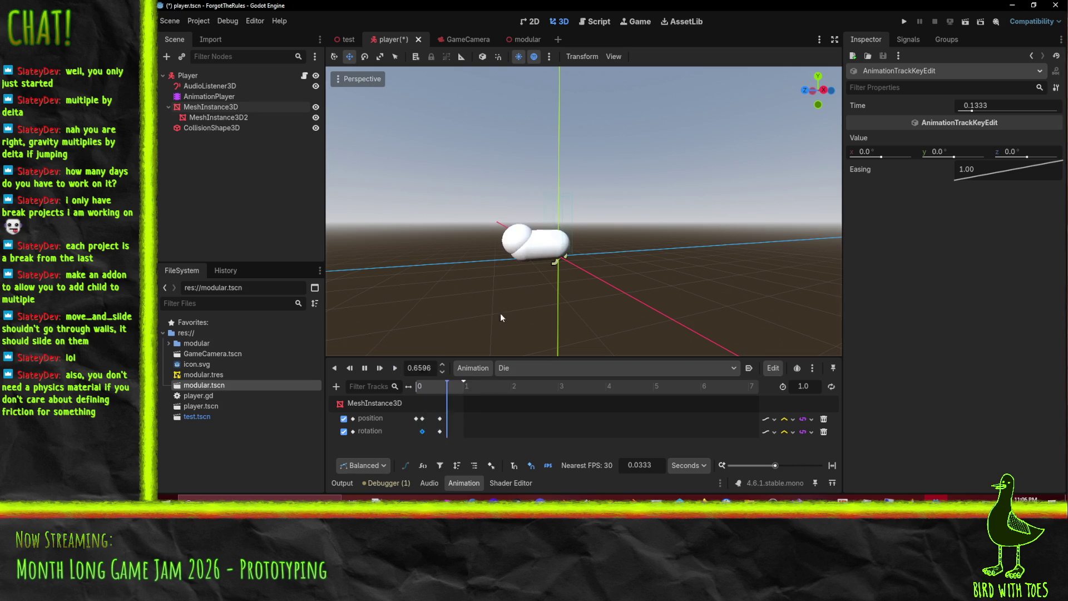
- Select and adjust the early position and rotation keys, then replay the Die animation
{"action": "left_click_drag", "start_coordinate": [420, 413], "coordinate": [435, 428]}
{"action": "scroll", "coordinate": [436, 428], "scroll_direction": "up", "scroll_amount": 3}
{"action": "scroll", "coordinate": [435, 428], "scroll_direction": "up", "scroll_amount": 3}
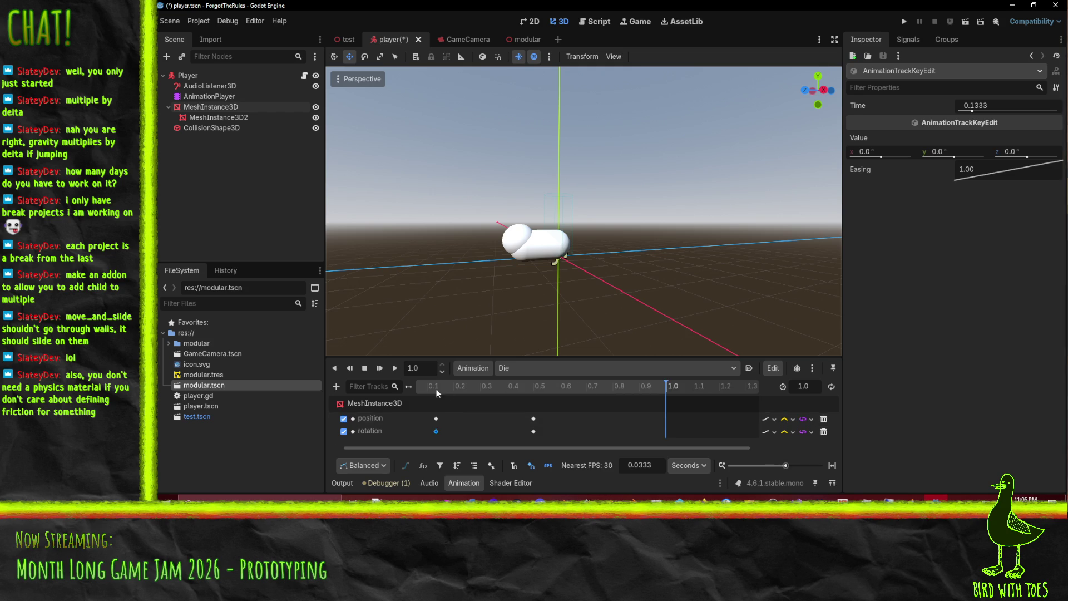
{"action": "left_click_drag", "start_coordinate": [489, 447], "coordinate": [434, 418]}
{"action": "left_click", "coordinate": [442, 388]}
{"action": "left_click", "coordinate": [395, 368]}
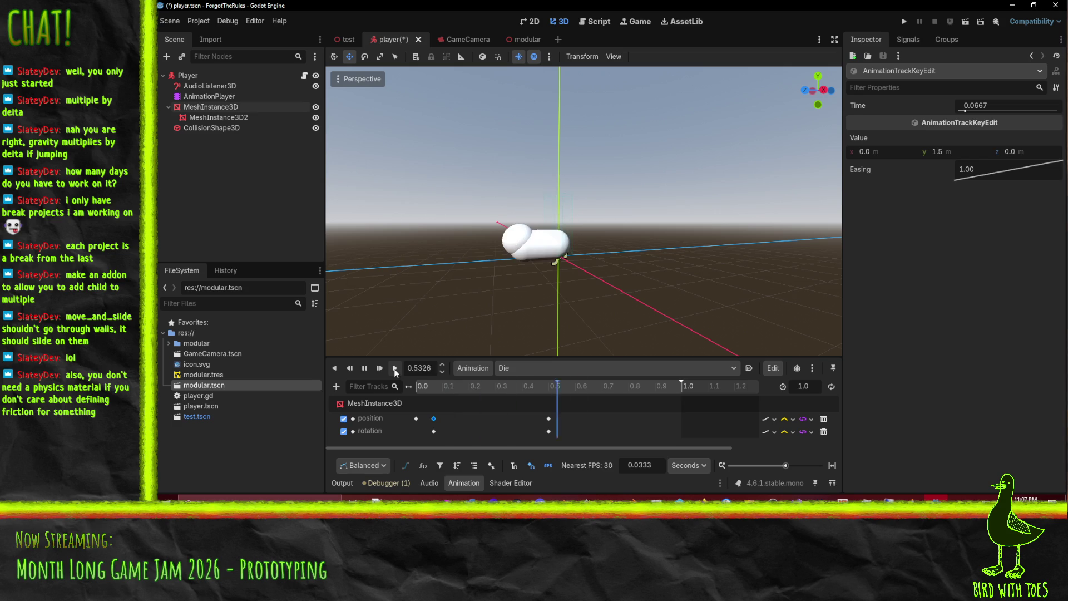
{"action": "left_click", "coordinate": [395, 368]}
{"action": "left_click", "coordinate": [395, 369]}
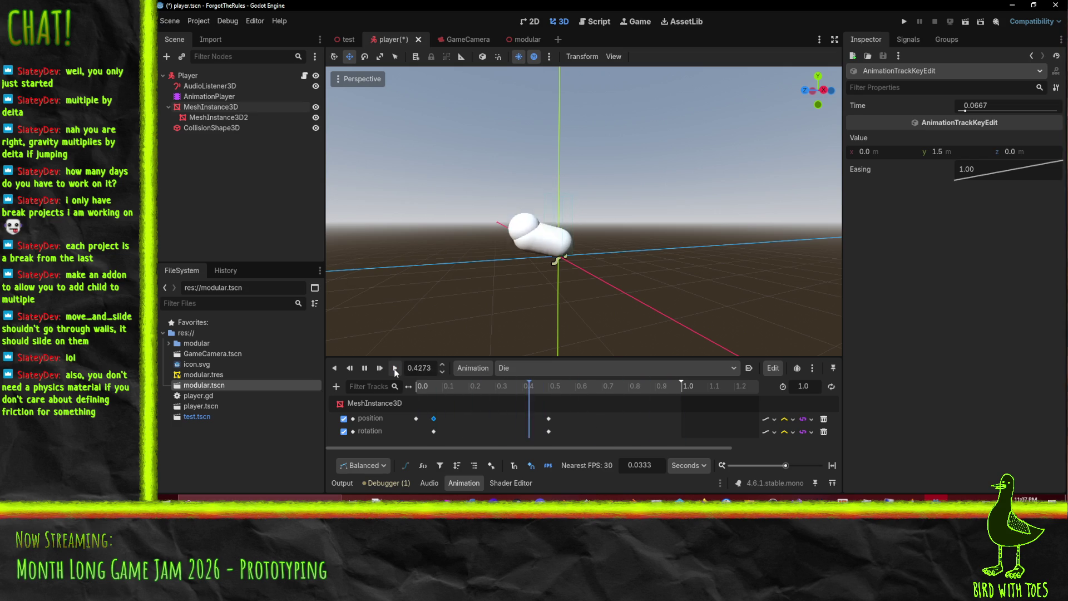
- Move the Die position key from 0.5 s to 0.3 s and preview the fall
{"action": "left_click", "coordinate": [548, 418]}
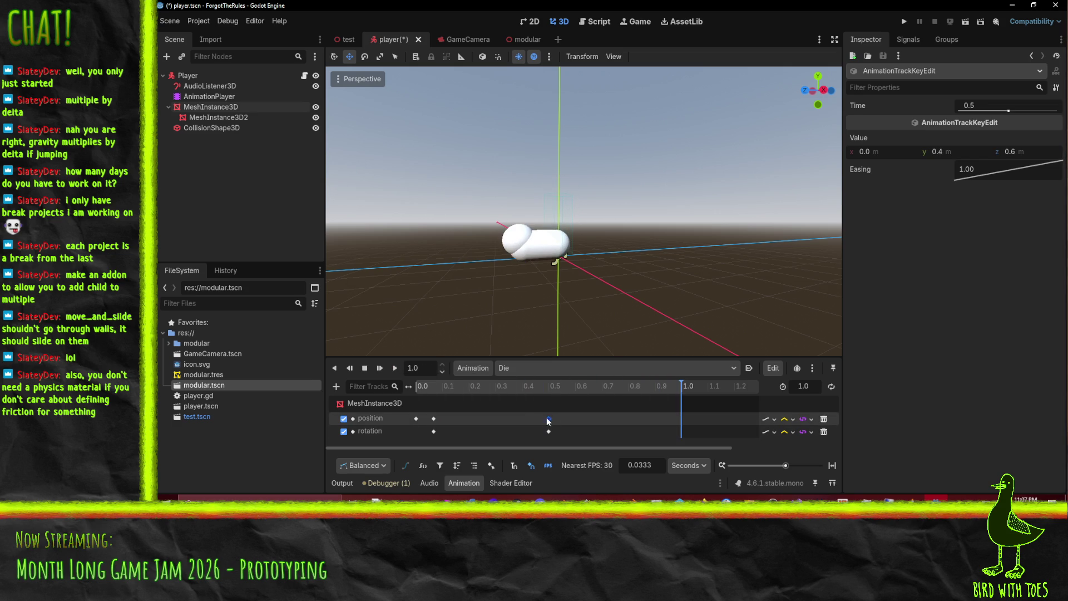
{"action": "mouse_move", "coordinate": [548, 418]}
{"action": "left_mouse_down"}
{"action": "mouse_move", "coordinate": [495, 418]}
{"action": "mouse_move", "coordinate": [495, 431]}
{"action": "left_mouse_up"}
{"action": "left_click", "coordinate": [549, 432]}
{"action": "left_click", "coordinate": [442, 386]}
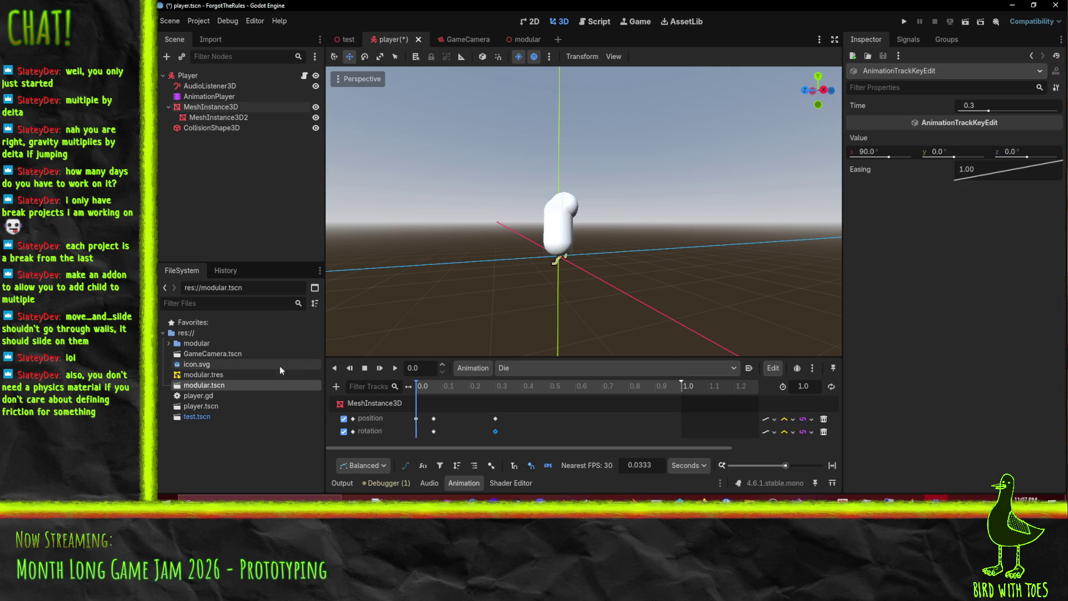
{"action": "left_click", "coordinate": [394, 367]}
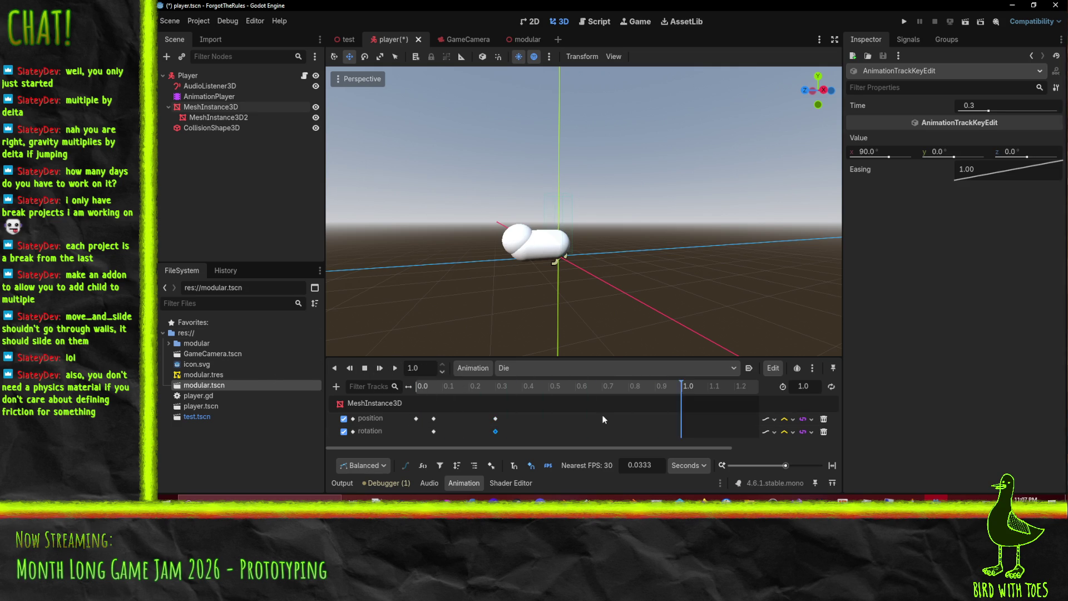
{"action": "left_click", "coordinate": [552, 388]}
{"action": "left_click_drag", "start_coordinate": [551, 388], "coordinate": [549, 388]}
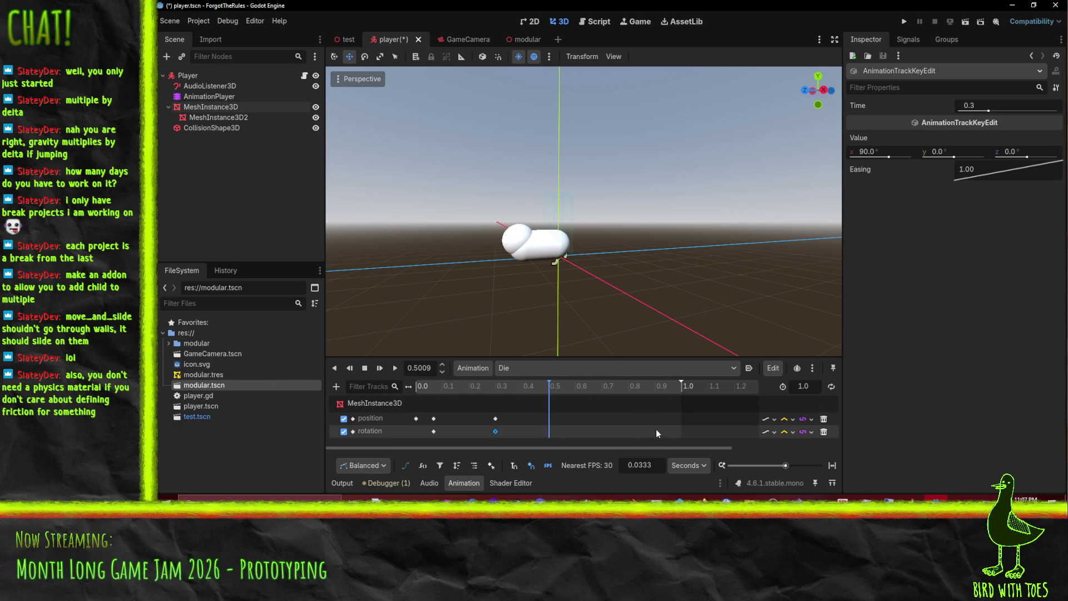
- Replace the extra 0.5 s position key with a duplicate of the 0.3 s key
{"action": "left_click", "coordinate": [211, 107]}
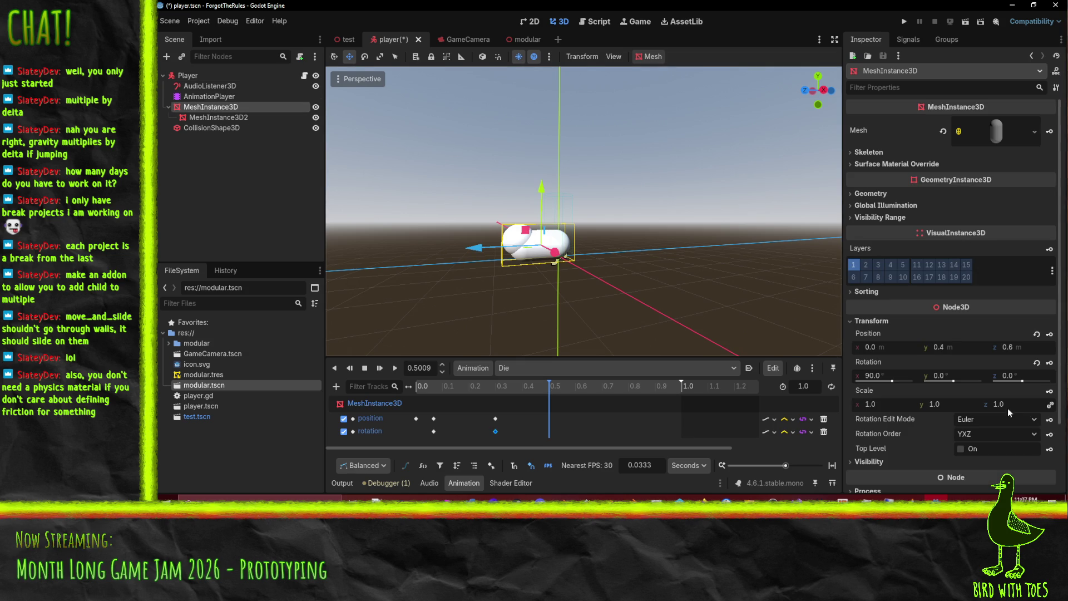
{"action": "key", "text": "i"}
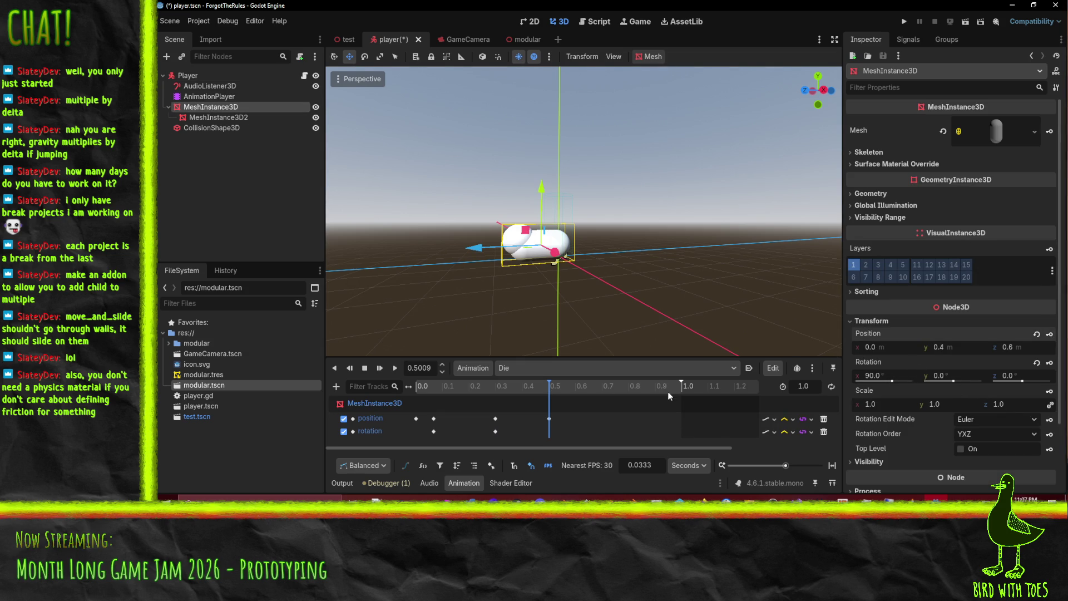
{"action": "mouse_move", "coordinate": [596, 386]}
{"action": "left_mouse_down"}
{"action": "mouse_move", "coordinate": [622, 386]}
{"action": "mouse_move", "coordinate": [609, 386]}
{"action": "left_mouse_up"}
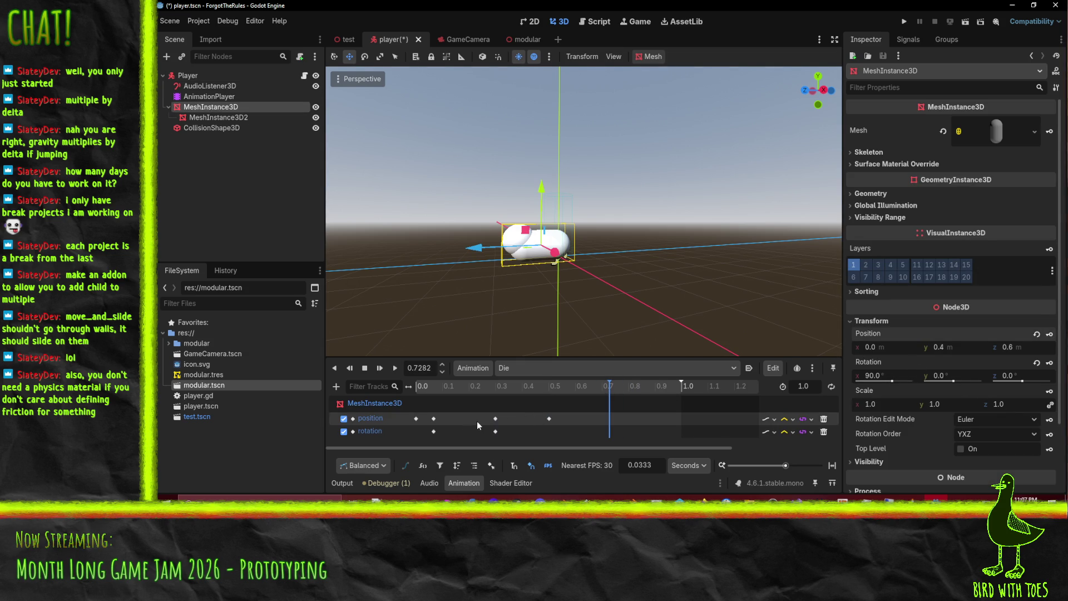
{"action": "left_click", "coordinate": [495, 418]}
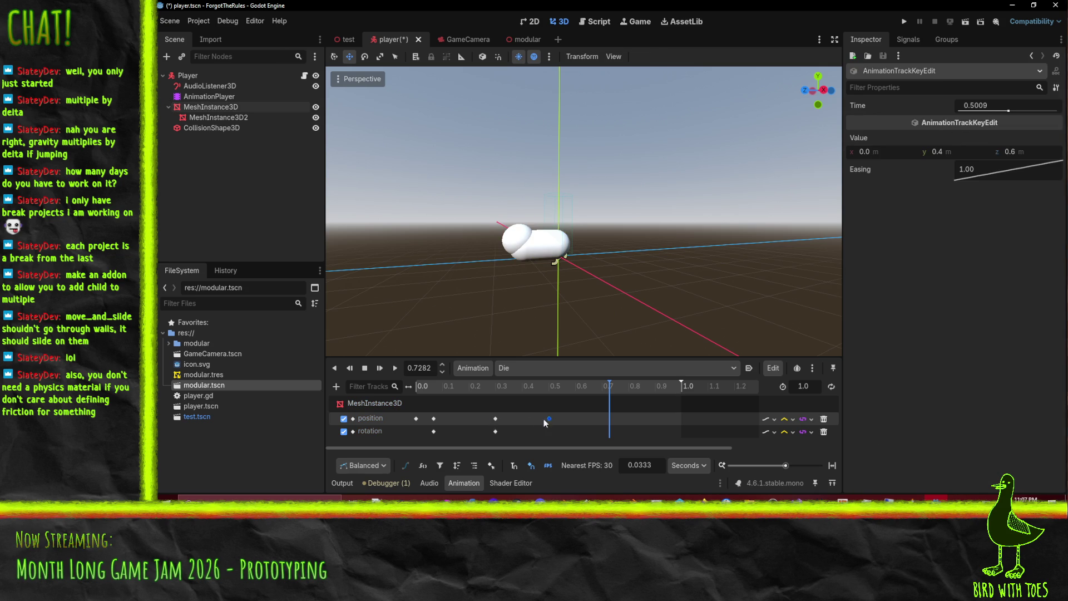
{"action": "left_click", "coordinate": [549, 418]}
{"action": "key", "text": "Delete"}
{"action": "left_click", "coordinate": [495, 418]}
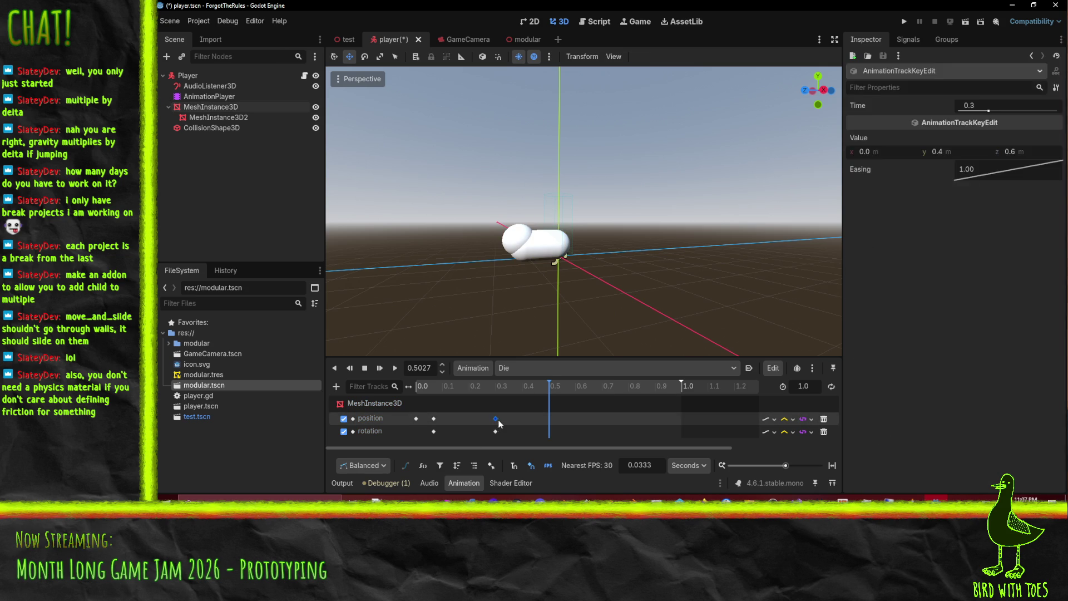
{"action": "right_click", "coordinate": [551, 412]}
{"action": "left_click", "coordinate": [579, 432]}
- Key MeshInstance3D's position at 1.0 s with the capsule lowered to Y -1.1
{"action": "left_click_drag", "start_coordinate": [559, 395], "coordinate": [694, 395]}
{"action": "left_click", "coordinate": [210, 107]}
{"action": "left_click_drag", "start_coordinate": [546, 195], "coordinate": [546, 235]}
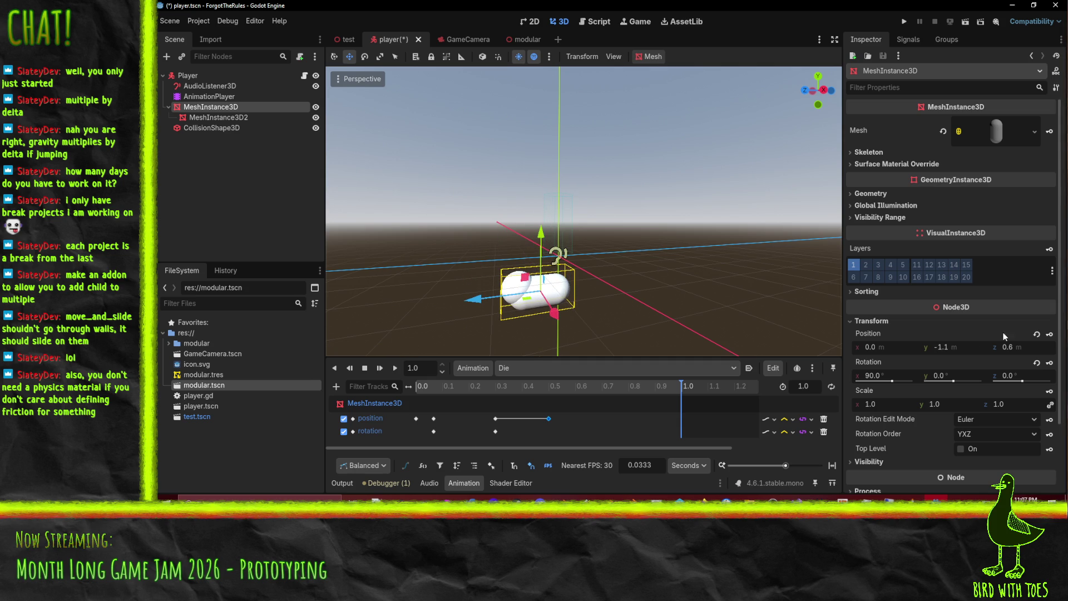
{"action": "left_click", "coordinate": [1050, 334]}
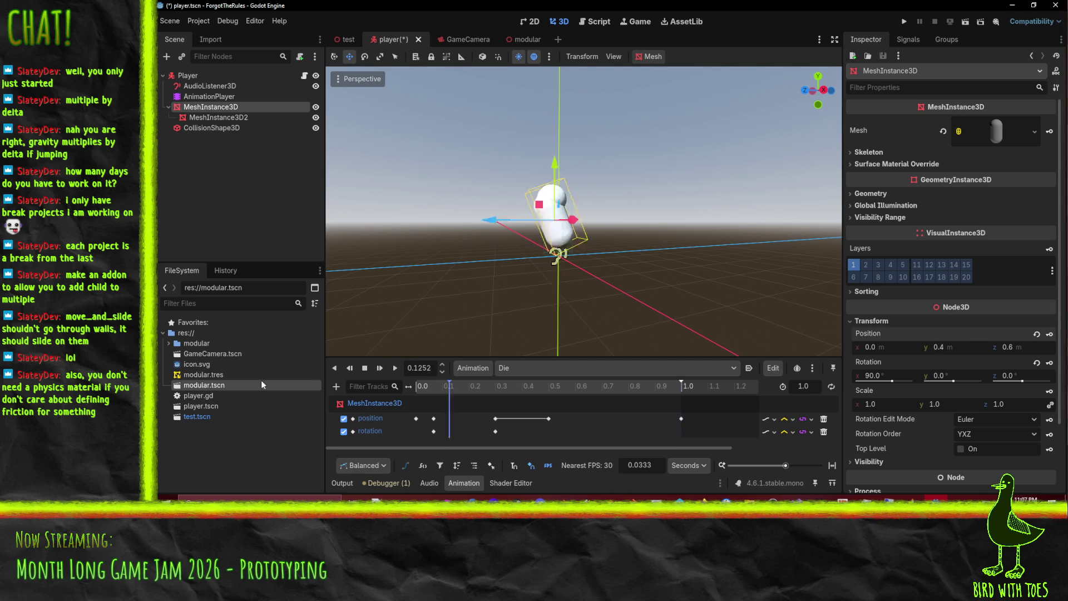
- Play the Die animation and orbit the view to check the sinking capsule
{"action": "left_click", "coordinate": [395, 368]}
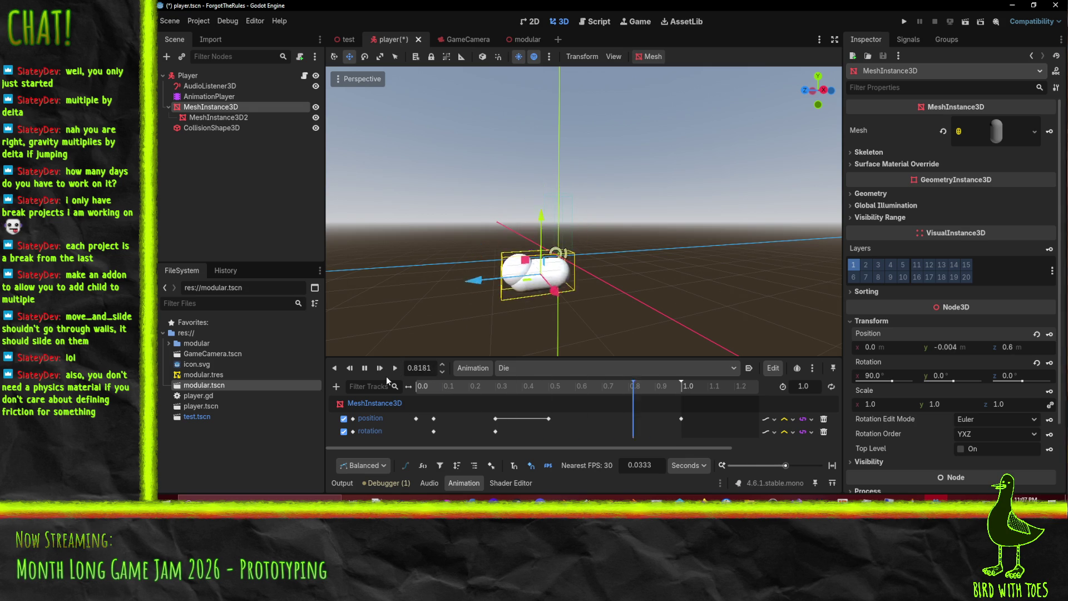
{"action": "left_click_drag", "start_coordinate": [523, 217], "coordinate": [614, 261]}
{"action": "scroll", "coordinate": [614, 262], "scroll_direction": "down", "scroll_amount": 2}
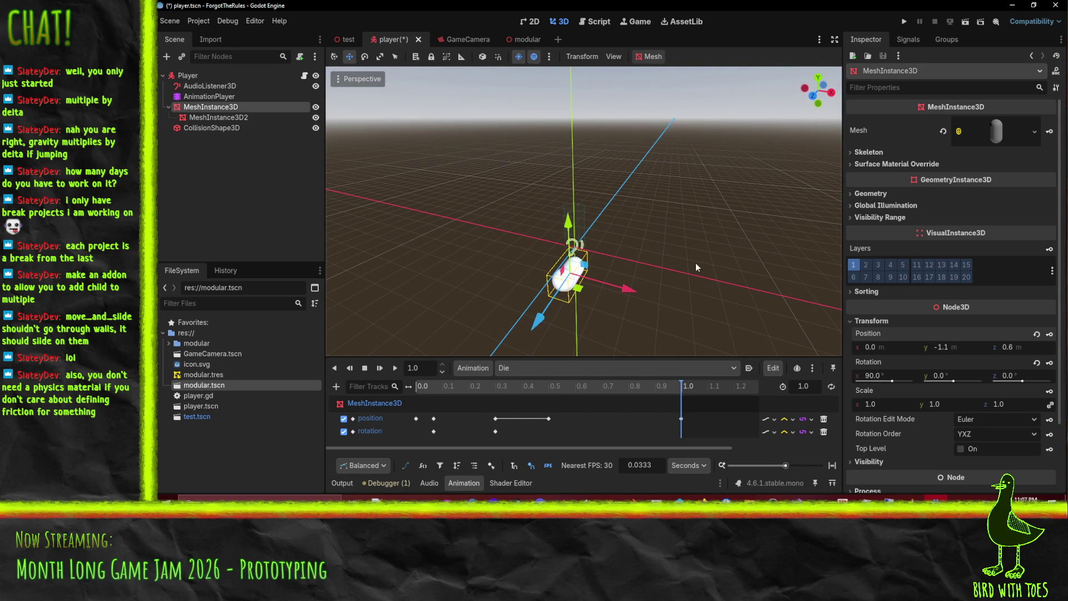
{"action": "left_click_drag", "start_coordinate": [699, 262], "coordinate": [749, 281]}
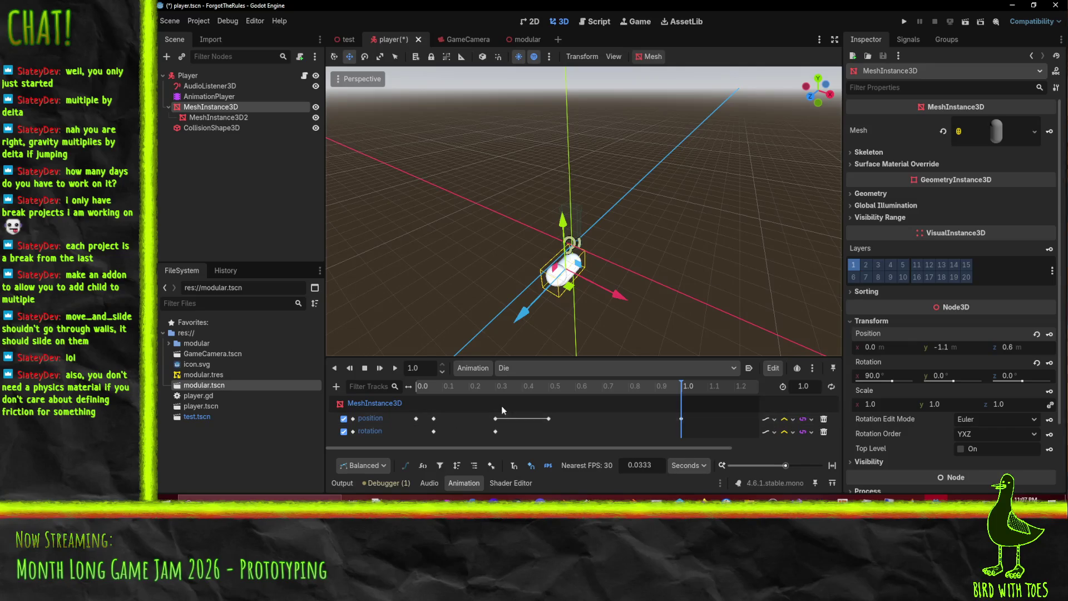
{"action": "left_click", "coordinate": [542, 370]}
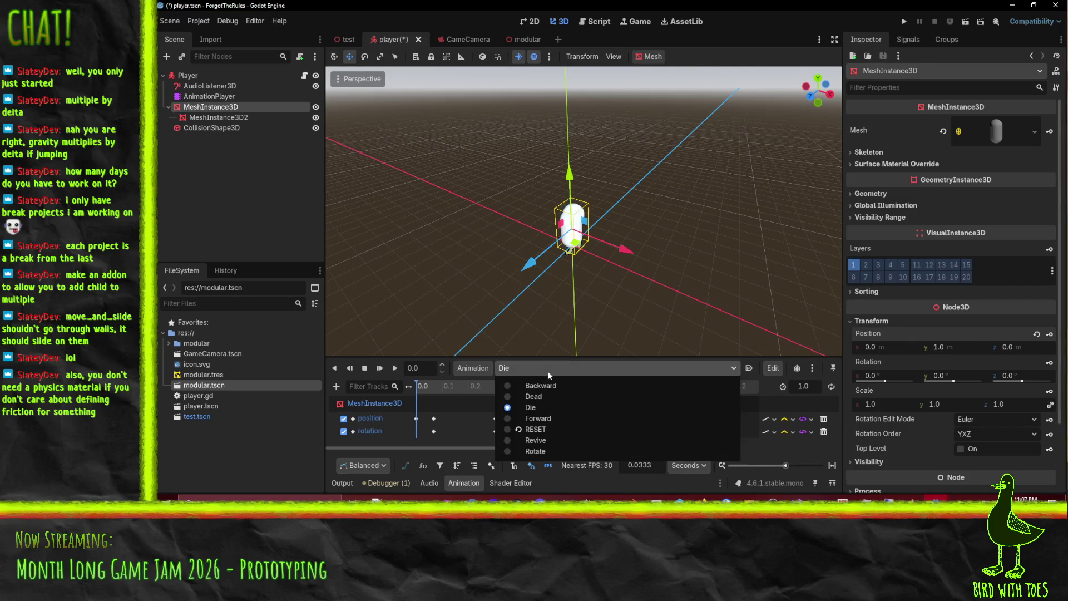
- Switch to the Dead animation and add a Position track for MeshInstance3D at 0.0
{"action": "left_click", "coordinate": [562, 396]}
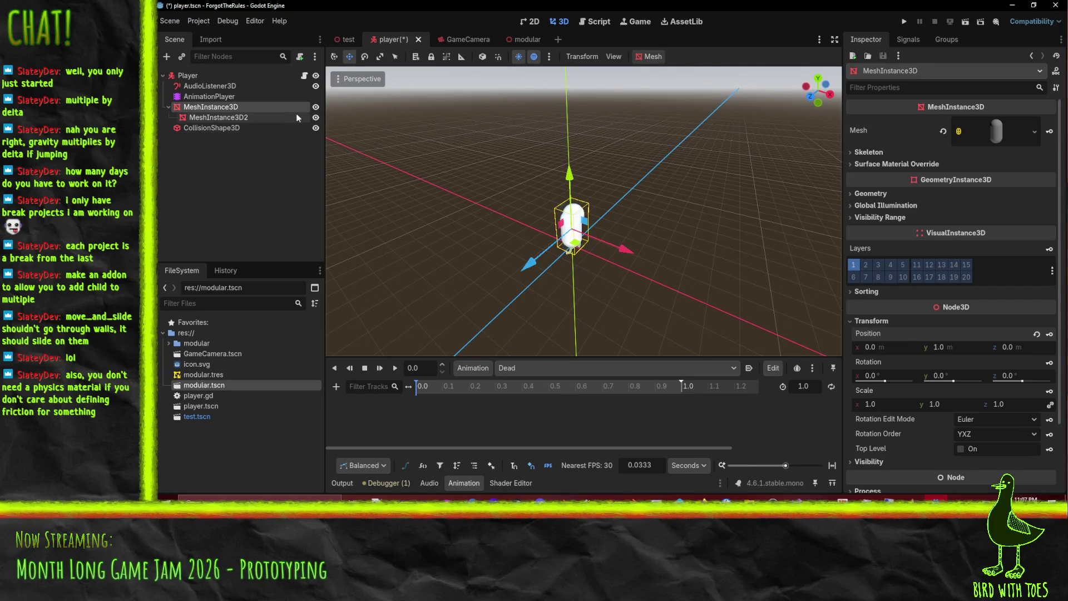
{"action": "left_click", "coordinate": [315, 107]}
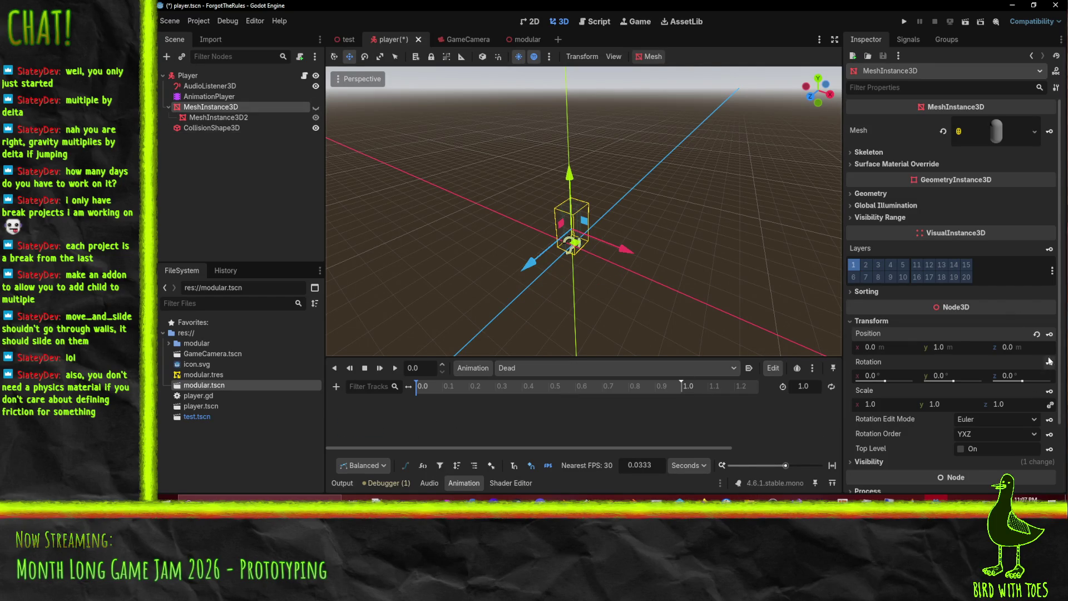
{"action": "left_click", "coordinate": [1050, 336]}
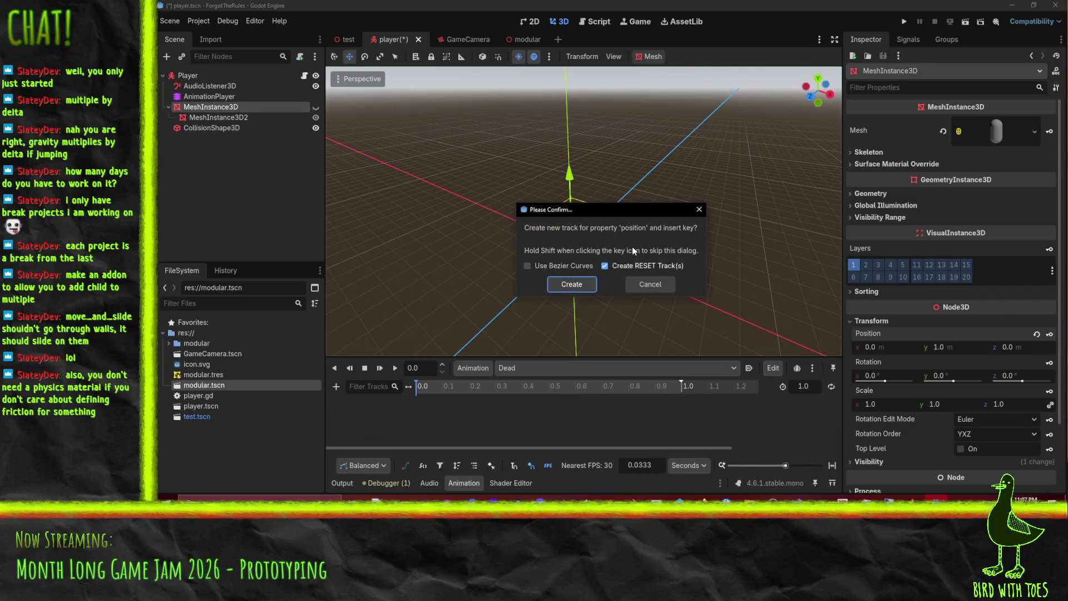
{"action": "left_click", "coordinate": [563, 284]}
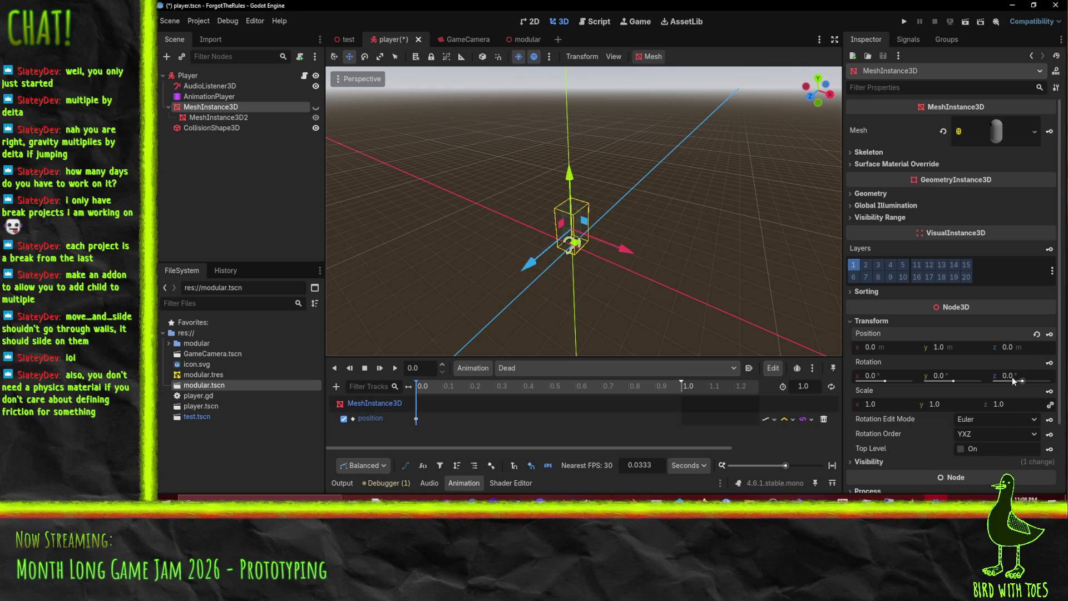
- Add a Visible track at 0.0 in Dead, keyed off so the capsule is hidden
{"action": "scroll", "coordinate": [1012, 376], "scroll_direction": "down", "scroll_amount": 3}
{"action": "left_click", "coordinate": [887, 381]}
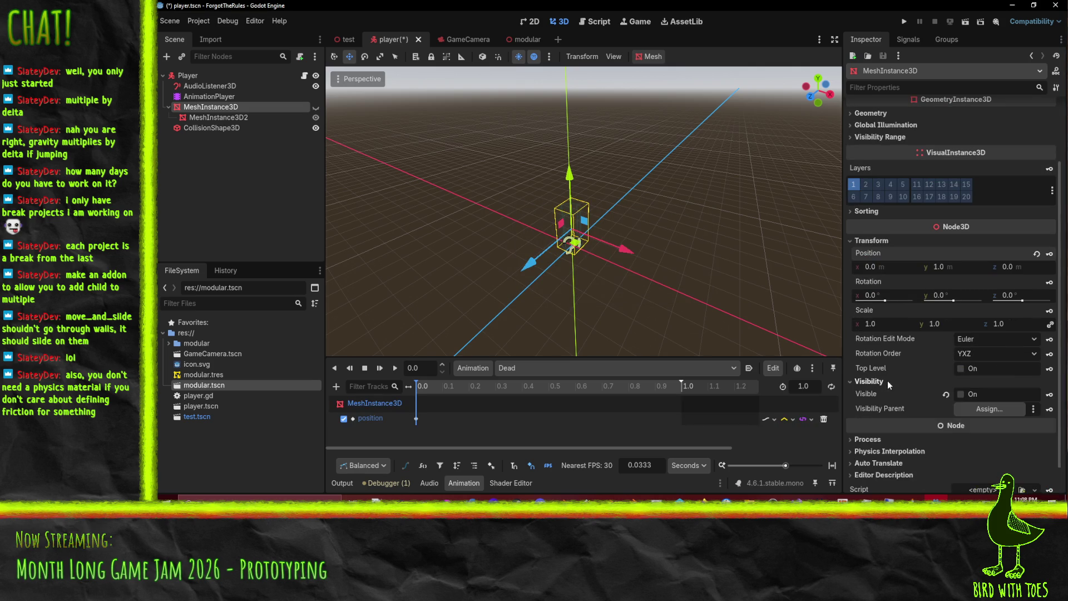
{"action": "left_click", "coordinate": [1050, 393]}
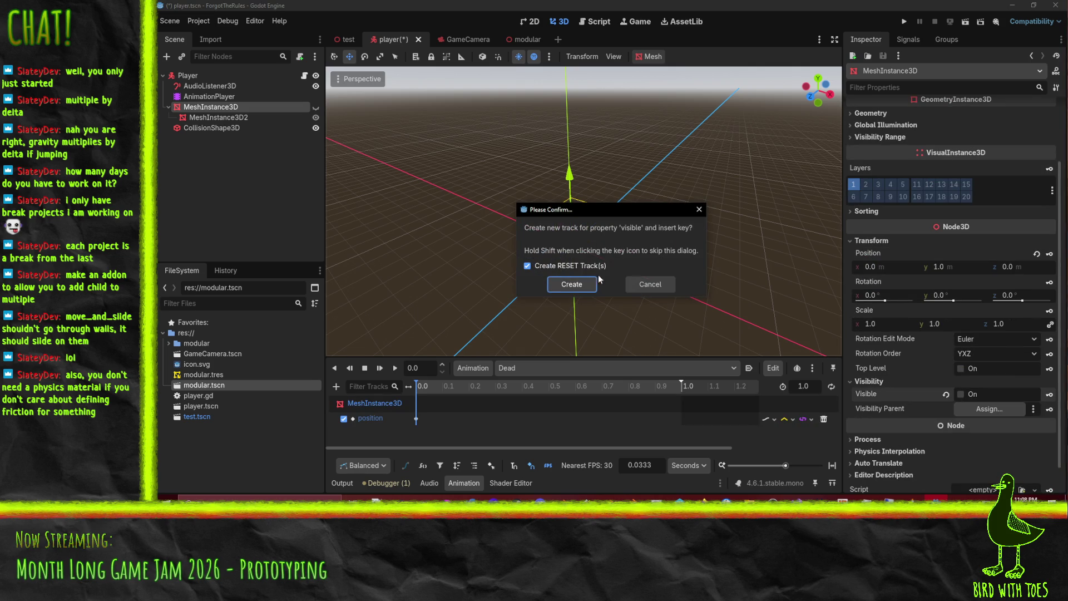
{"action": "left_click", "coordinate": [642, 284]}
{"action": "left_click", "coordinate": [960, 393]}
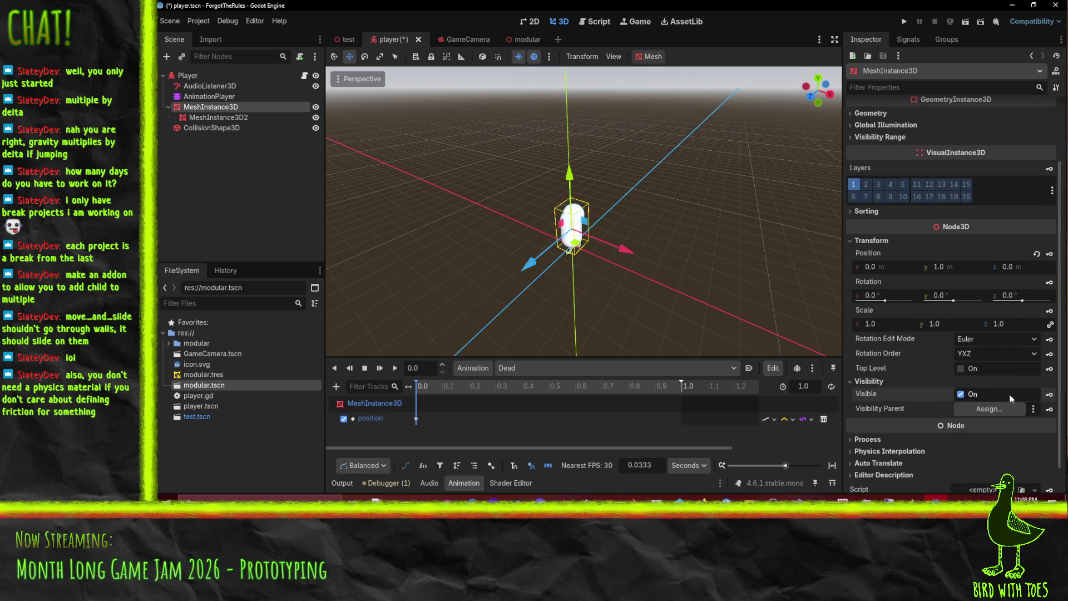
{"action": "left_click", "coordinate": [1048, 394]}
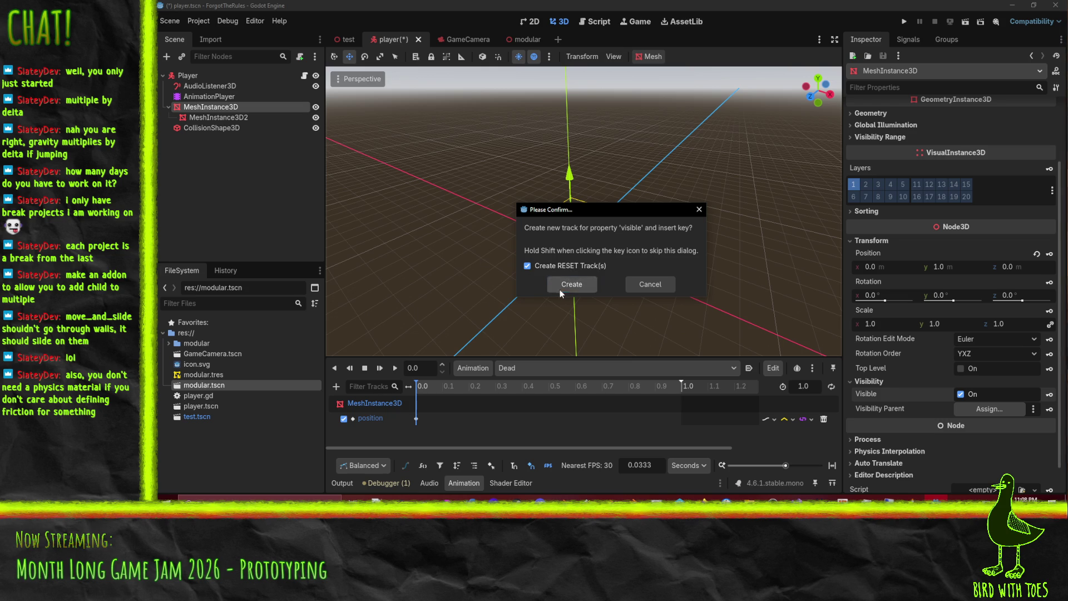
{"action": "left_click", "coordinate": [561, 286]}
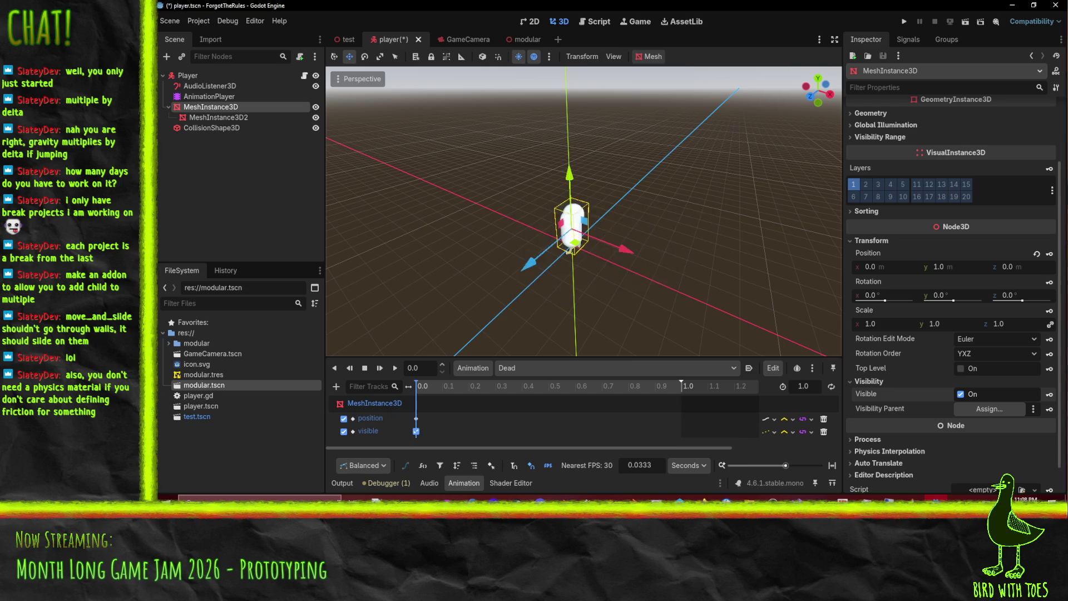
{"action": "left_click", "coordinate": [960, 394]}
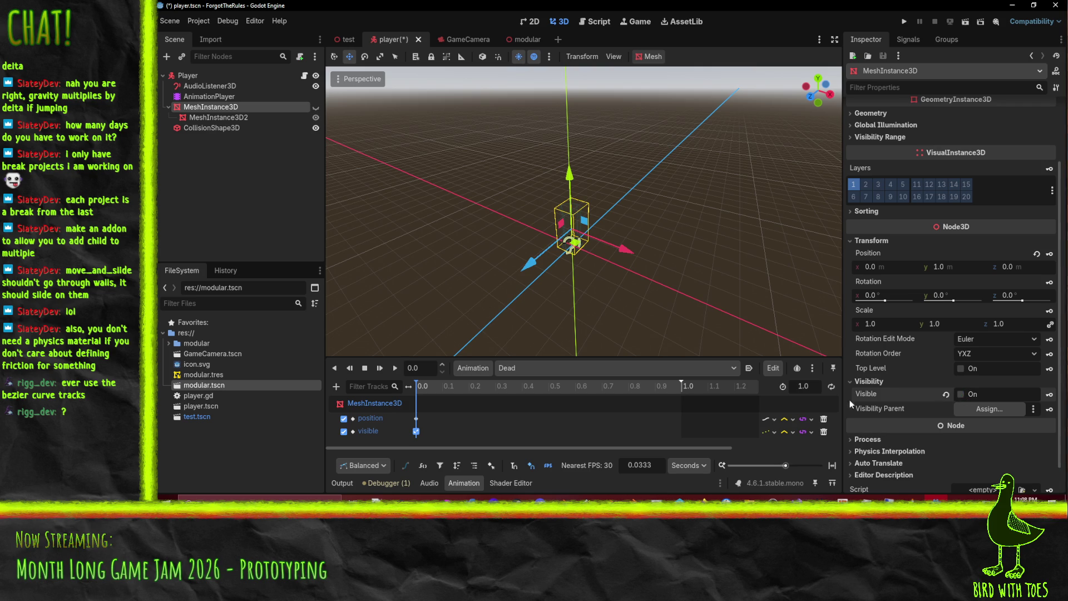
{"action": "left_click", "coordinate": [1050, 394]}
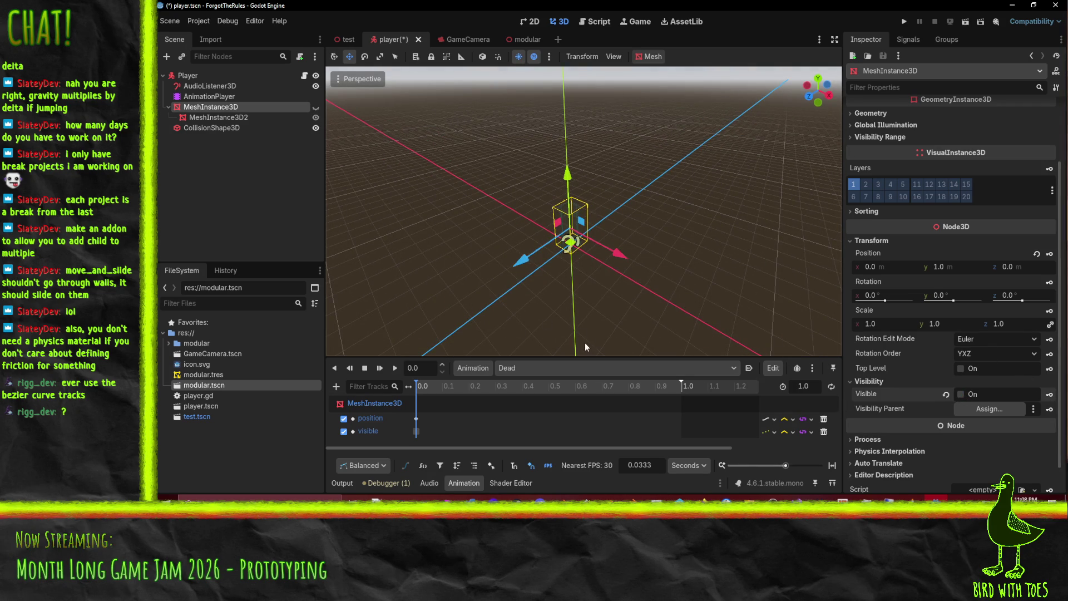
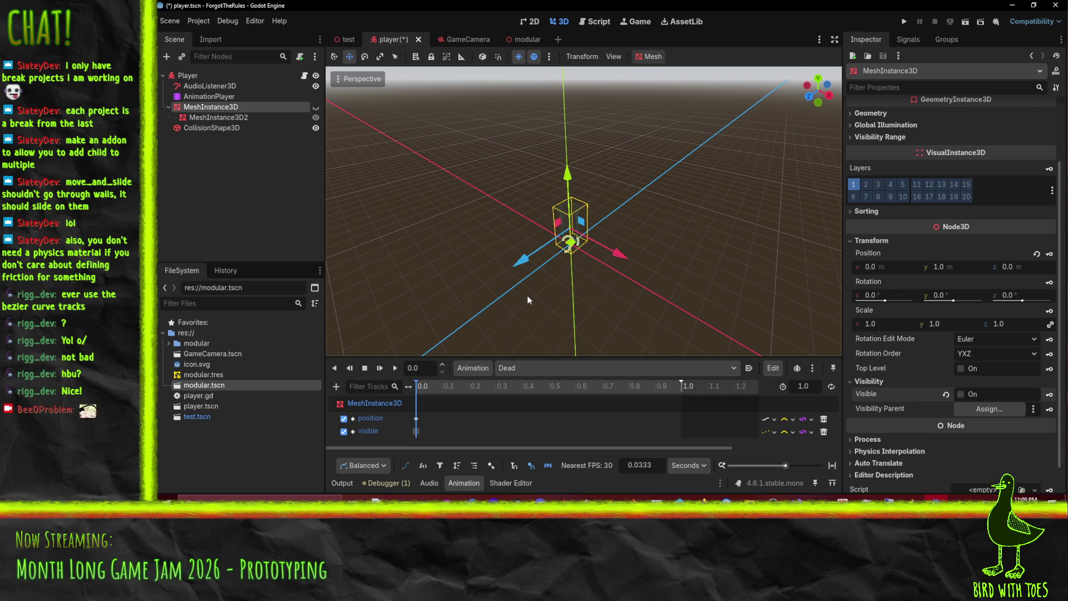
- Switch the player's Animation dropdown to the Revive animation
{"action": "left_click", "coordinate": [523, 368]}
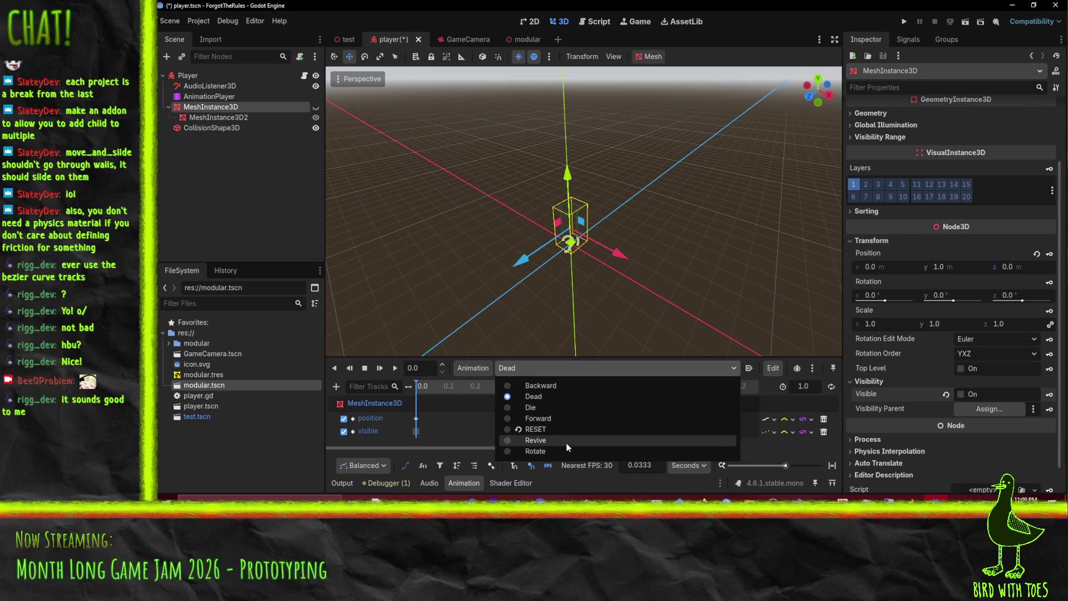
{"action": "left_click", "coordinate": [565, 439]}
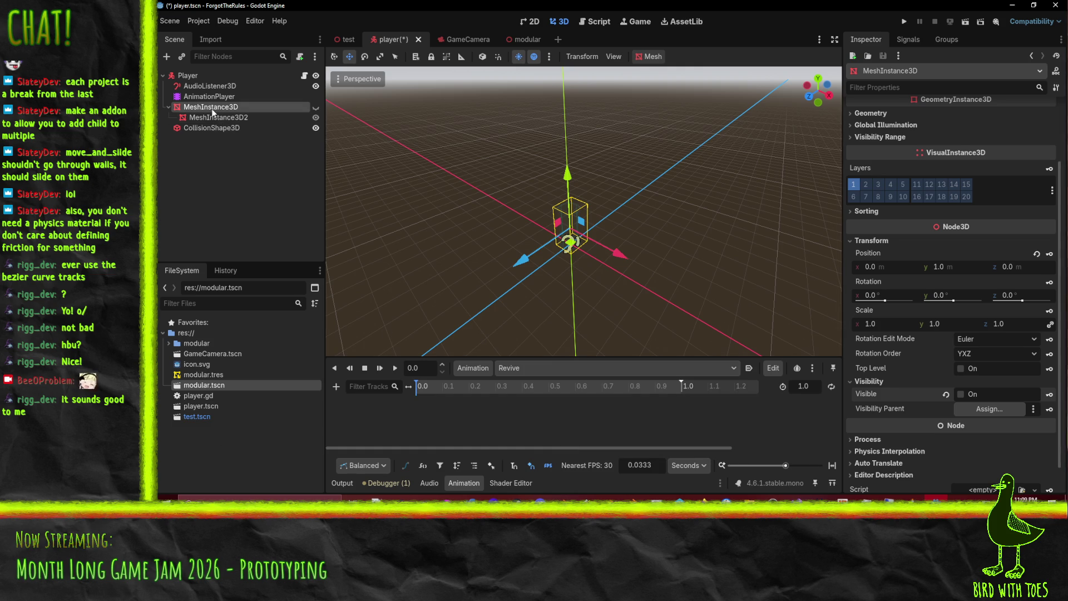
{"action": "scroll", "coordinate": [1011, 391], "scroll_direction": "down", "scroll_amount": 1}
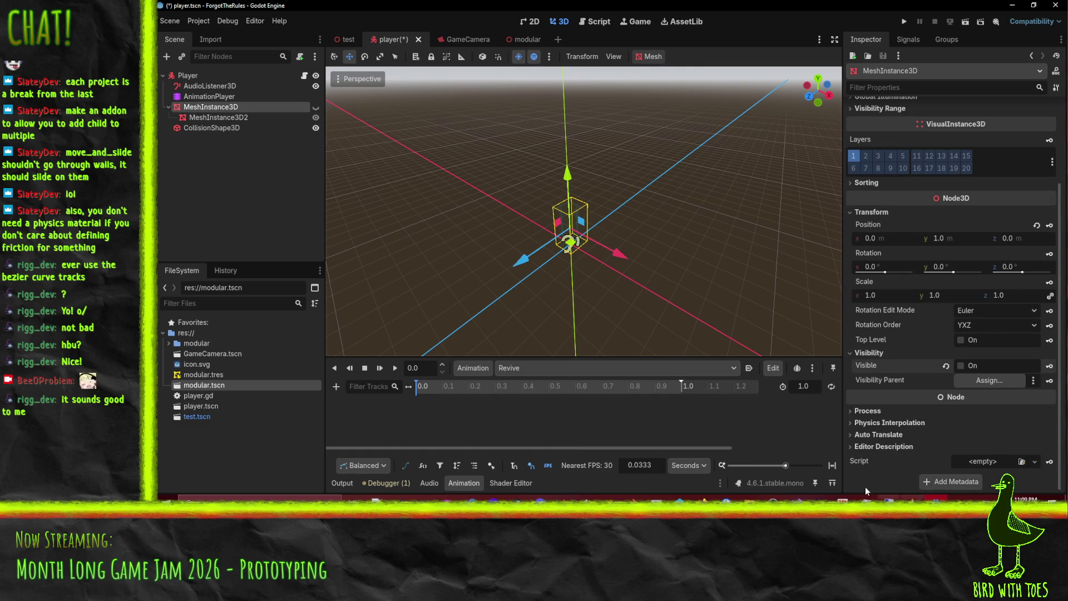
{"action": "left_click_drag", "start_coordinate": [695, 284], "coordinate": [584, 233]}
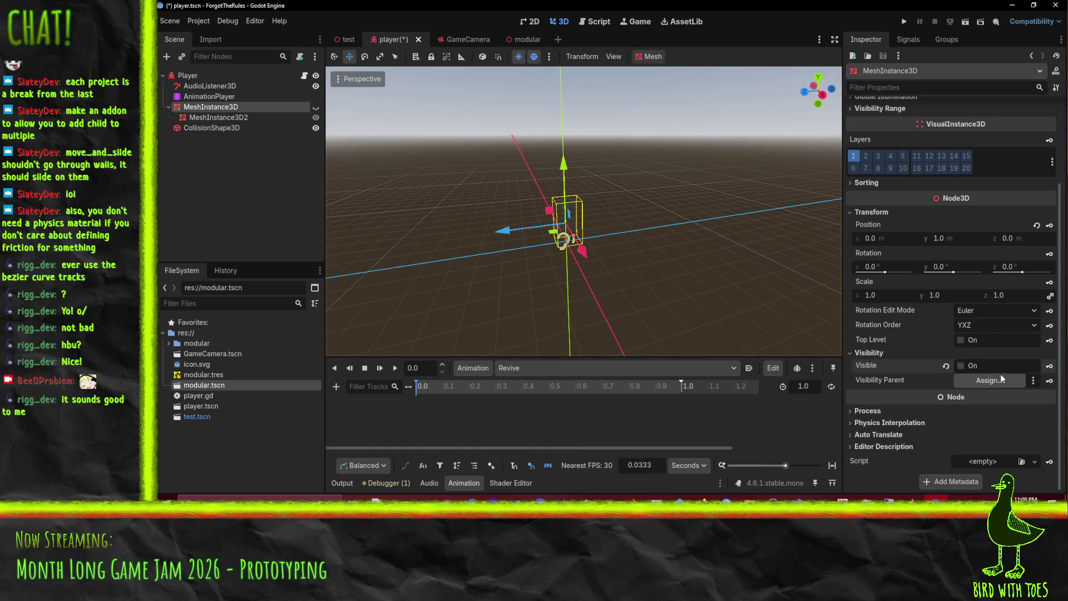
- Make the player mesh visible and lower it below the floor to Position y -3.0
{"action": "left_click", "coordinate": [959, 367]}
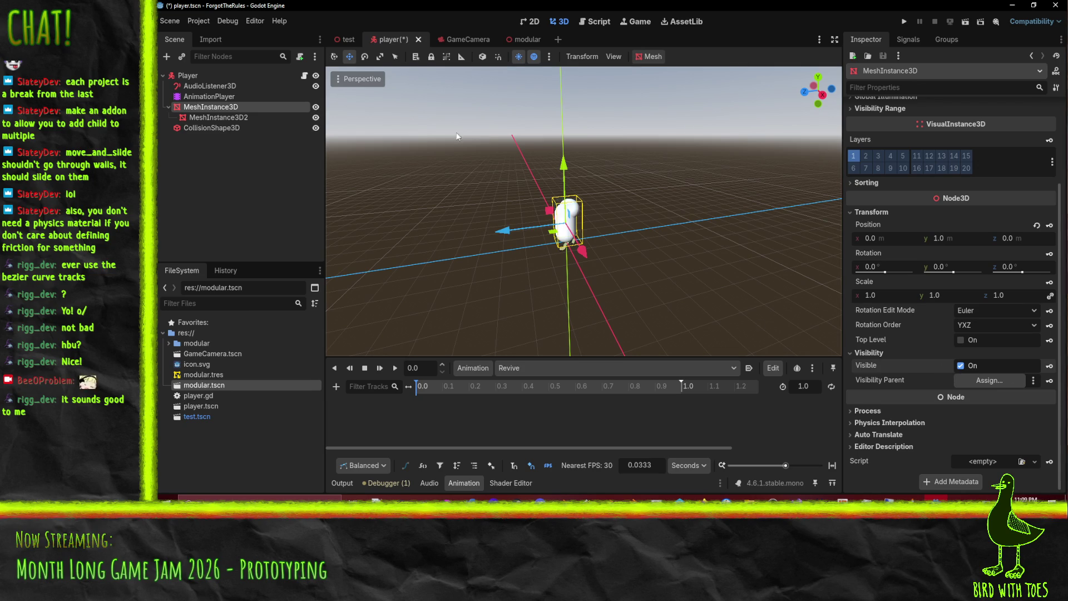
{"action": "left_click", "coordinate": [365, 56]}
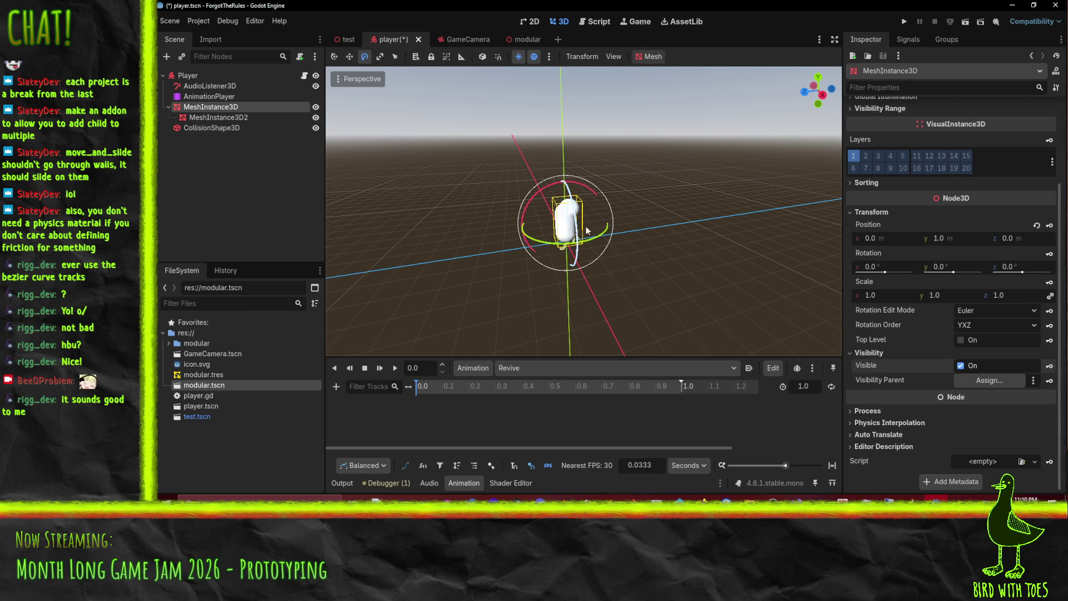
{"action": "left_click", "coordinate": [350, 56]}
{"action": "left_click_drag", "start_coordinate": [563, 163], "coordinate": [579, 237]}
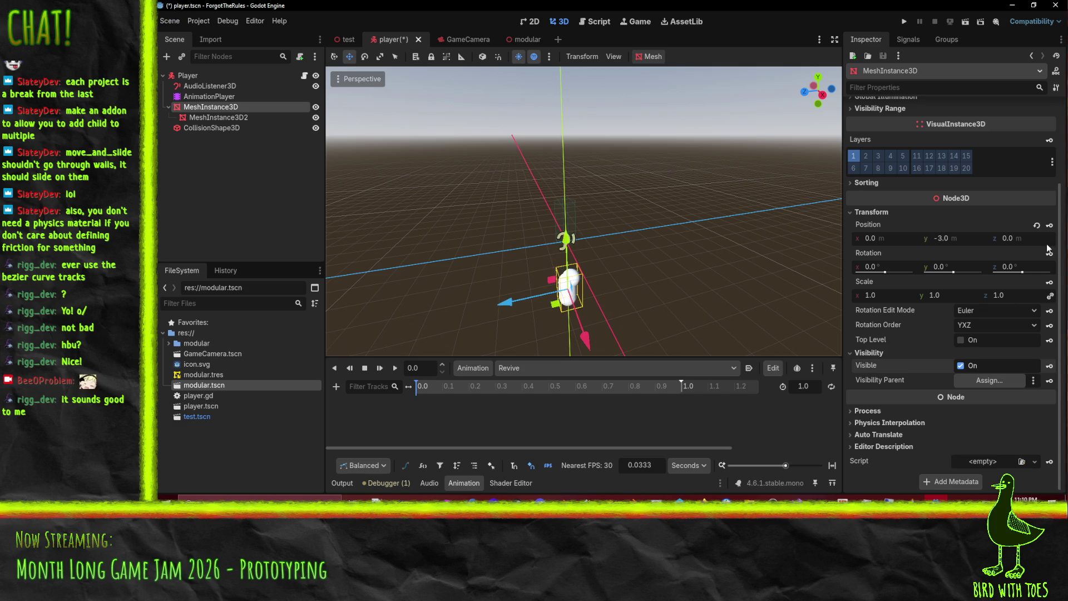
- Key the mesh position at y -3.0 at time 0.0 and at y 1.0 at time 1.0
{"action": "left_click", "coordinate": [1049, 225]}
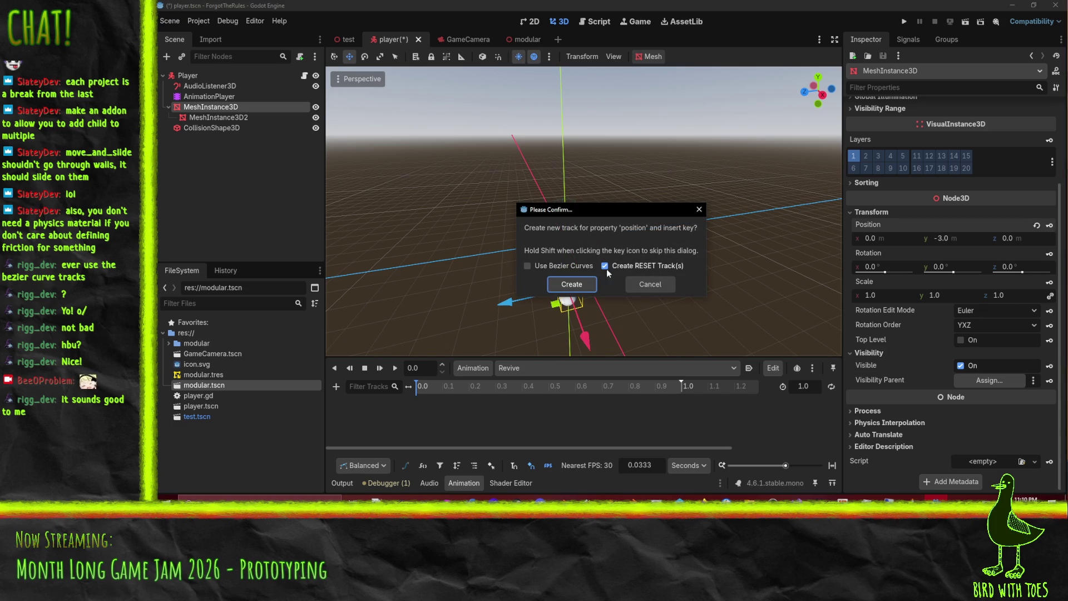
{"action": "left_click", "coordinate": [572, 284]}
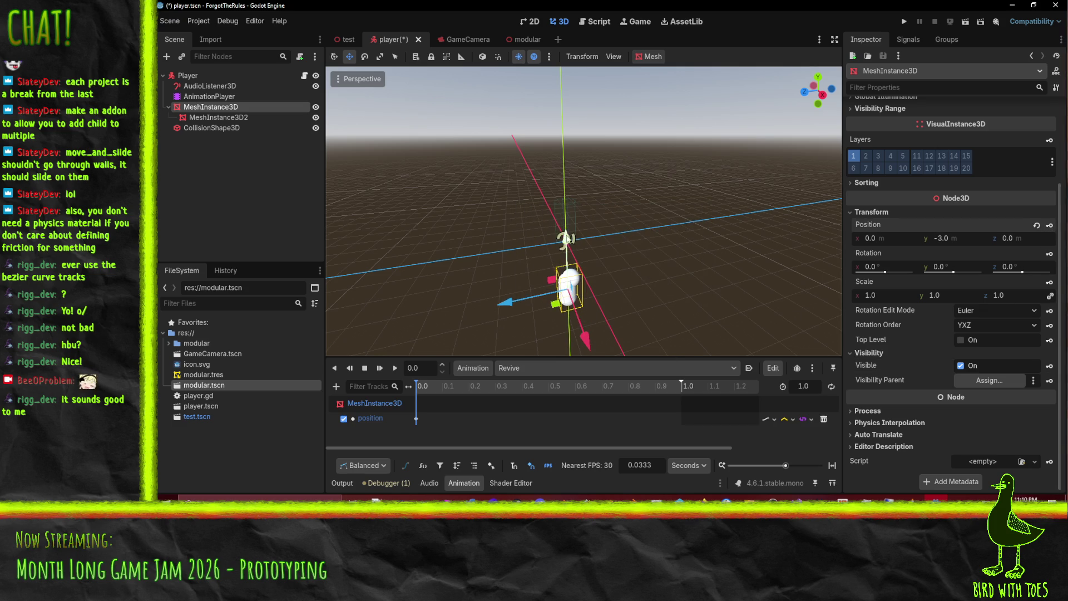
{"action": "left_click_drag", "start_coordinate": [566, 239], "coordinate": [570, 163]}
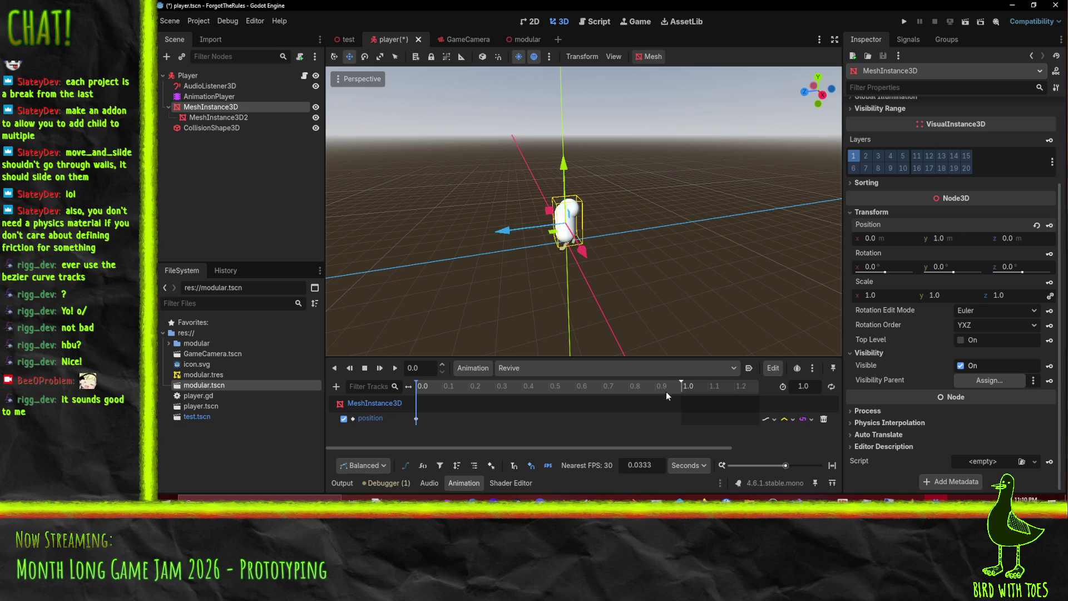
{"action": "left_click", "coordinate": [679, 389]}
{"action": "left_click_drag", "start_coordinate": [565, 238], "coordinate": [565, 175]}
{"action": "left_click", "coordinate": [1049, 227]}
- Set the Revive position track's interpolation to Cubic
{"action": "left_click", "coordinate": [774, 418]}
{"action": "left_click", "coordinate": [791, 420]}
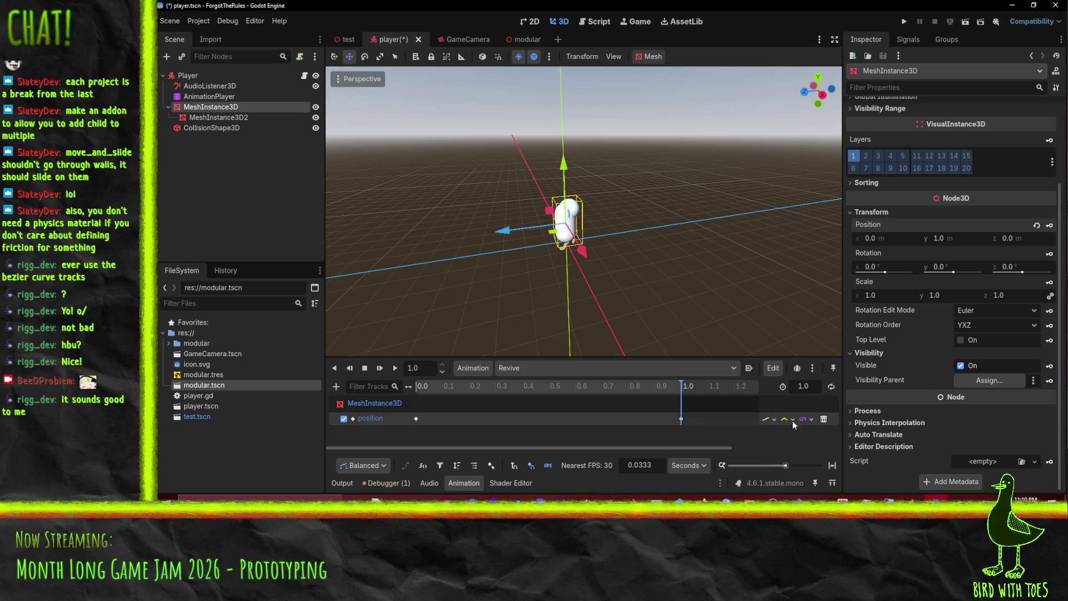
{"action": "left_click", "coordinate": [792, 419]}
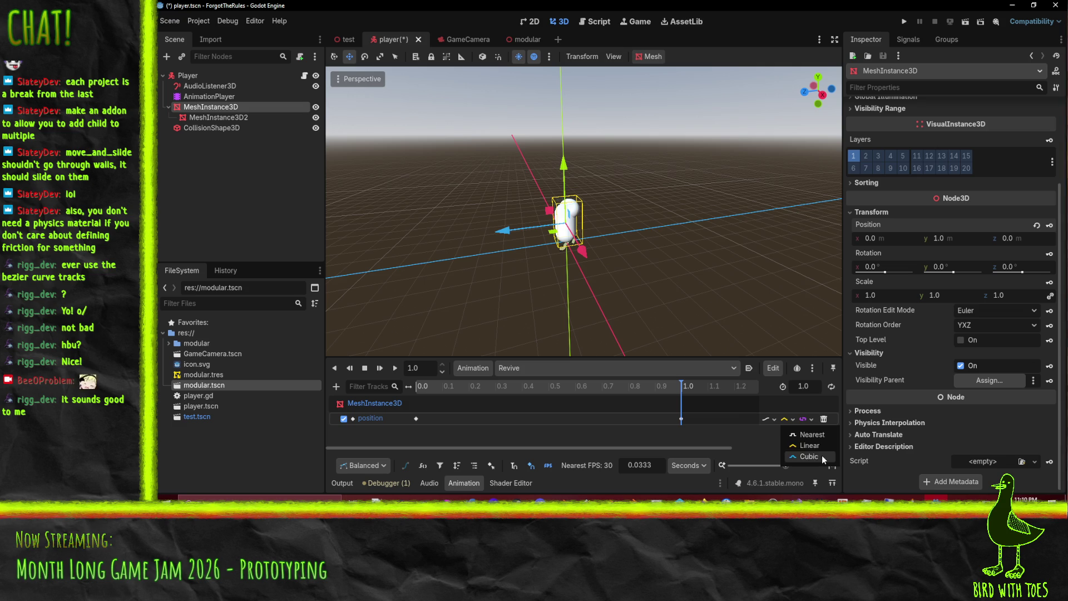
{"action": "left_click", "coordinate": [822, 455]}
- Preview the Revive animation from the start and save player.tscn
{"action": "left_click_drag", "start_coordinate": [679, 386], "coordinate": [372, 395]}
{"action": "left_click", "coordinate": [388, 372]}
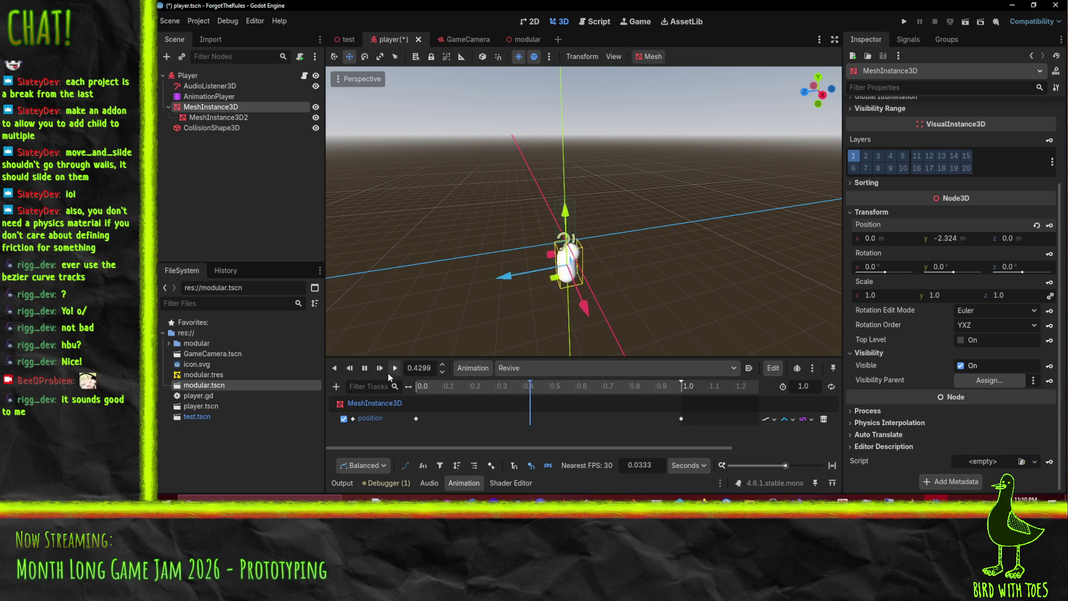
{"action": "left_click", "coordinate": [391, 371]}
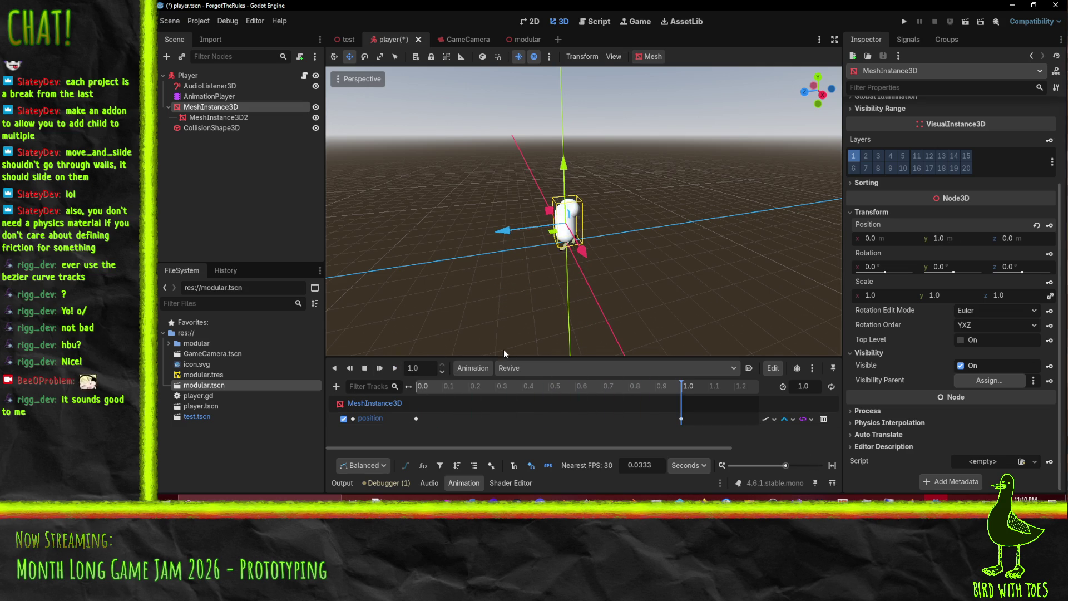
{"action": "key", "text": "ctrl+s"}
{"action": "mouse_move", "coordinate": [551, 265]}
{"action": "left_mouse_down"}
{"action": "mouse_move", "coordinate": [469, 229]}
{"action": "mouse_move", "coordinate": [388, 161]}
{"action": "left_mouse_up"}
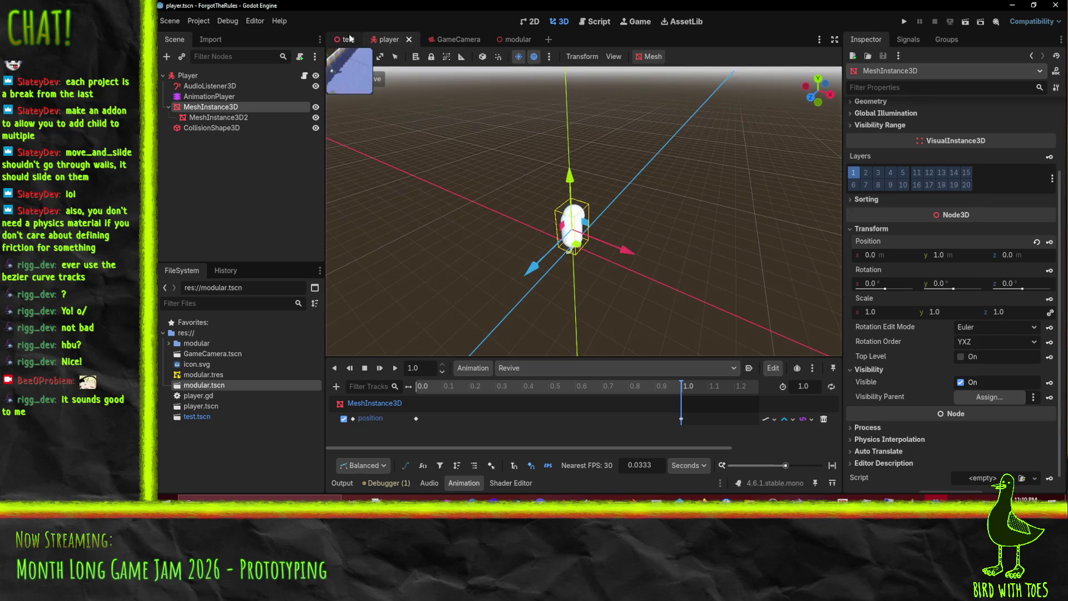
- In the test level, add a Node3D child under the root node
{"action": "left_click", "coordinate": [349, 38]}
{"action": "left_click_drag", "start_coordinate": [472, 300], "coordinate": [498, 287]}
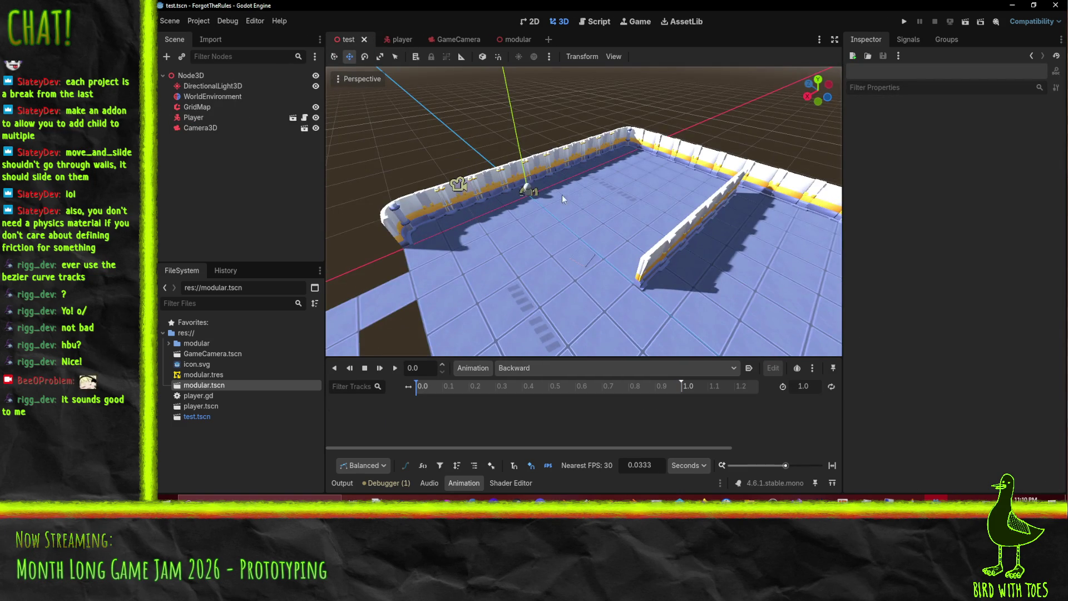
{"action": "scroll", "coordinate": [589, 245], "scroll_direction": "up", "scroll_amount": 5}
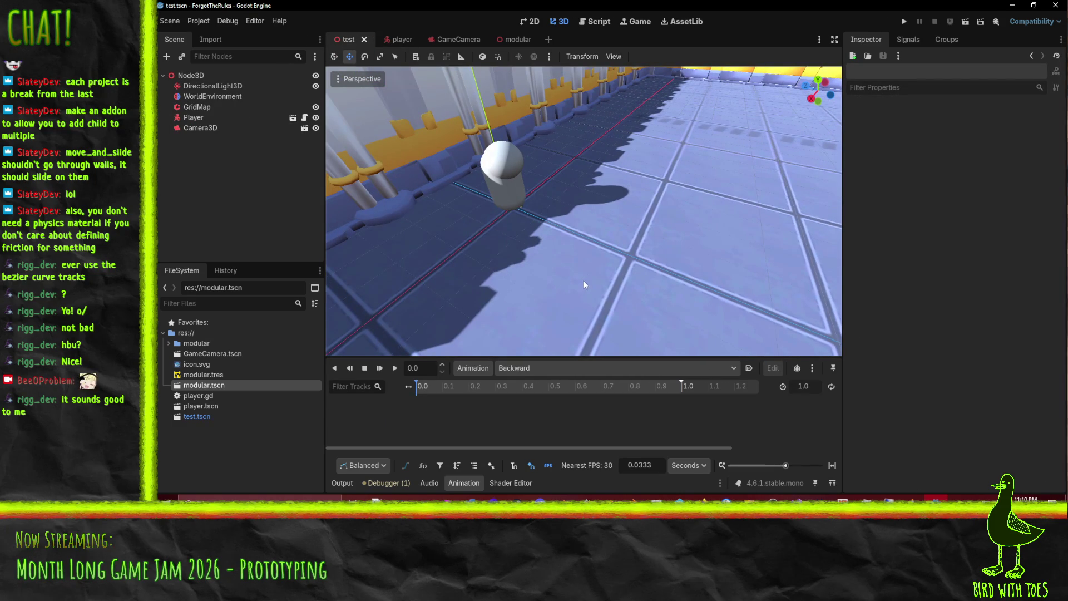
{"action": "right_click", "coordinate": [189, 76]}
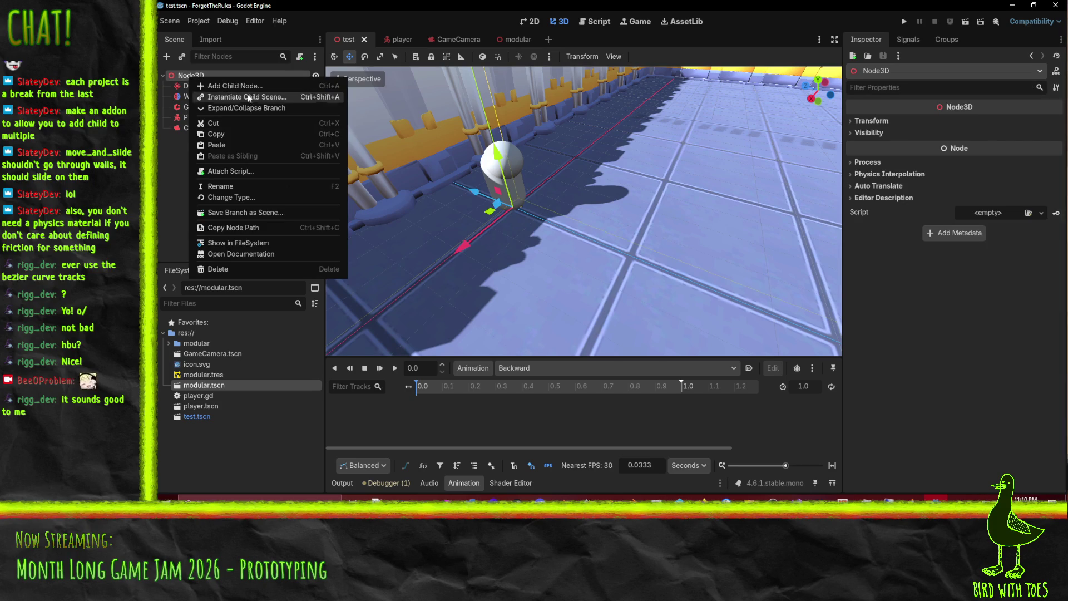
{"action": "left_click", "coordinate": [245, 86]}
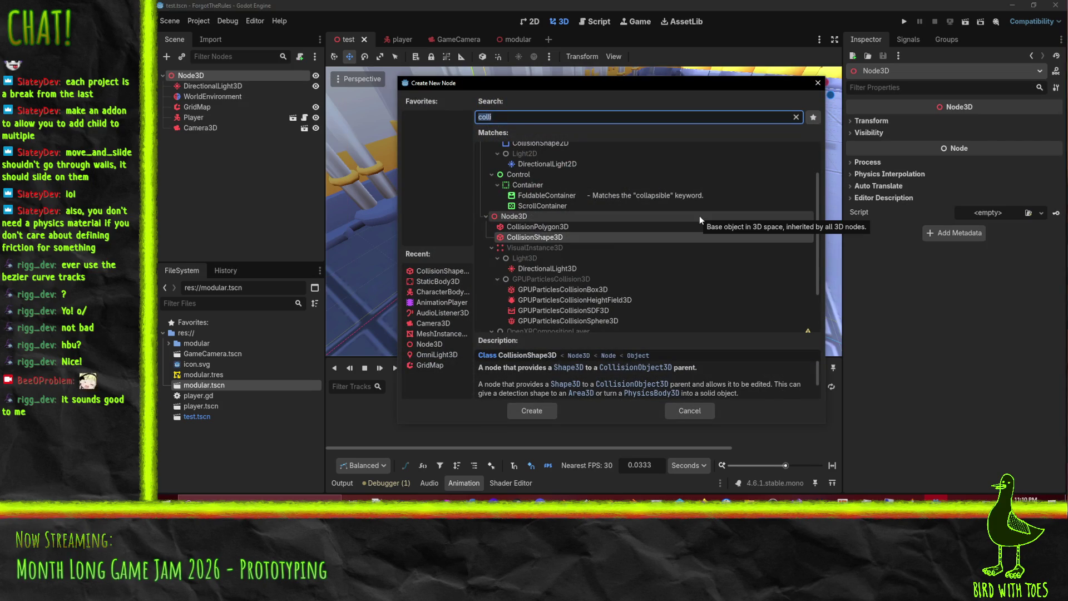
{"action": "type", "text": "node"}
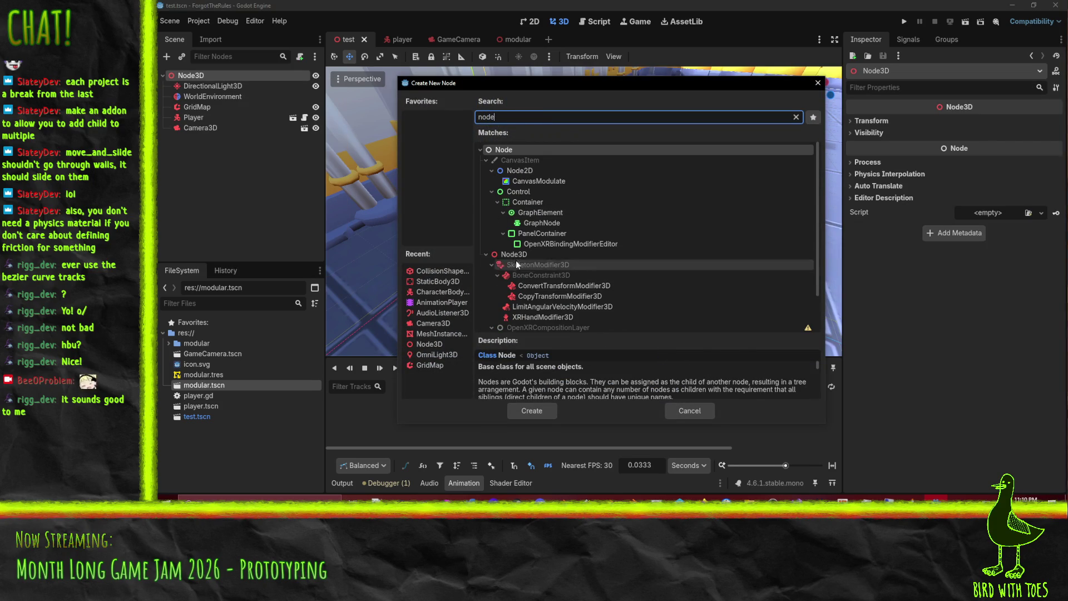
{"action": "left_click", "coordinate": [520, 244]}
{"action": "left_click", "coordinate": [514, 254]}
{"action": "left_click", "coordinate": [532, 410]}
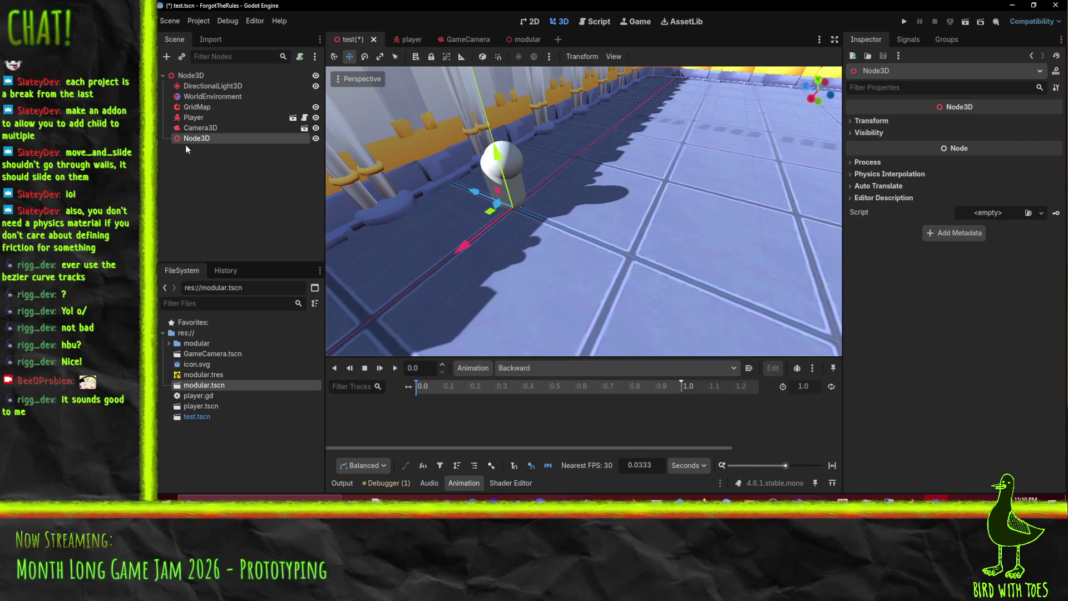
- Rename the new node SpawnPoint and the Camera3D node MainCamera
{"action": "key", "text": "F2"}
{"action": "type", "text": "SpawnPoint"}
{"action": "key", "text": "Return"}
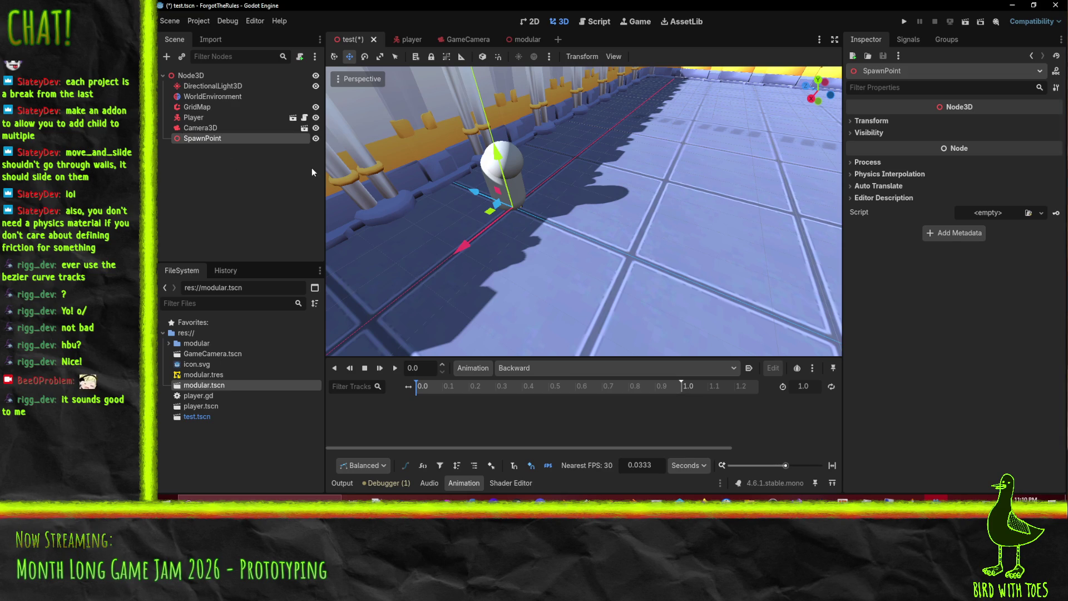
{"action": "key", "text": "Up"}
{"action": "key", "text": "F2"}
{"action": "type", "text": "MainCamera"}
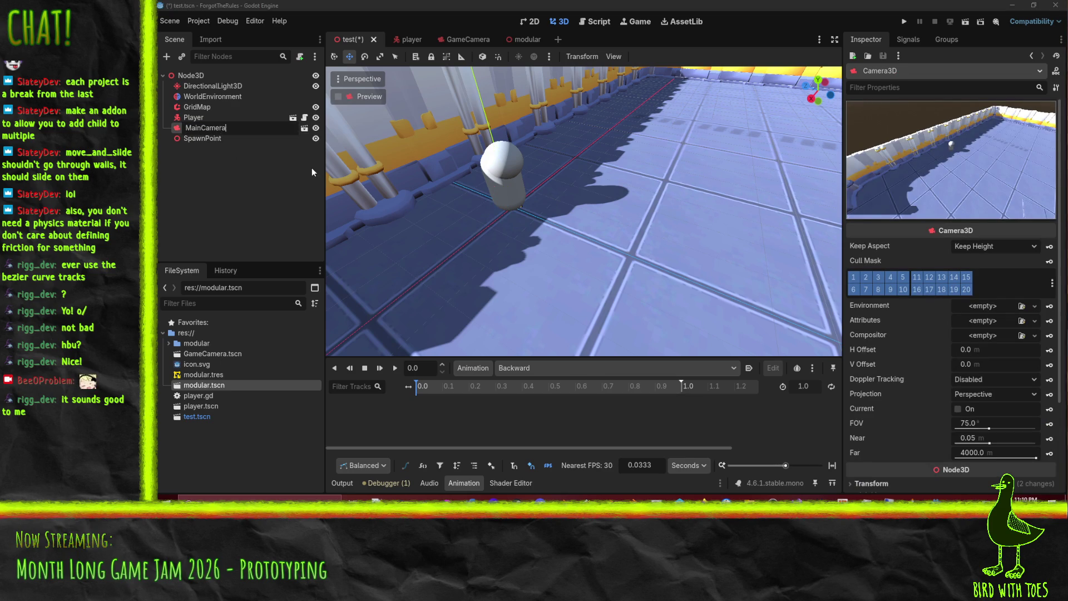
{"action": "key", "text": "Return"}
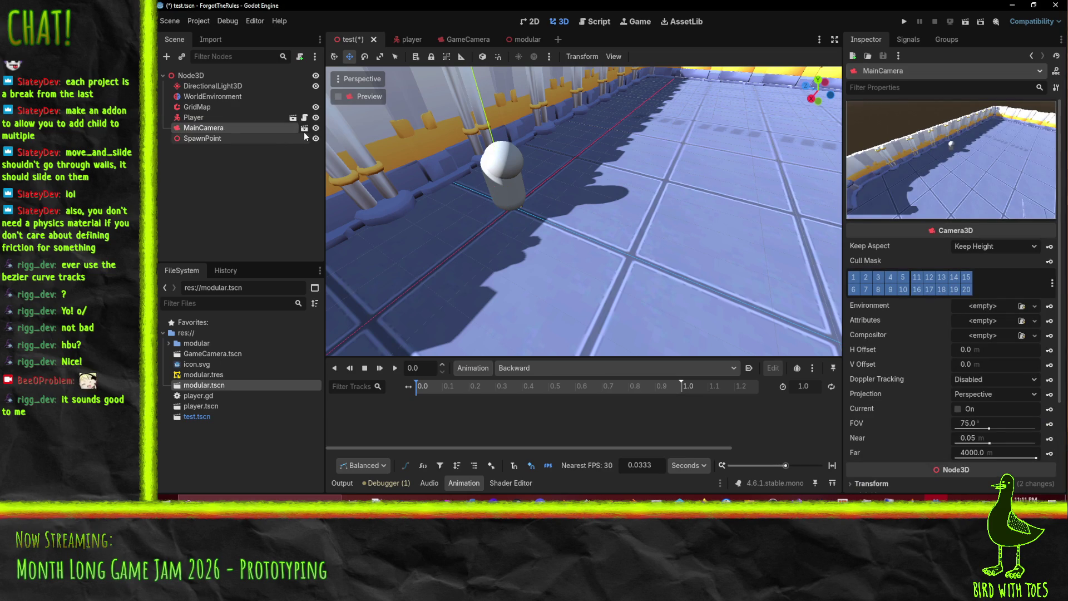
- Rename the GameCamera scene's camera node to MainCamera and save that scene
{"action": "left_click", "coordinate": [304, 128]}
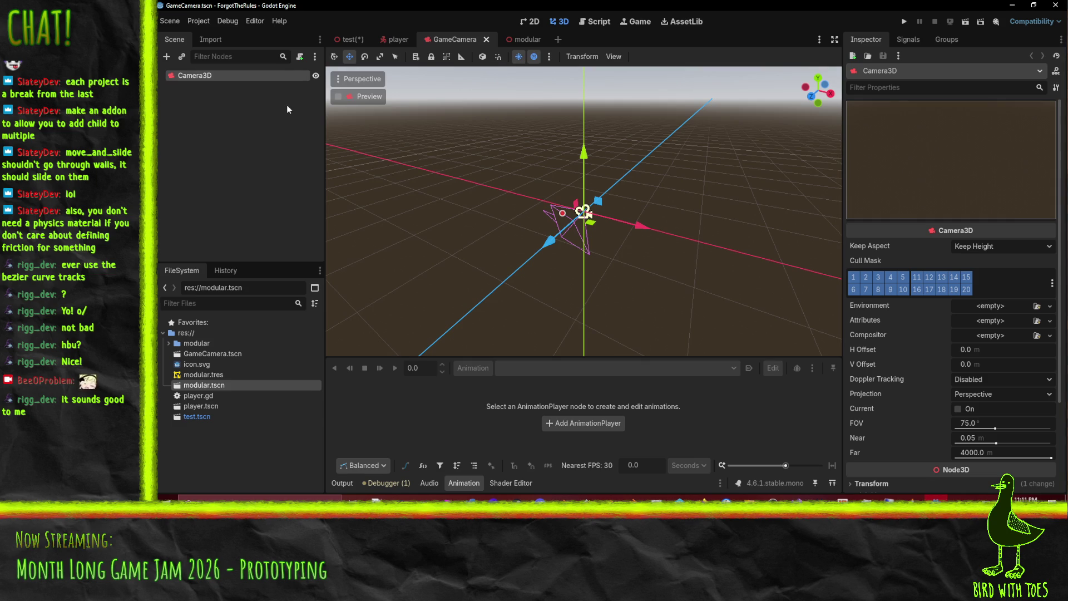
{"action": "key", "text": "F2"}
{"action": "type", "text": "MainCame"}
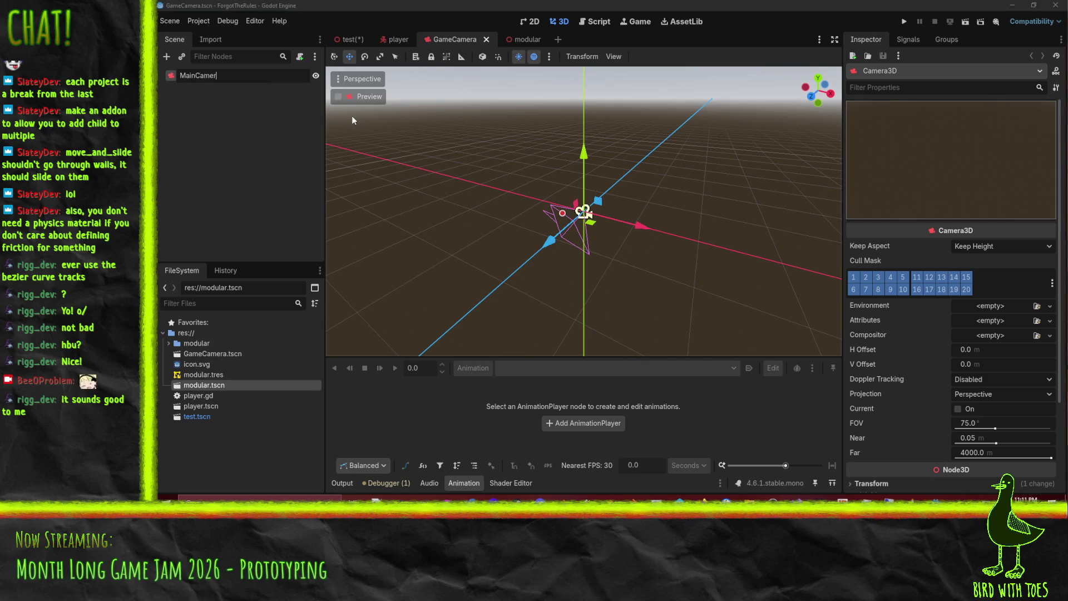
{"action": "type", "text": "ra"}
{"action": "key", "text": "Return"}
{"action": "key", "text": "ctrl+s"}
- Rename the test level's camera instance to GameCamera
{"action": "left_click", "coordinate": [349, 39]}
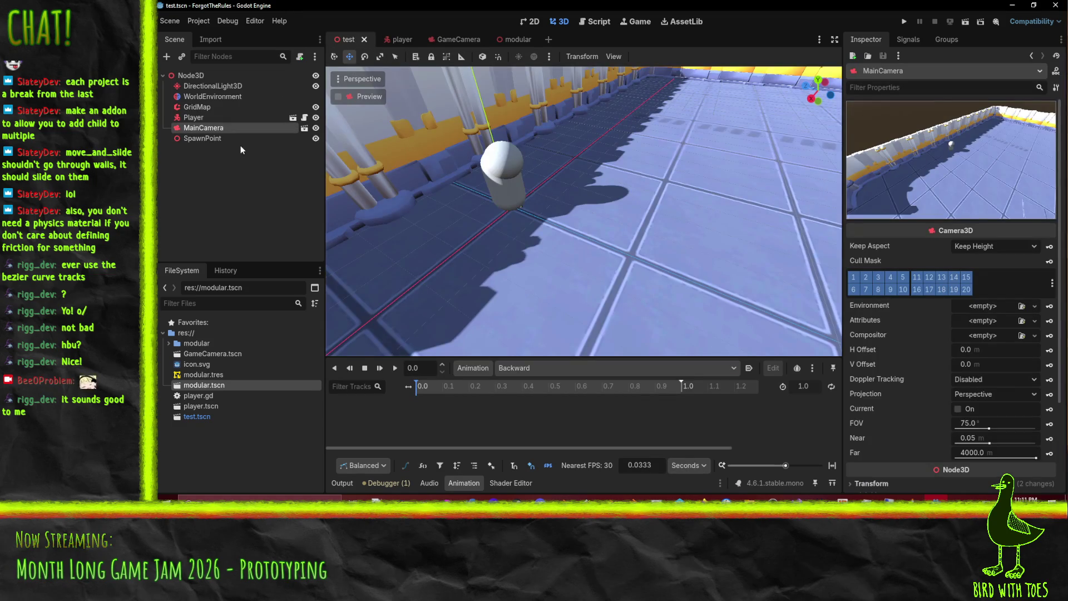
{"action": "double_click", "coordinate": [224, 128]}
{"action": "type", "text": "Gamea"}
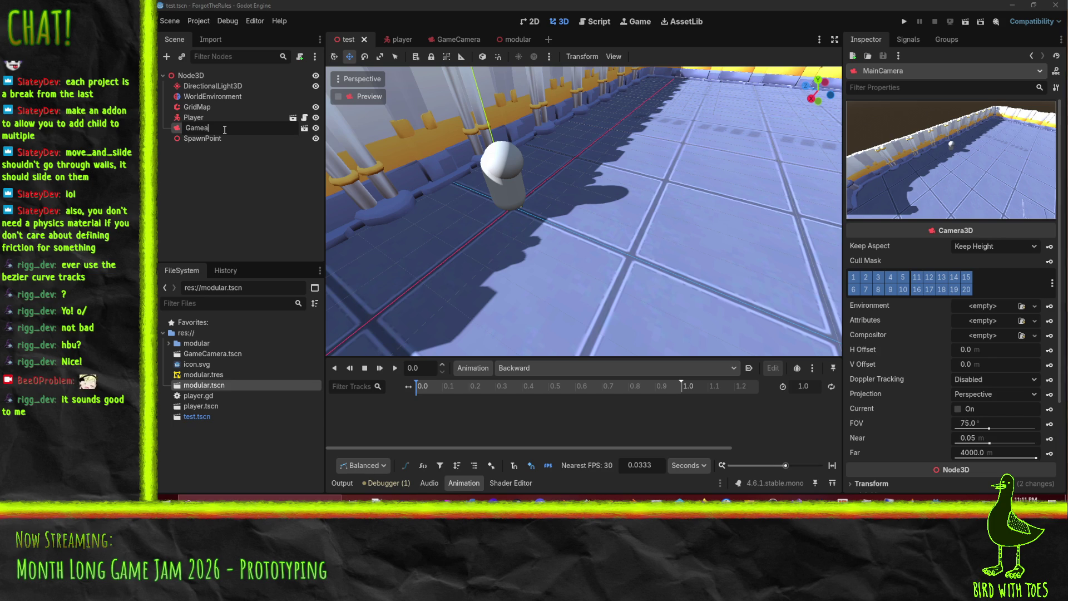
{"action": "key", "text": "Return"}
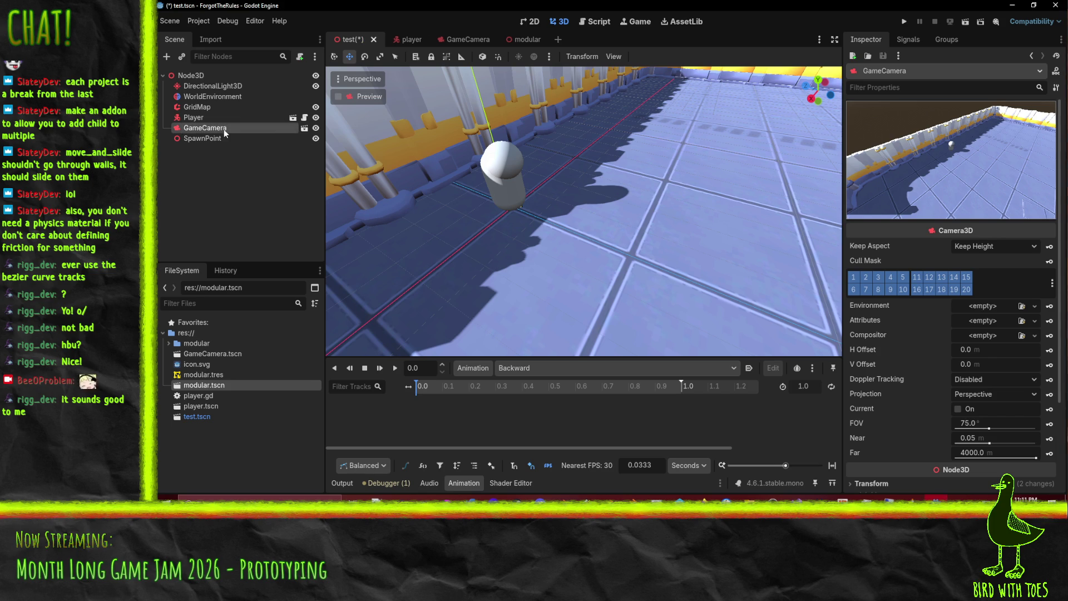
- Save the SpawnPoint branch as its own scene, spawn_point.tscn
{"action": "left_click", "coordinate": [212, 138]}
{"action": "right_click", "coordinate": [193, 139]}
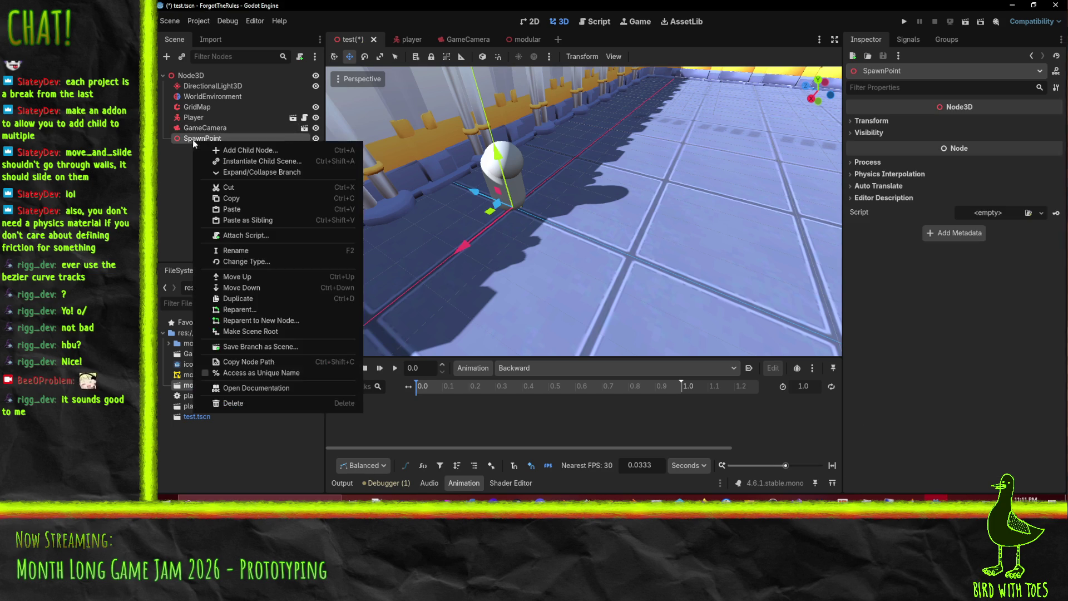
{"action": "left_click", "coordinate": [258, 330]}
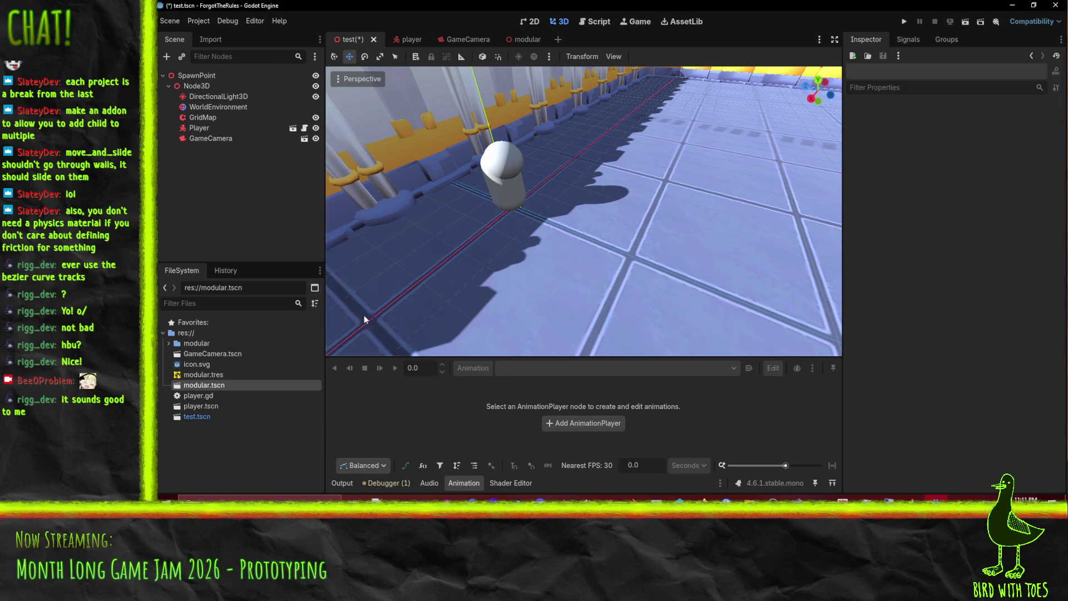
{"action": "key", "text": "ctrl+z"}
{"action": "right_click", "coordinate": [195, 141]}
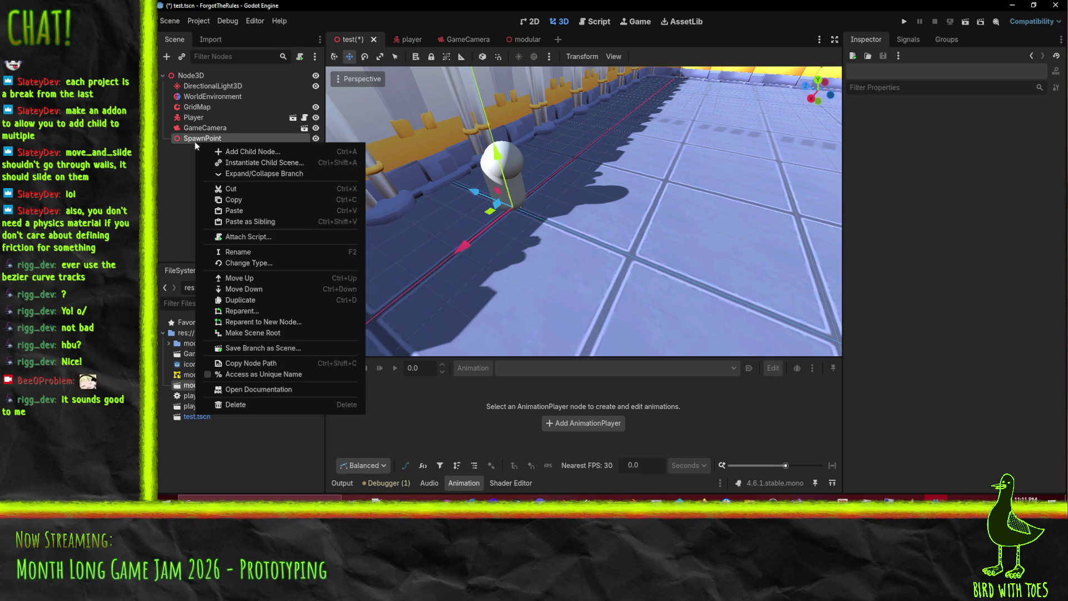
{"action": "left_click", "coordinate": [295, 345]}
{"action": "left_click", "coordinate": [512, 413]}
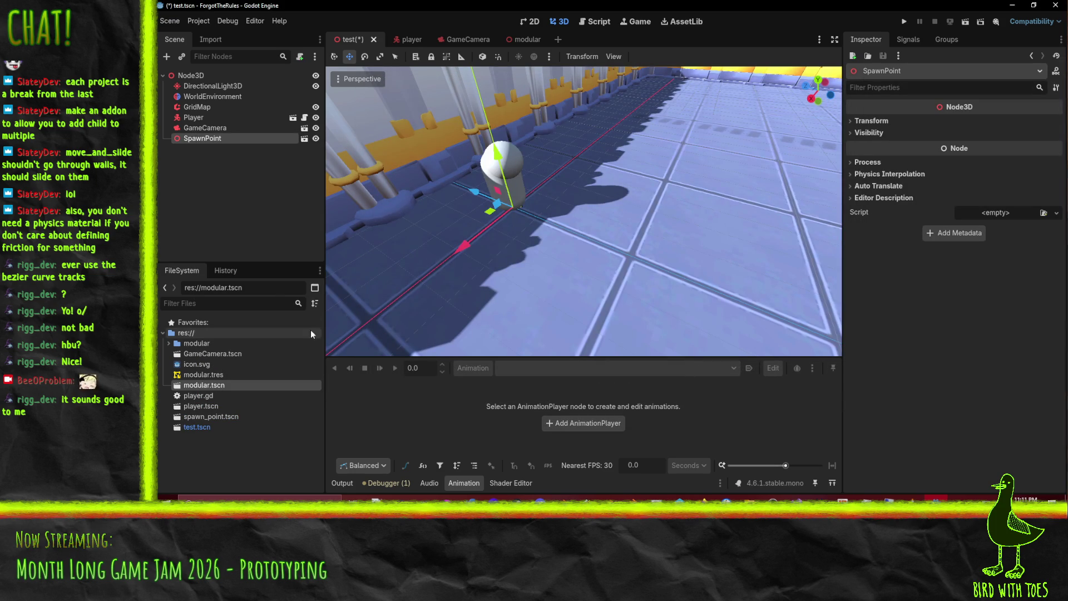
{"action": "scroll", "coordinate": [591, 221], "scroll_direction": "down", "scroll_amount": 5}
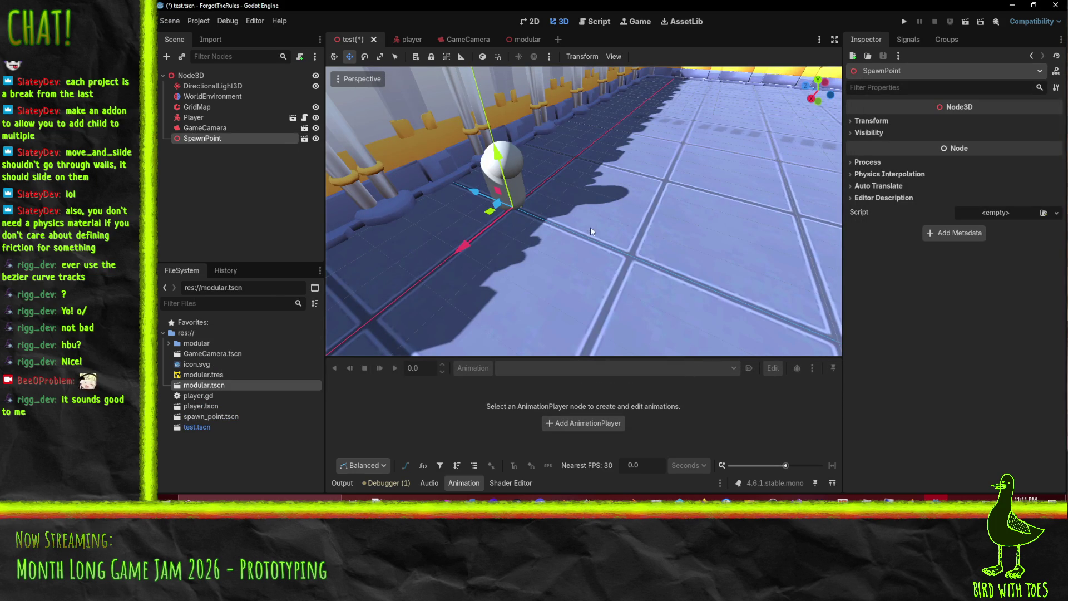
{"action": "left_click_drag", "start_coordinate": [618, 231], "coordinate": [609, 240]}
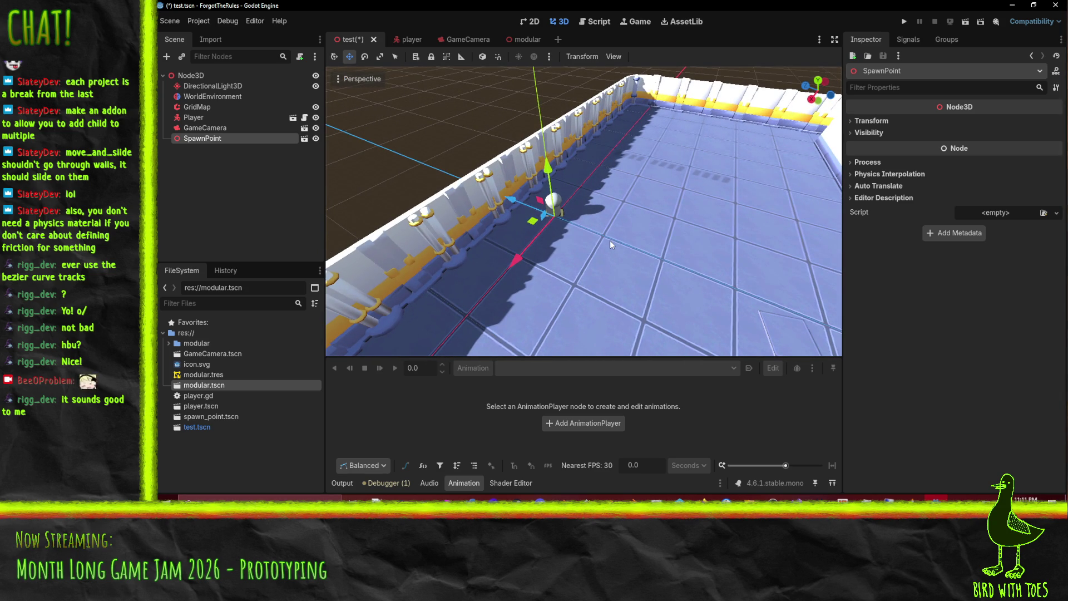
- Delete spawn_point.tscn from the project files
{"action": "left_click", "coordinate": [217, 417]}
{"action": "key", "text": "Delete"}
{"action": "key", "text": "Return"}
{"action": "left_click", "coordinate": [209, 128]}
- Move SpawnPoint -8 along X and slide it along the wall on Z
{"action": "left_click", "coordinate": [203, 139]}
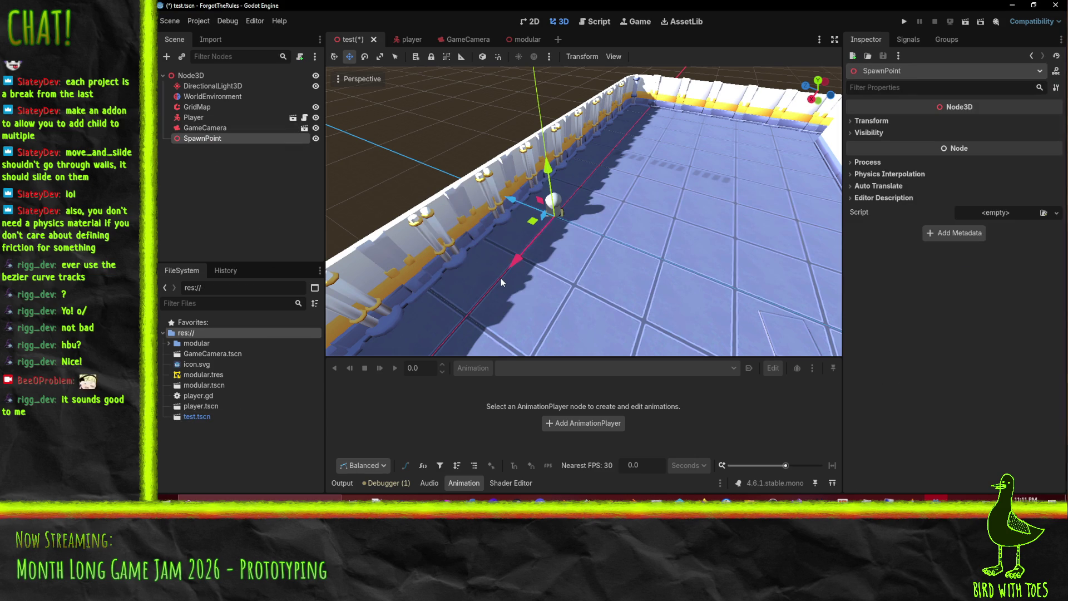
{"action": "mouse_move", "coordinate": [623, 208]}
{"action": "left_mouse_down"}
{"action": "mouse_move", "coordinate": [575, 220]}
{"action": "mouse_move", "coordinate": [593, 250]}
{"action": "left_mouse_up"}
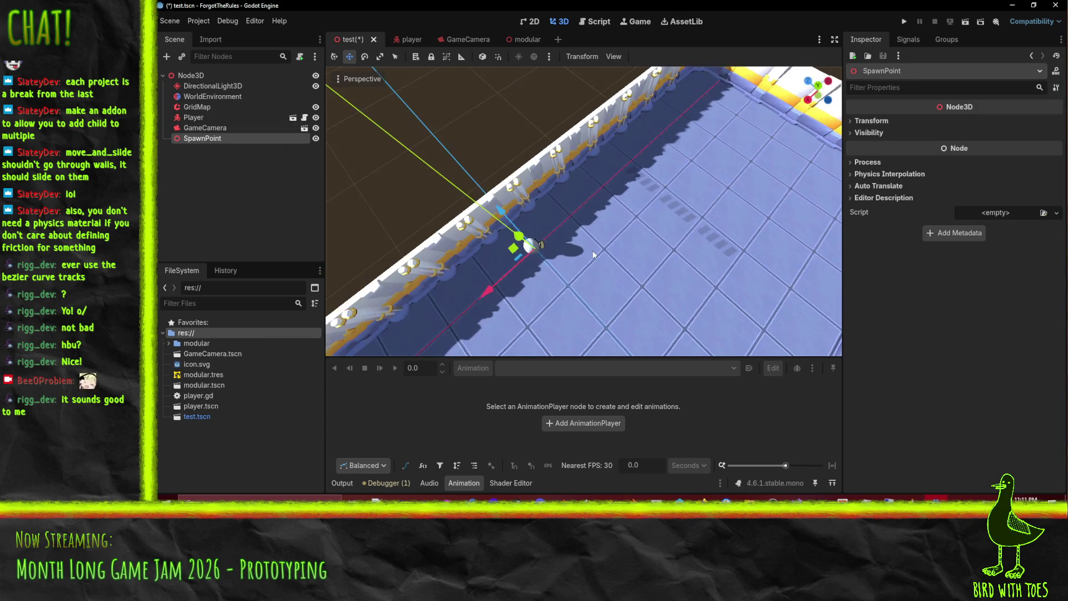
{"action": "scroll", "coordinate": [589, 255], "scroll_direction": "down", "scroll_amount": 2}
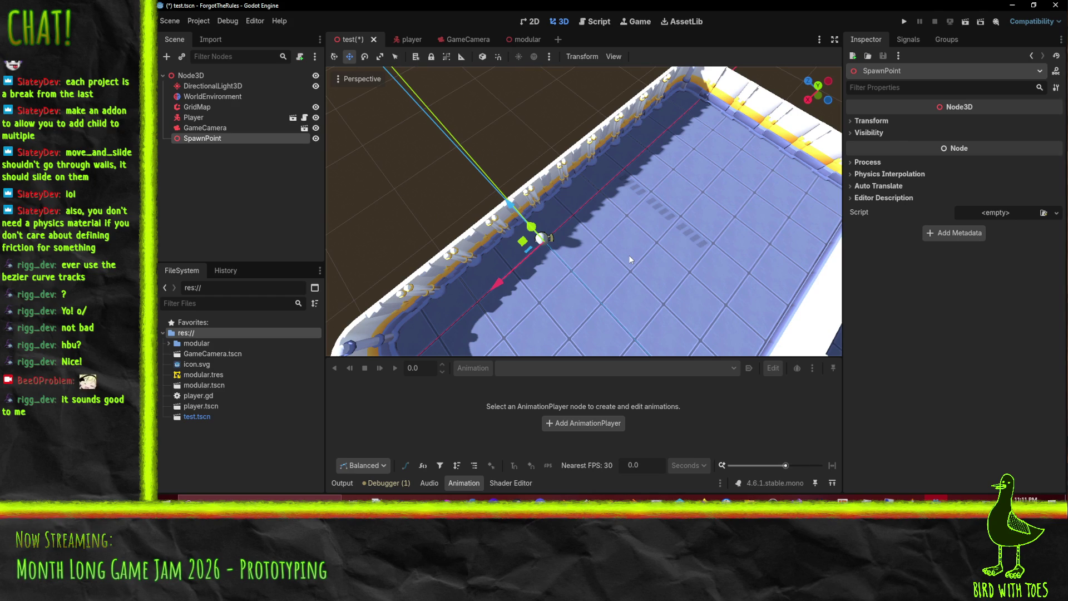
{"action": "mouse_move", "coordinate": [630, 268]}
{"action": "left_mouse_down"}
{"action": "mouse_move", "coordinate": [642, 231]}
{"action": "mouse_move", "coordinate": [671, 225]}
{"action": "left_mouse_up"}
{"action": "left_click_drag", "start_coordinate": [553, 233], "coordinate": [612, 191]}
{"action": "left_click_drag", "start_coordinate": [561, 144], "coordinate": [618, 160]}
- Rotate SpawnPoint to about -135 degrees, then another 90 degrees, around its vertical axis
{"action": "left_click", "coordinate": [364, 56]}
{"action": "mouse_move", "coordinate": [679, 203]}
{"action": "left_mouse_down"}
{"action": "mouse_move", "coordinate": [637, 184]}
{"action": "mouse_move", "coordinate": [631, 167]}
{"action": "mouse_move", "coordinate": [653, 222]}
{"action": "left_mouse_up"}
{"action": "left_click_drag", "start_coordinate": [628, 189], "coordinate": [622, 149]}
{"action": "scroll", "coordinate": [656, 228], "scroll_direction": "down", "scroll_amount": 3}
{"action": "mouse_move", "coordinate": [656, 228]}
{"action": "left_mouse_down"}
{"action": "mouse_move", "coordinate": [716, 219]}
{"action": "mouse_move", "coordinate": [681, 207]}
{"action": "mouse_move", "coordinate": [695, 204]}
{"action": "mouse_move", "coordinate": [690, 189]}
{"action": "left_mouse_up"}
{"action": "left_click", "coordinate": [349, 56]}
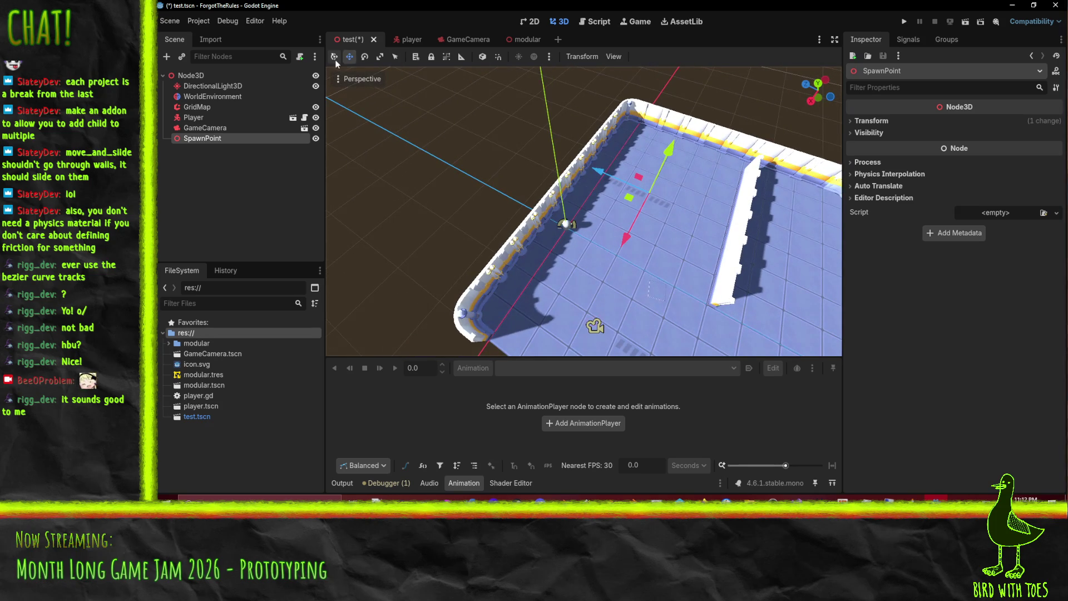
{"action": "left_click", "coordinate": [365, 60]}
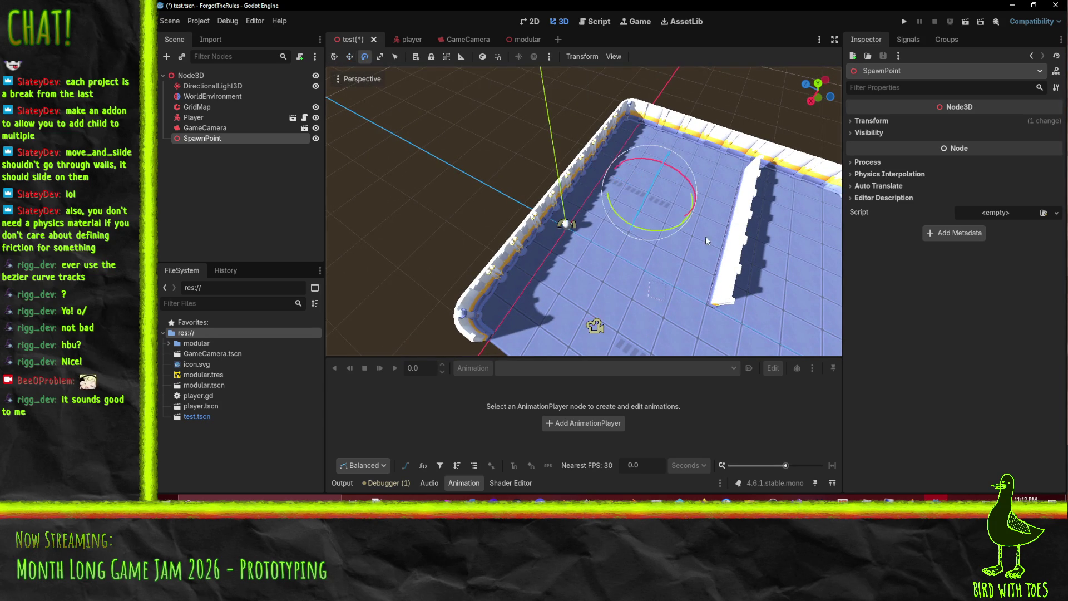
{"action": "mouse_move", "coordinate": [623, 223]}
{"action": "left_mouse_down"}
{"action": "mouse_move", "coordinate": [656, 236]}
{"action": "mouse_move", "coordinate": [679, 227]}
{"action": "left_mouse_up"}
{"action": "left_click", "coordinate": [350, 56]}
- Align the gizmo to SpawnPoint's local axes and save the test scene
{"action": "left_click_drag", "start_coordinate": [589, 234], "coordinate": [673, 255]}
{"action": "left_click", "coordinate": [483, 56]}
{"action": "left_click_drag", "start_coordinate": [545, 161], "coordinate": [600, 174]}
{"action": "key", "text": "ctrl+s"}
- Nudge SpawnPoint's rotation by about 9 degrees, then open the root Node3D's context menu
{"action": "mouse_move", "coordinate": [646, 256]}
{"action": "left_mouse_down"}
{"action": "mouse_move", "coordinate": [650, 231]}
{"action": "mouse_move", "coordinate": [668, 235]}
{"action": "left_mouse_up"}
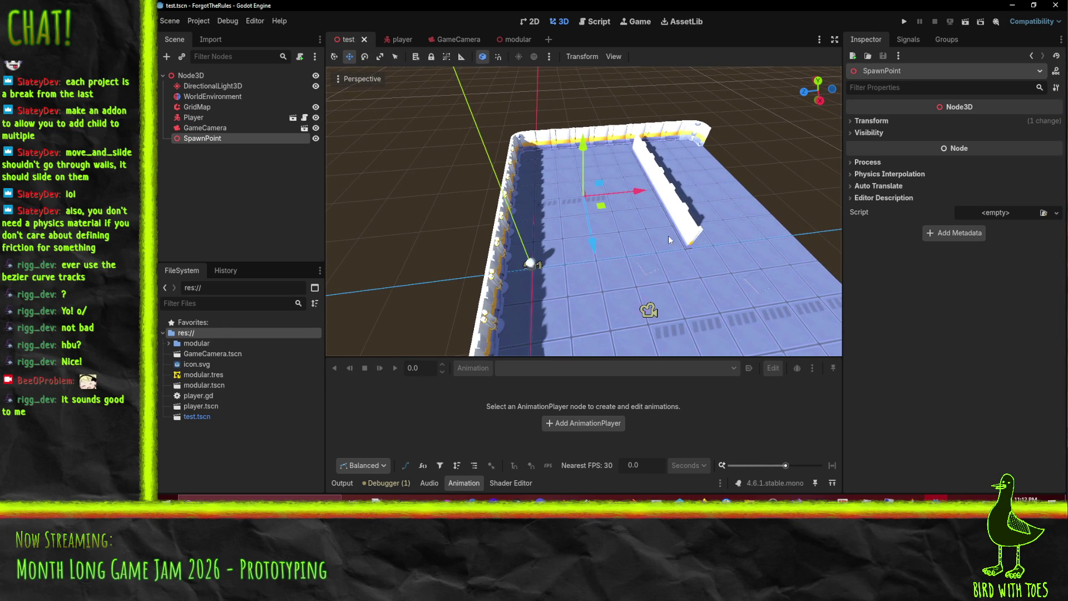
{"action": "left_click", "coordinate": [365, 59]}
{"action": "left_click", "coordinate": [345, 58]}
{"action": "left_click", "coordinate": [333, 56]}
{"action": "left_click_drag", "start_coordinate": [573, 224], "coordinate": [567, 238]}
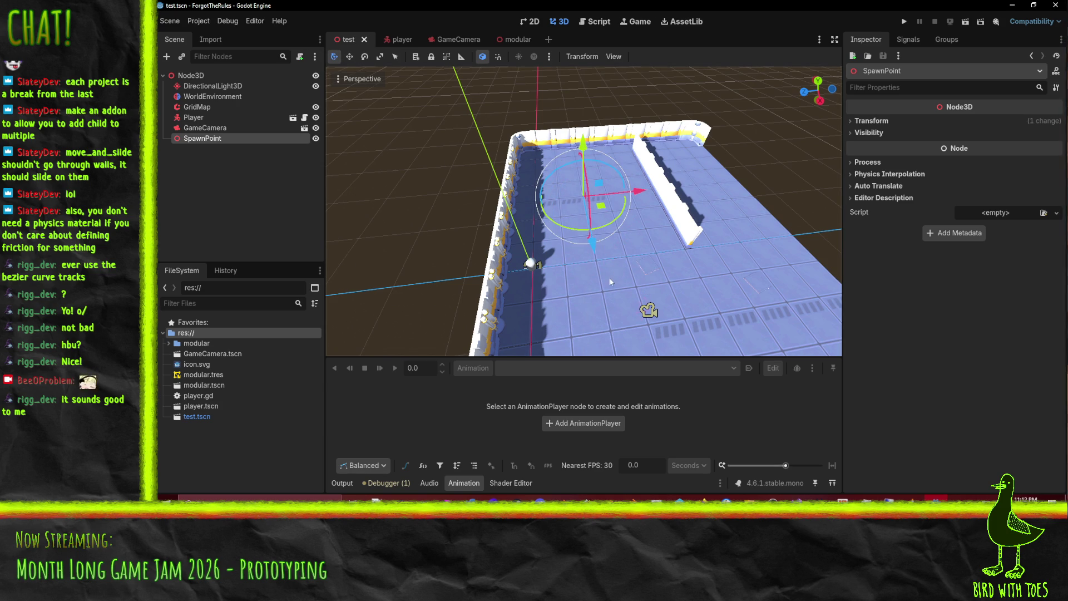
{"action": "left_click_drag", "start_coordinate": [610, 282], "coordinate": [607, 279]}
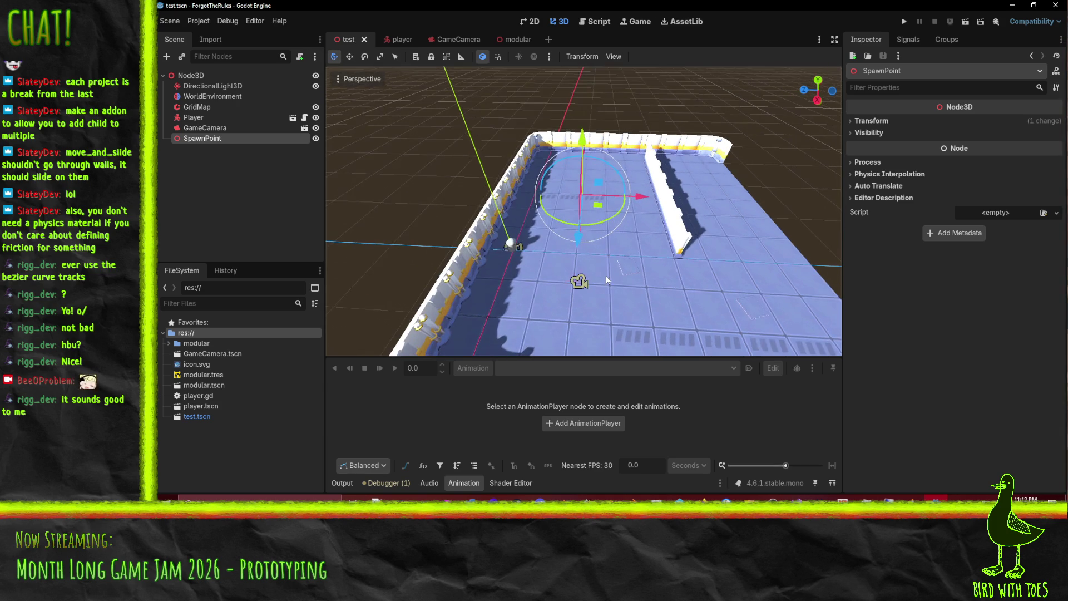
{"action": "right_click", "coordinate": [190, 75]}
- Add a Node named GameControl at the top of the tree and attach a new game_control.gd script
{"action": "left_click", "coordinate": [239, 85]}
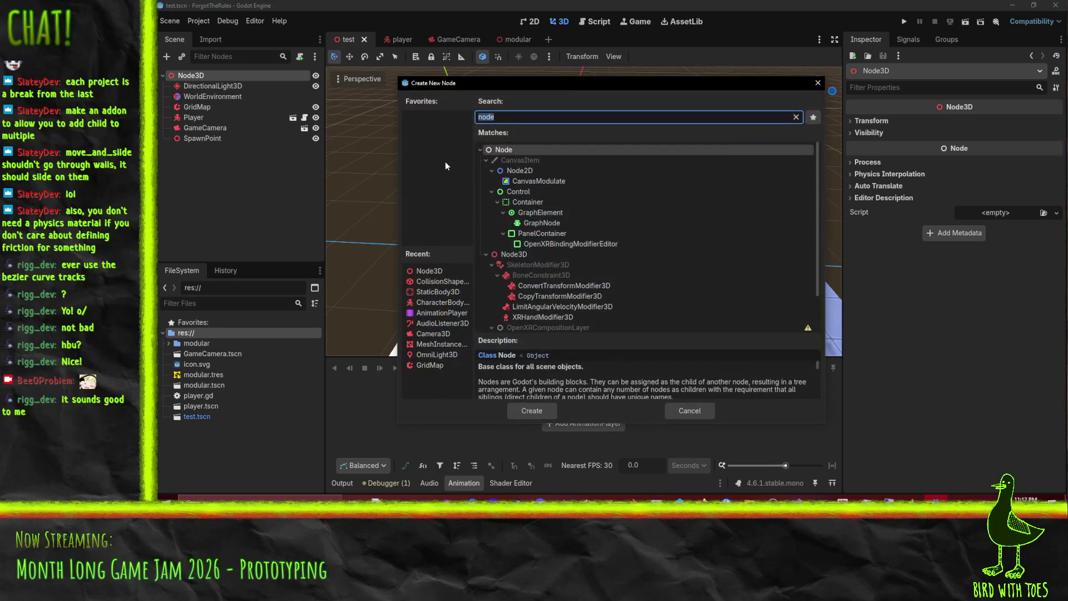
{"action": "key", "text": "Return"}
{"action": "left_click_drag", "start_coordinate": [192, 148], "coordinate": [192, 81]}
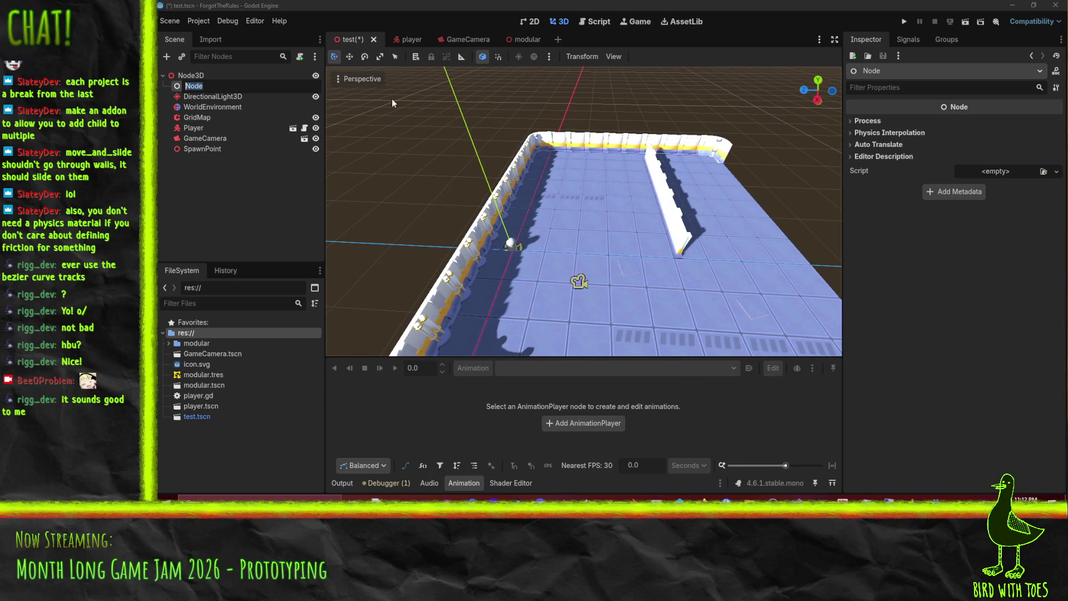
{"action": "type", "text": "GameControl"}
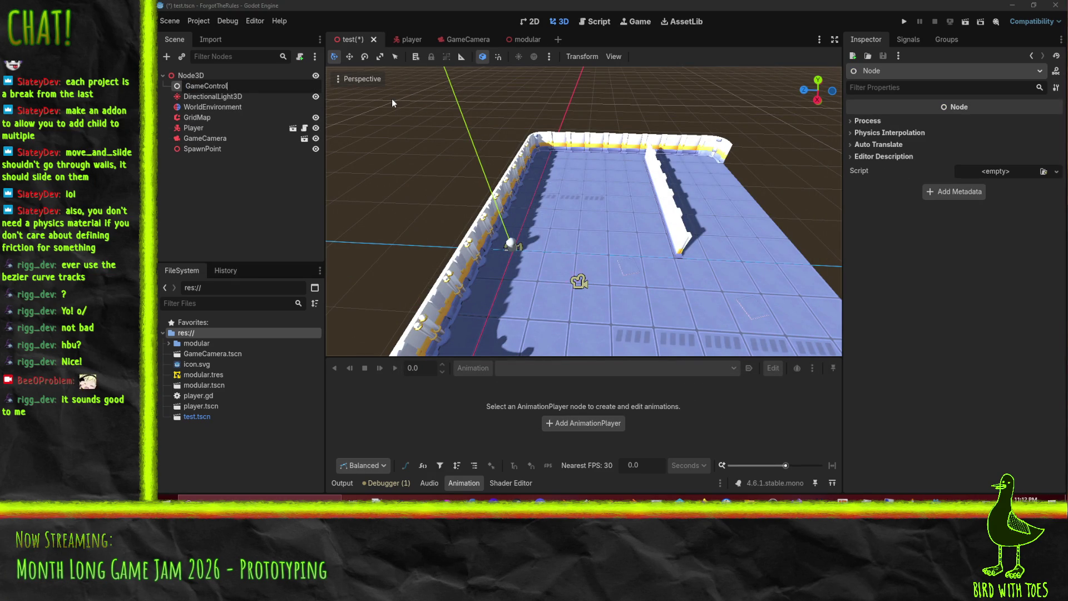
{"action": "key", "text": "Return"}
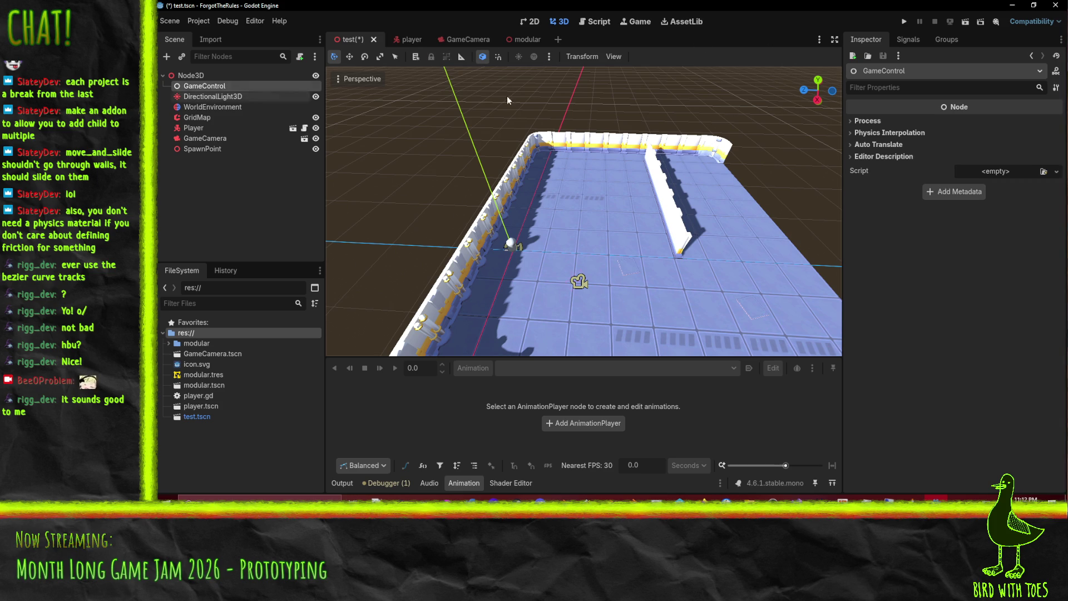
{"action": "left_click", "coordinate": [1055, 171]}
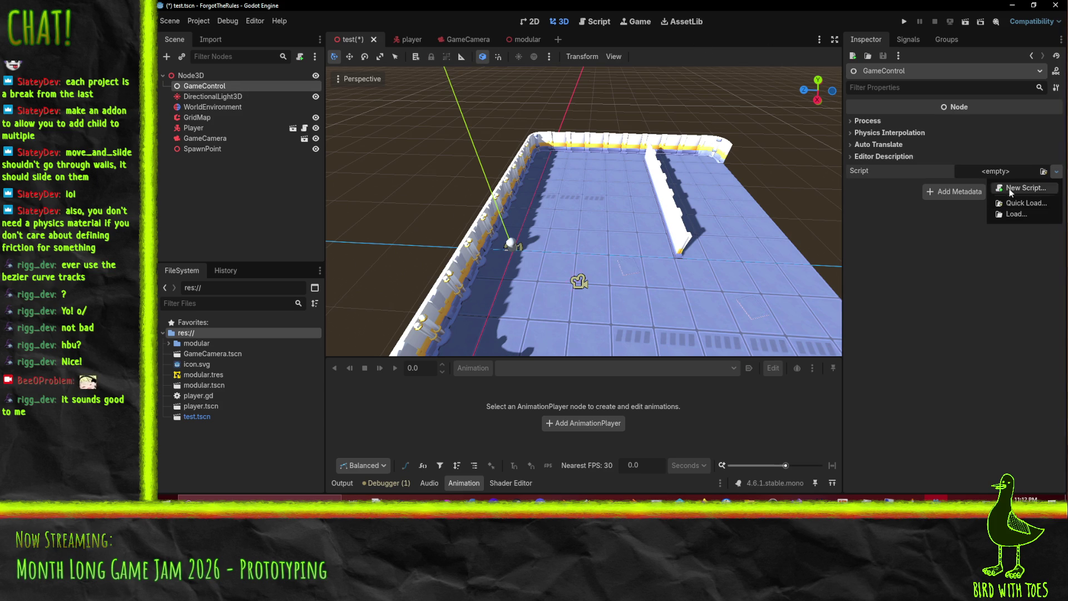
{"action": "left_click", "coordinate": [1022, 188]}
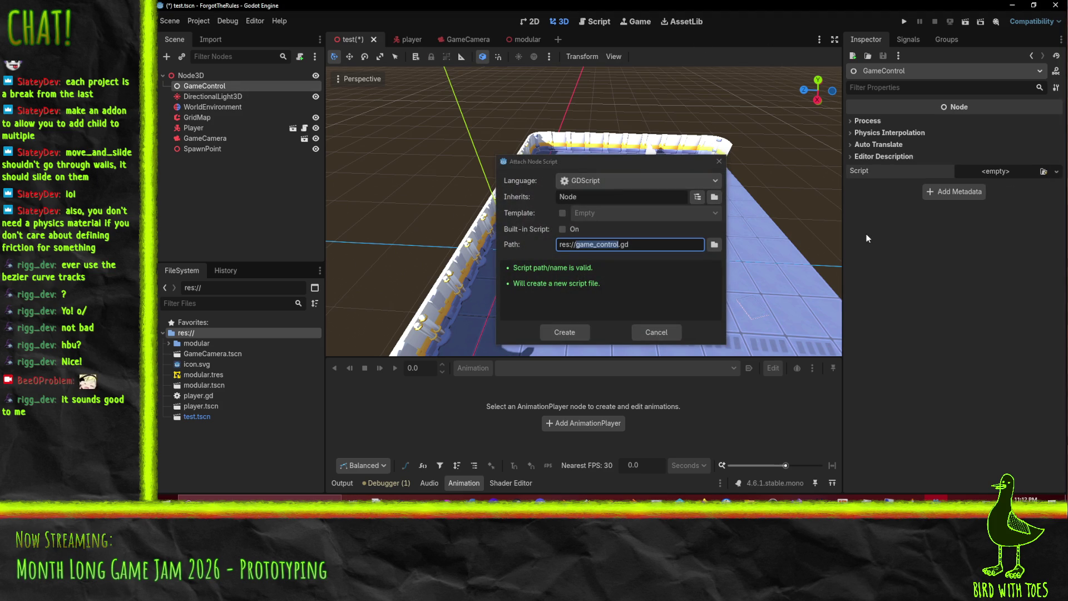
{"action": "left_click", "coordinate": [564, 332]}
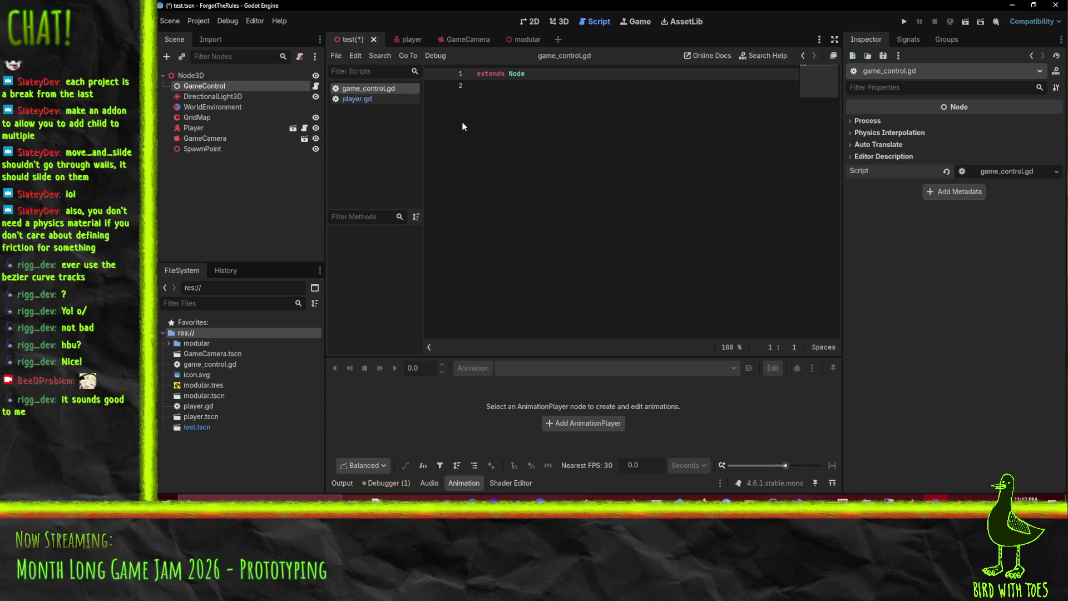
{"action": "left_click", "coordinate": [498, 97]}
{"action": "key", "text": "Return"}
{"action": "type", "text": "@export"}
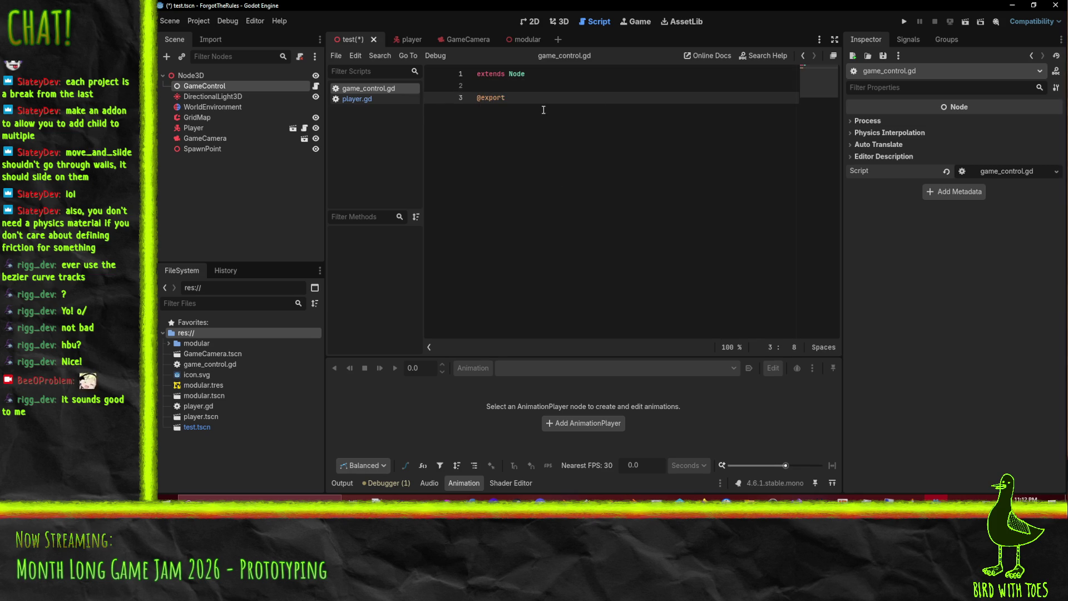
{"action": "key", "text": "Return"}
{"action": "type", "text": "var span"}
{"action": "key", "text": "BackSpace"}
{"action": "key", "text": "BackSpace"}
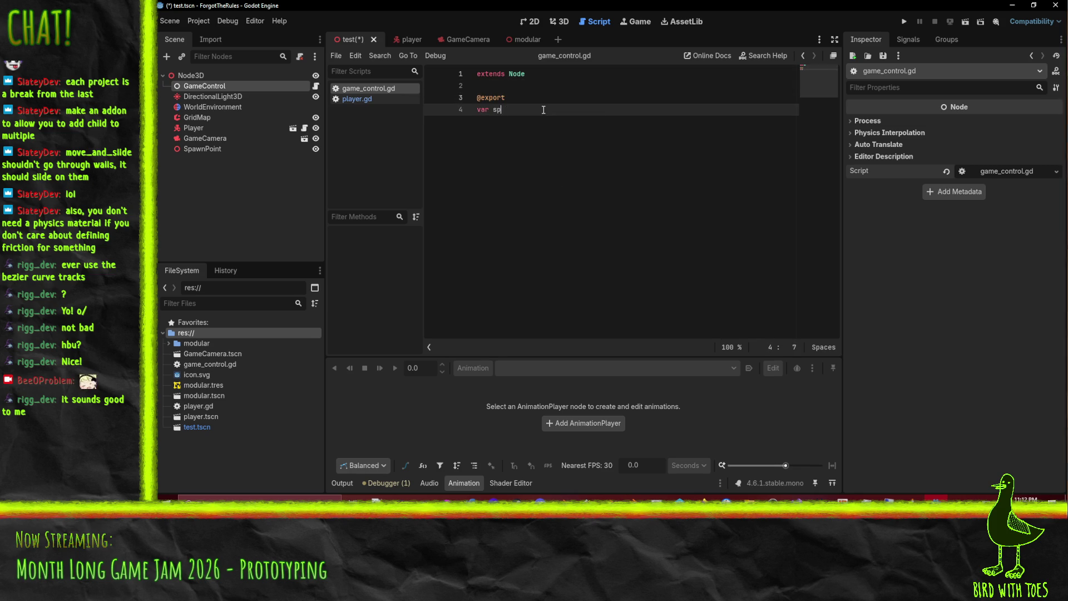
{"action": "type", "text": "awnPoint"}
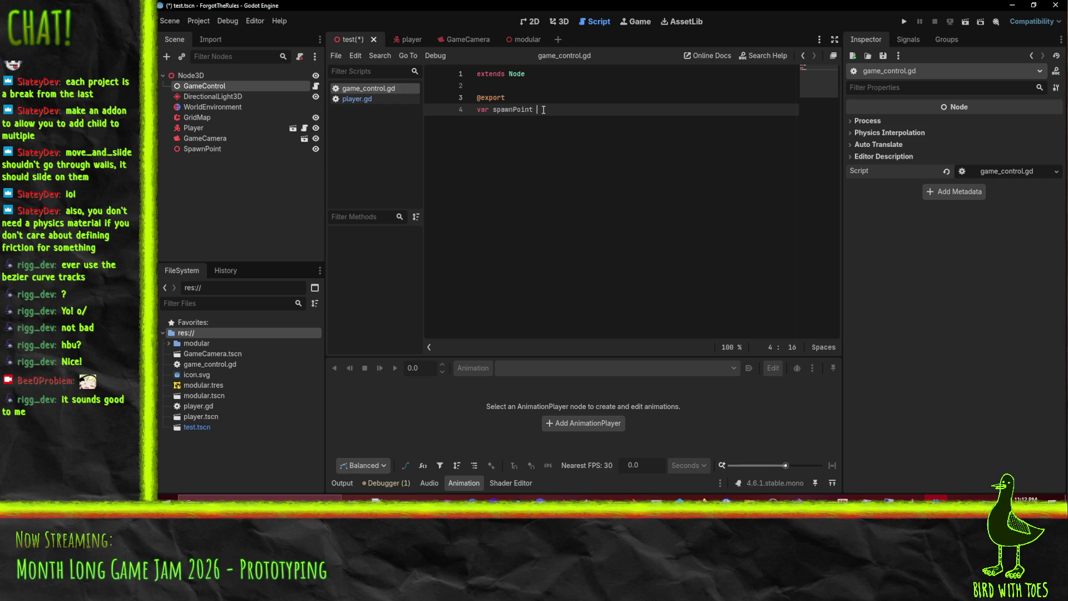
{"action": "type", "text": " :"}
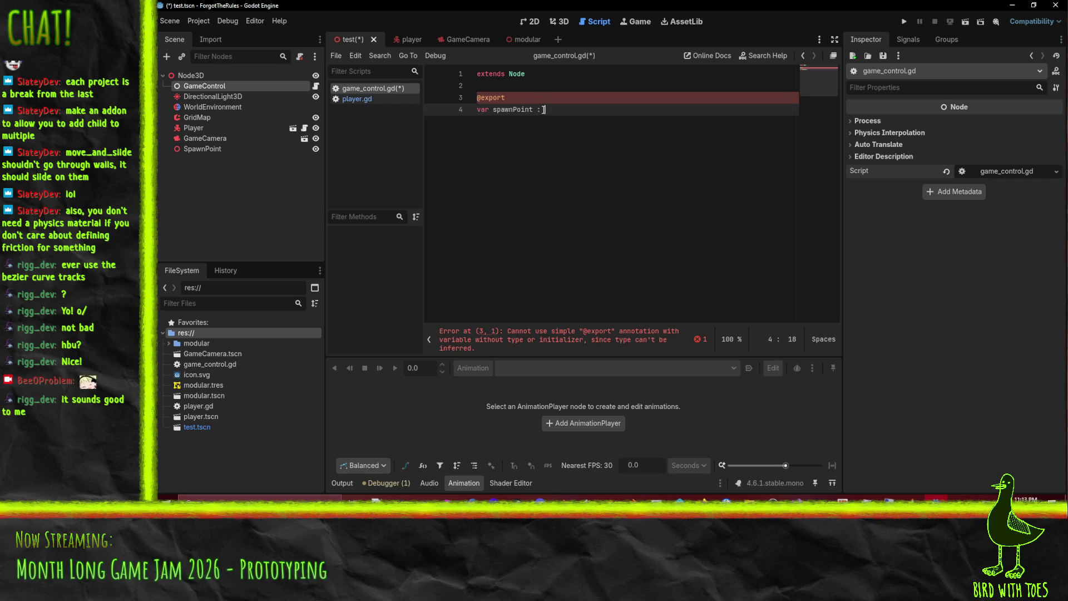
{"action": "type", "text": " Node2"}
{"action": "key", "text": "BackSpace"}
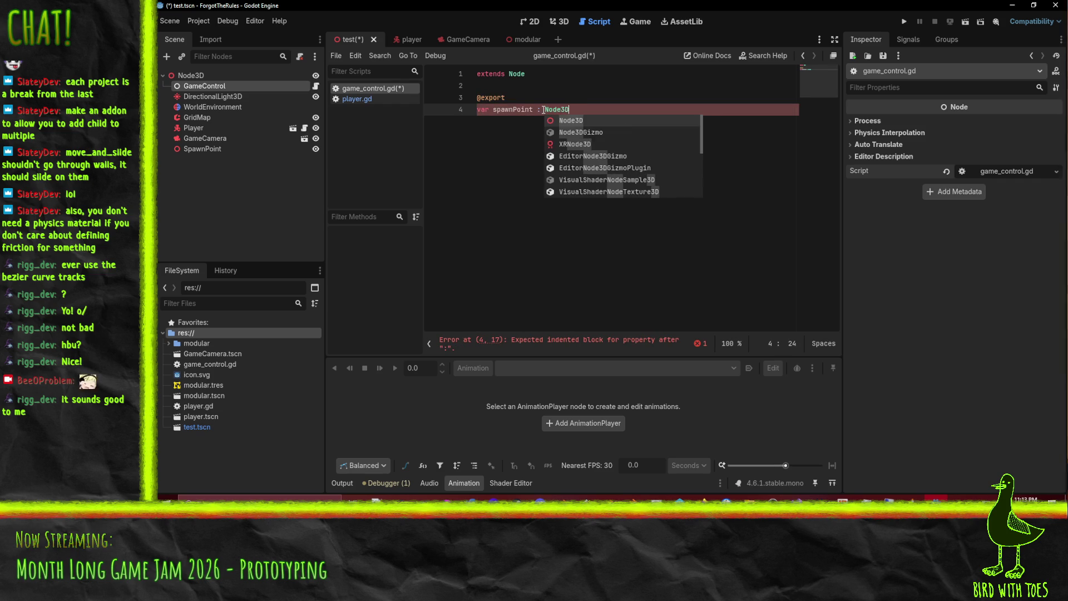
{"action": "type", "text": "3D"}
{"action": "key", "text": "Return"}
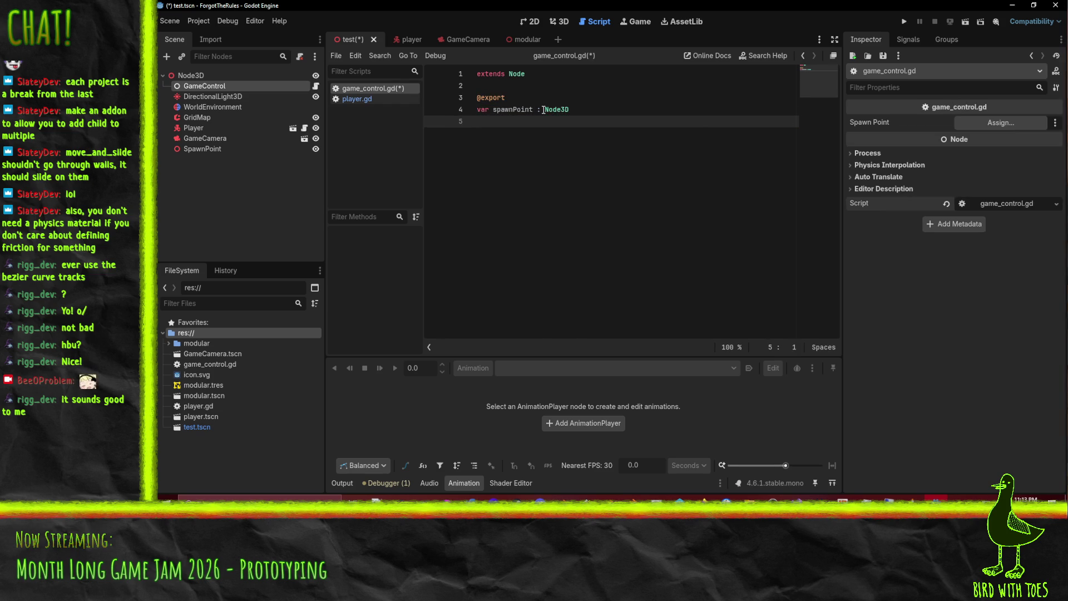
{"action": "type", "text": "@export"}
{"action": "key", "text": "Return"}
{"action": "type", "text": "var player "}
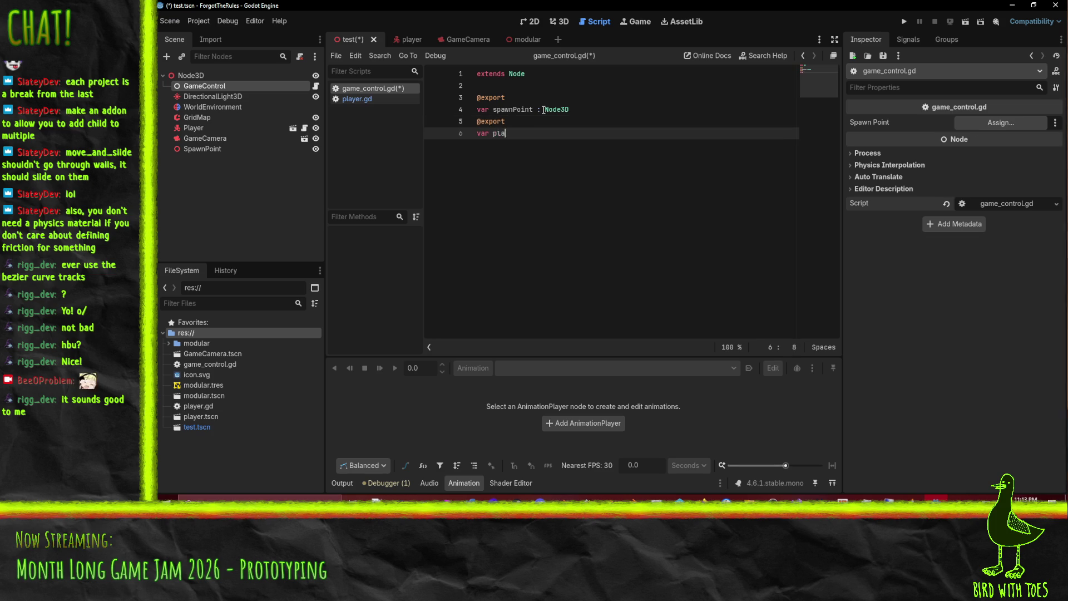
{"action": "type", "text": ": Player"}
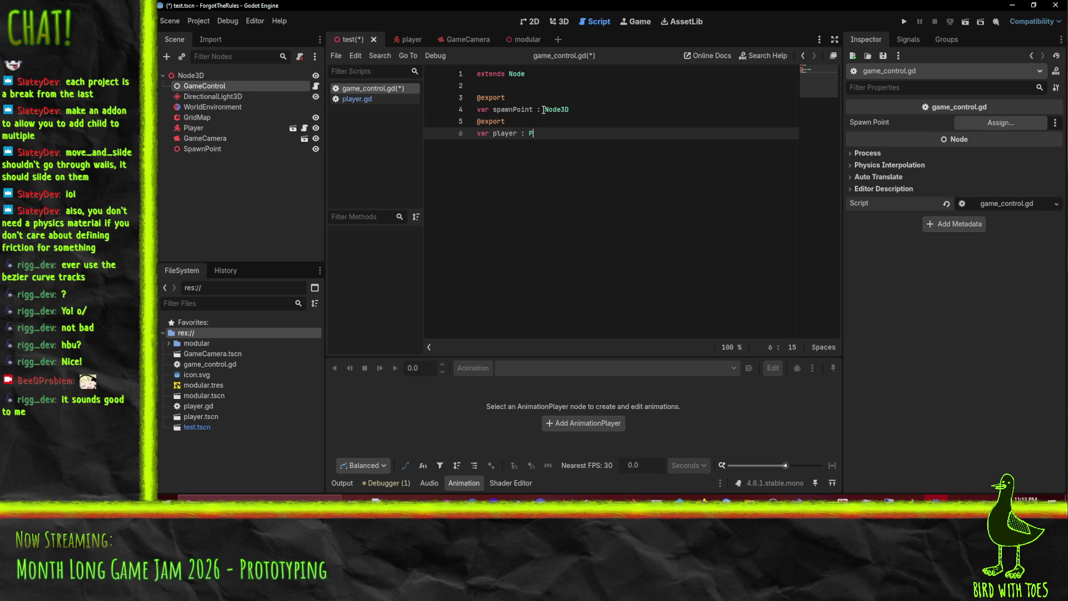
{"action": "key", "text": "Escape"}
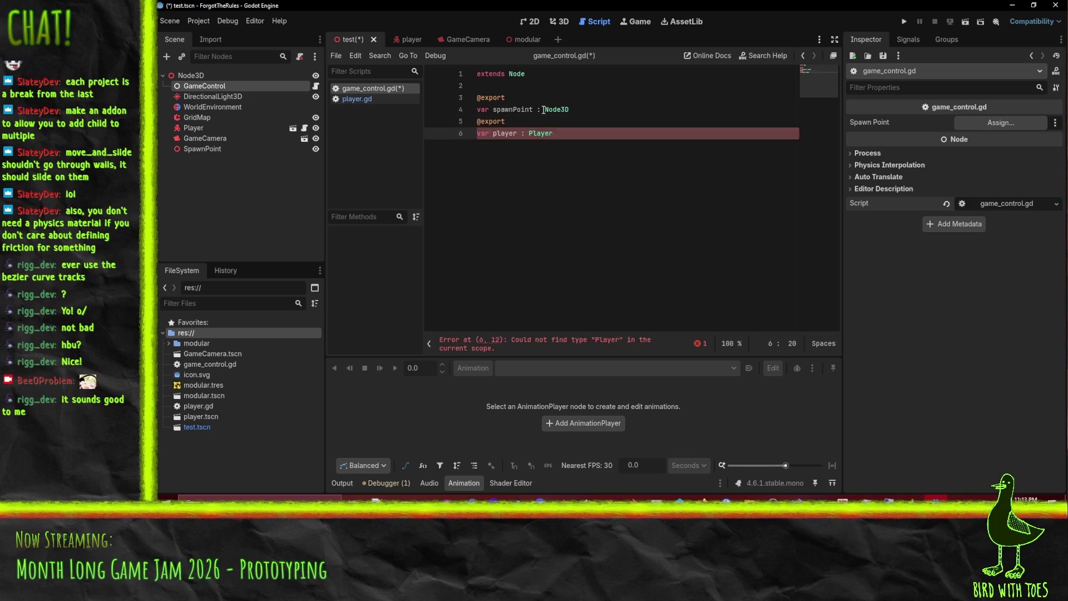
{"action": "key", "text": "Up"}
{"action": "left_click", "coordinate": [402, 40]}
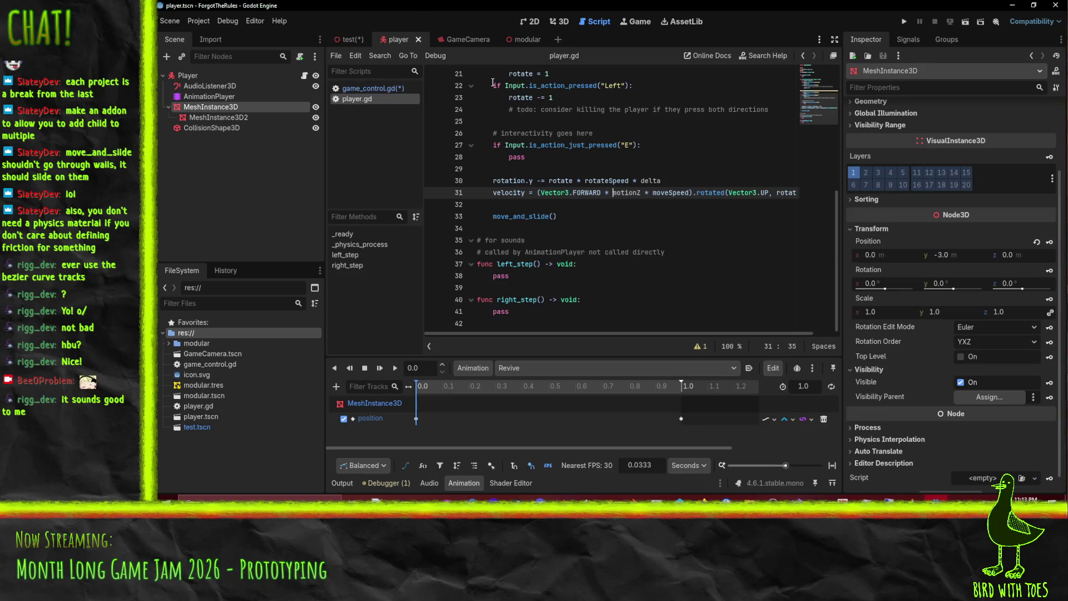
- Add 'class_name Player' under the extends line in player.gd and save the scripts
{"action": "scroll", "coordinate": [593, 166], "scroll_direction": "up", "scroll_amount": 10}
{"action": "left_click", "coordinate": [592, 74]}
{"action": "key", "text": "Return"}
{"action": "type", "text": "class"}
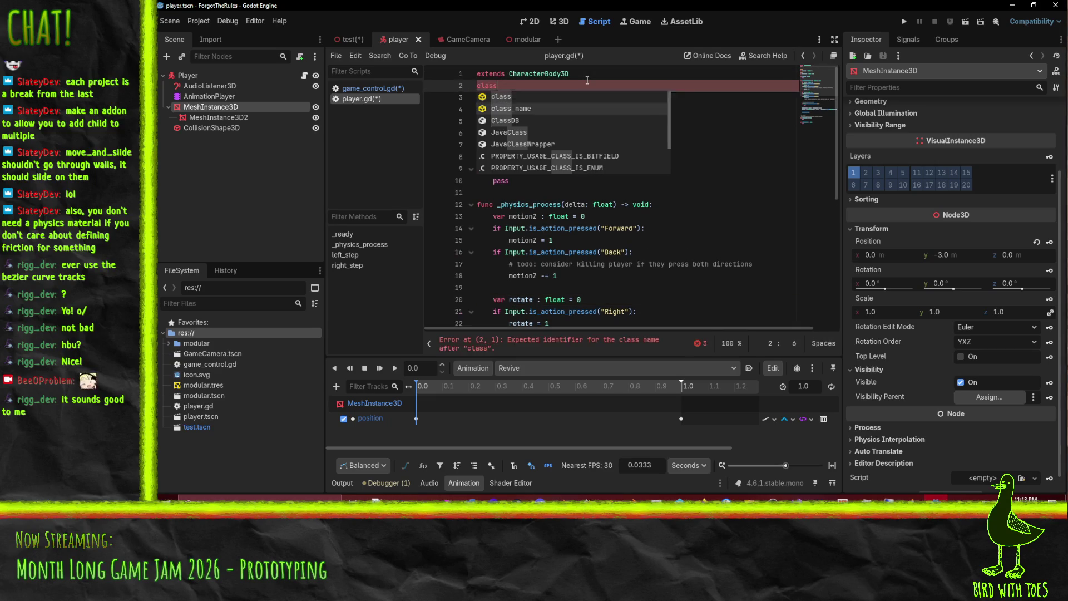
{"action": "type", "text": "_name Player"}
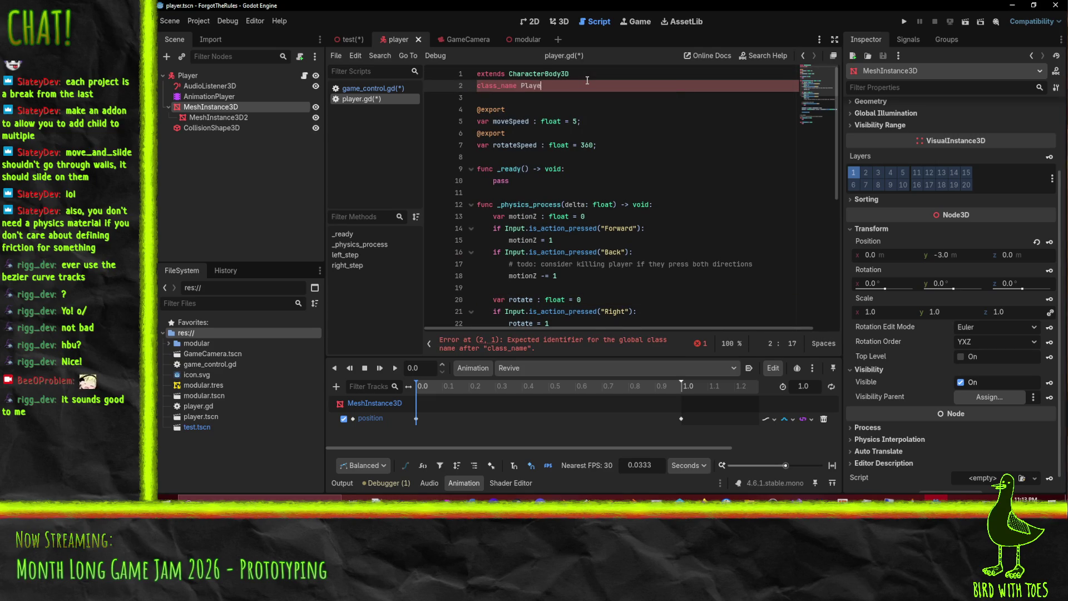
{"action": "left_click", "coordinate": [570, 120]}
{"action": "key", "text": "ctrl+s"}
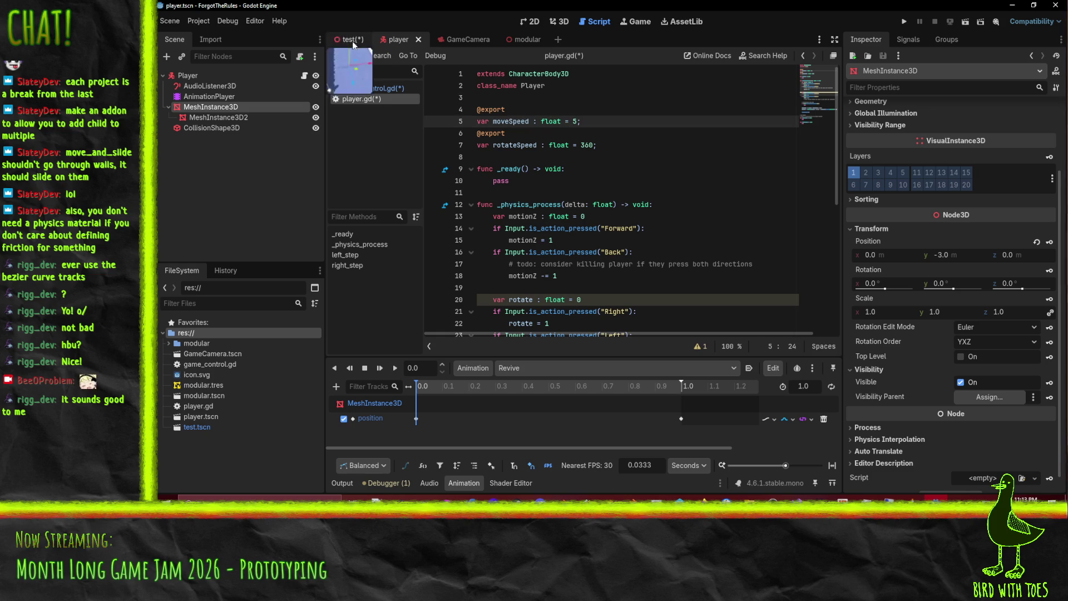
- Review the export lines in game_control.gd, then view the player scene in 3D
{"action": "left_click", "coordinate": [367, 88]}
{"action": "left_click", "coordinate": [526, 155]}
{"action": "left_click", "coordinate": [589, 121]}
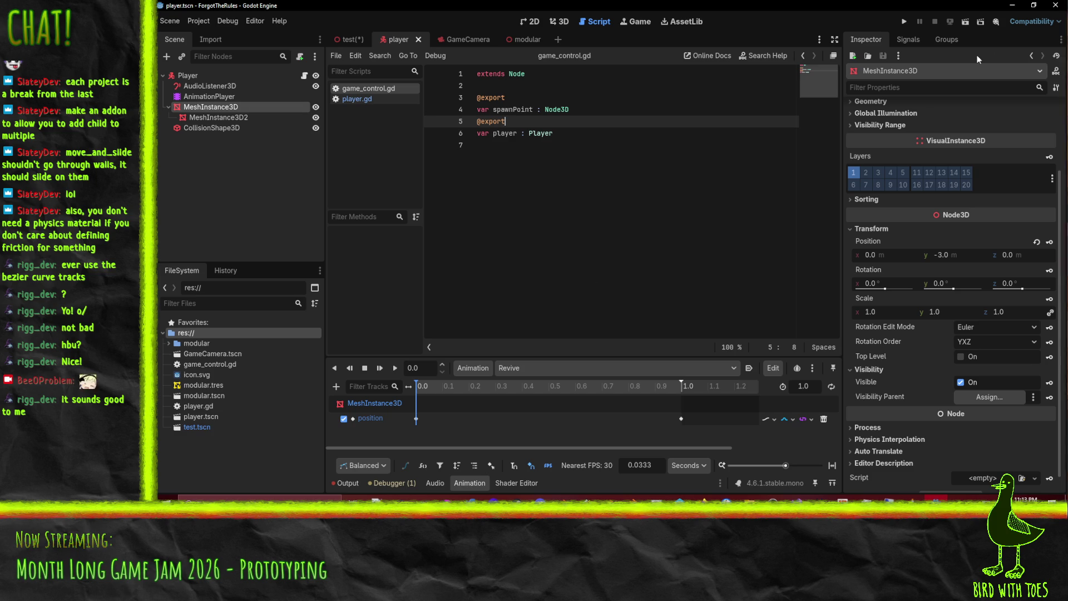
{"action": "left_click", "coordinate": [557, 22]}
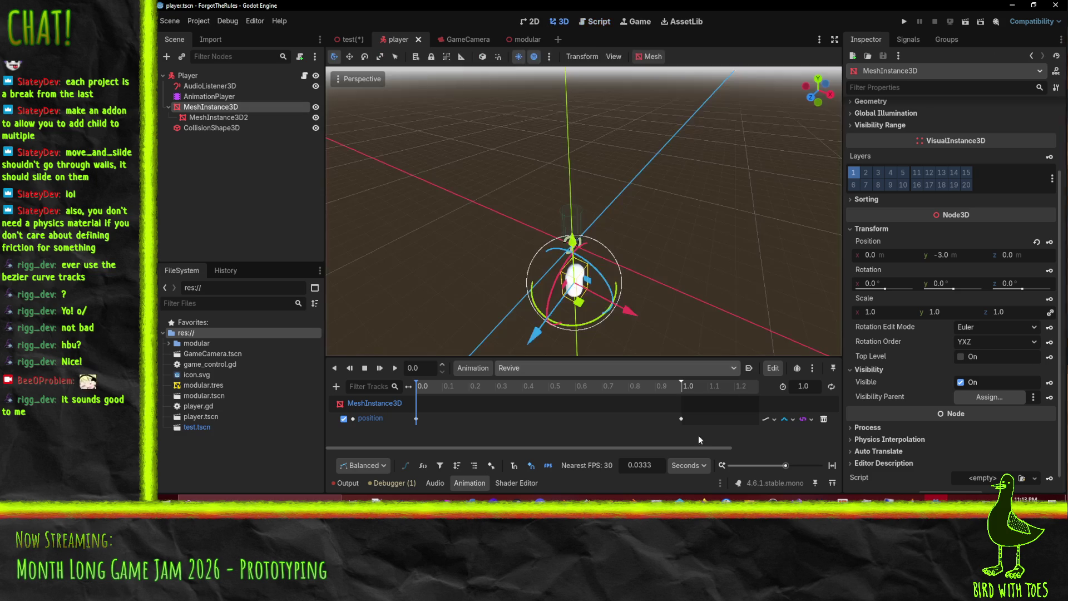
- Orbit around the player and test level, hiding the animation panel to enlarge the viewport
{"action": "left_click_drag", "start_coordinate": [620, 289], "coordinate": [615, 246]}
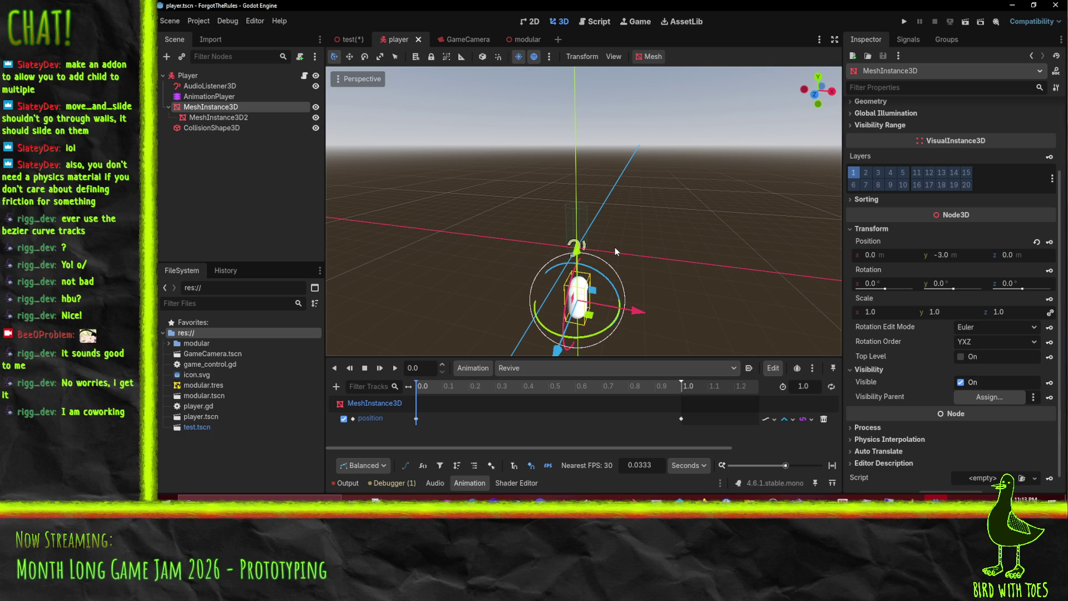
{"action": "left_click_drag", "start_coordinate": [615, 247], "coordinate": [612, 273]}
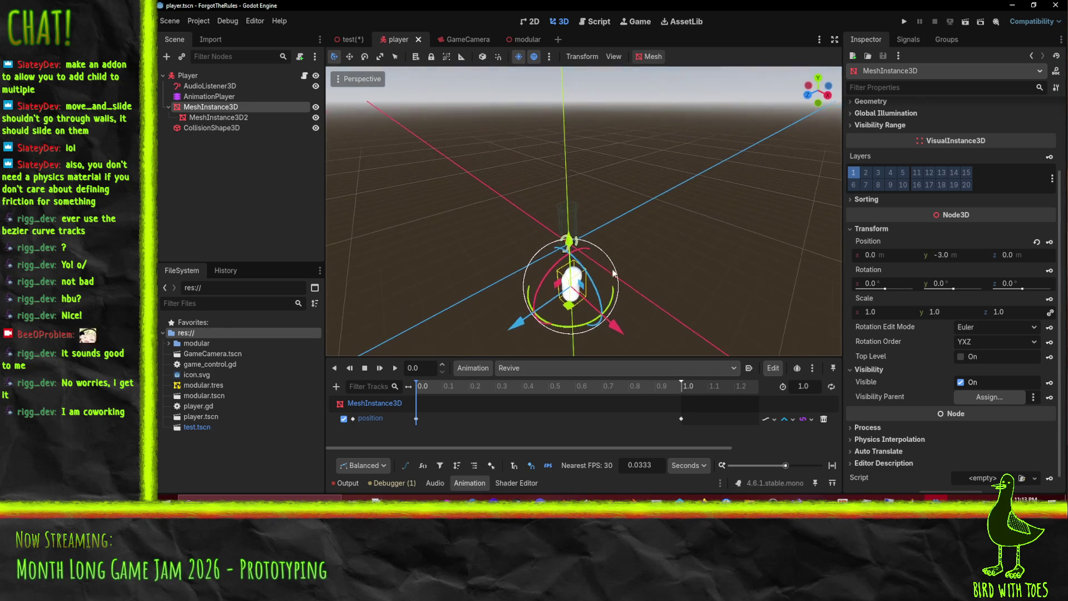
{"action": "left_click", "coordinate": [339, 39]}
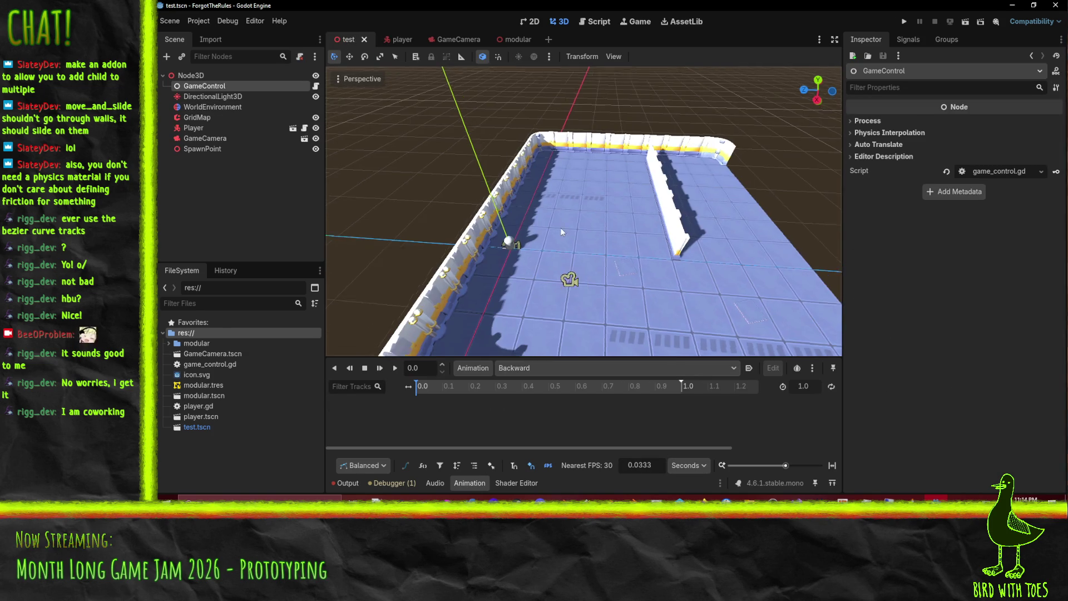
{"action": "left_click_drag", "start_coordinate": [575, 228], "coordinate": [583, 293]}
{"action": "left_click_drag", "start_coordinate": [522, 226], "coordinate": [550, 229]}
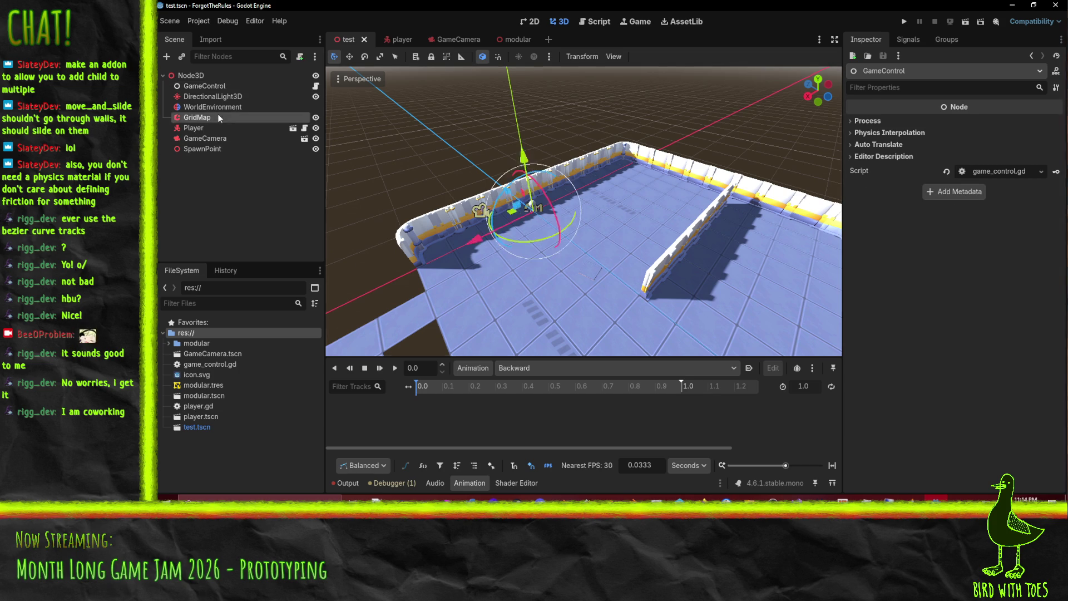
{"action": "left_click", "coordinate": [209, 84]}
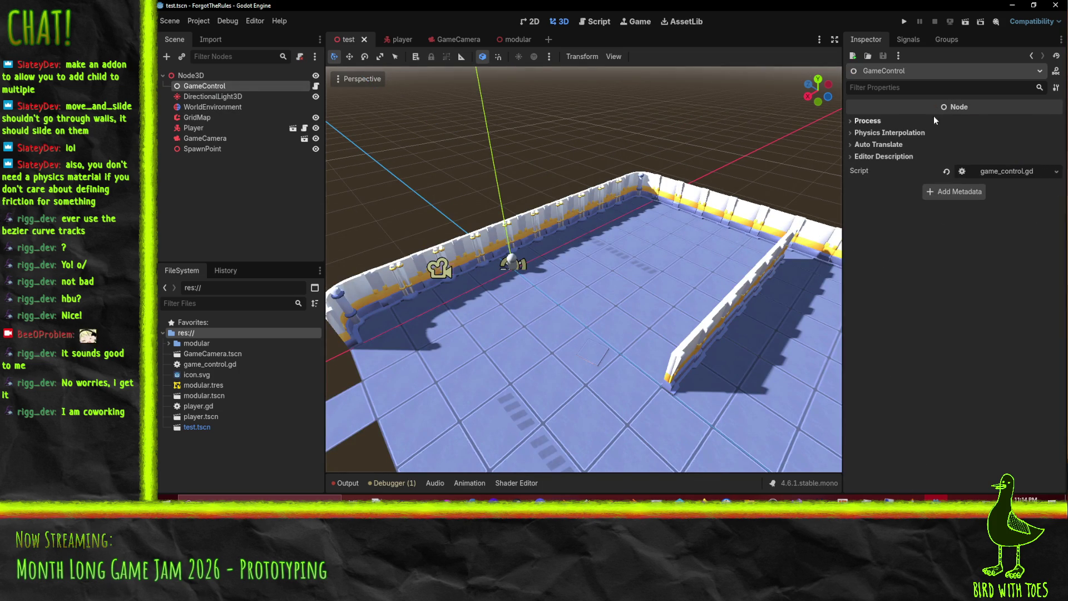
{"action": "left_click", "coordinate": [392, 39]}
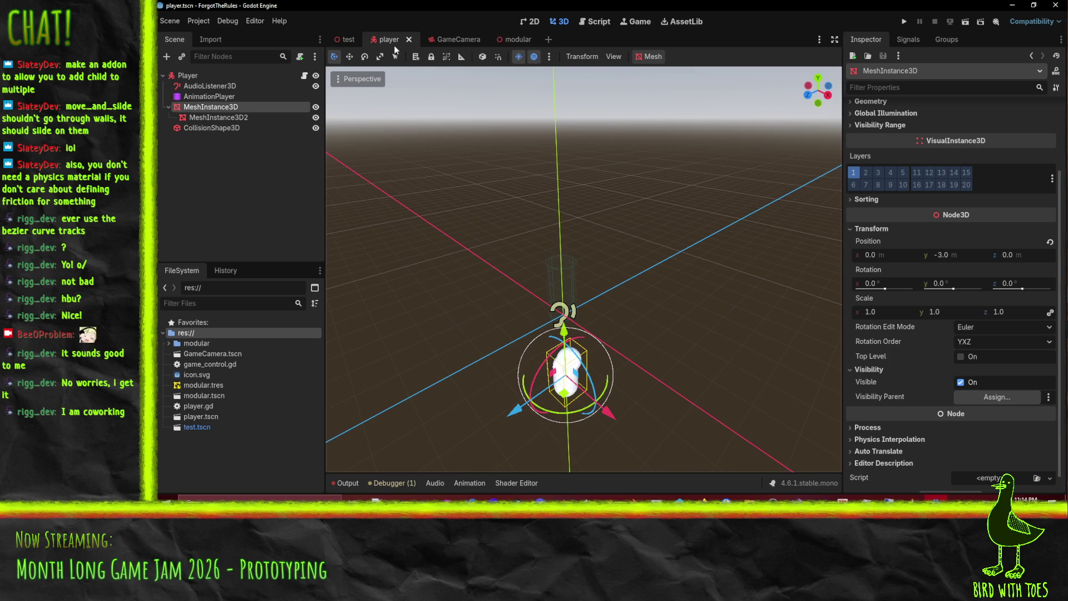
{"action": "left_click", "coordinate": [346, 40]}
- Add a blank last line in game_control.gd so GameControl's exports refresh
{"action": "left_click", "coordinate": [606, 24]}
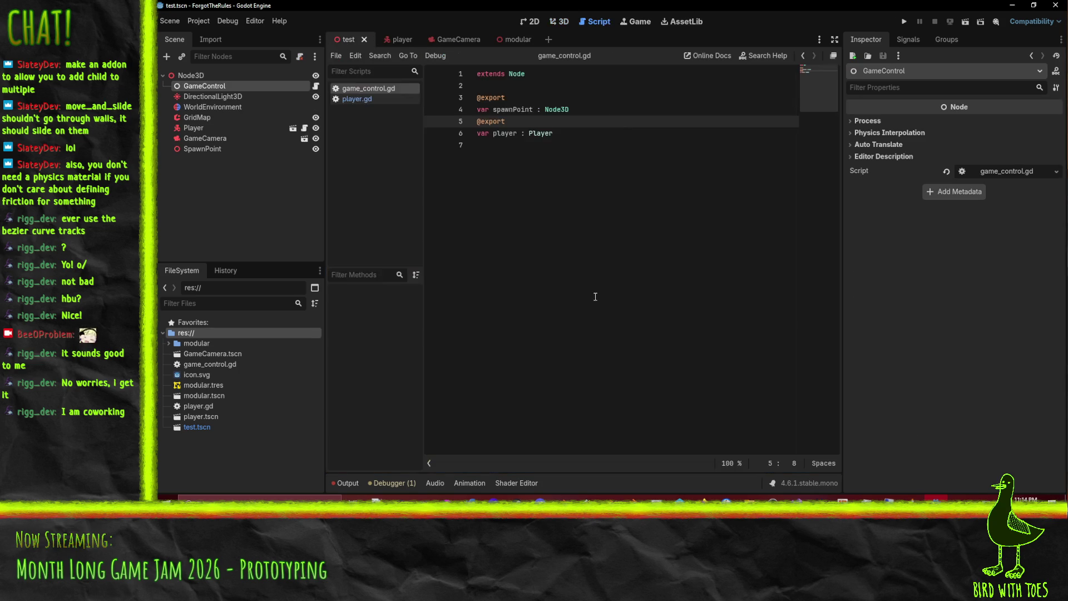
{"action": "left_click", "coordinate": [595, 163]}
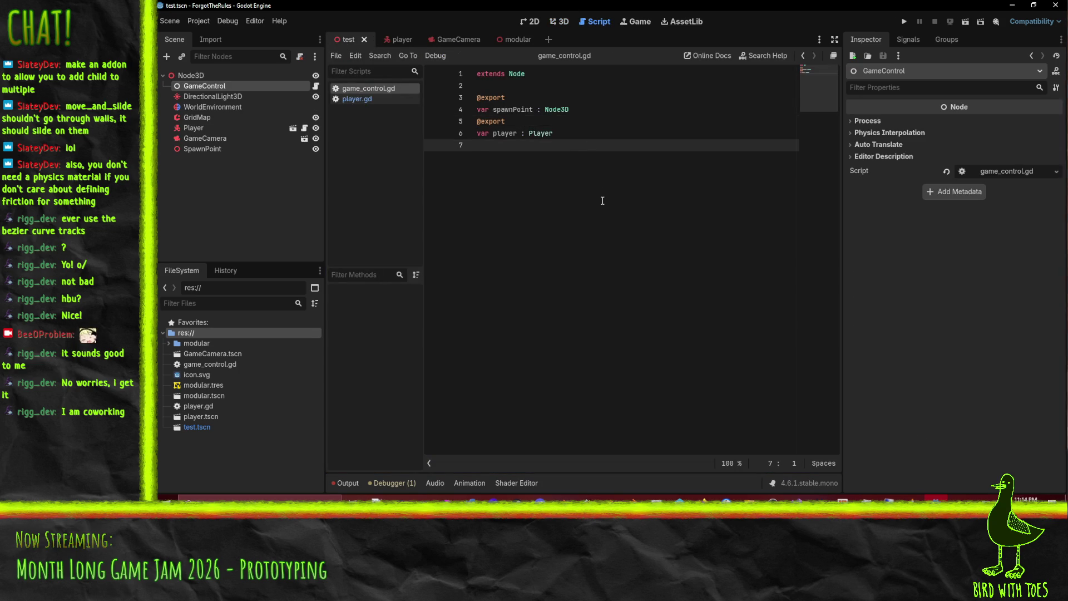
{"action": "key", "text": "Return"}
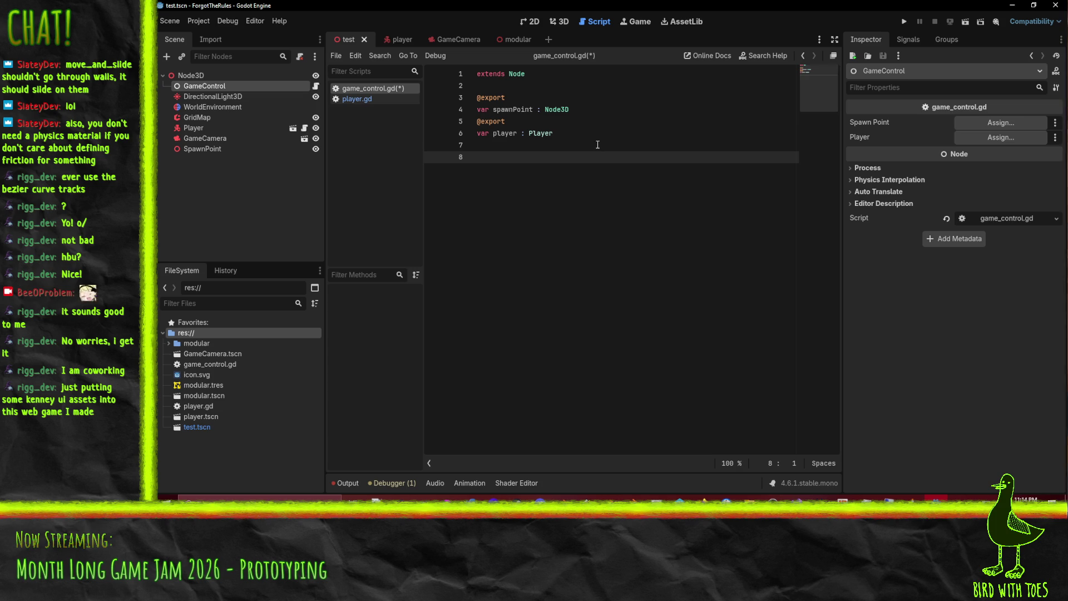
- View the test arena in 3D from a lower angle, then bring up the cubio.gd GitHub page
{"action": "left_click", "coordinate": [559, 21]}
{"action": "mouse_move", "coordinate": [653, 268]}
{"action": "left_mouse_down"}
{"action": "mouse_move", "coordinate": [547, 255]}
{"action": "mouse_move", "coordinate": [519, 266]}
{"action": "left_mouse_up"}
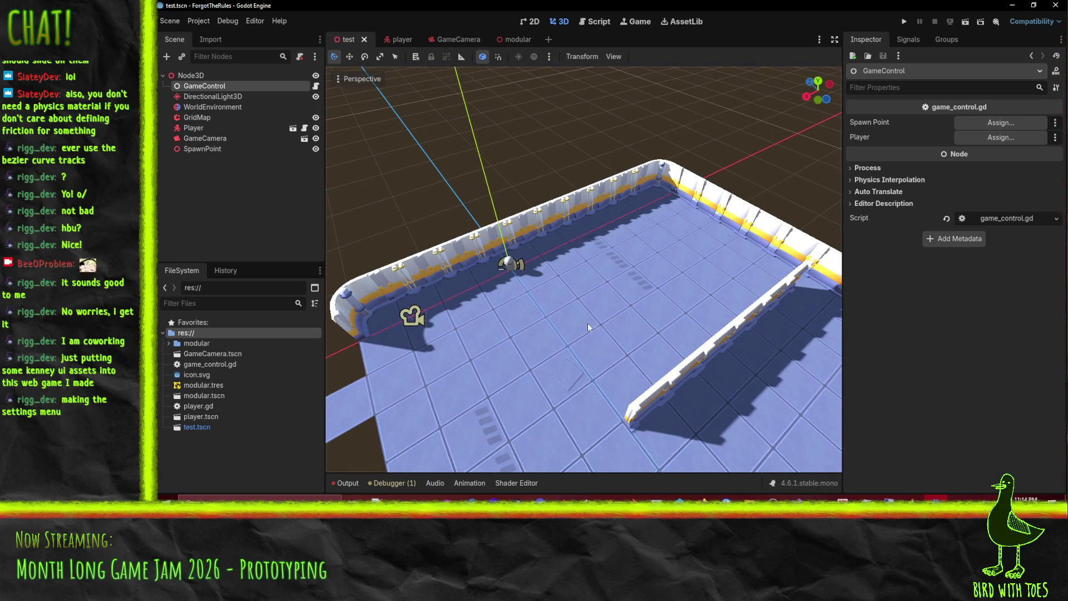
{"action": "mouse_move", "coordinate": [646, 316]}
{"action": "left_mouse_down"}
{"action": "mouse_move", "coordinate": [605, 279]}
{"action": "mouse_move", "coordinate": [538, 262]}
{"action": "mouse_move", "coordinate": [541, 236]}
{"action": "left_mouse_up"}
{"action": "scroll", "coordinate": [528, 256], "scroll_direction": "up", "scroll_amount": 3}
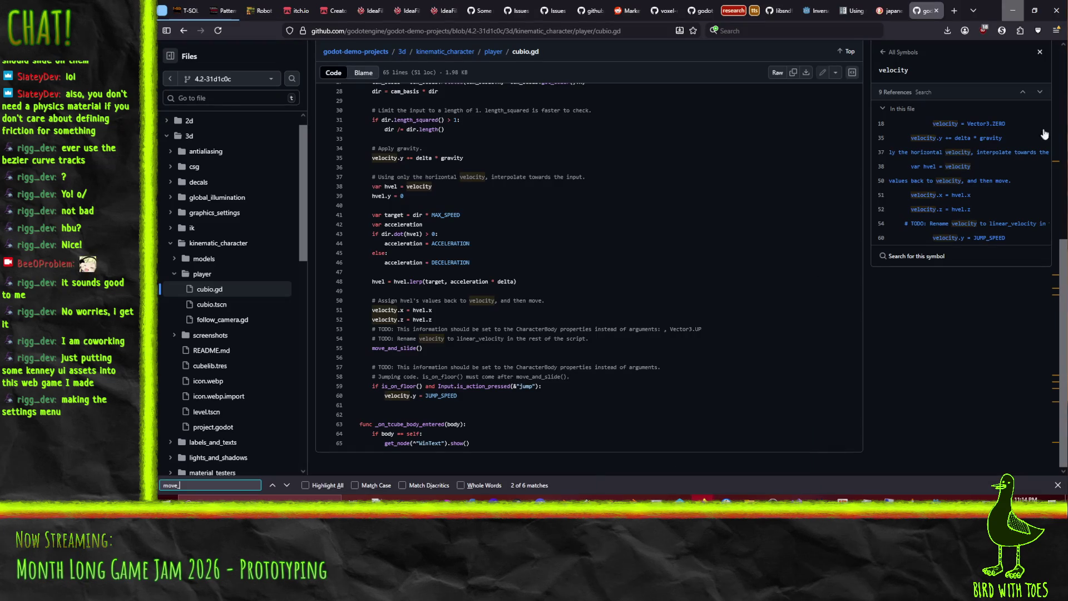
{"action": "left_click", "coordinate": [651, 464]}
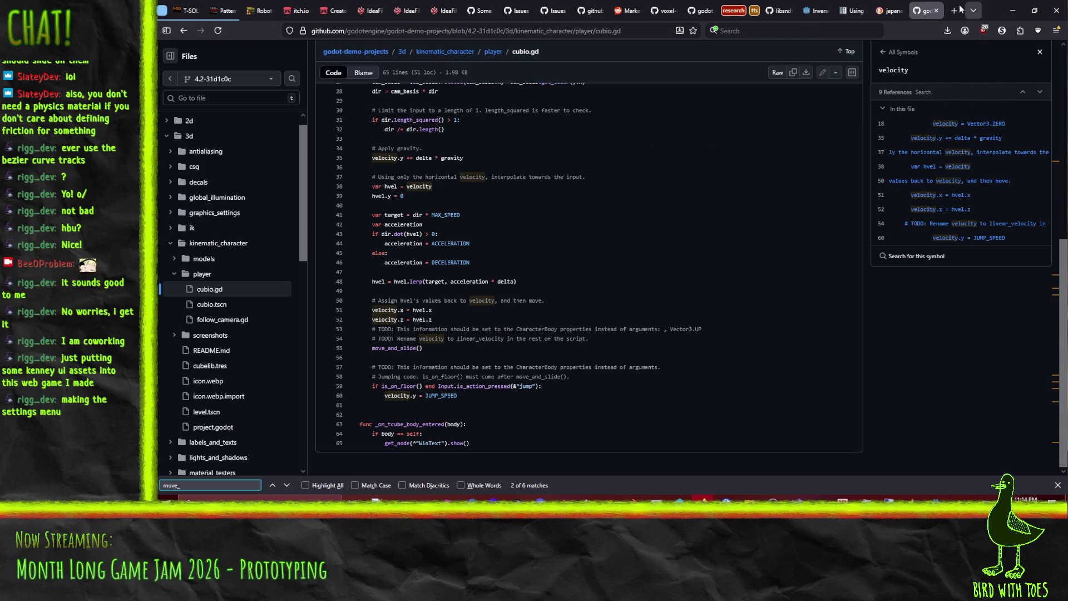
- Minimize Firefox to return to the Godot editor's 3D test level
{"action": "left_click", "coordinate": [1008, 11]}
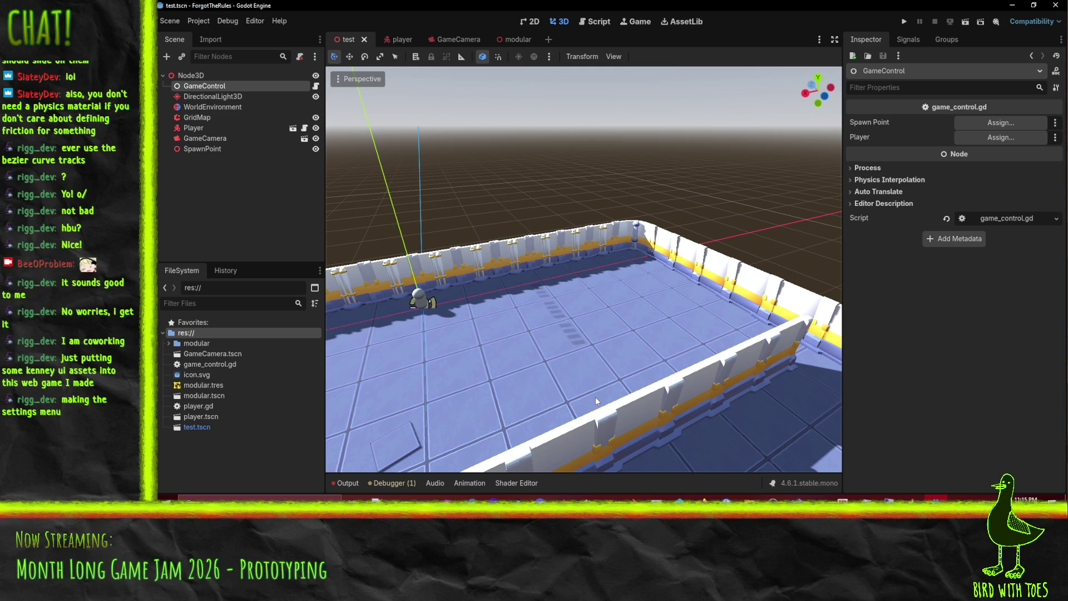
{"action": "left_click", "coordinate": [169, 343]}
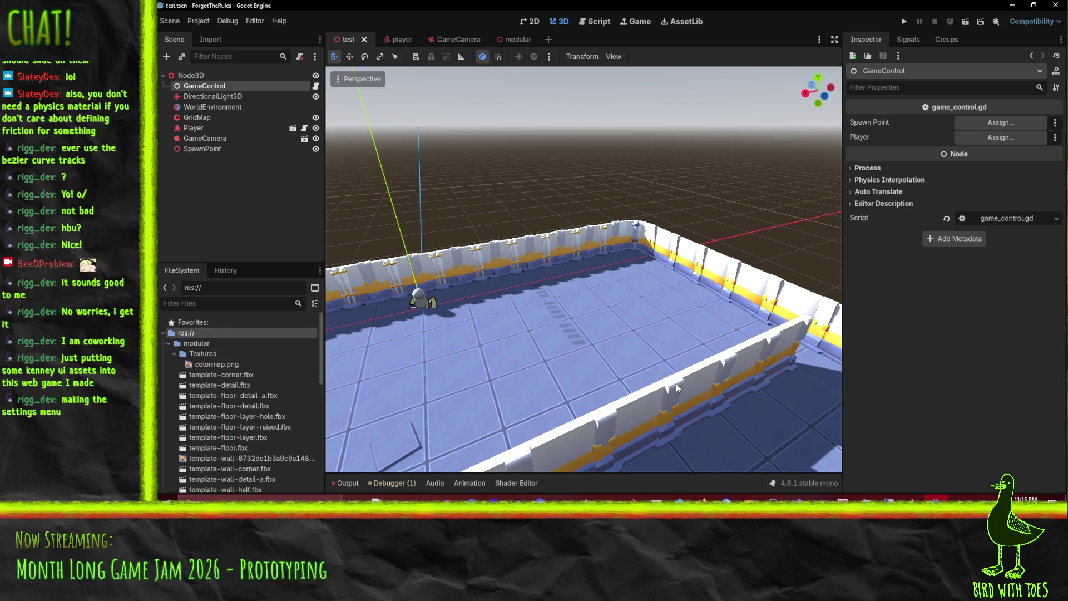
{"action": "mouse_move", "coordinate": [550, 318]}
{"action": "left_mouse_down"}
{"action": "mouse_move", "coordinate": [622, 280]}
{"action": "mouse_move", "coordinate": [647, 335]}
{"action": "left_mouse_up"}
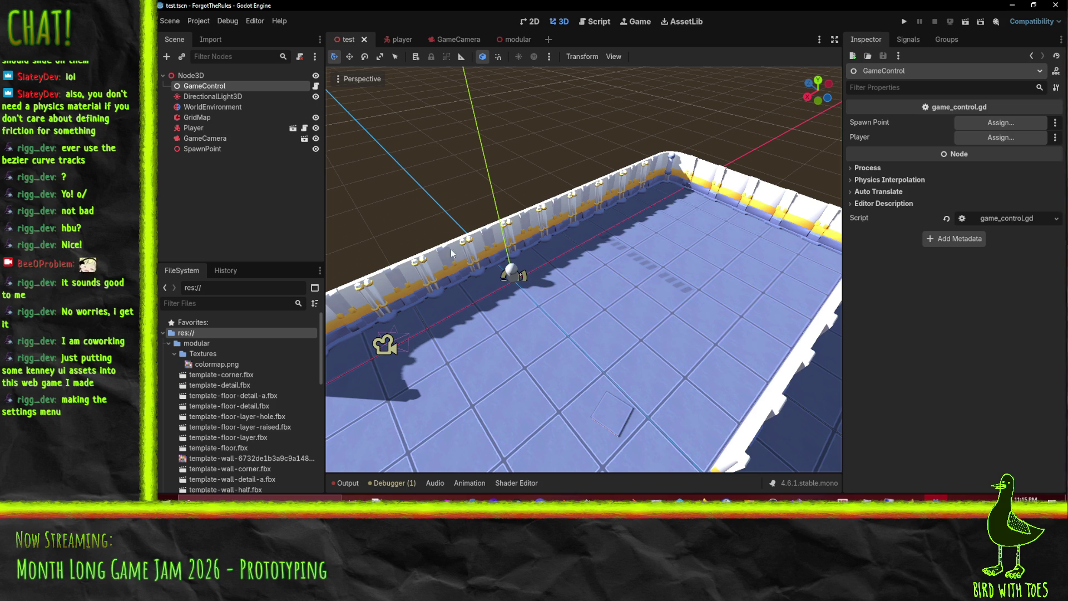
{"action": "mouse_move", "coordinate": [572, 208]}
{"action": "left_mouse_down"}
{"action": "mouse_move", "coordinate": [578, 277]}
{"action": "mouse_move", "coordinate": [479, 231]}
{"action": "mouse_move", "coordinate": [574, 336]}
{"action": "left_mouse_up"}
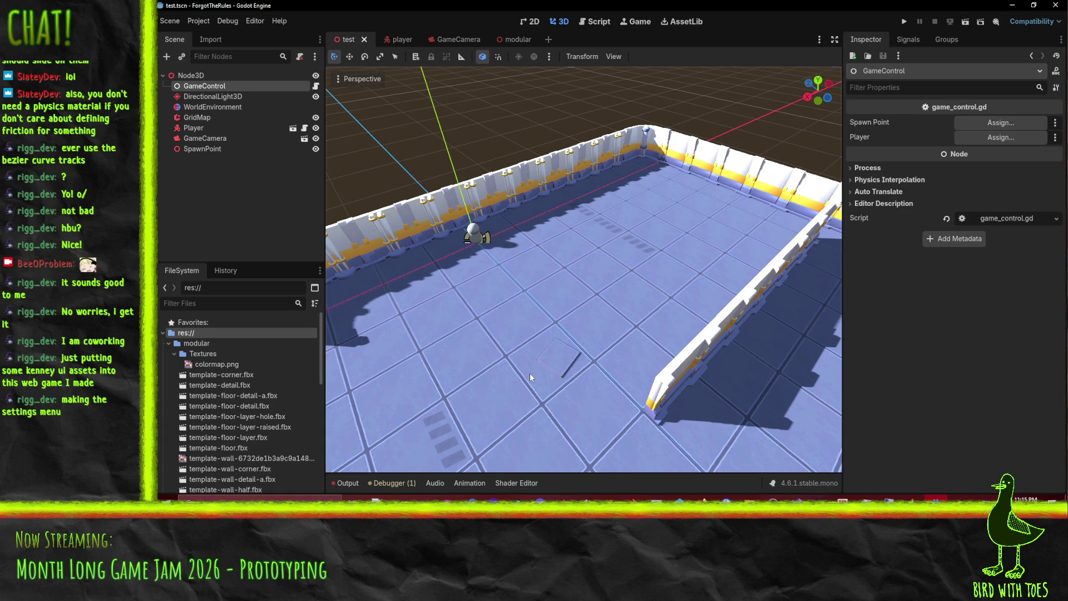
{"action": "scroll", "coordinate": [551, 344], "scroll_direction": "down", "scroll_amount": 5}
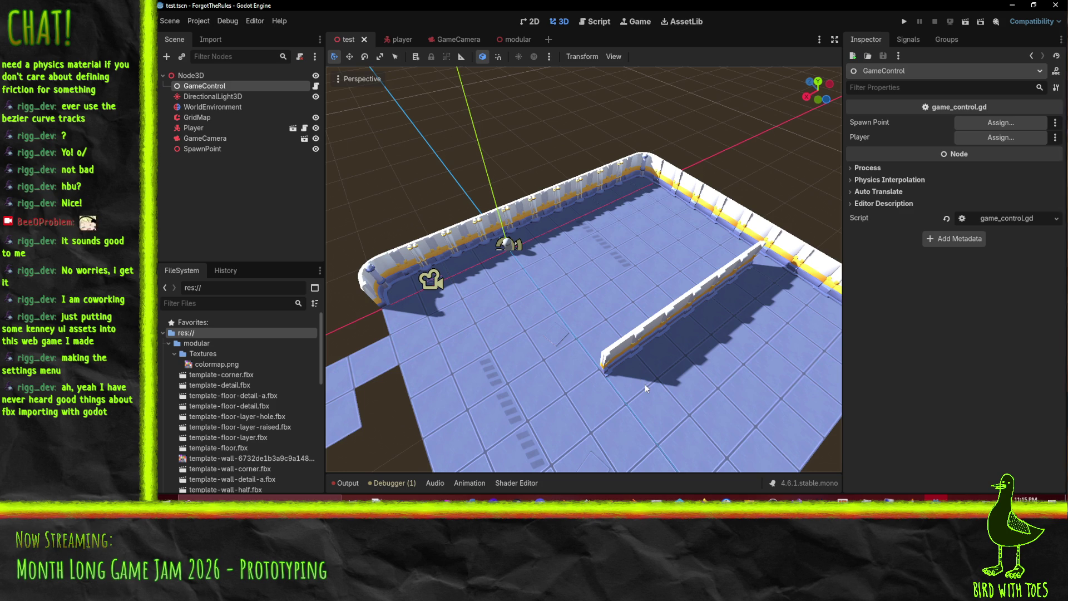
{"action": "mouse_move", "coordinate": [633, 370]}
{"action": "left_mouse_down"}
{"action": "mouse_move", "coordinate": [625, 376]}
{"action": "mouse_move", "coordinate": [639, 378]}
{"action": "left_mouse_up"}
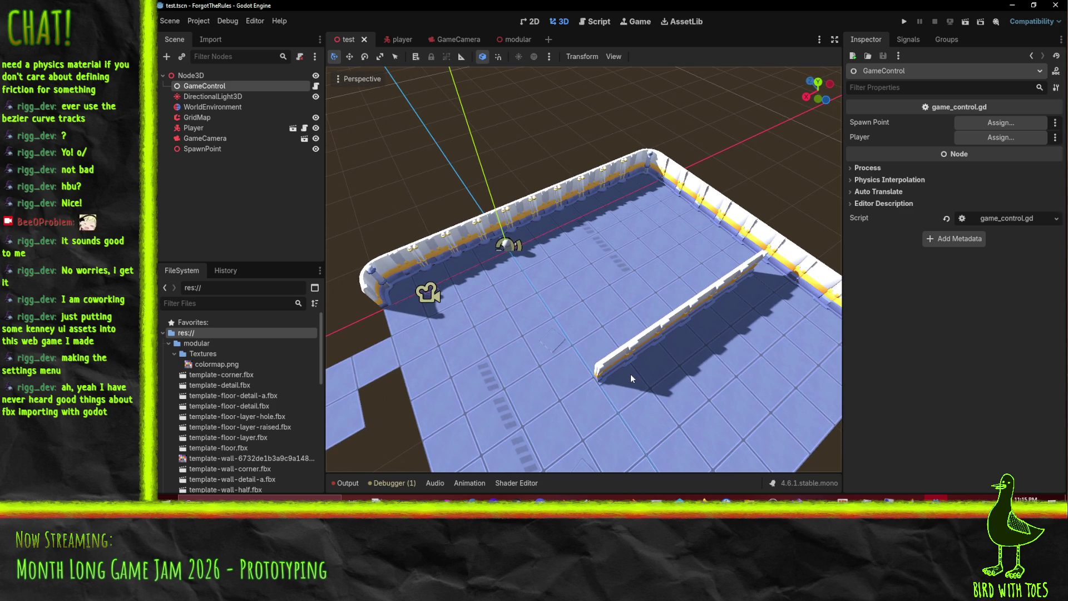
{"action": "scroll", "coordinate": [630, 373], "scroll_direction": "down", "scroll_amount": 3}
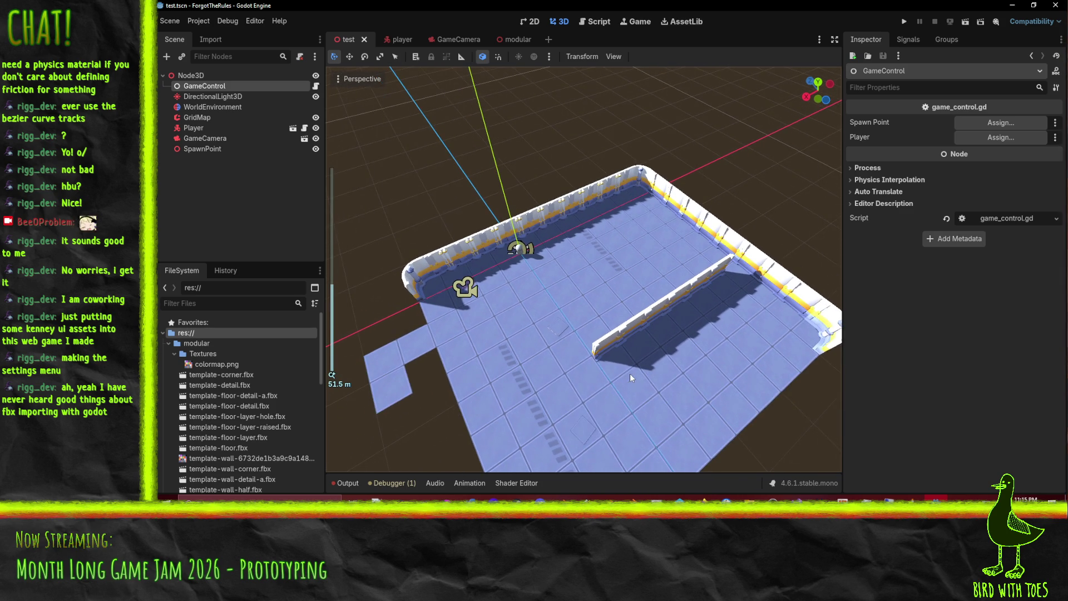
{"action": "scroll", "coordinate": [629, 373], "scroll_direction": "up", "scroll_amount": 3}
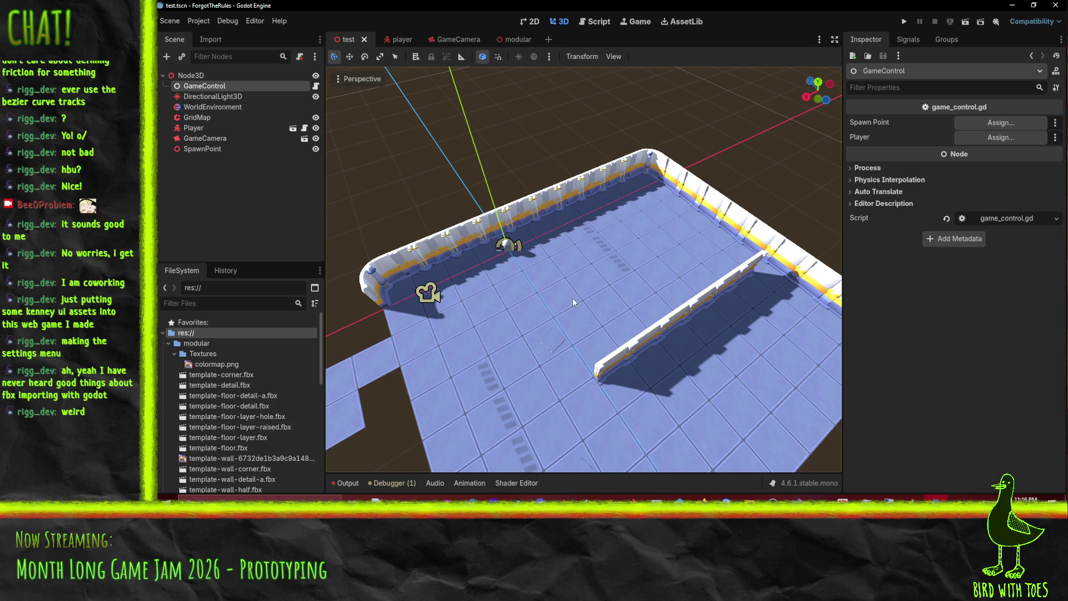
{"action": "mouse_move", "coordinate": [615, 316]}
{"action": "left_mouse_down"}
{"action": "mouse_move", "coordinate": [641, 320]}
{"action": "mouse_move", "coordinate": [631, 304]}
{"action": "left_mouse_up"}
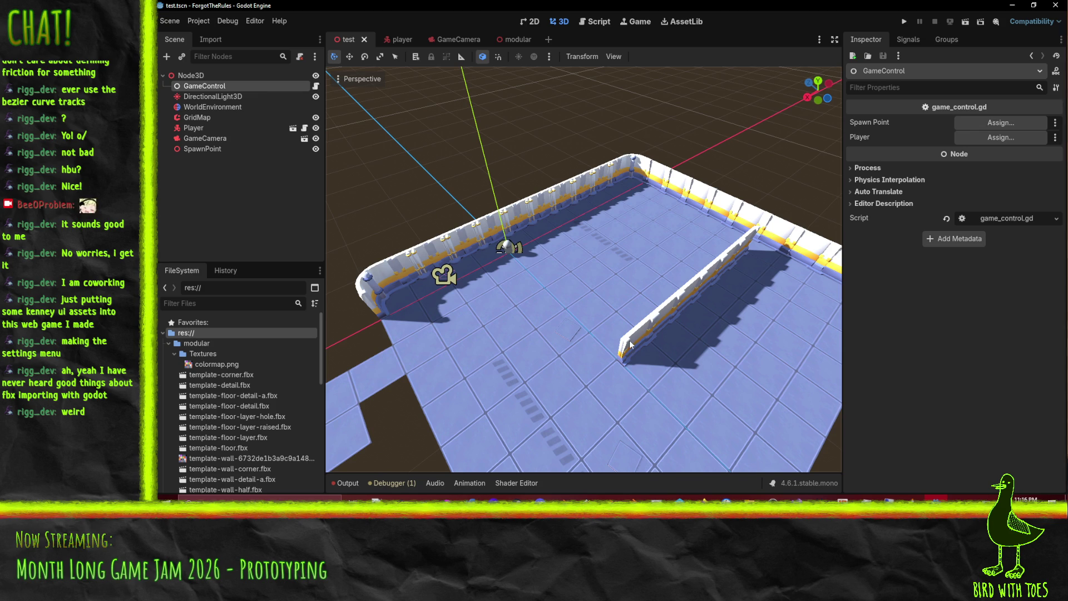
{"action": "mouse_move", "coordinate": [703, 498]}
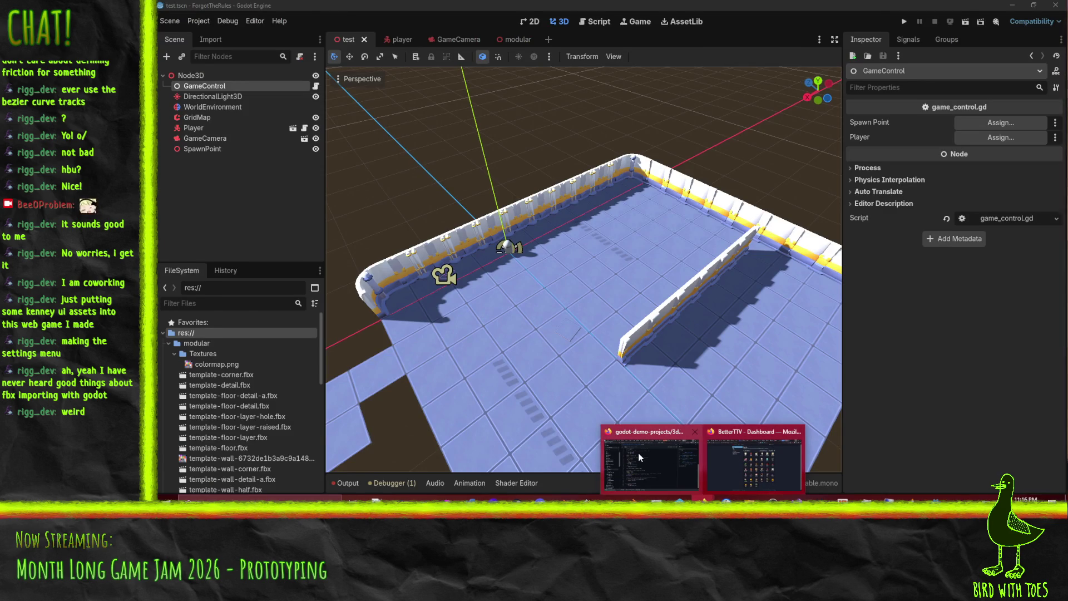
{"action": "mouse_move", "coordinate": [639, 456]}
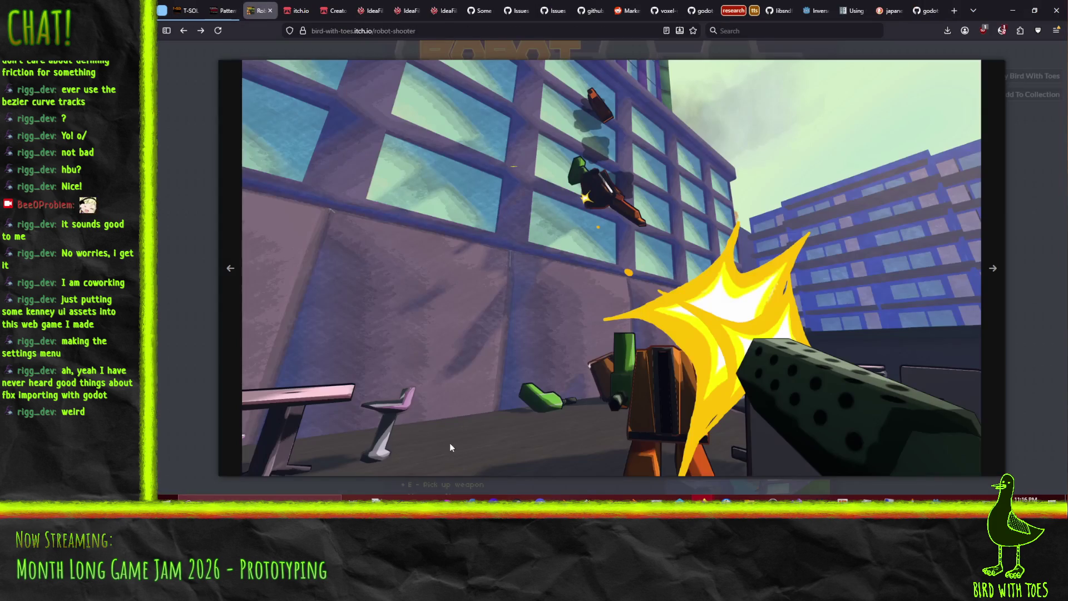
- Switch to the Robot Shooter itch.io tab and close its enlarged screenshot
{"action": "left_click", "coordinate": [258, 10]}
{"action": "key", "text": "Escape"}
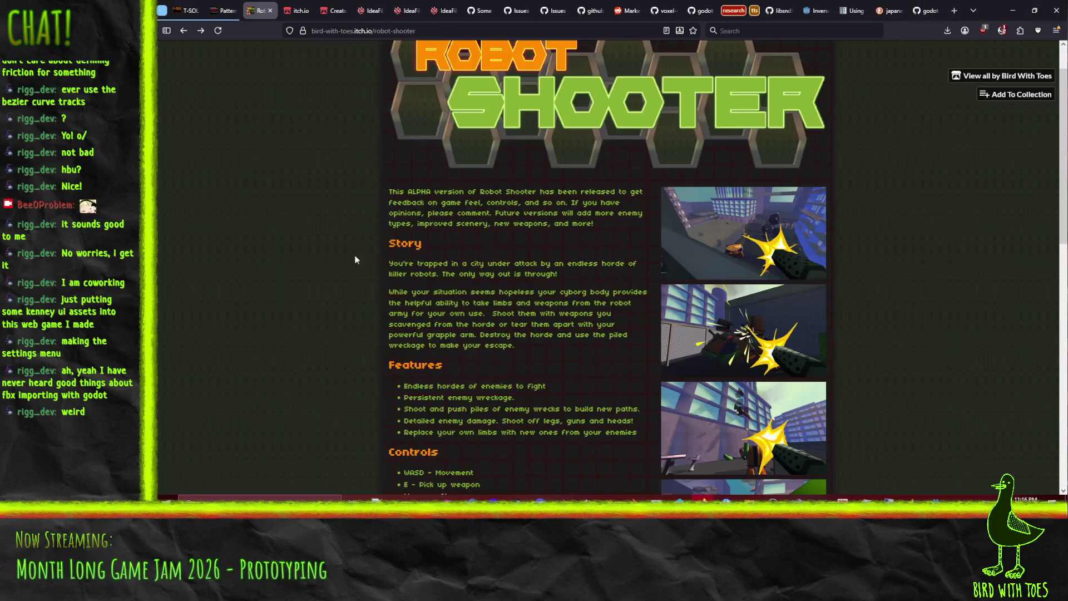
{"action": "scroll", "coordinate": [171, 295], "scroll_direction": "up", "scroll_amount": 1}
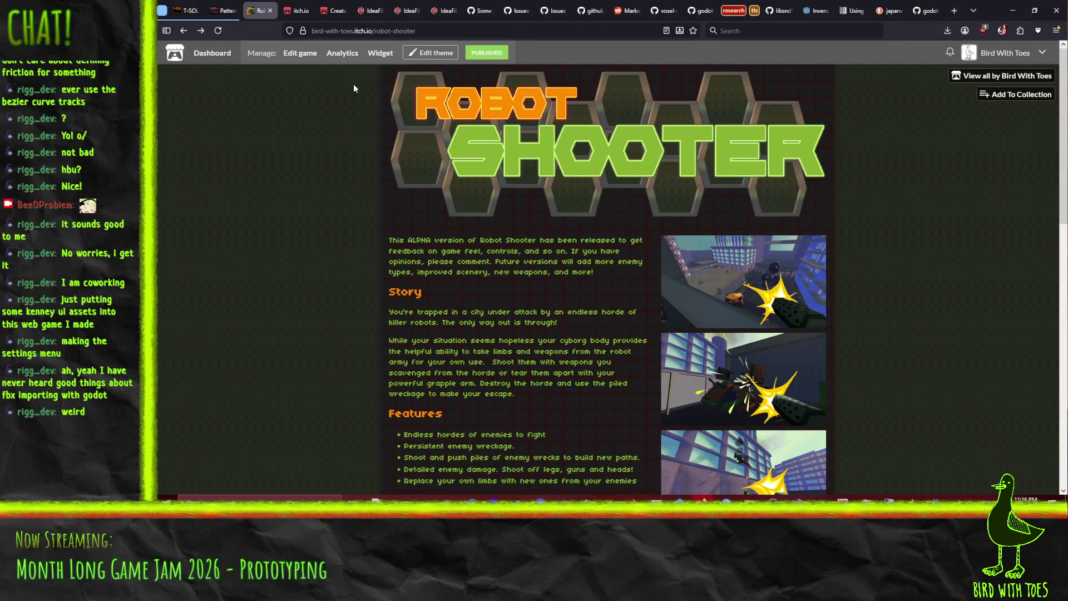
- Trim the page address to the developer's itch.io profile root and load it
{"action": "left_click", "coordinate": [378, 35]}
{"action": "key", "text": "ctrl+BackSpace"}
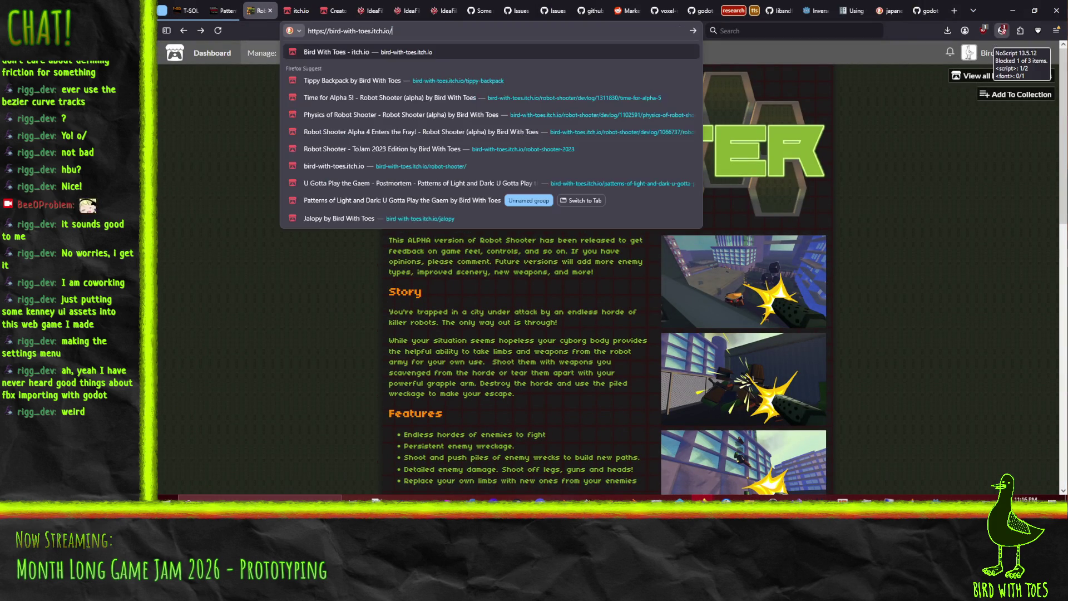
{"action": "key", "text": "Return"}
{"action": "scroll", "coordinate": [523, 300], "scroll_direction": "down", "scroll_amount": 10}
{"action": "scroll", "coordinate": [519, 298], "scroll_direction": "up", "scroll_amount": 1}
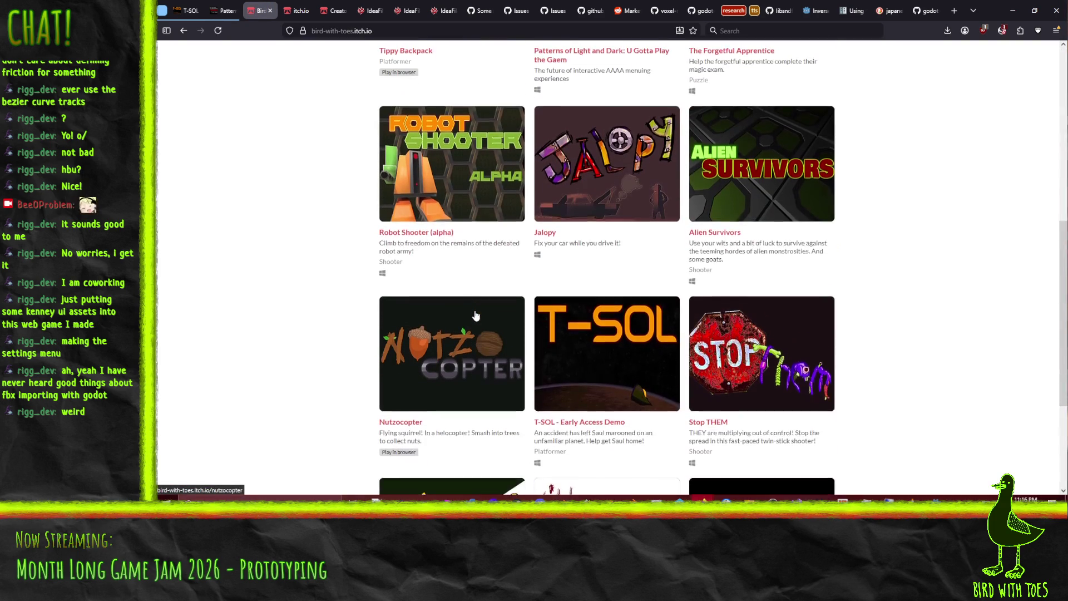
{"action": "scroll", "coordinate": [822, 250], "scroll_direction": "up", "scroll_amount": 2}
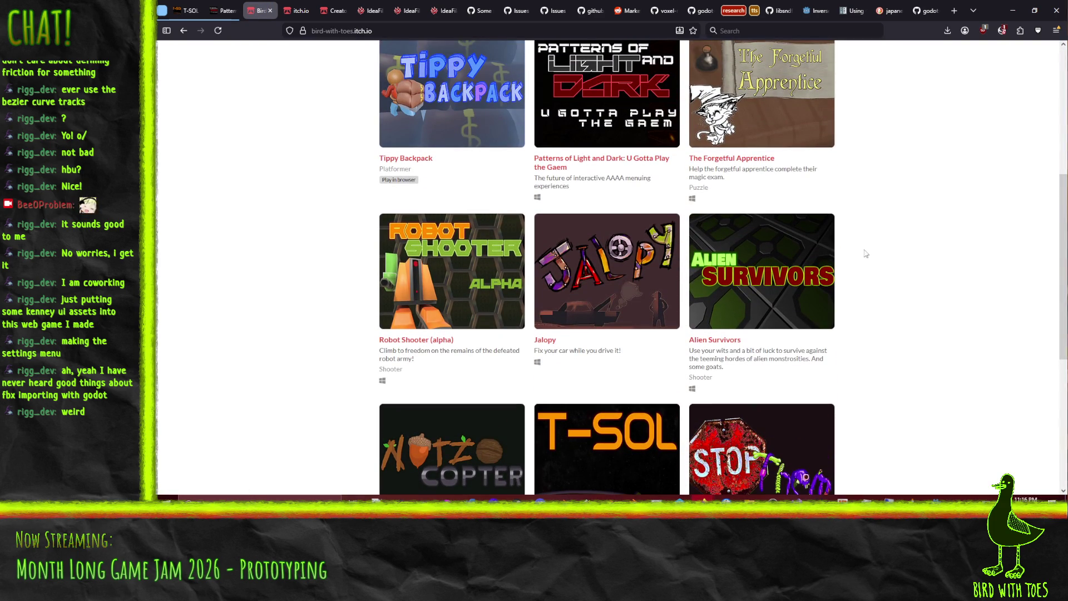
- Open the Tippy Backpack game page and scroll through it
{"action": "left_click", "coordinate": [450, 92]}
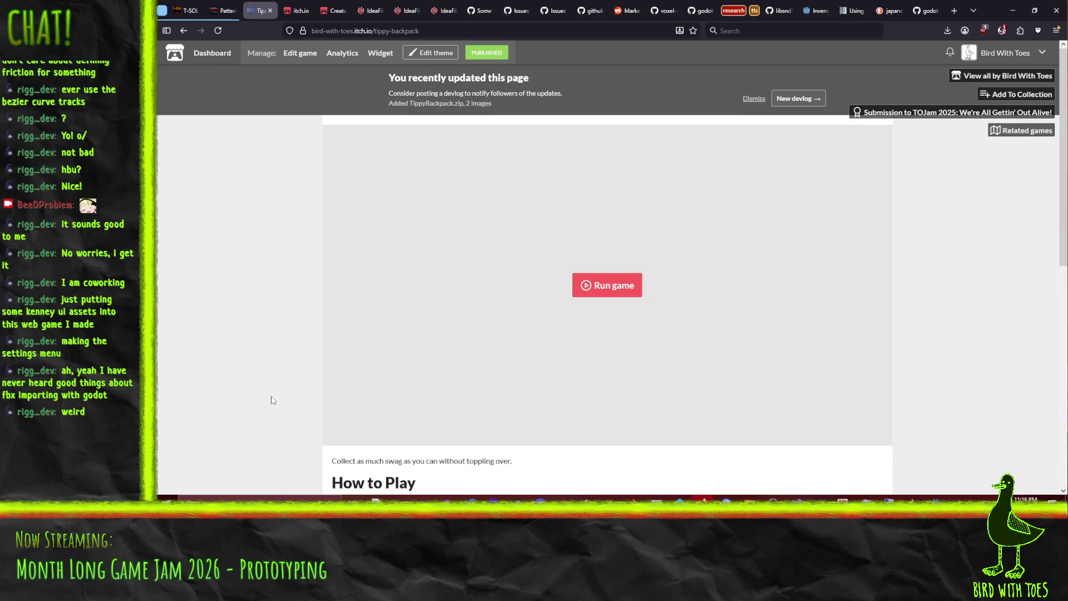
{"action": "scroll", "coordinate": [271, 403], "scroll_direction": "down", "scroll_amount": 3}
{"action": "scroll", "coordinate": [271, 400], "scroll_direction": "down", "scroll_amount": 5}
{"action": "scroll", "coordinate": [257, 400], "scroll_direction": "up", "scroll_amount": 8}
- Go back to the developer's profile through tab history and open Robot Shooter
{"action": "right_click", "coordinate": [183, 32]}
{"action": "left_click", "coordinate": [289, 113]}
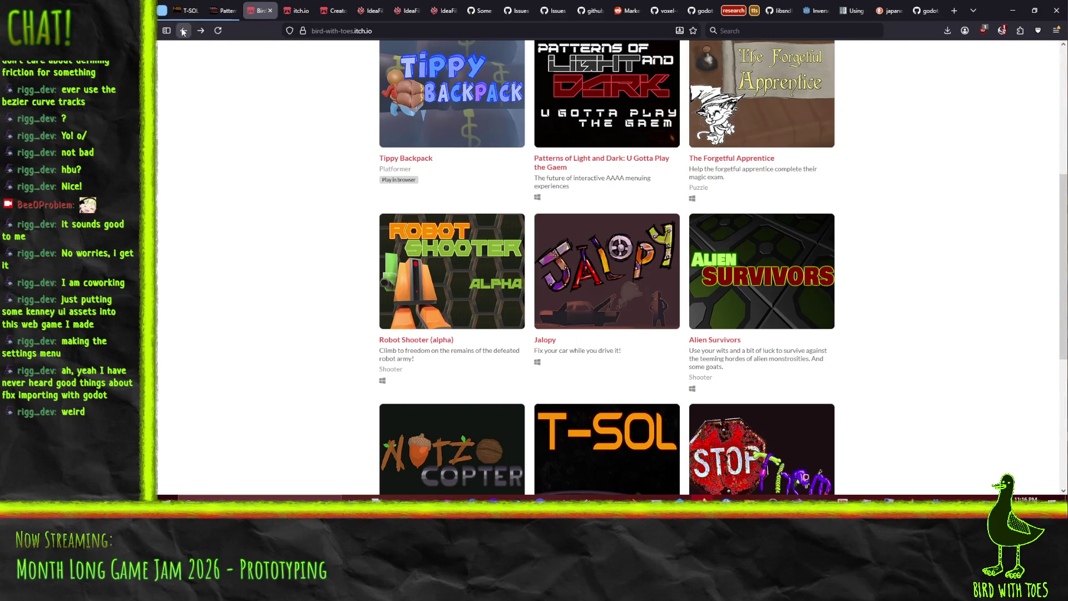
{"action": "left_click", "coordinate": [422, 303]}
- Back in Godot, drop the SpawnPoint node into GameControl's Spawn Point slot
{"action": "left_click", "coordinate": [1012, 11]}
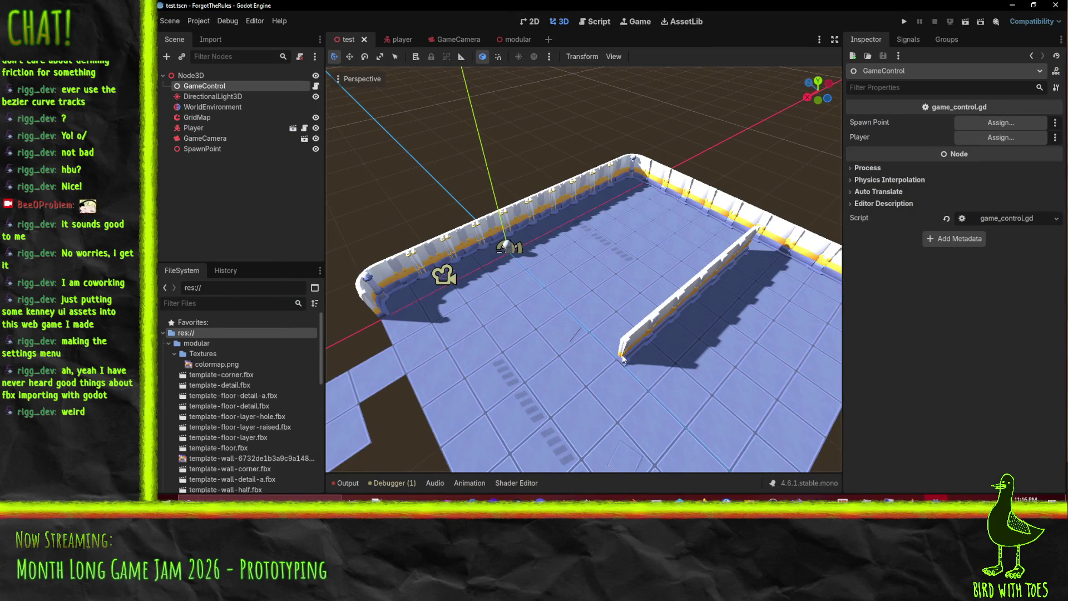
{"action": "left_click_drag", "start_coordinate": [663, 255], "coordinate": [625, 269]}
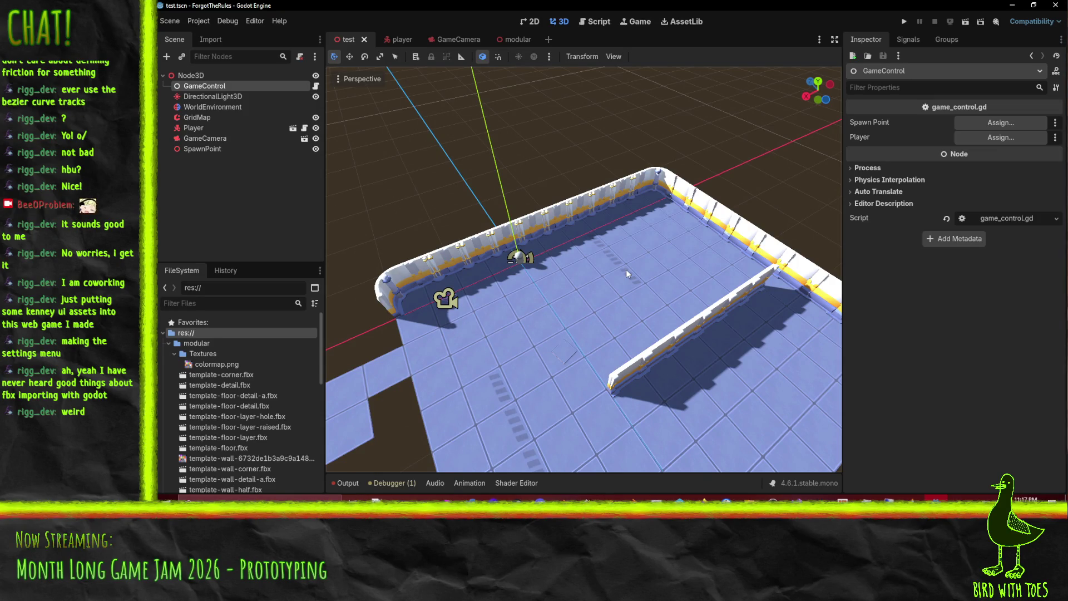
{"action": "left_click_drag", "start_coordinate": [638, 275], "coordinate": [640, 285]}
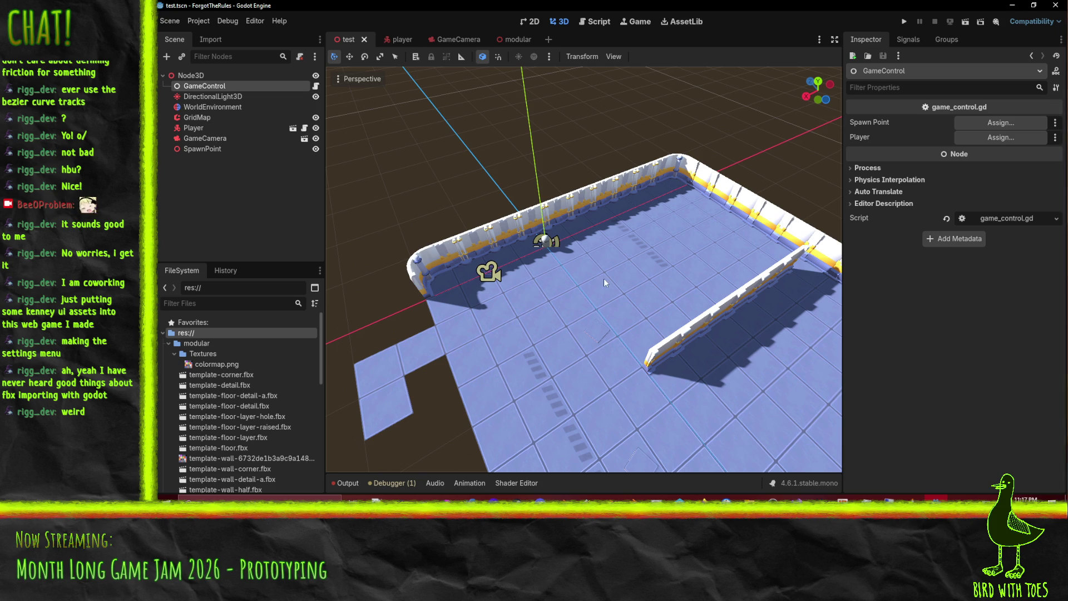
{"action": "mouse_move", "coordinate": [202, 149]}
{"action": "left_mouse_down"}
{"action": "mouse_move", "coordinate": [970, 192]}
{"action": "mouse_move", "coordinate": [982, 129]}
{"action": "left_mouse_up"}
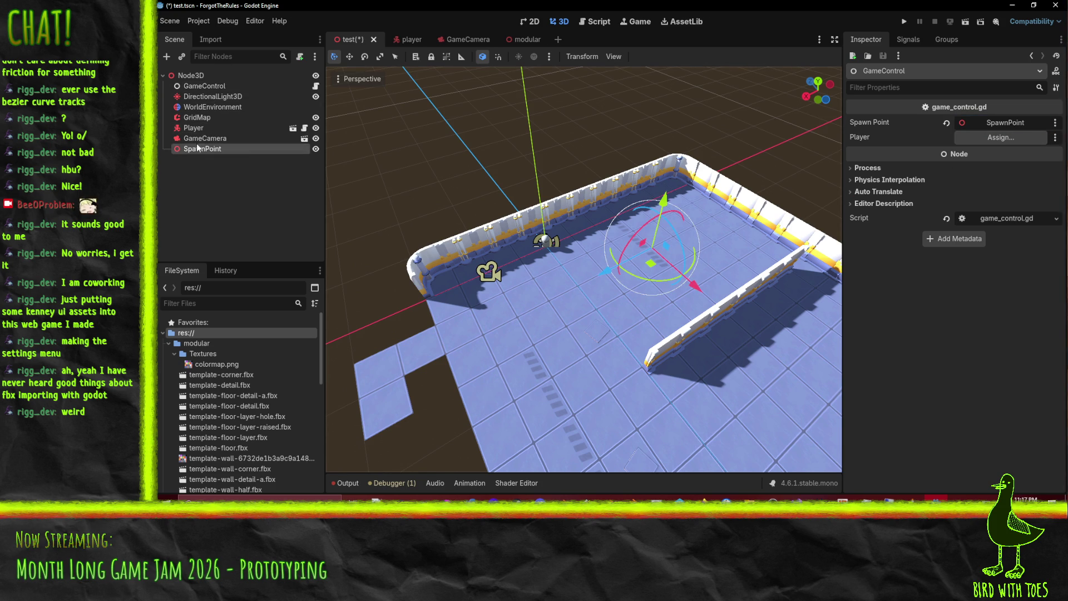
- Drop the Player node into GameControl's Player slot, then glance at Visual Studio
{"action": "left_click_drag", "start_coordinate": [193, 129], "coordinate": [1001, 138]}
{"action": "mouse_move", "coordinate": [650, 290]}
{"action": "left_mouse_down"}
{"action": "mouse_move", "coordinate": [578, 307]}
{"action": "mouse_move", "coordinate": [621, 306]}
{"action": "left_mouse_up"}
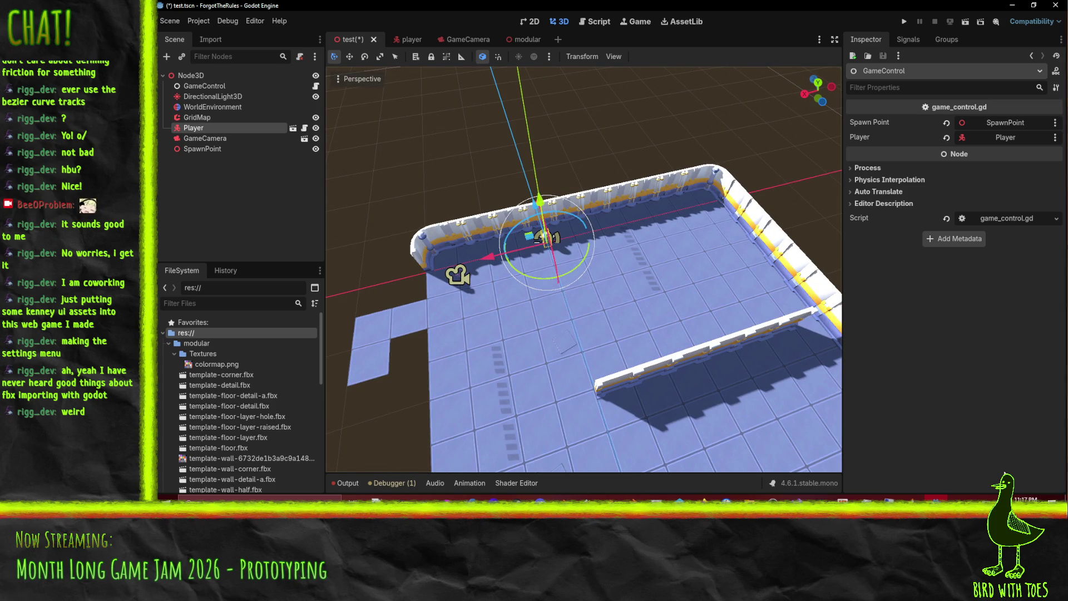
{"action": "left_click", "coordinate": [796, 499]}
{"action": "scroll", "coordinate": [475, 205], "scroll_direction": "up", "scroll_amount": 20}
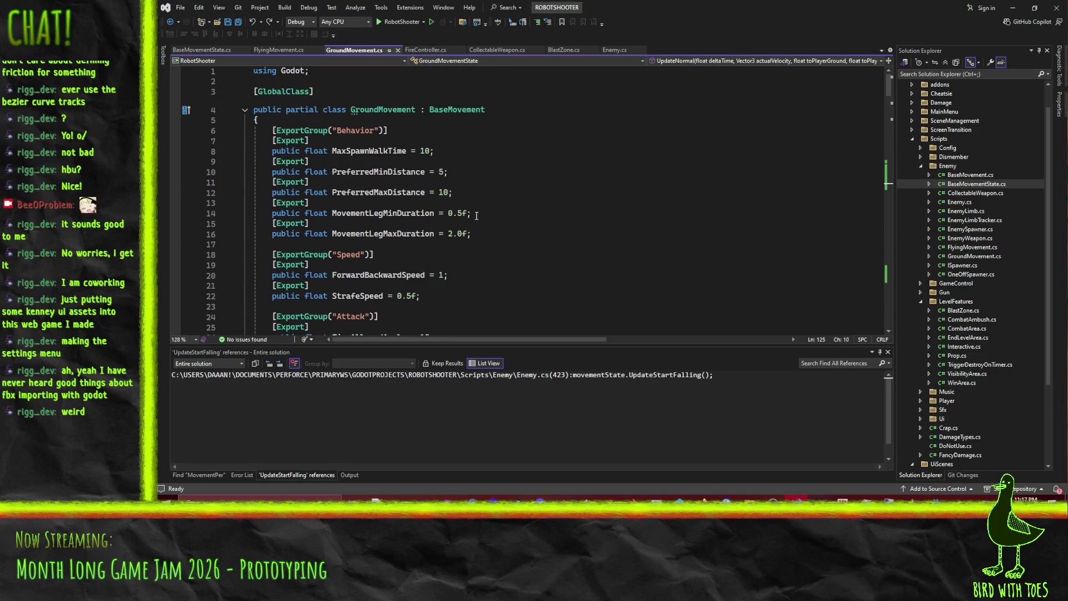
{"action": "left_click", "coordinate": [1017, 6]}
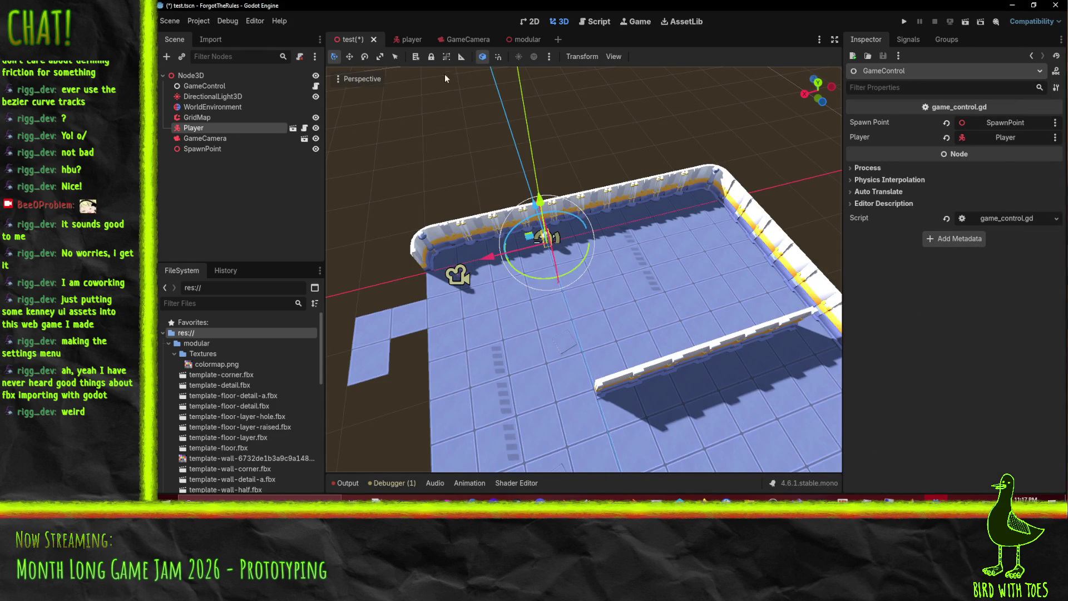
- In game_control.gd, add a _ready() -> void function whose body is pass
{"action": "left_click", "coordinate": [596, 21]}
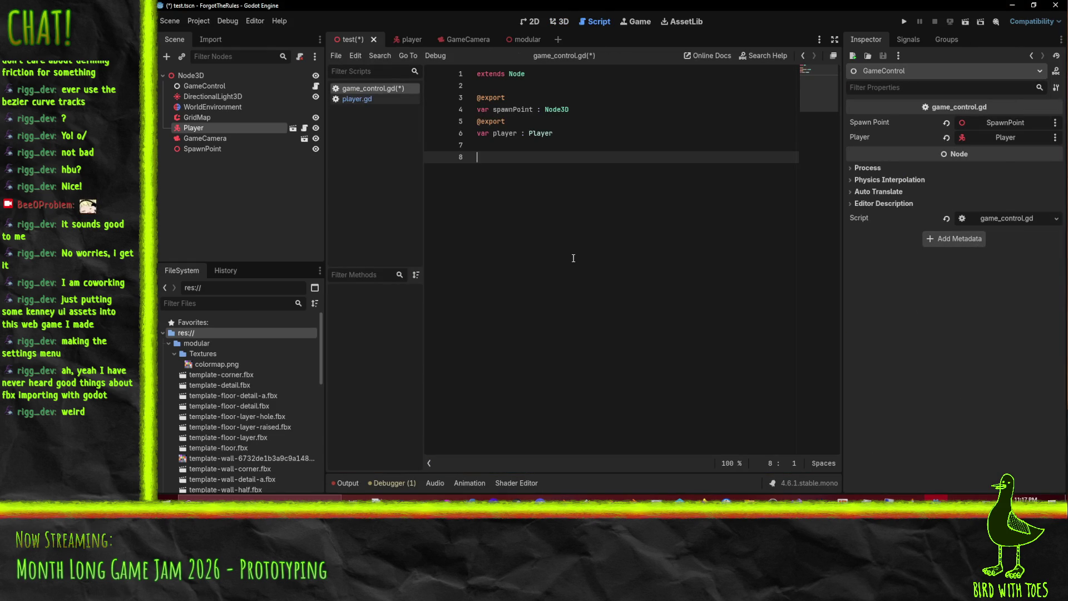
{"action": "type", "text": "func _r"}
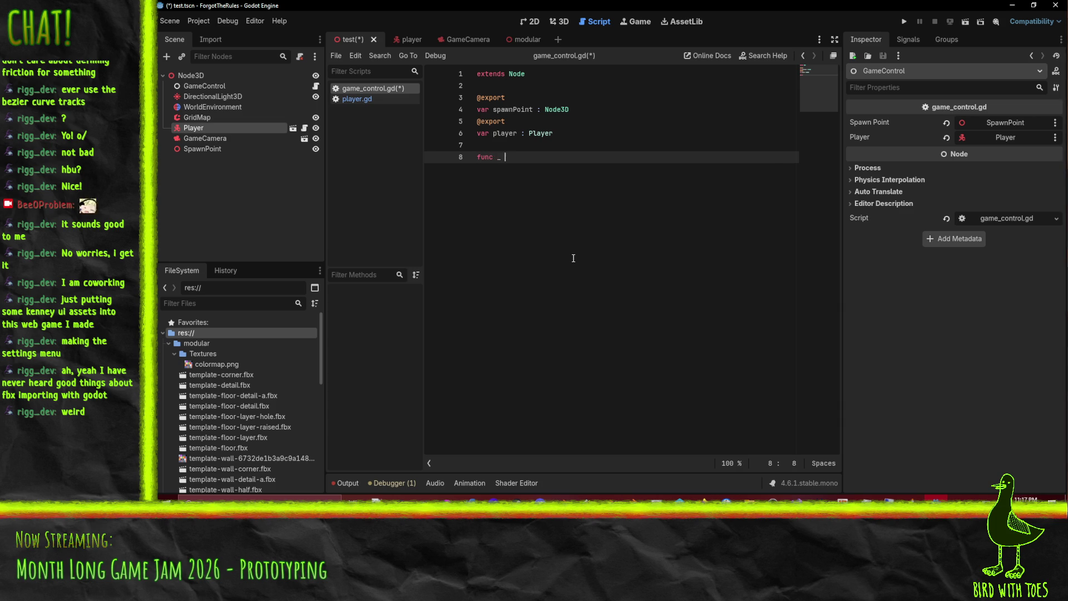
{"action": "key", "text": "Return"}
{"action": "key", "text": "Return"}
{"action": "type", "text": "pass"}
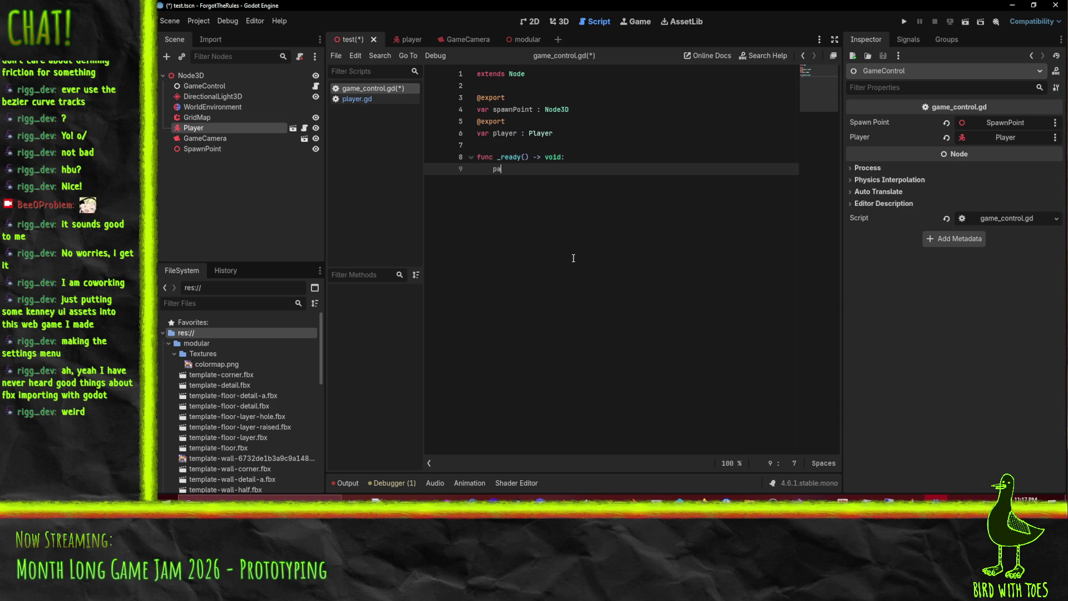
{"action": "key", "text": "Return"}
{"action": "key", "text": "Return"}
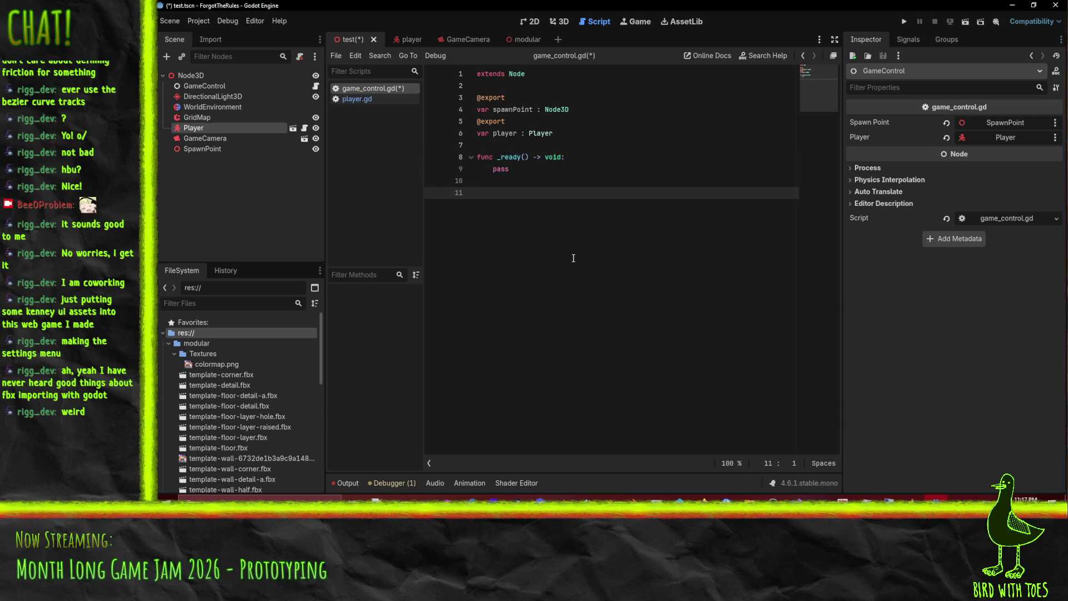